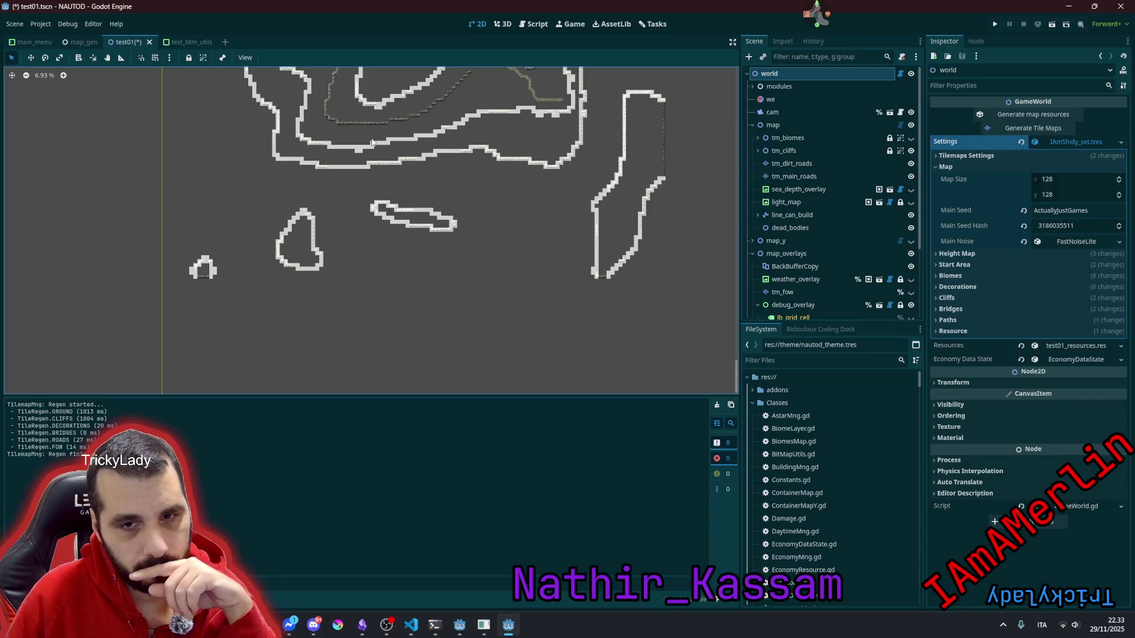
# Zoom and pan the map view to inspect the bottom of the cliff outline
pyautogui.scroll(3, 342, 248)
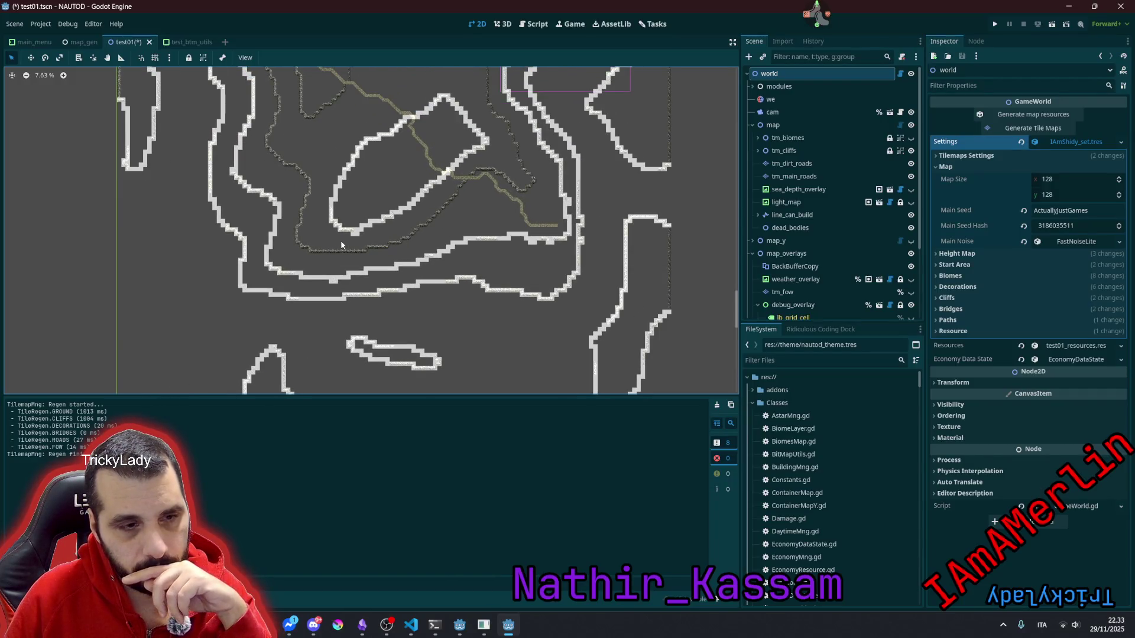
pyautogui.scroll(6, 307, 251)
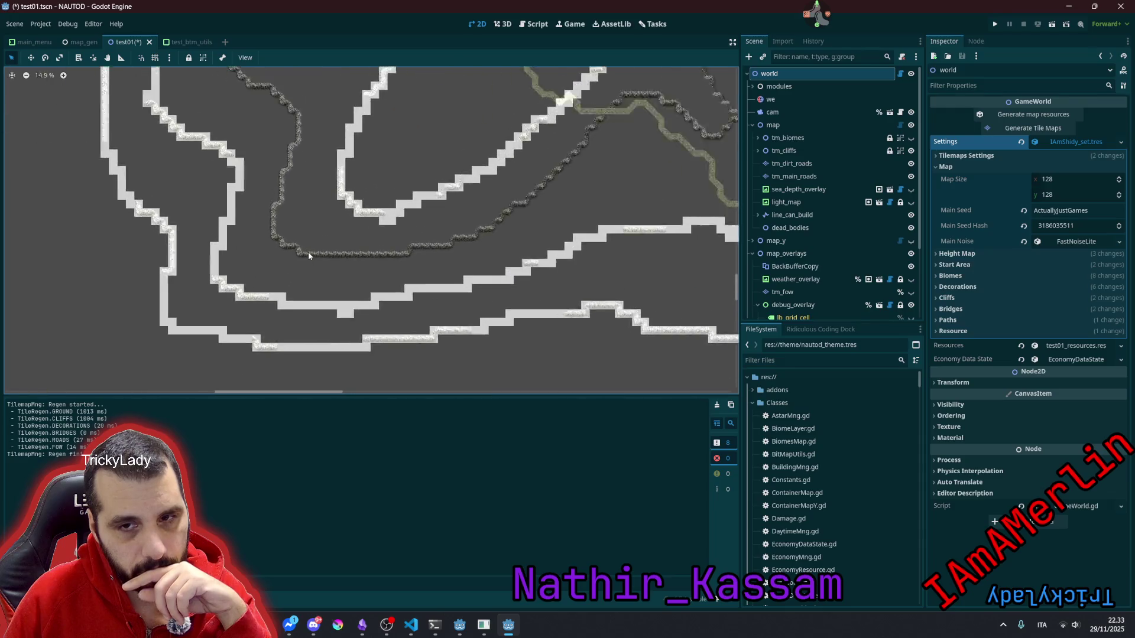
pyautogui.scroll(-7, 300, 253)
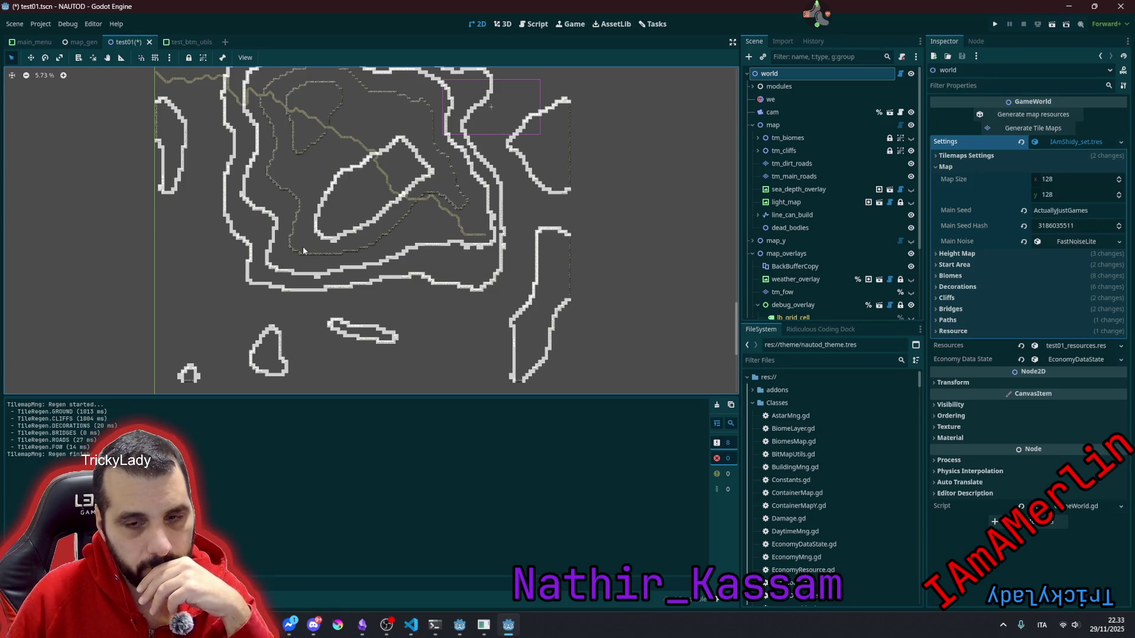
pyautogui.scroll(3, 198, 353)
pyautogui.scroll(5, 206, 282)
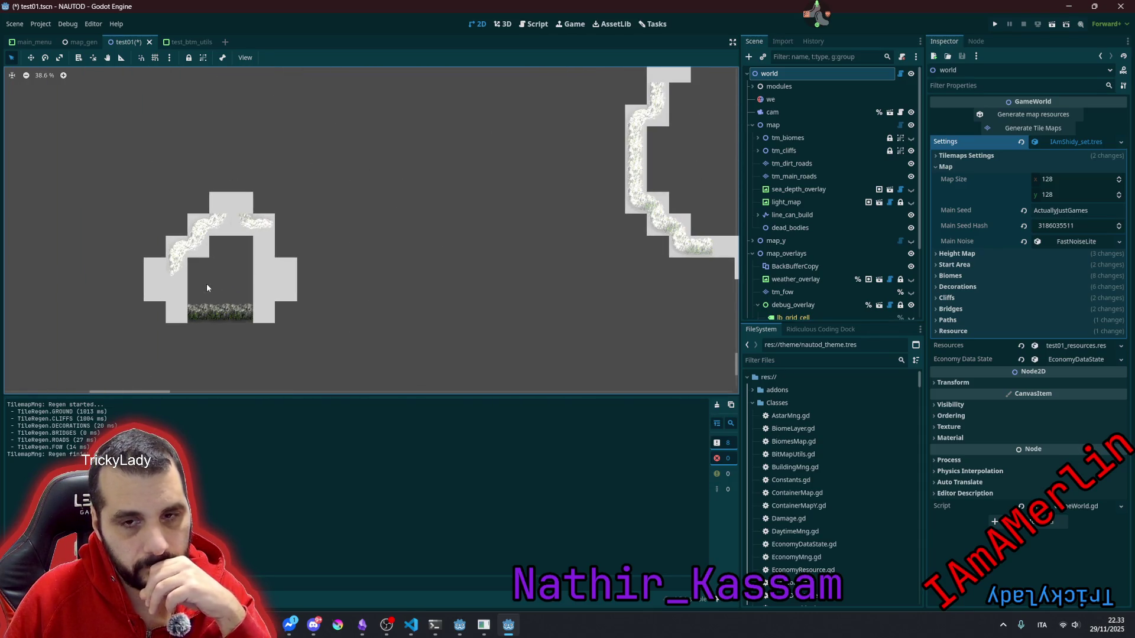
pyautogui.scroll(-6, 207, 286)
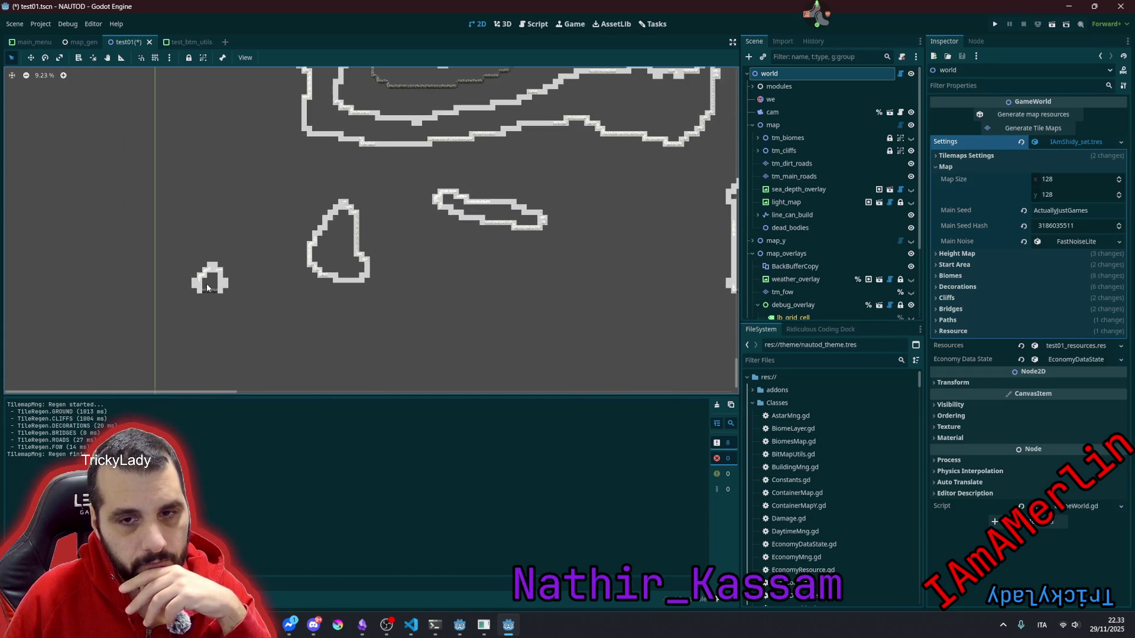
pyautogui.scroll(9, 207, 288)
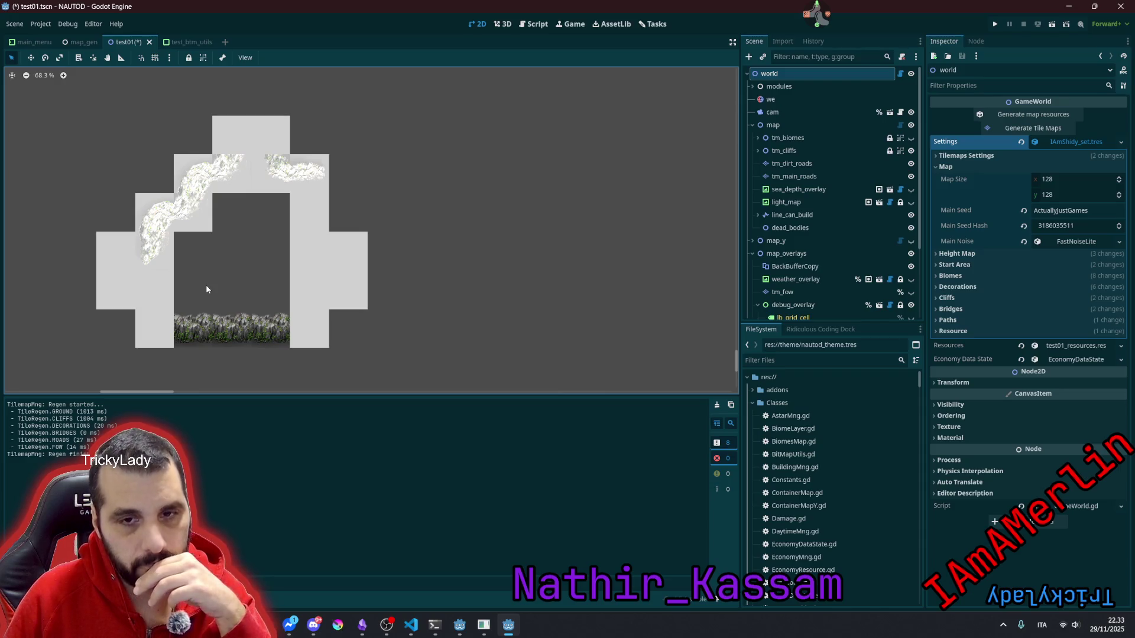
pyautogui.scroll(-5, 206, 288)
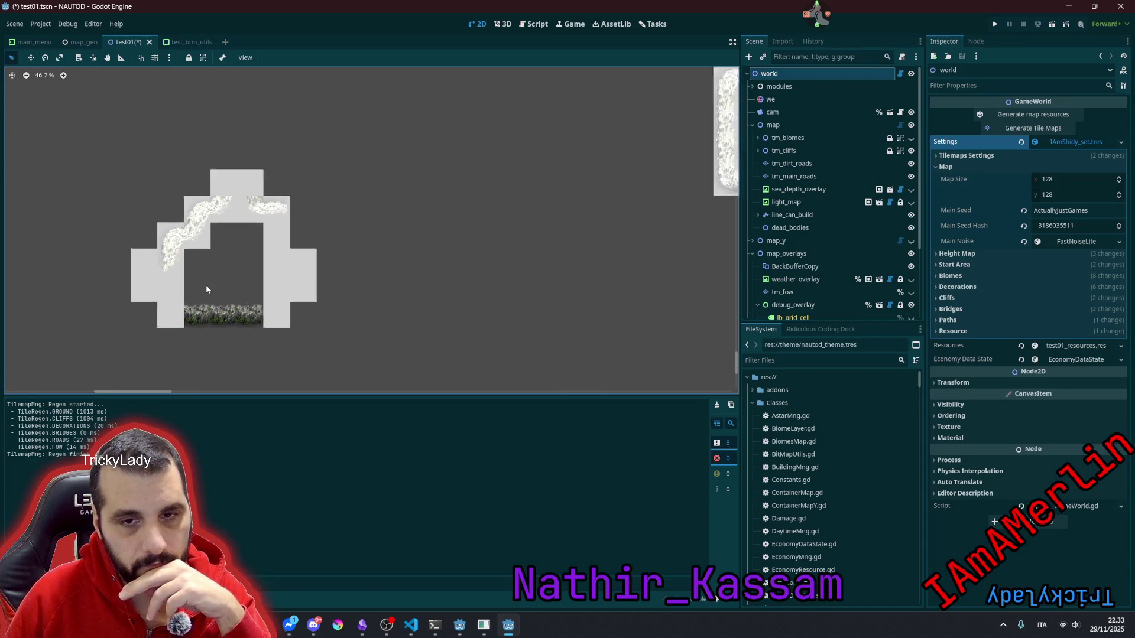
pyautogui.scroll(-5, 205, 285)
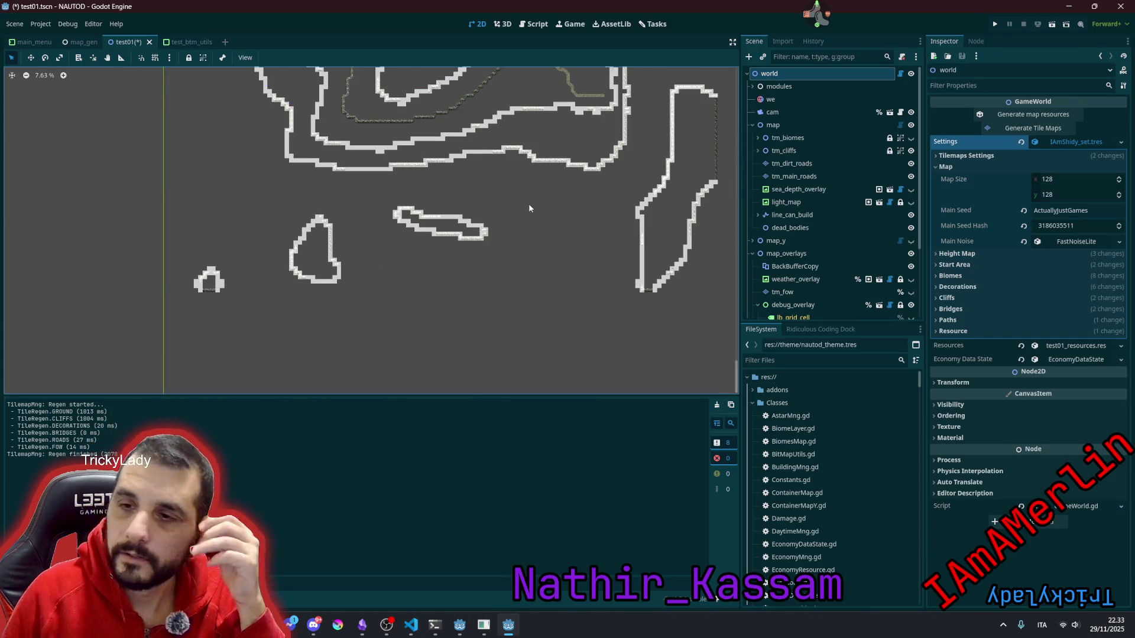
pyautogui.scroll(4, 411, 260)
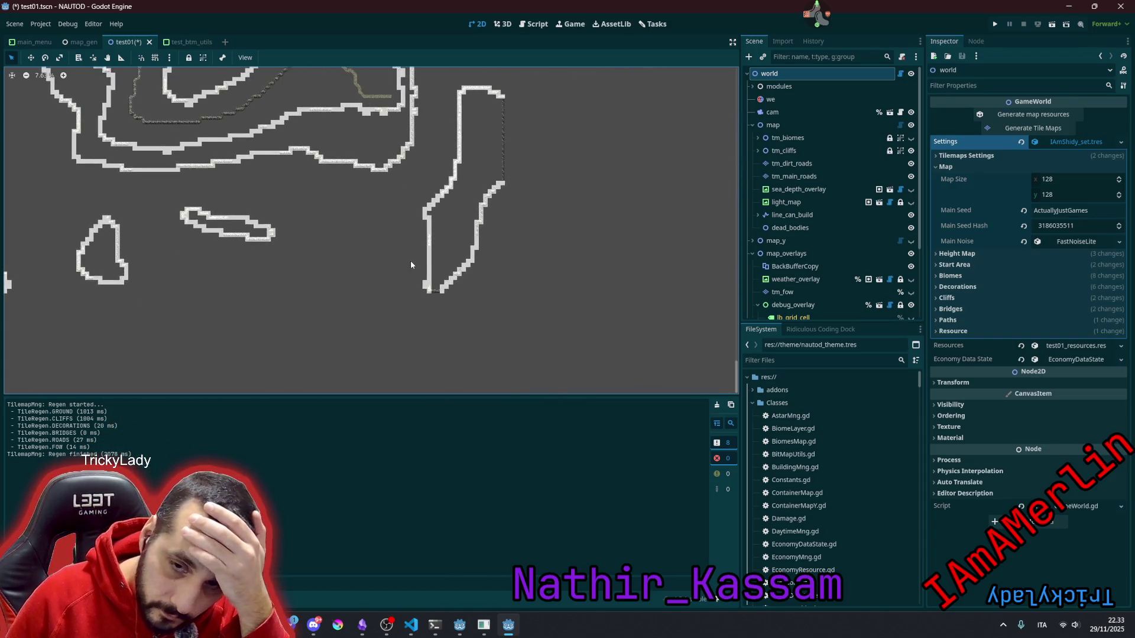
pyautogui.scroll(4, 444, 319)
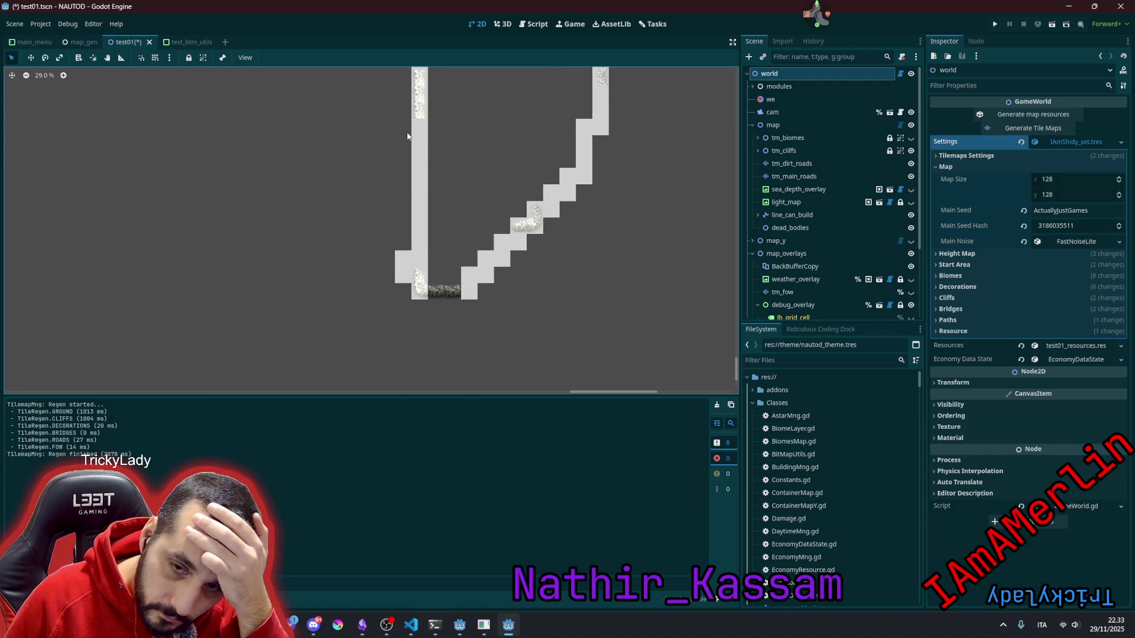
pyautogui.moveTo(425, 278); pyautogui.dragTo(428, 309)
pyautogui.scroll(-2, 406, 229)
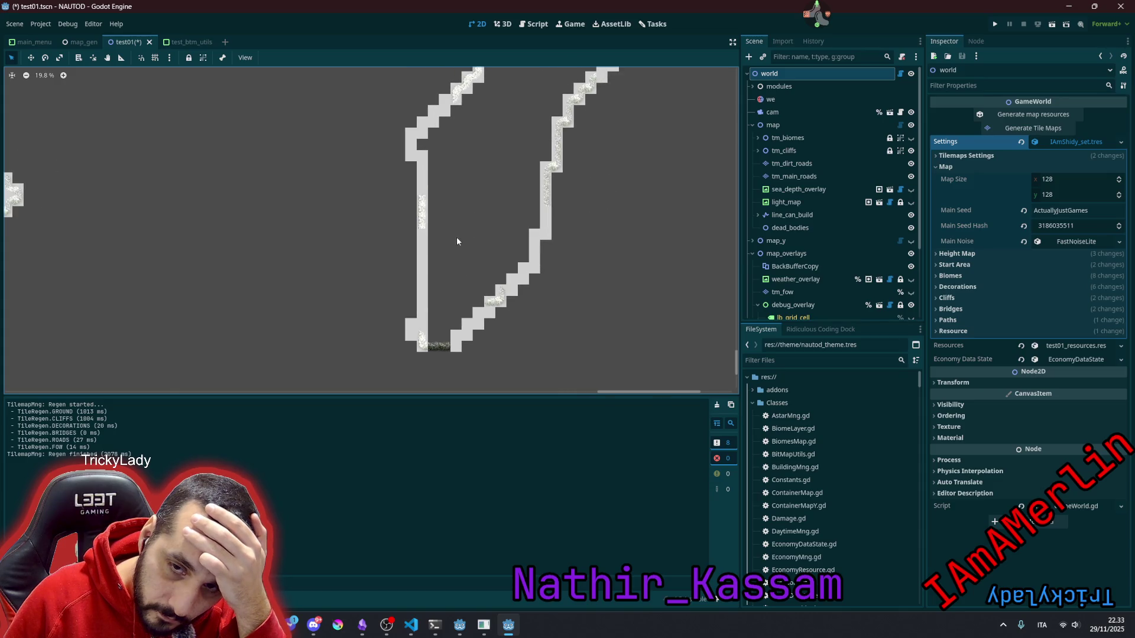
pyautogui.scroll(-6, 385, 133)
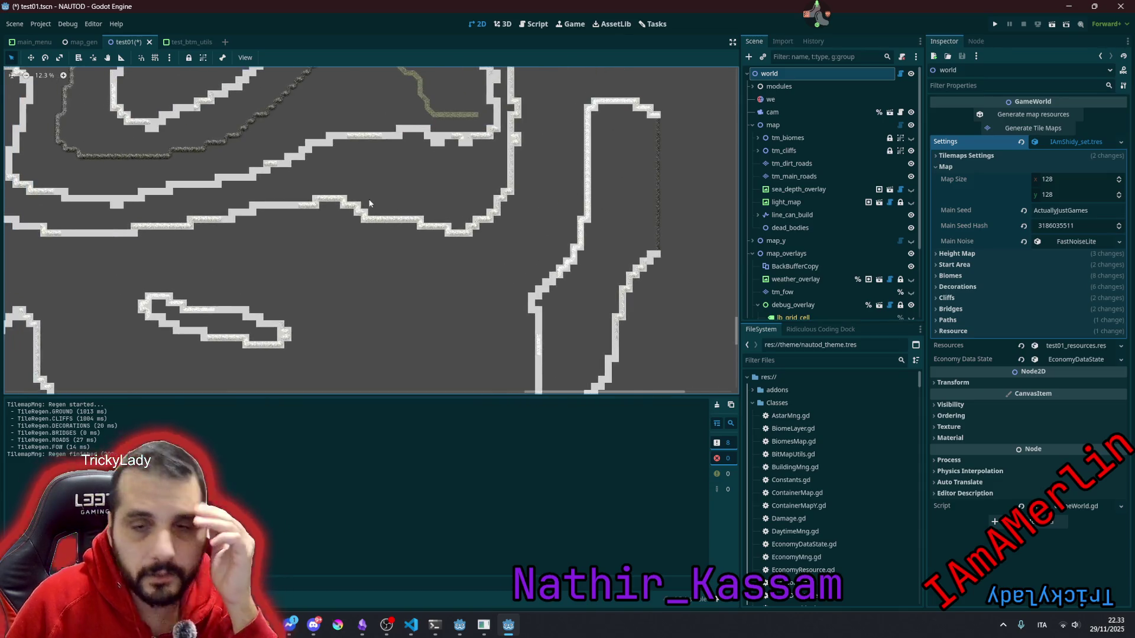
pyautogui.scroll(1, 377, 291)
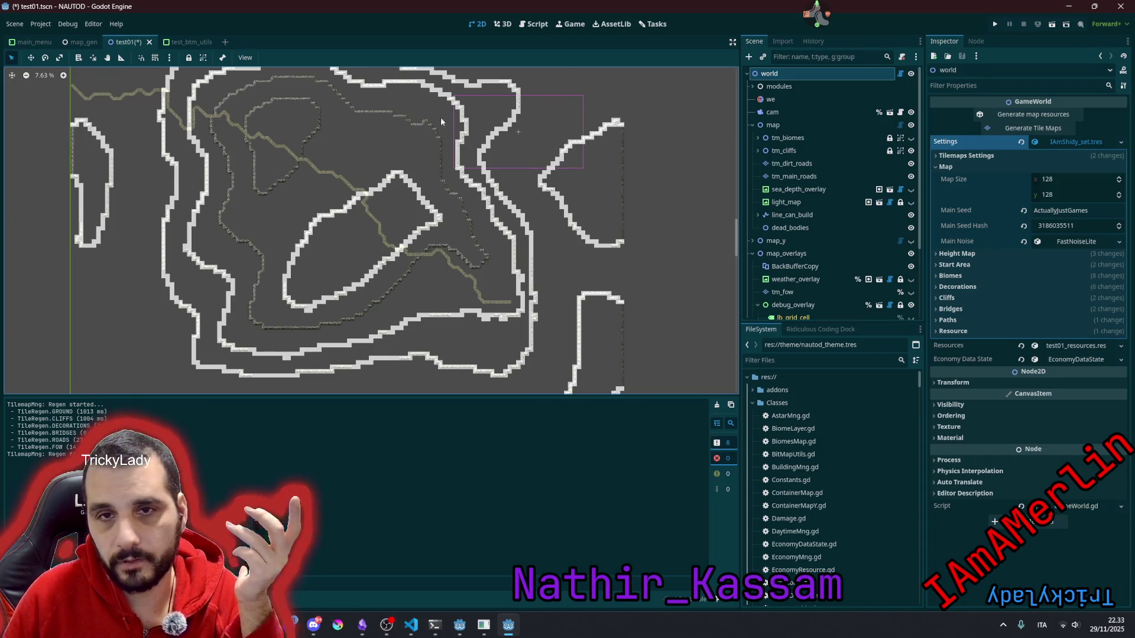
# In map_gen, open gen_cpu_cliff_lines.gd and jump to get_contiguos_lines_from_contour in BitMapUtils.gd
pyautogui.click(78, 48)
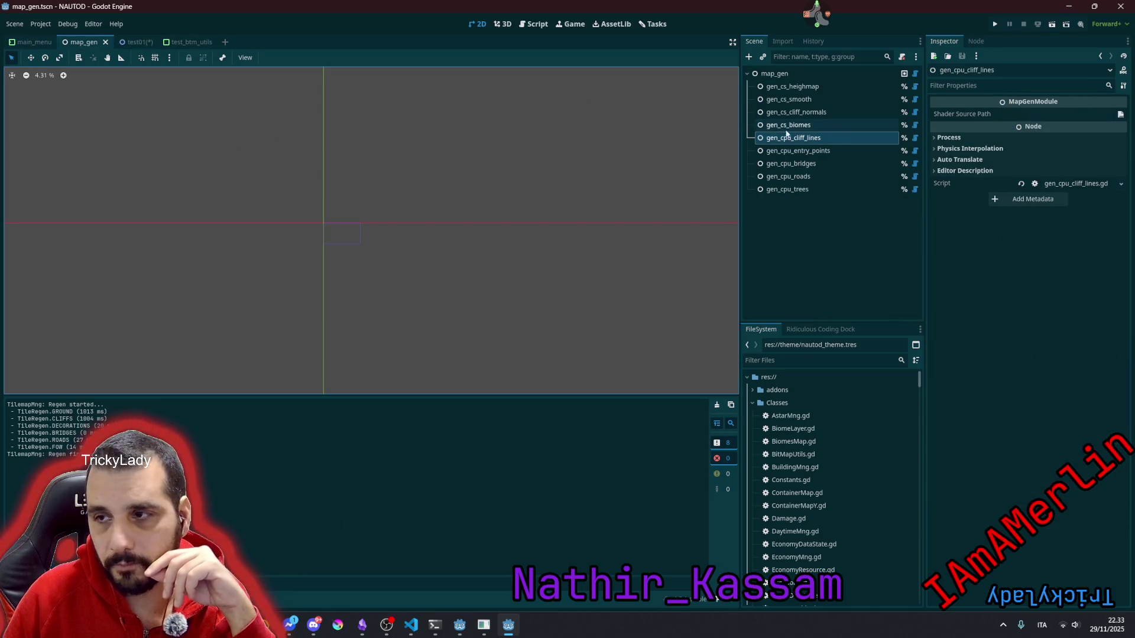
pyautogui.click(915, 138)
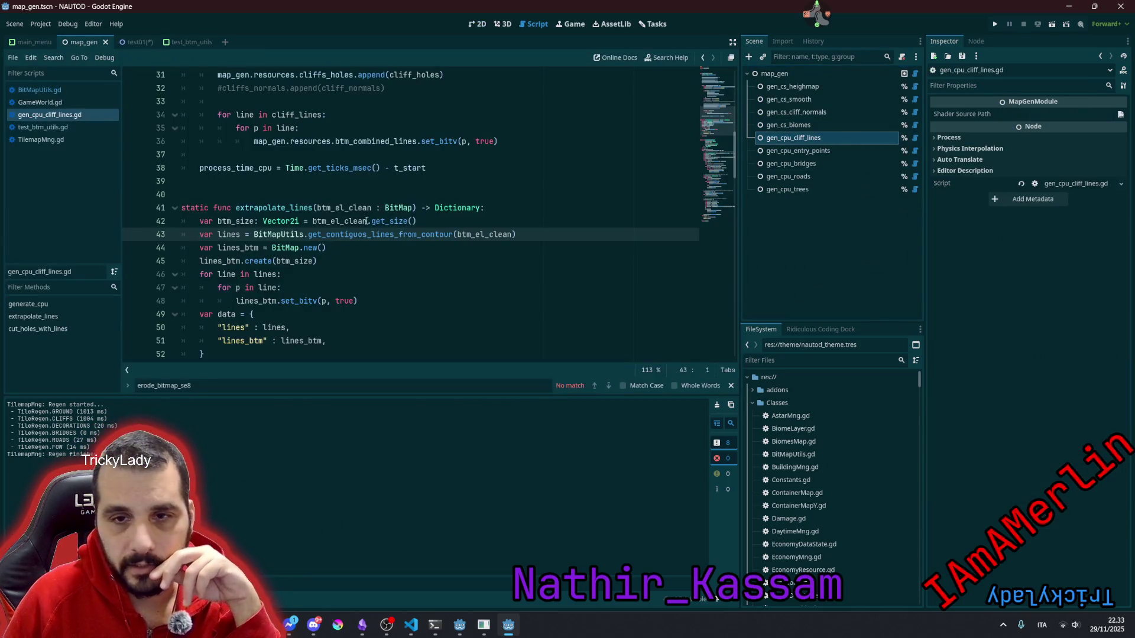
pyautogui.doubleClick(233, 234)
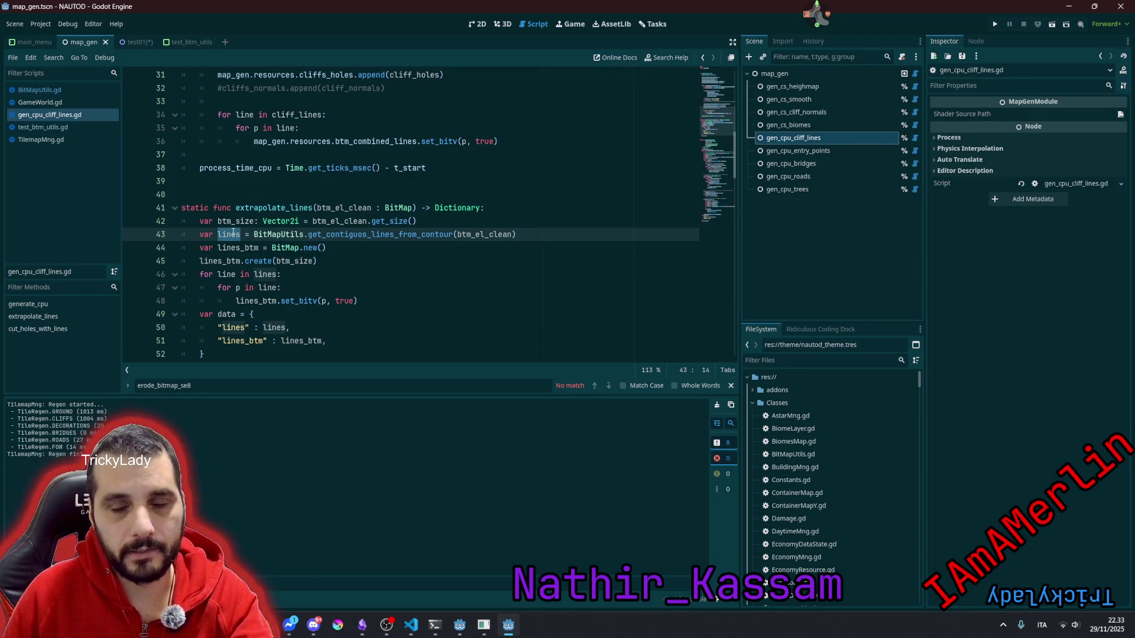
pyautogui.click(369, 235)
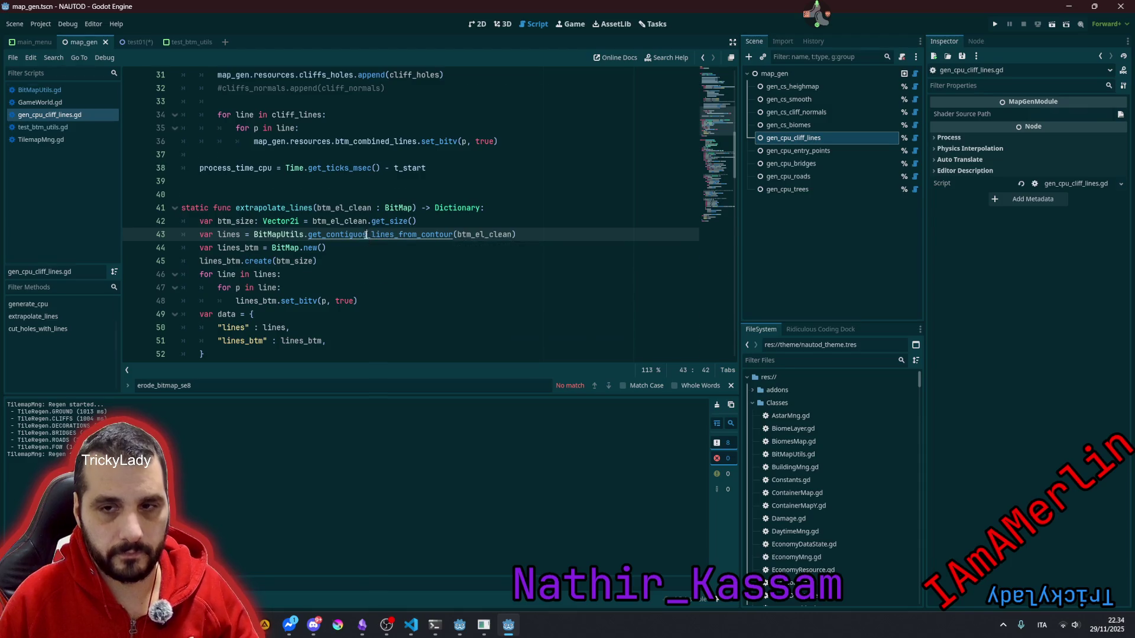
pyautogui.keyDown('ctrl'); pyautogui.click(365, 235); pyautogui.keyUp('ctrl')
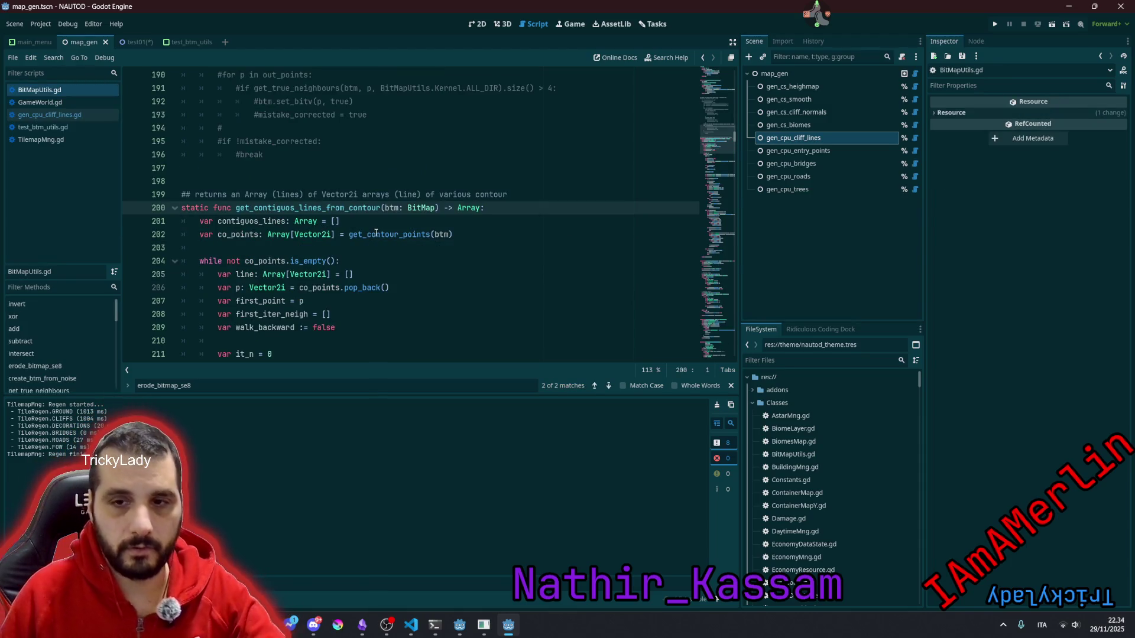
# Trace how co_points is declared and consumed, including the pop_back call on line 206
pyautogui.doubleClick(376, 234)
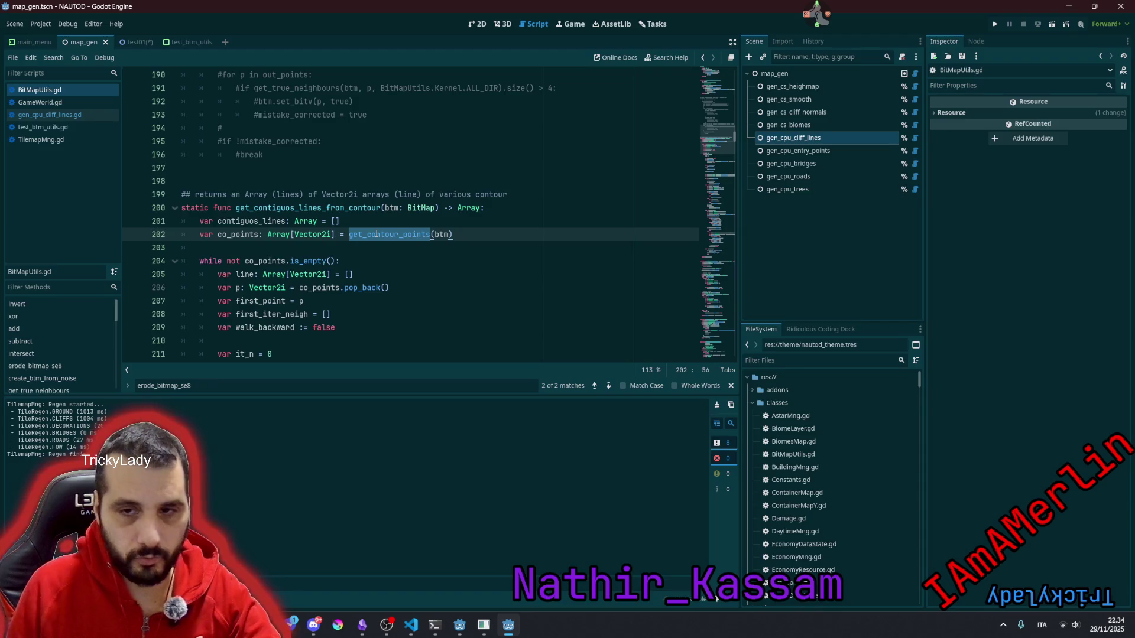
pyautogui.doubleClick(228, 235)
pyautogui.click(225, 246)
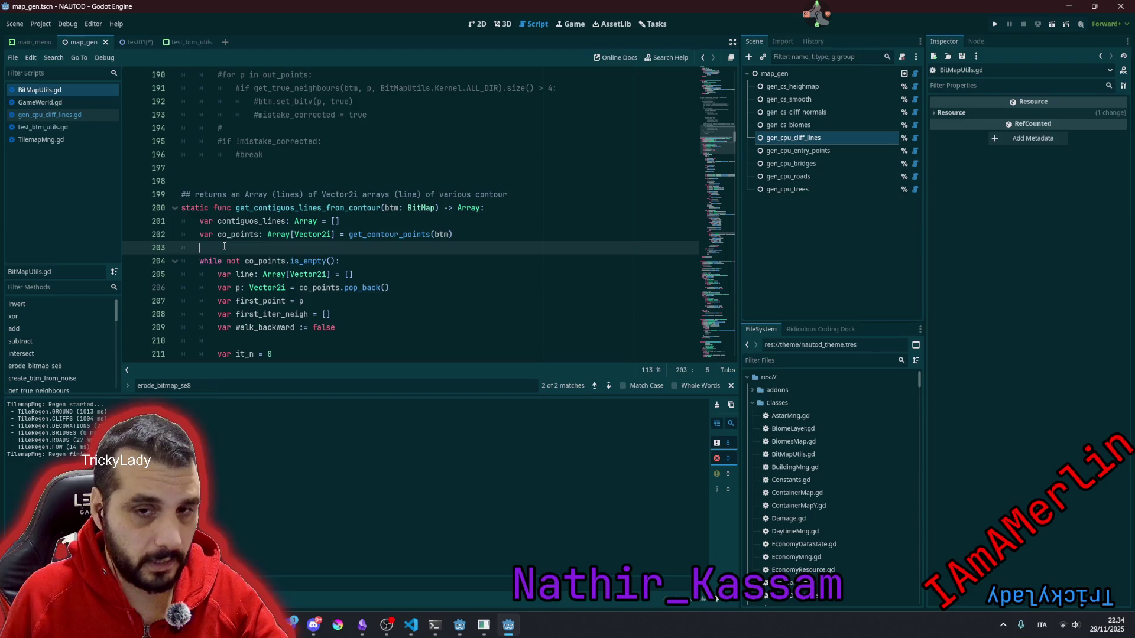
pyautogui.scroll(-2, 227, 249)
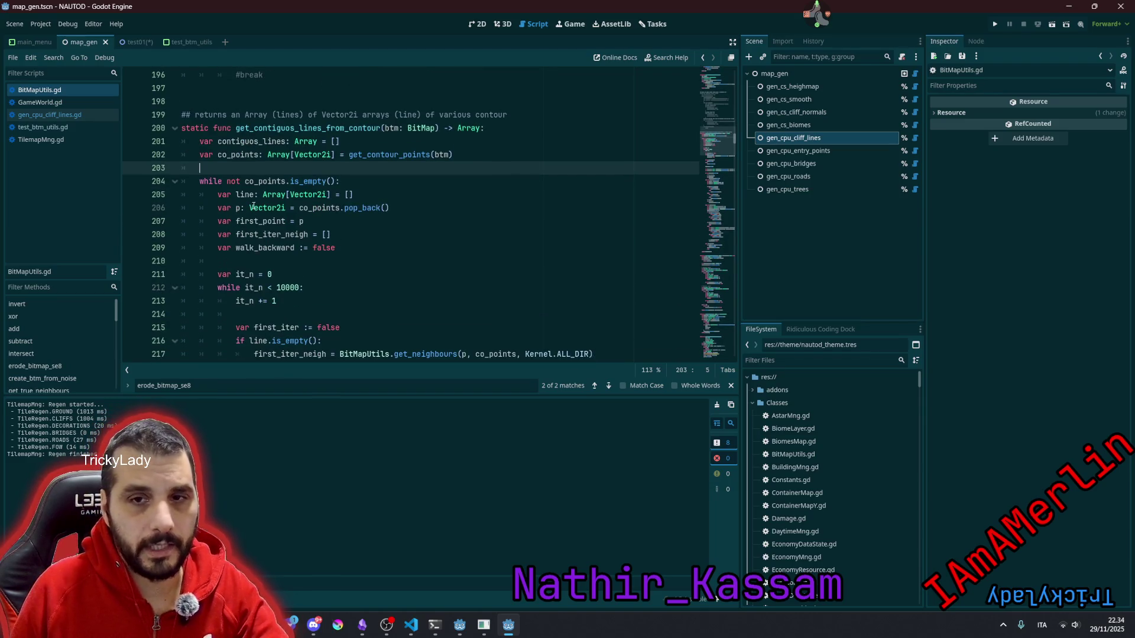
pyautogui.click(263, 183)
pyautogui.keyDown('ctrl'); pyautogui.click(263, 183); pyautogui.keyUp('ctrl')
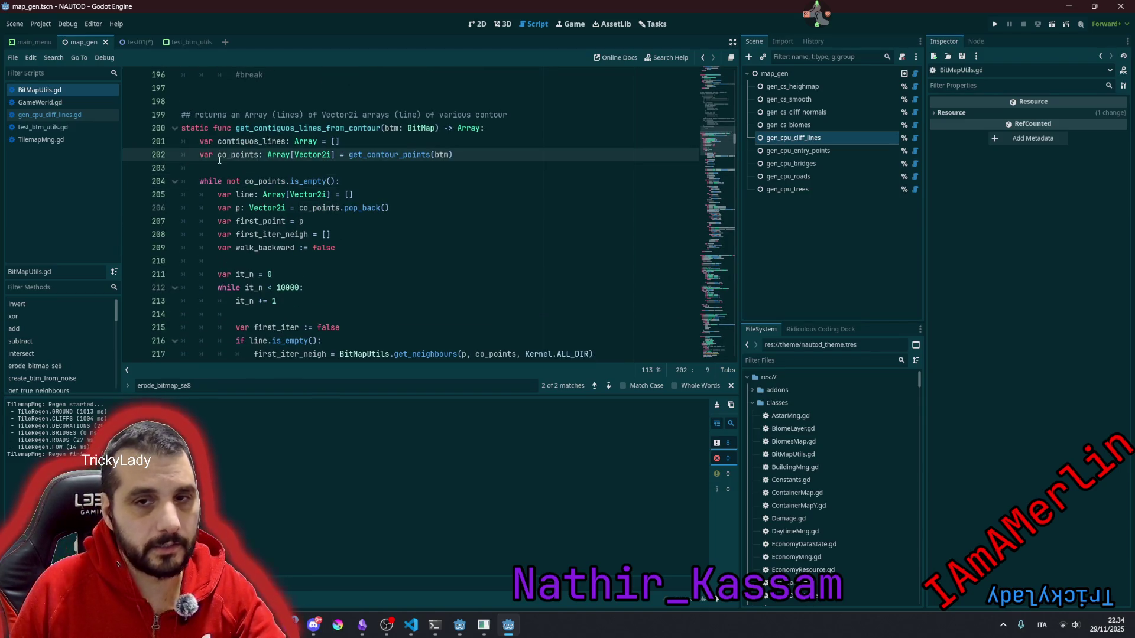
pyautogui.doubleClick(263, 183)
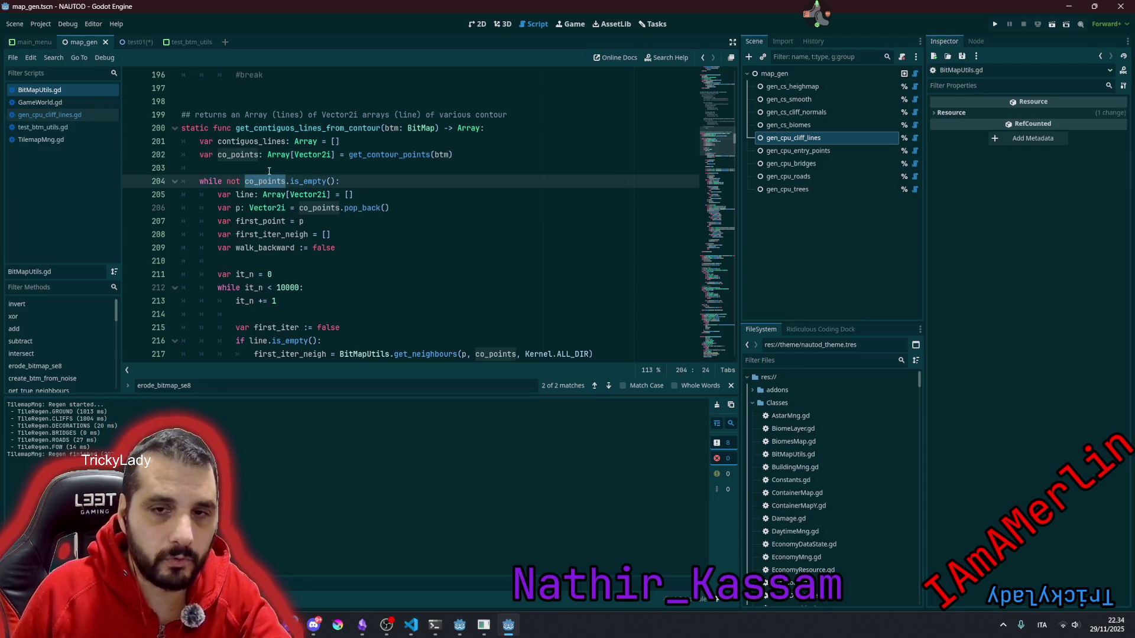
pyautogui.moveTo(303, 176)
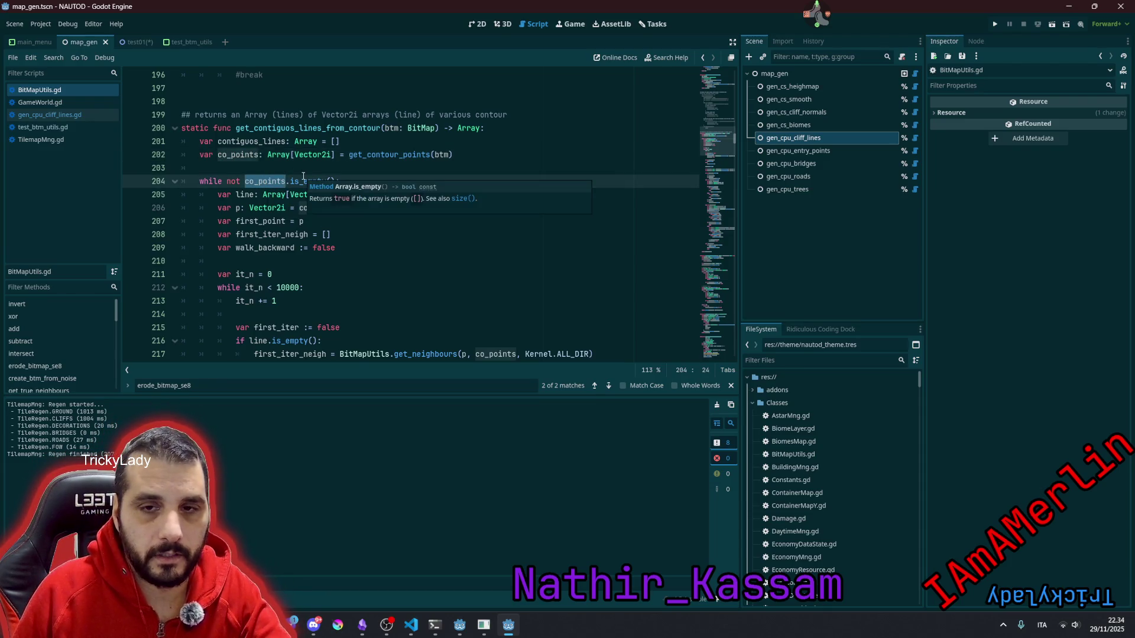
pyautogui.doubleClick(373, 210)
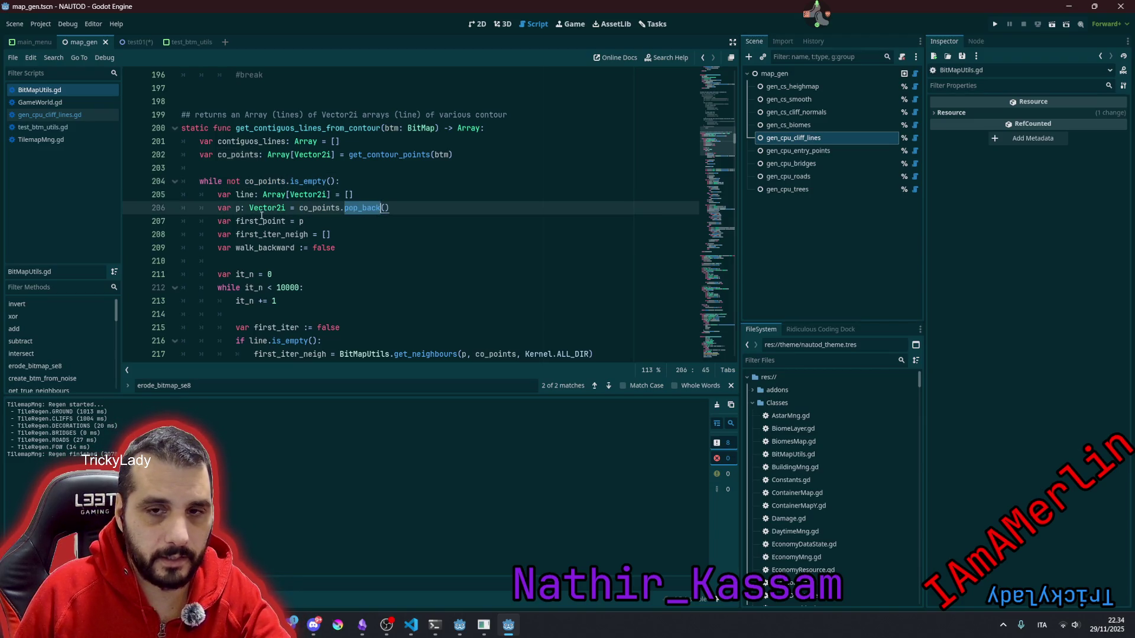
pyautogui.click(241, 208)
# Hide the Output panel and return to the top of get_contiguos_lines_from_contour
pyautogui.scroll(-7, 288, 240)
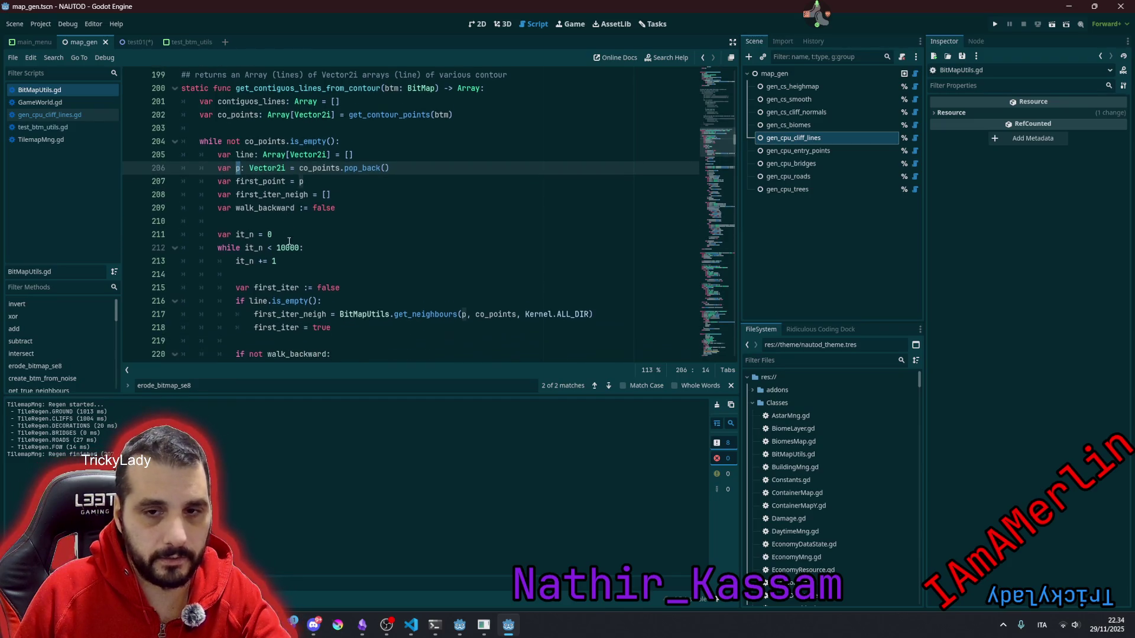
pyautogui.scroll(-7, 321, 271)
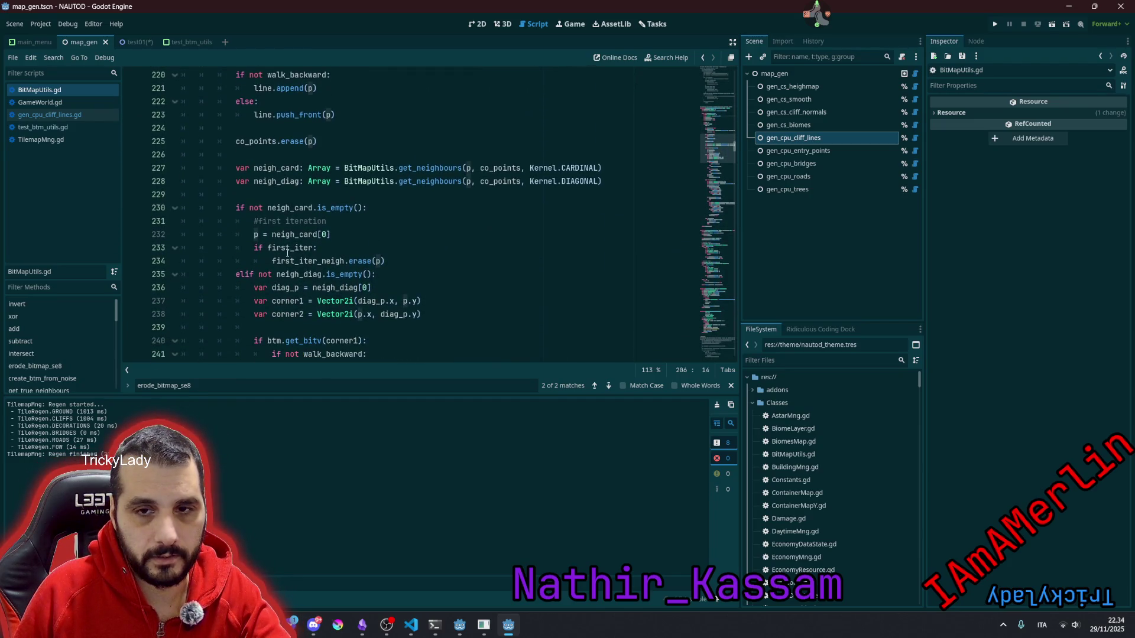
pyautogui.scroll(-3, 277, 270)
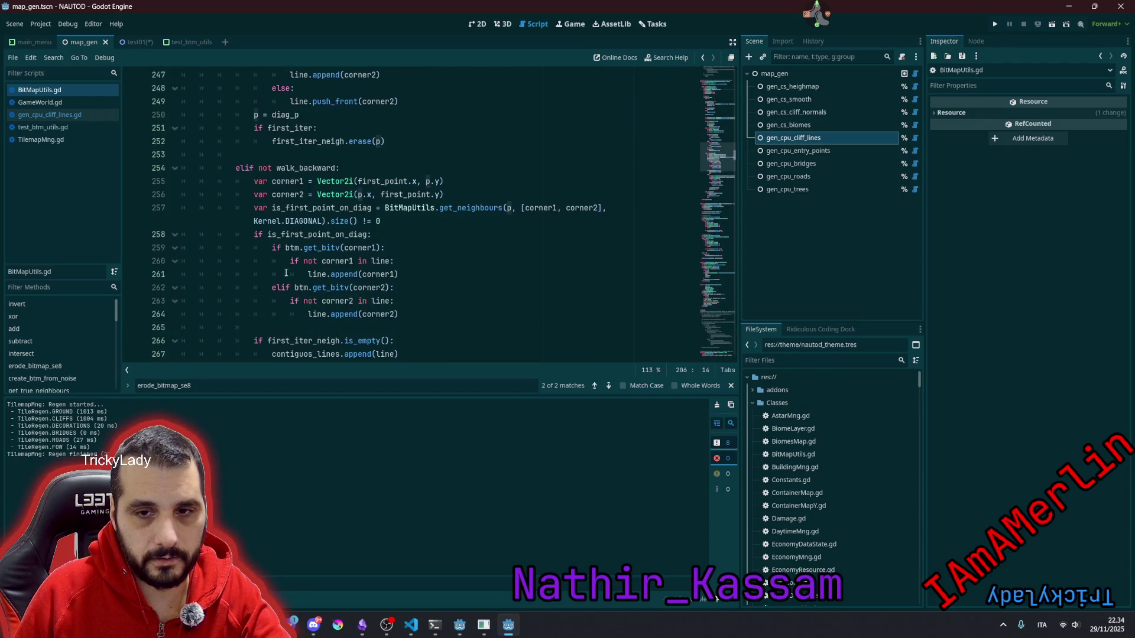
pyautogui.scroll(-7, 389, 225)
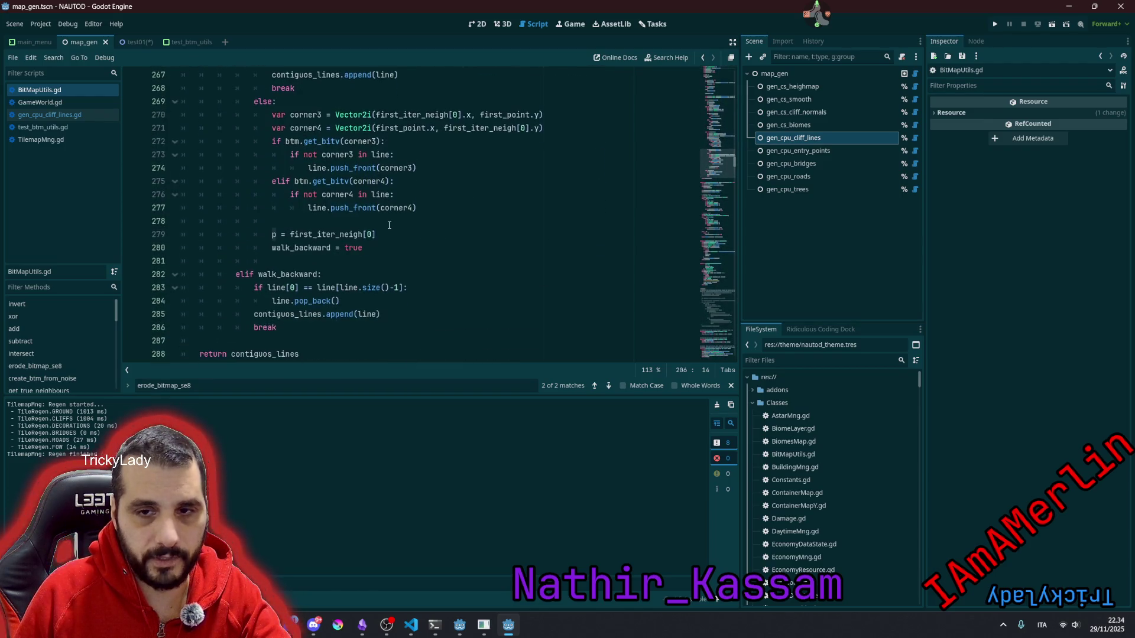
pyautogui.click(715, 597)
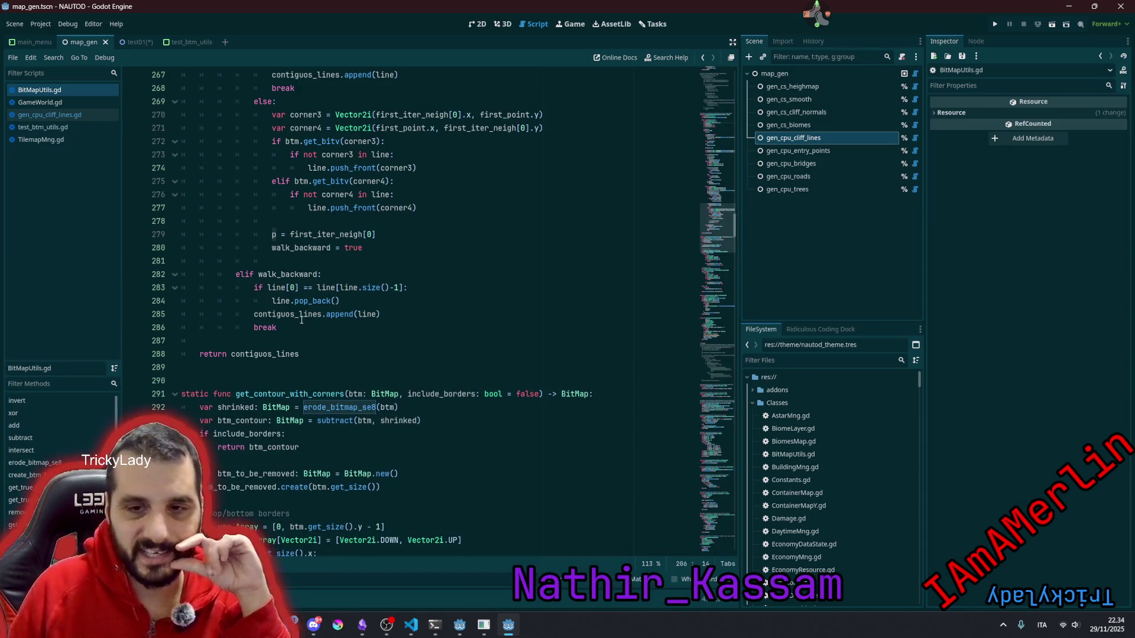
pyautogui.scroll(19, 302, 319)
pyautogui.scroll(4, 302, 320)
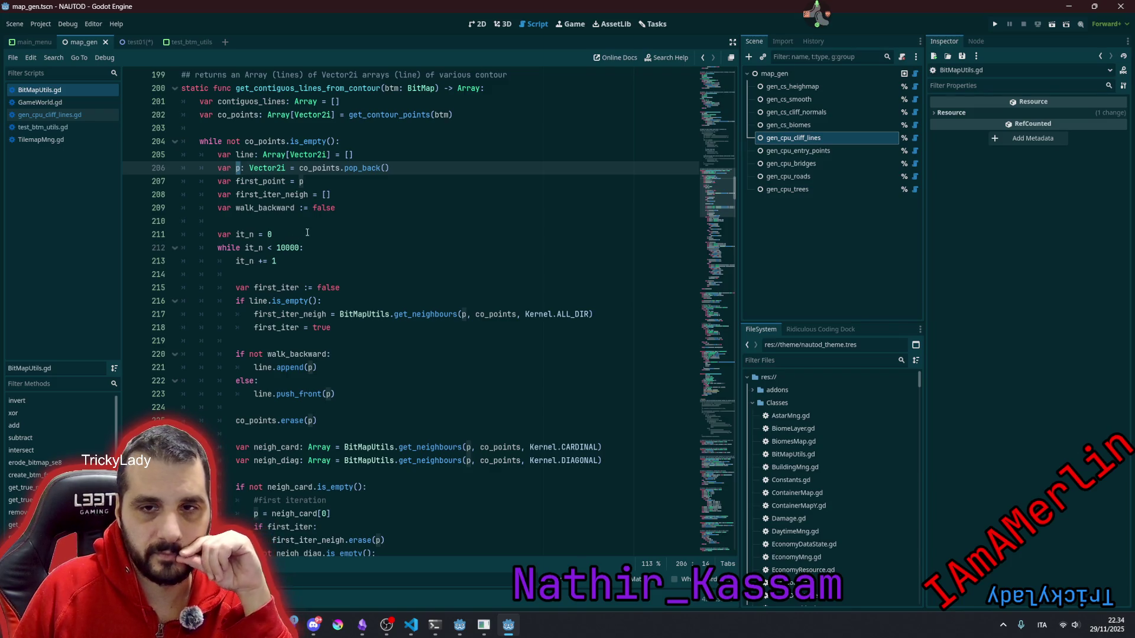
# Highlight the loop's line, first_point, first_iter_neigh, walk_backward and it_n variables and its 10000 limit
pyautogui.doubleClick(244, 154)
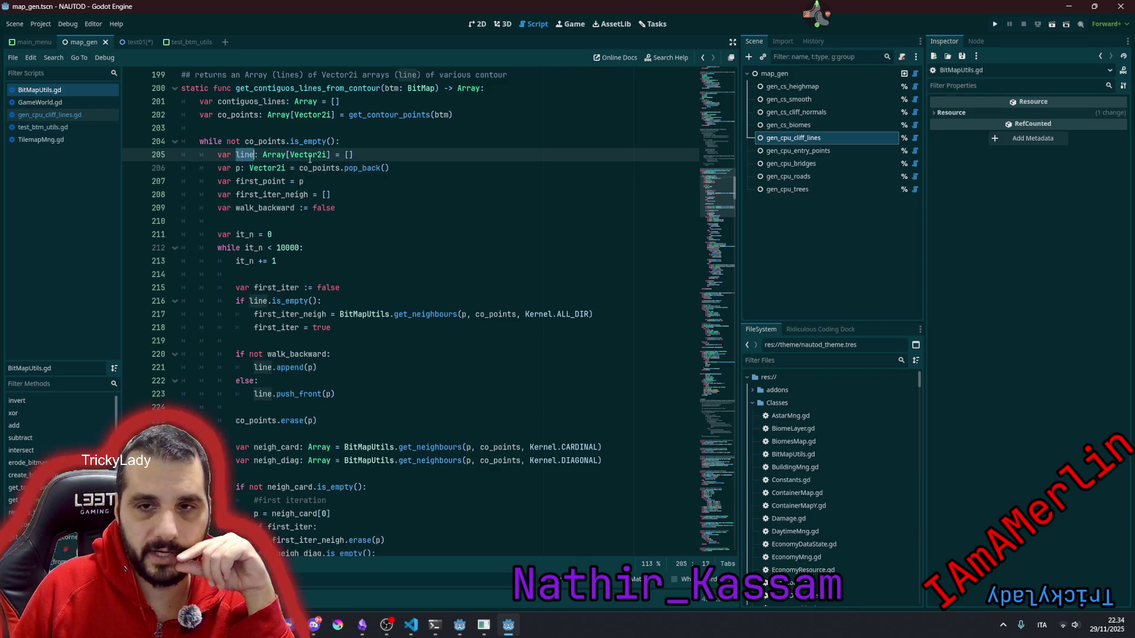
pyautogui.click(251, 180)
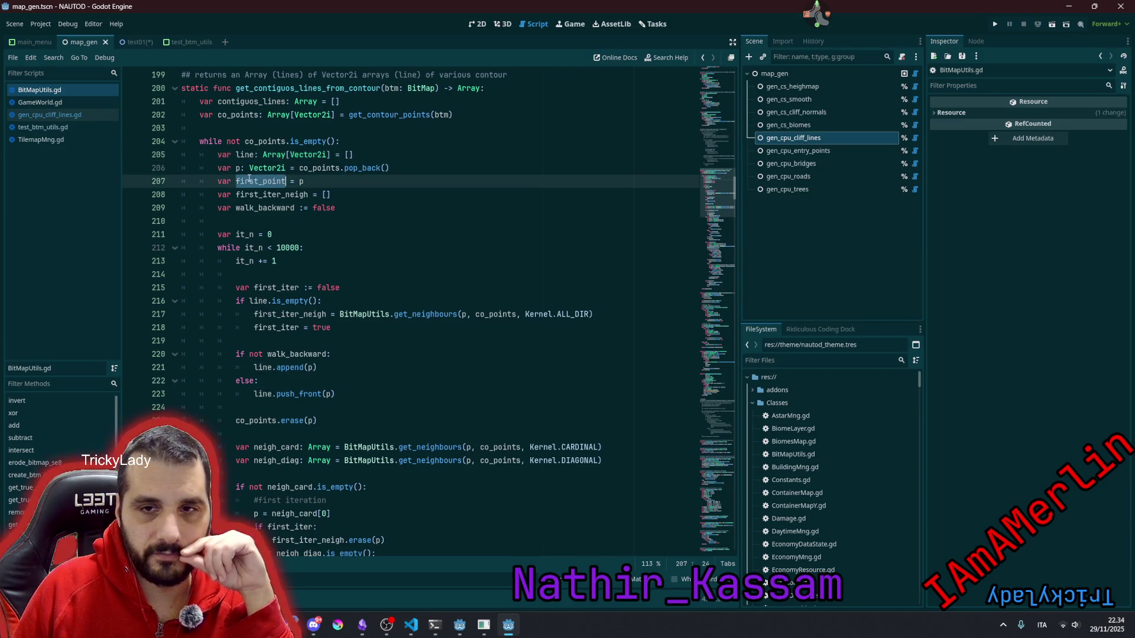
pyautogui.doubleClick(290, 196)
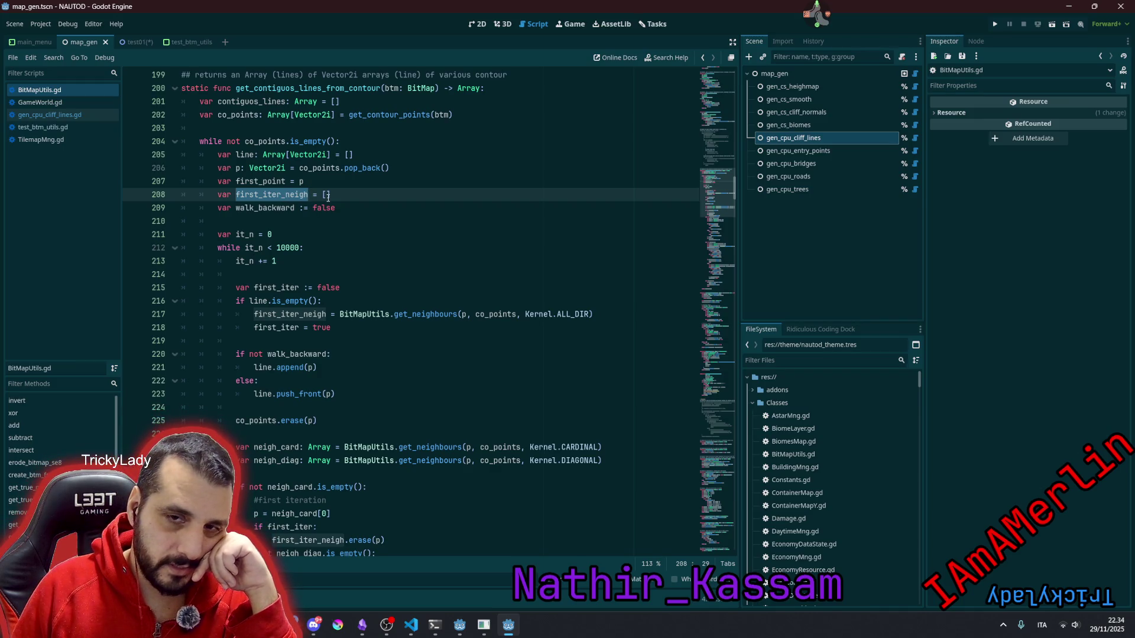
pyautogui.doubleClick(278, 208)
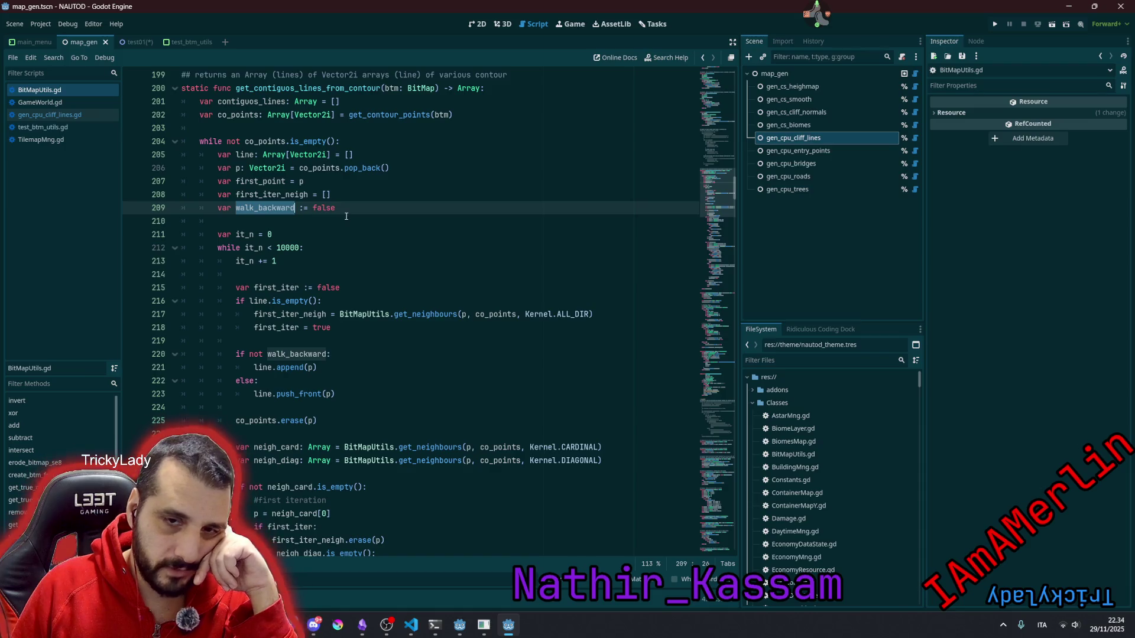
pyautogui.doubleClick(253, 234)
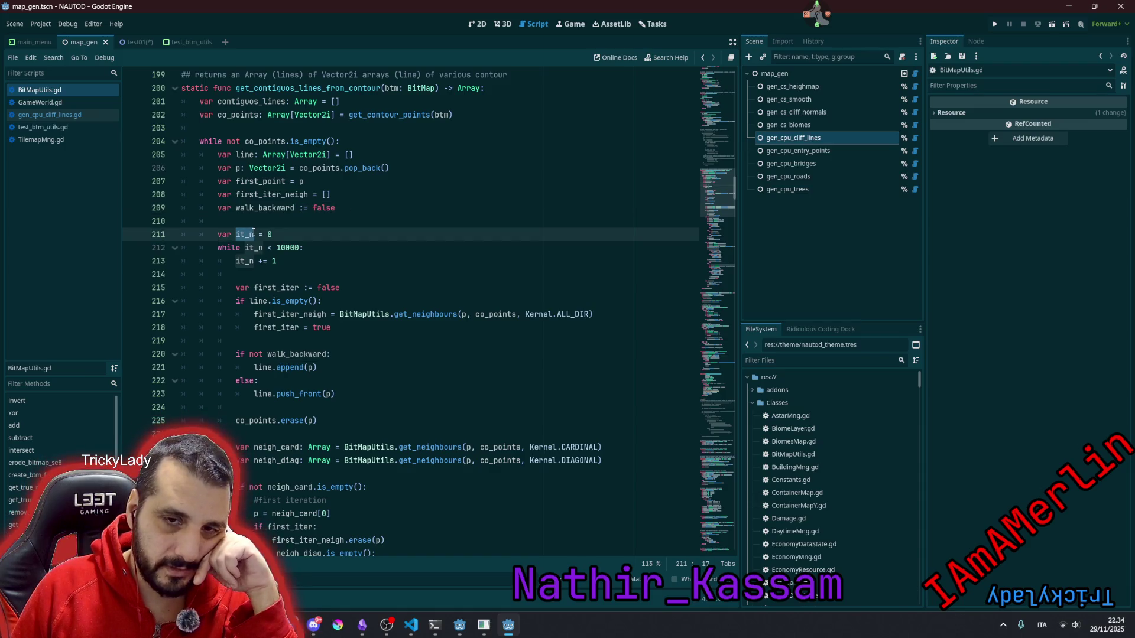
pyautogui.doubleClick(293, 247)
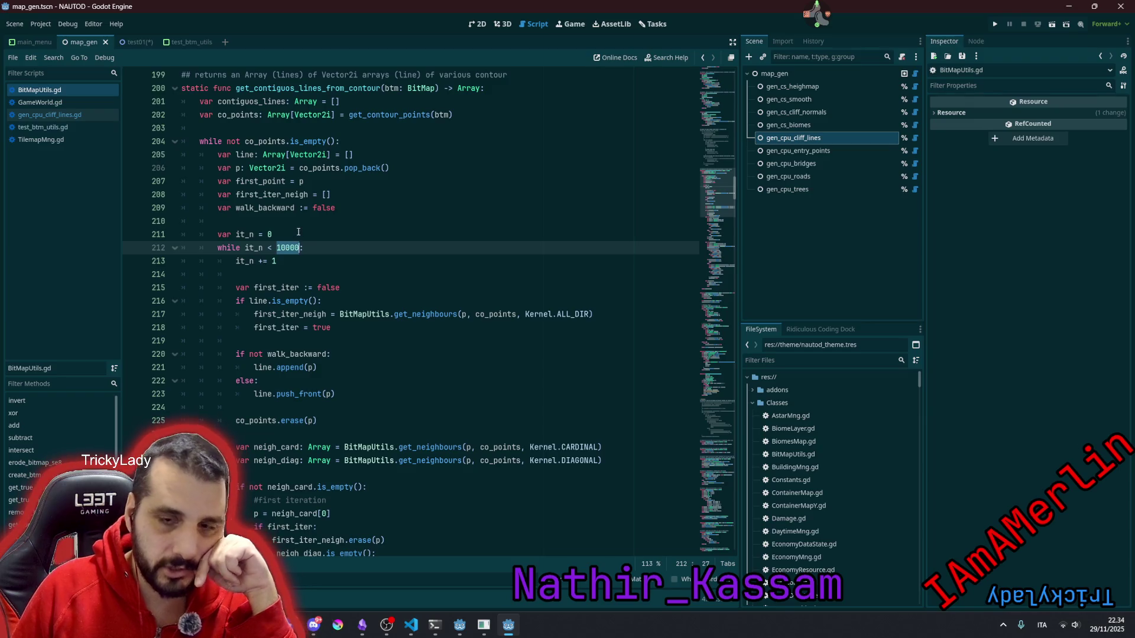
pyautogui.click(298, 232)
# Examine the point p, the line variable and the first_iter flag with its false default
pyautogui.click(234, 173)
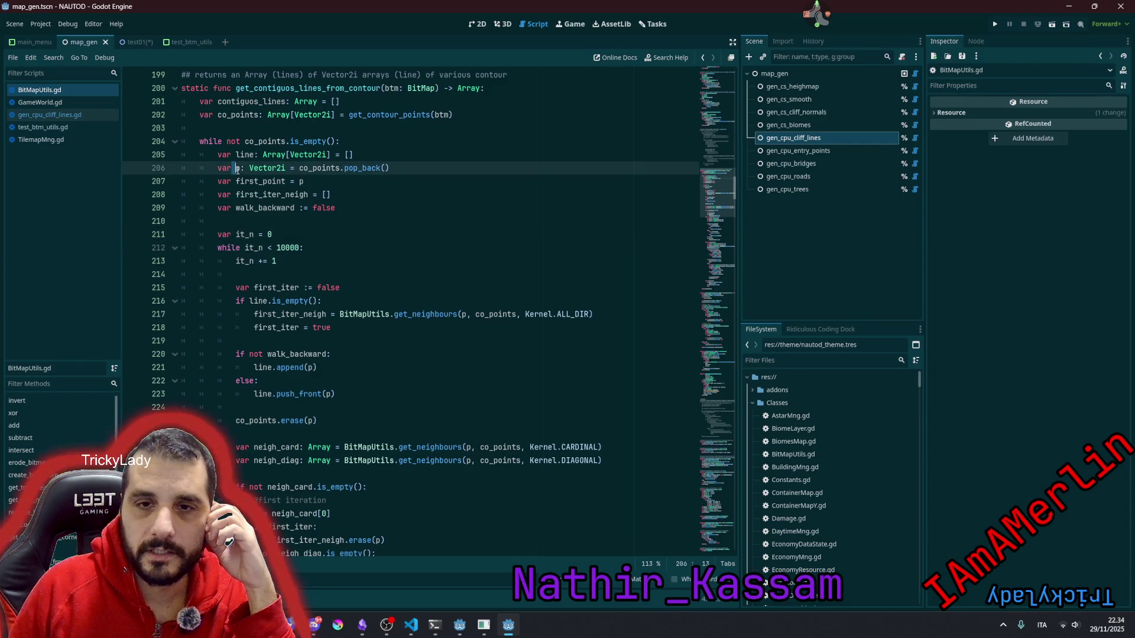
pyautogui.doubleClick(241, 153)
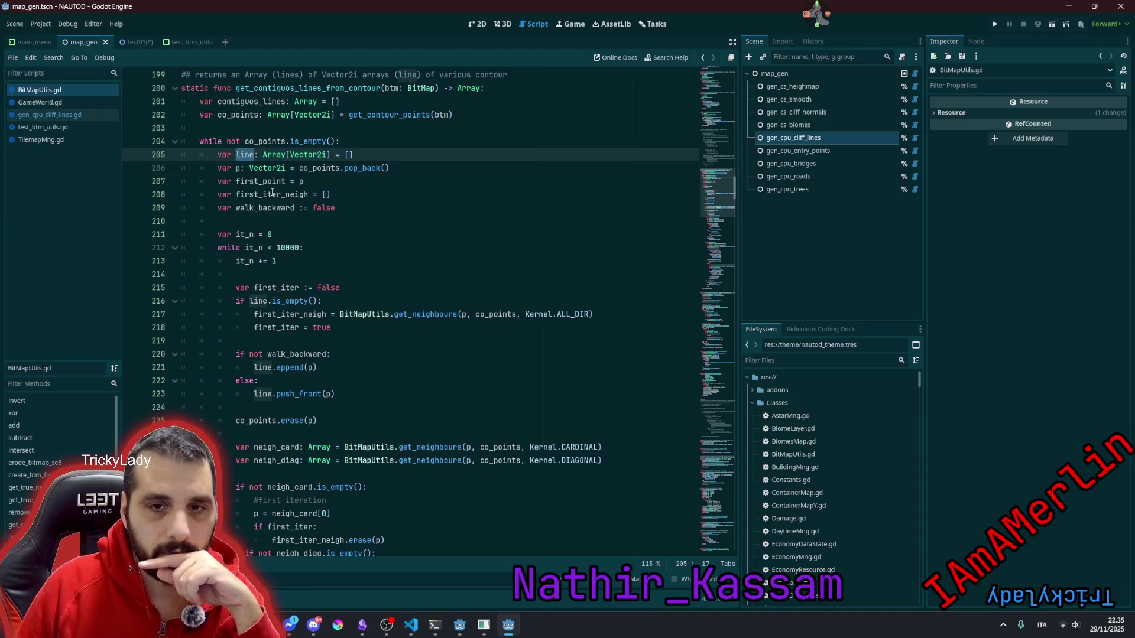
pyautogui.moveTo(250, 262)
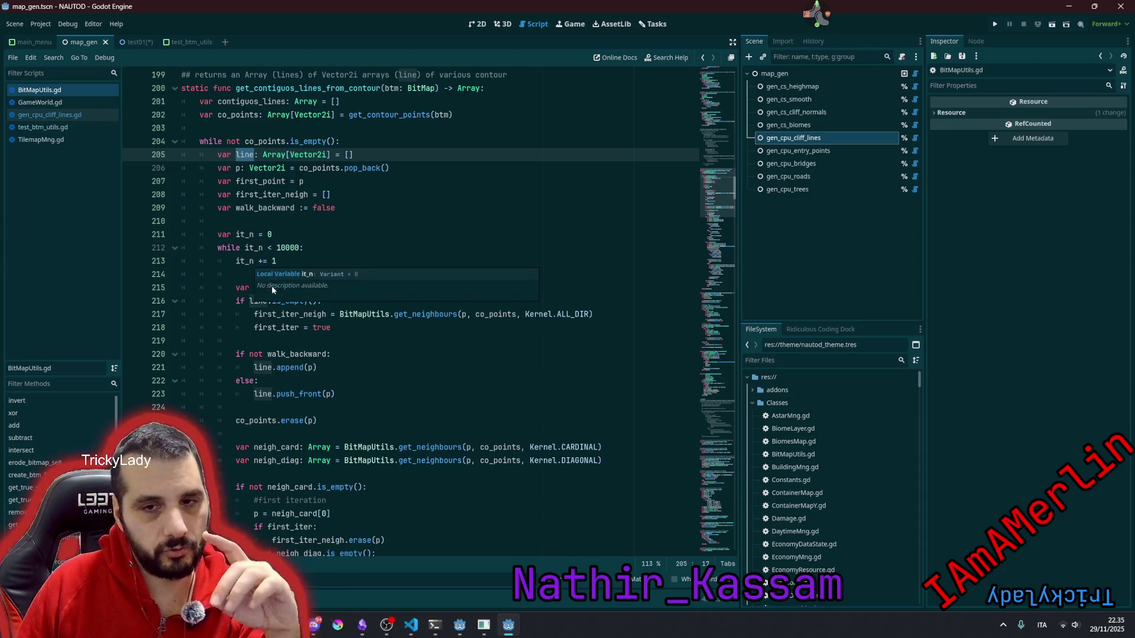
pyautogui.doubleClick(272, 289)
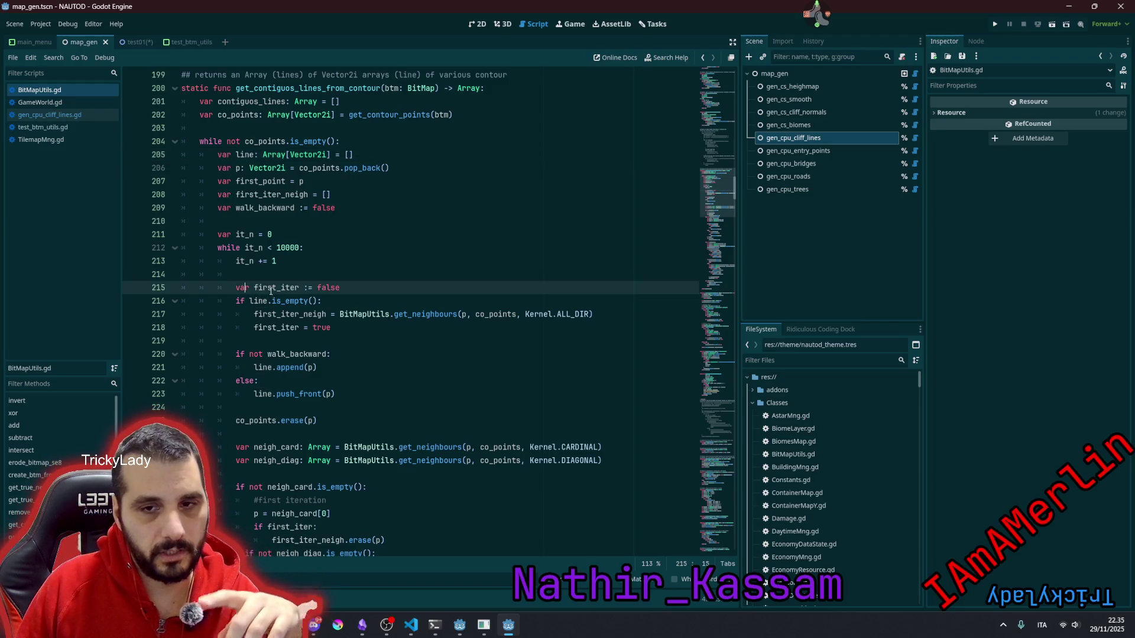
pyautogui.doubleClick(323, 288)
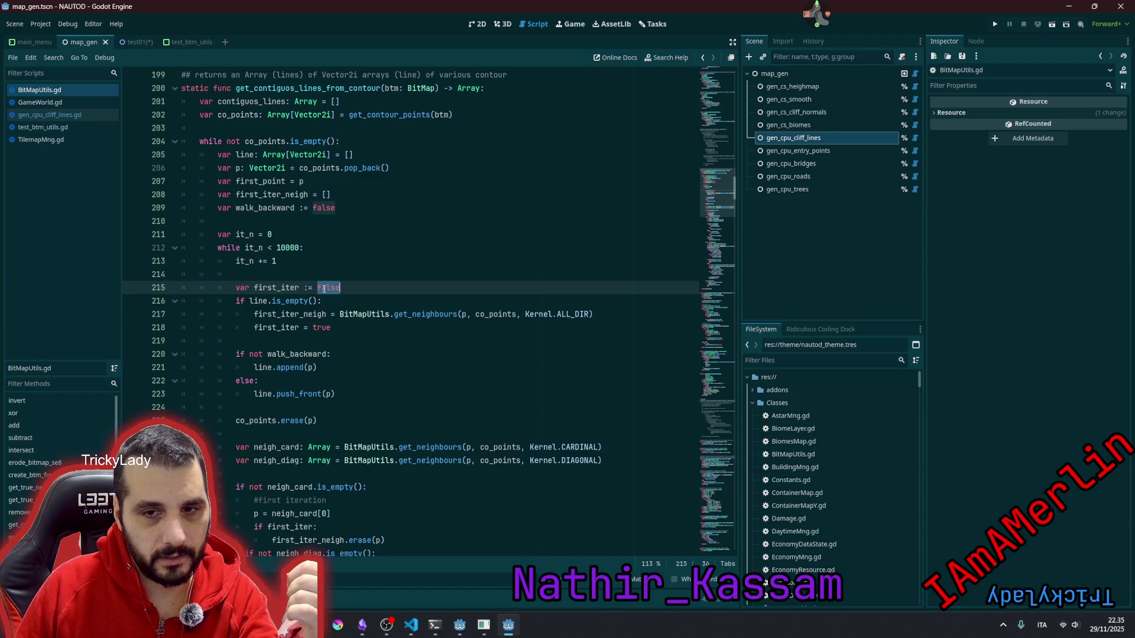
pyautogui.doubleClick(290, 287)
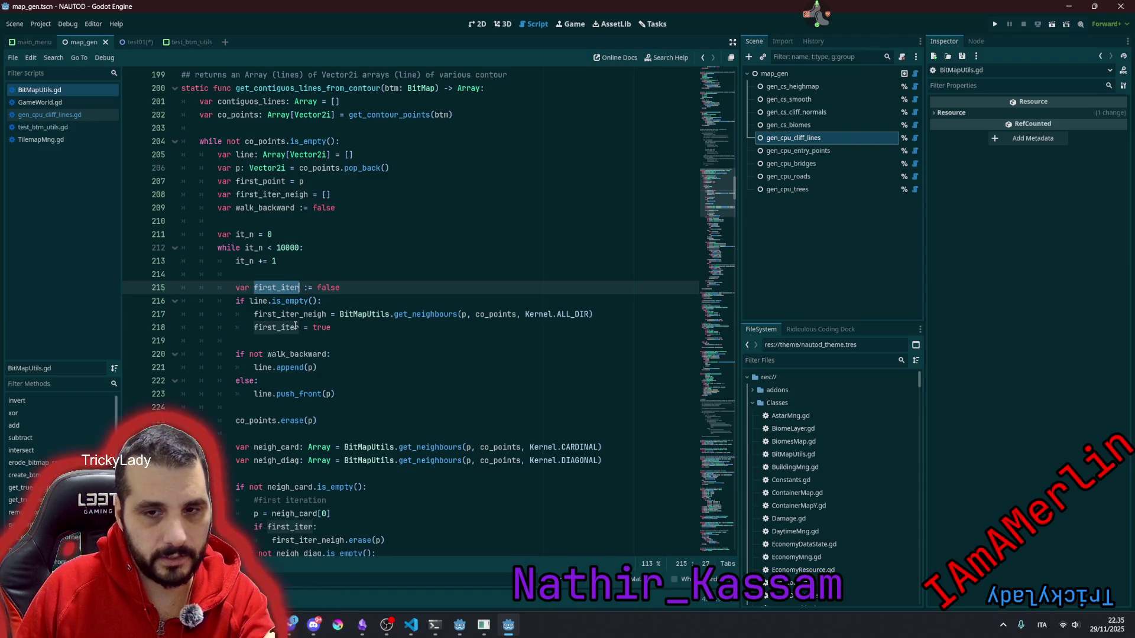
pyautogui.moveTo(294, 326)
pyautogui.doubleClick(269, 302)
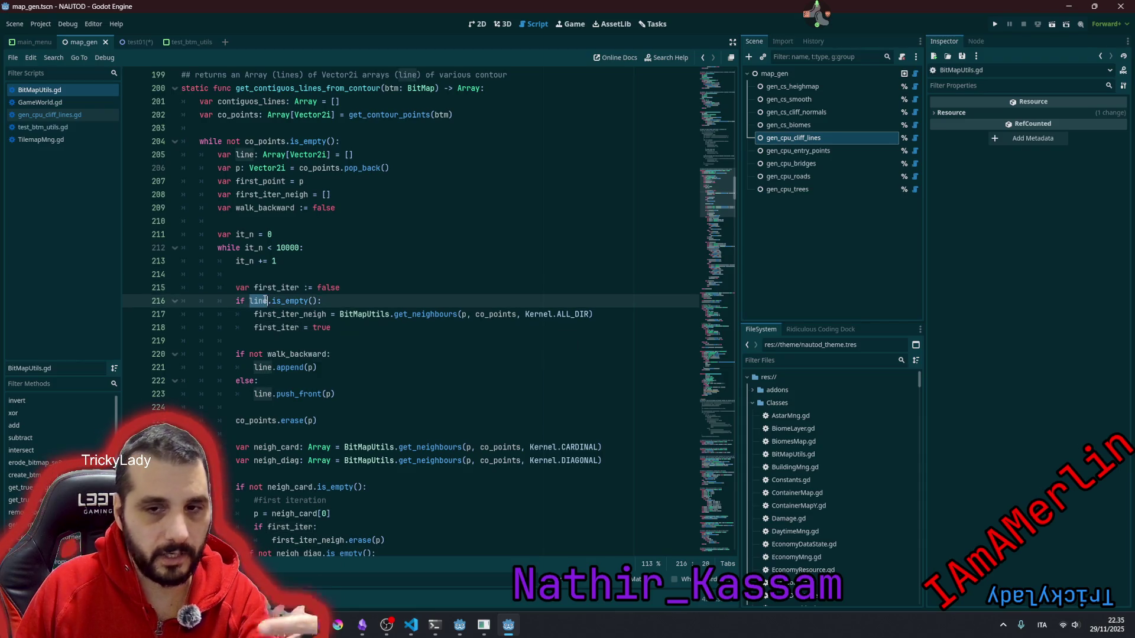
pyautogui.moveTo(269, 304)
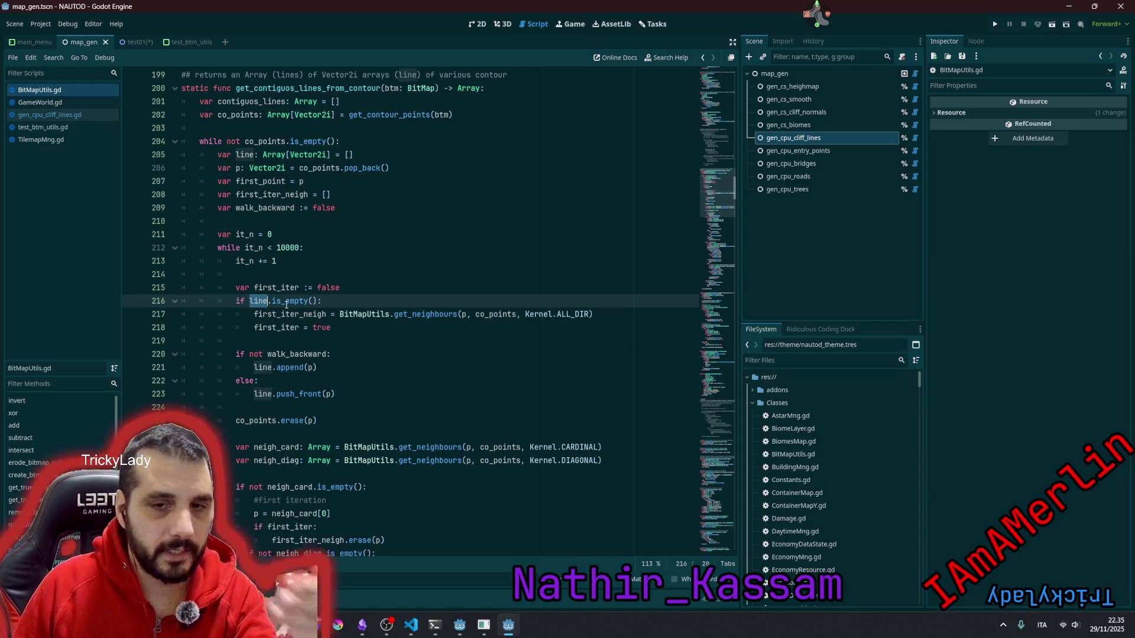
# Examine the get_neighbours call on line 217 and its co_points argument
pyautogui.scroll(-2, 282, 308)
pyautogui.scroll(-1, 281, 308)
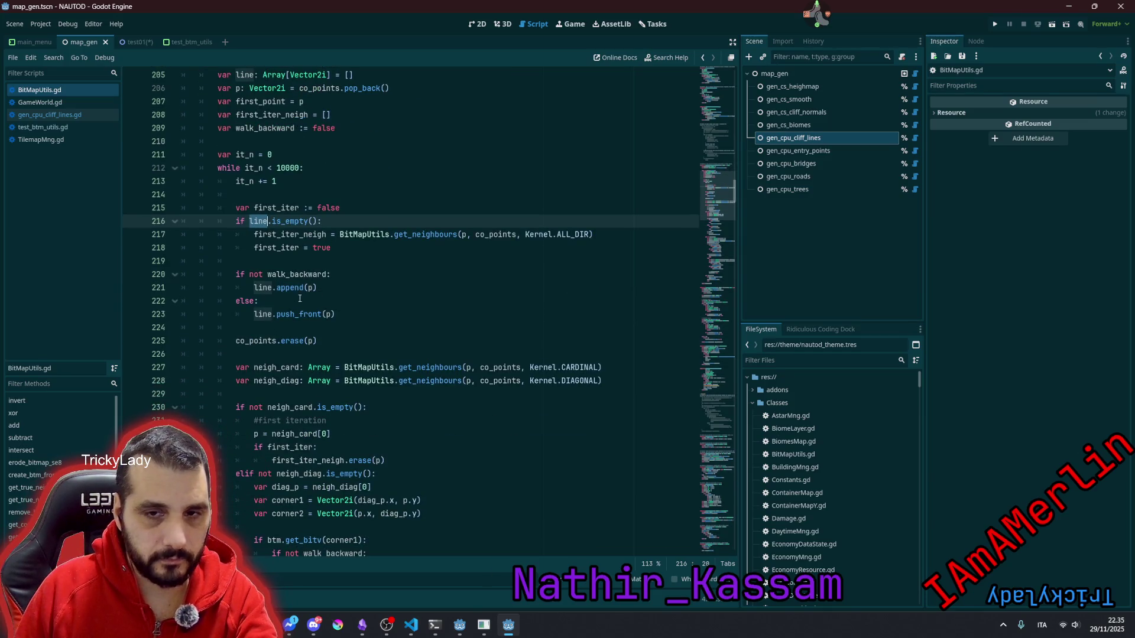
pyautogui.doubleClick(281, 208)
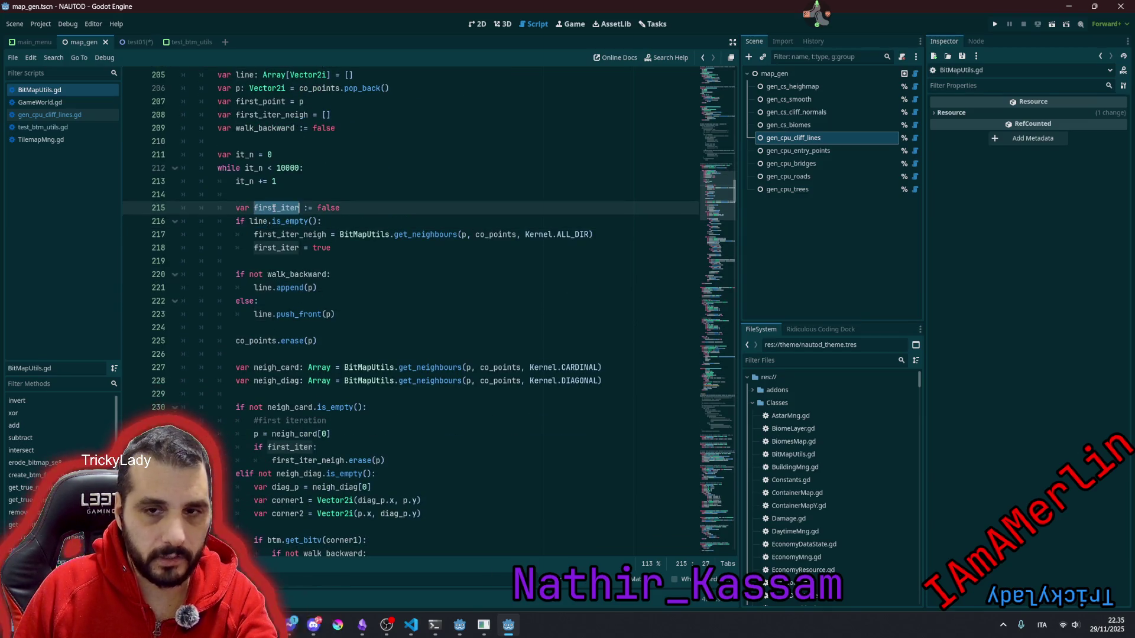
pyautogui.doubleClick(290, 447)
pyautogui.doubleClick(289, 209)
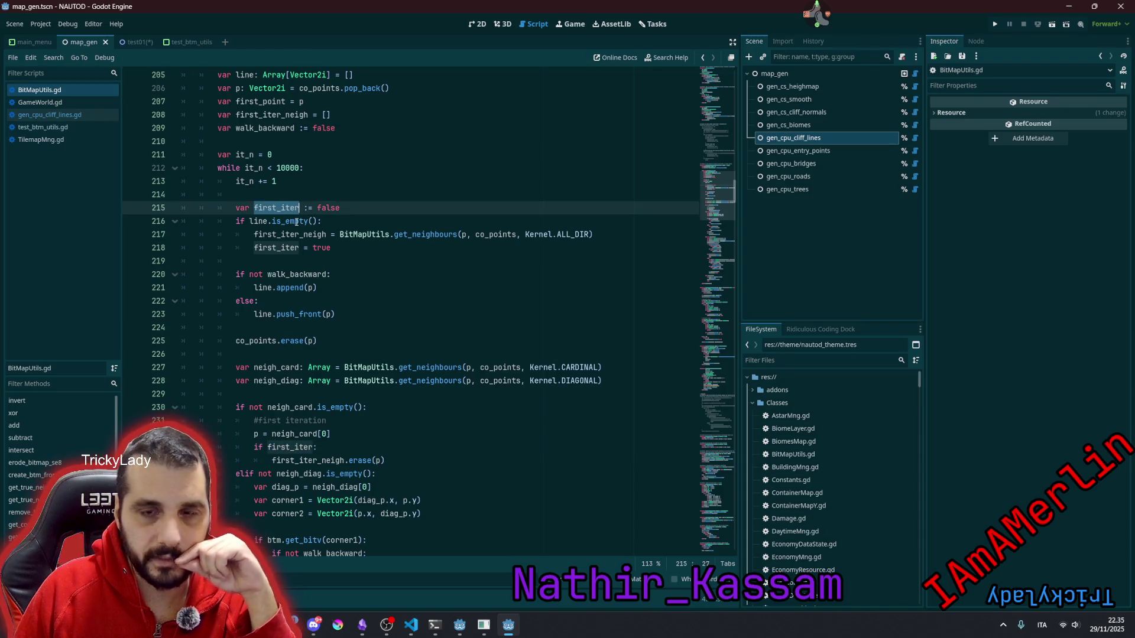
pyautogui.doubleClick(261, 221)
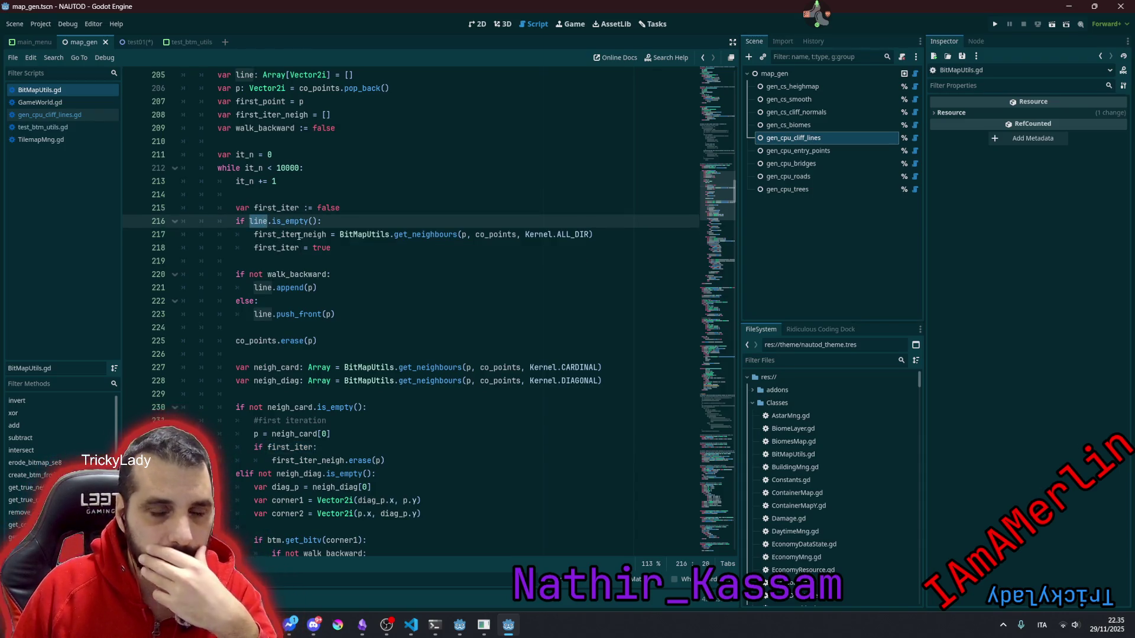
pyautogui.doubleClick(295, 235)
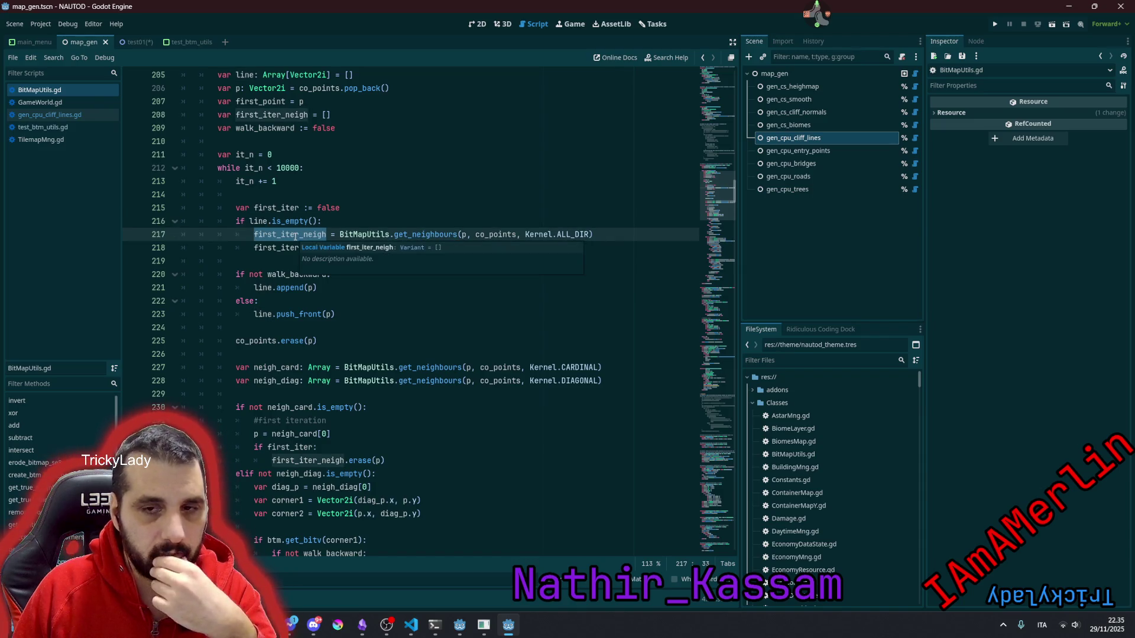
pyautogui.doubleClick(407, 235)
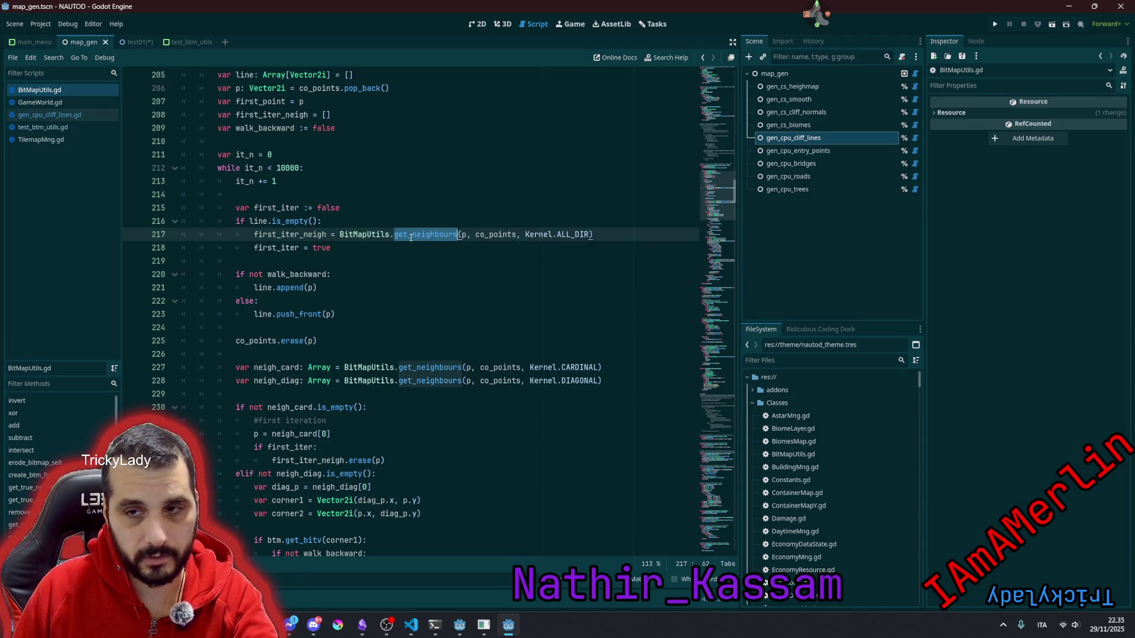
pyautogui.doubleClick(560, 236)
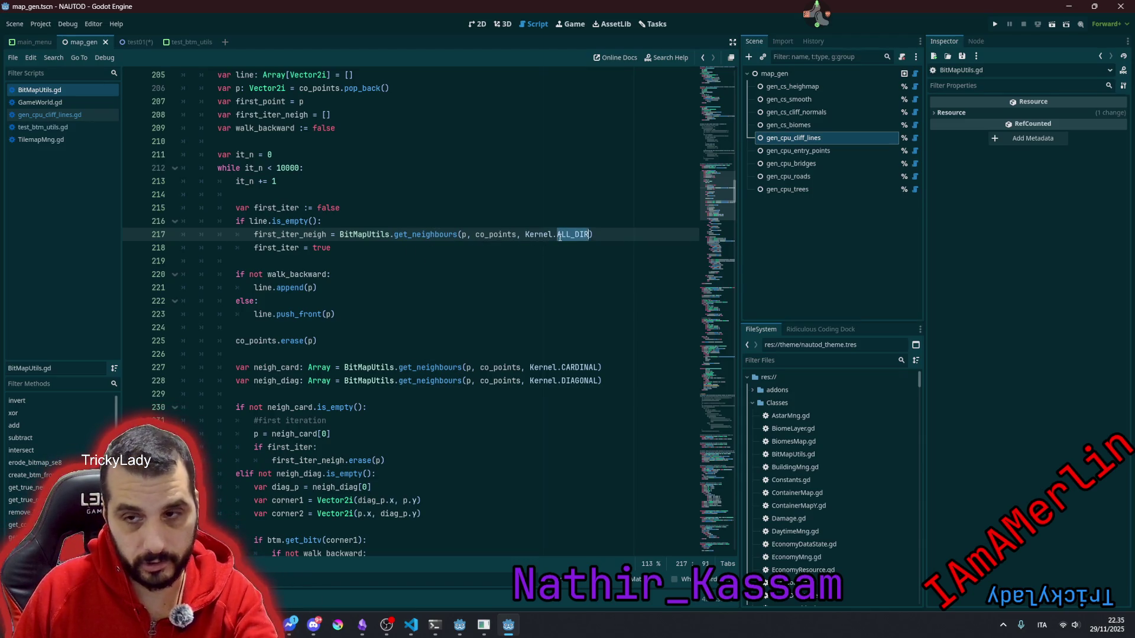
pyautogui.doubleClick(494, 235)
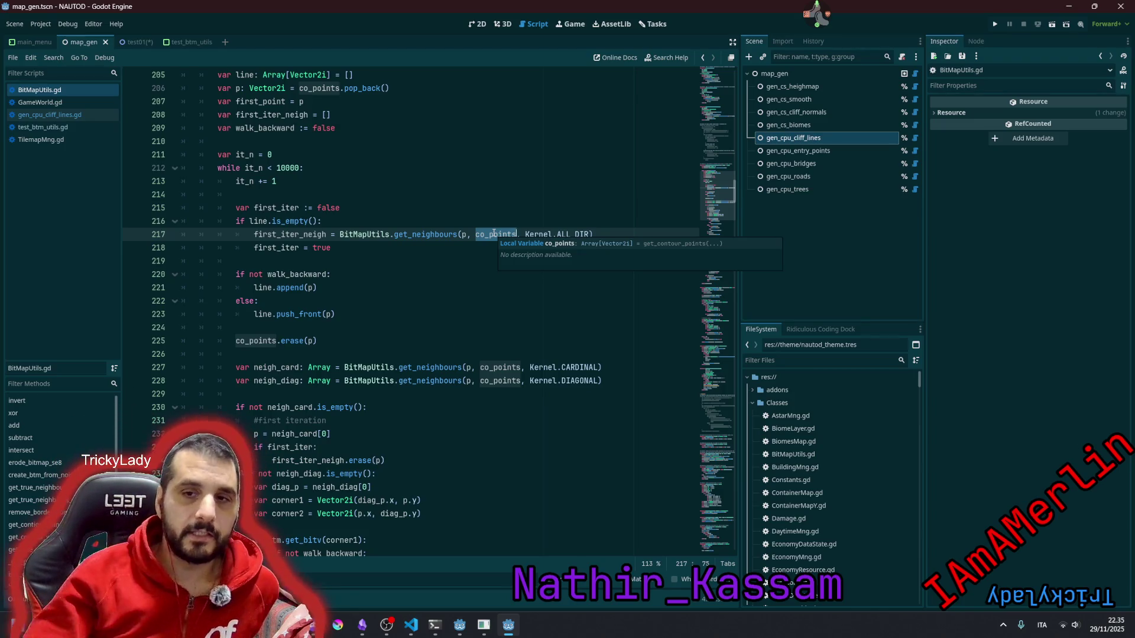
pyautogui.doubleClick(426, 234)
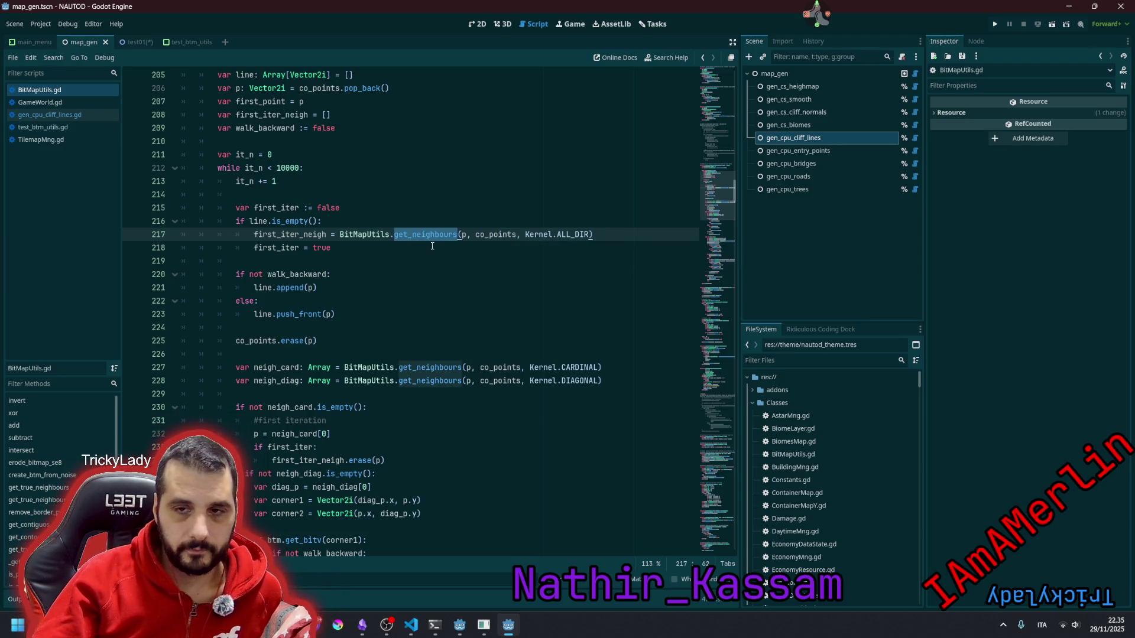
pyautogui.doubleClick(486, 235)
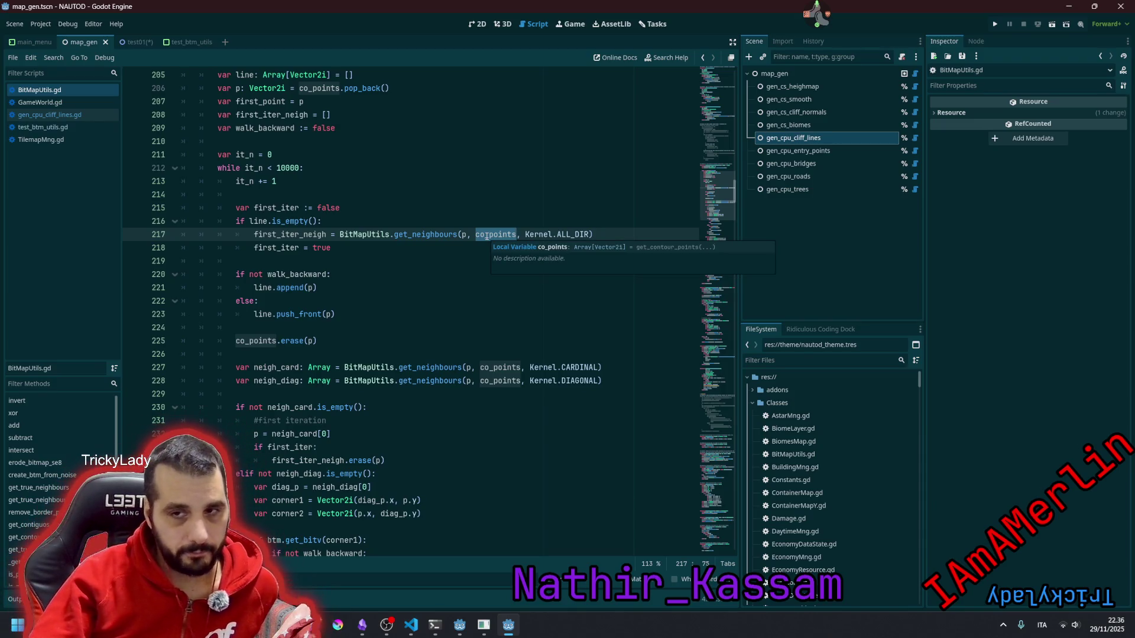
pyautogui.doubleClick(419, 236)
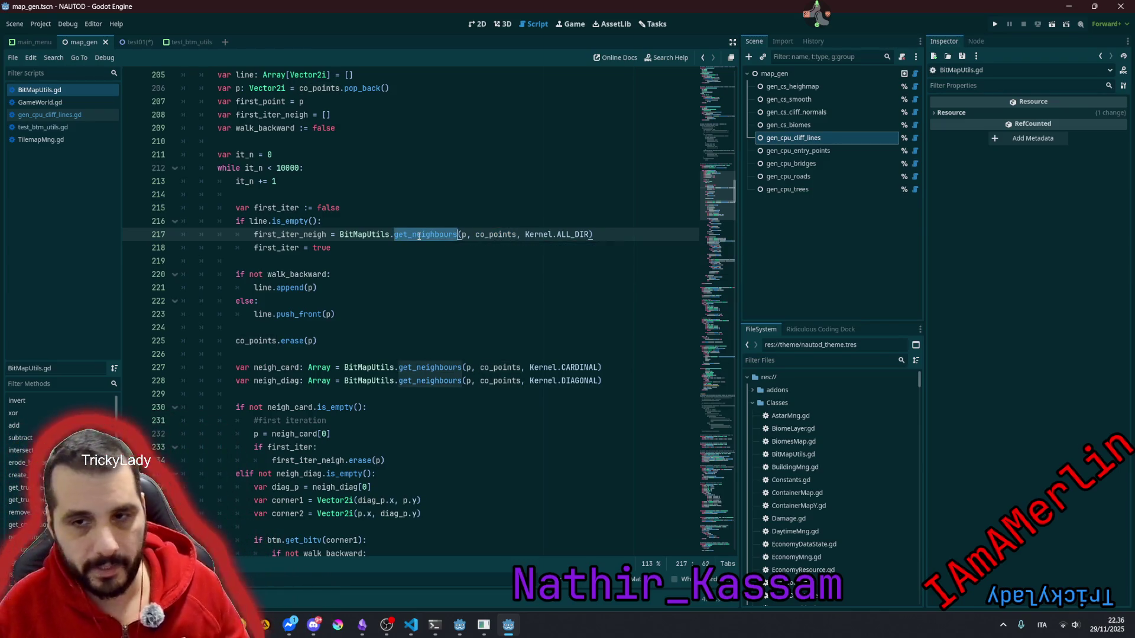
# At its definition, rename get_neighbours to get_neighbours_from_points by appending _from_points
pyautogui.keyDown('ctrl'); pyautogui.click(420, 235); pyautogui.keyUp('ctrl')
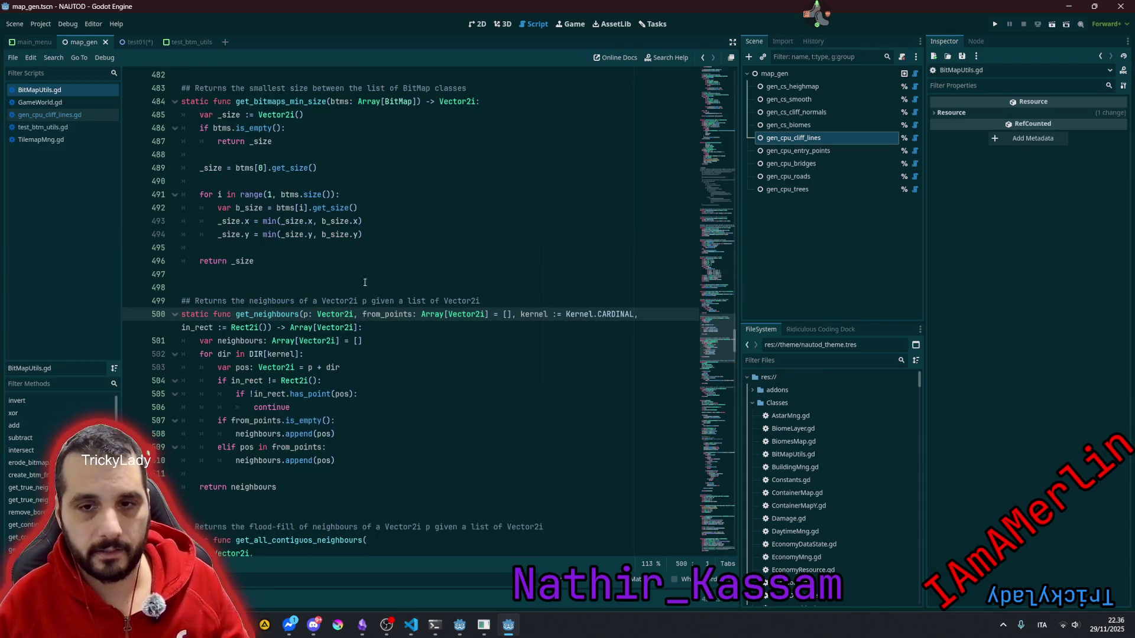
pyautogui.moveTo(254, 314); pyautogui.dragTo(276, 315)
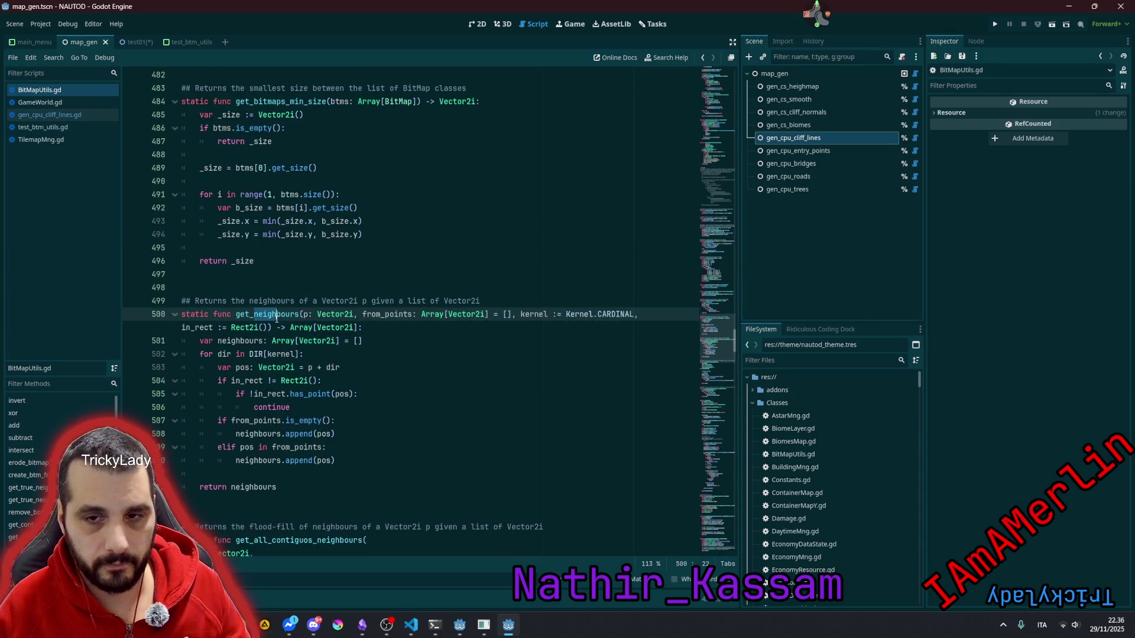
pyautogui.doubleClick(395, 316)
pyautogui.doubleClick(288, 315)
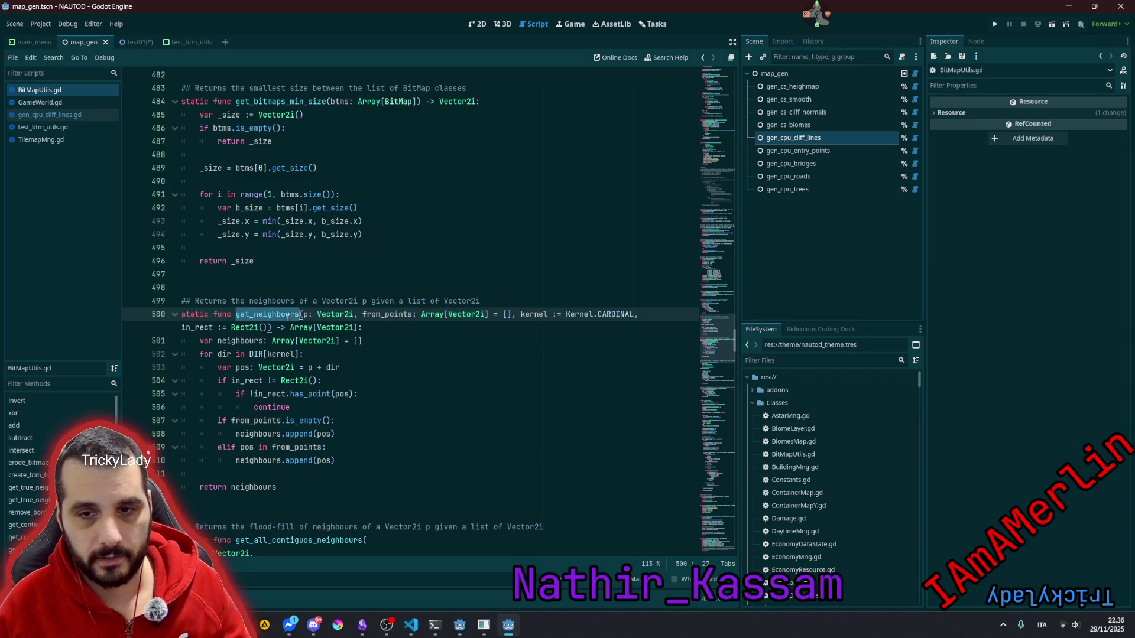
pyautogui.press('Right')
pyautogui.write('_')
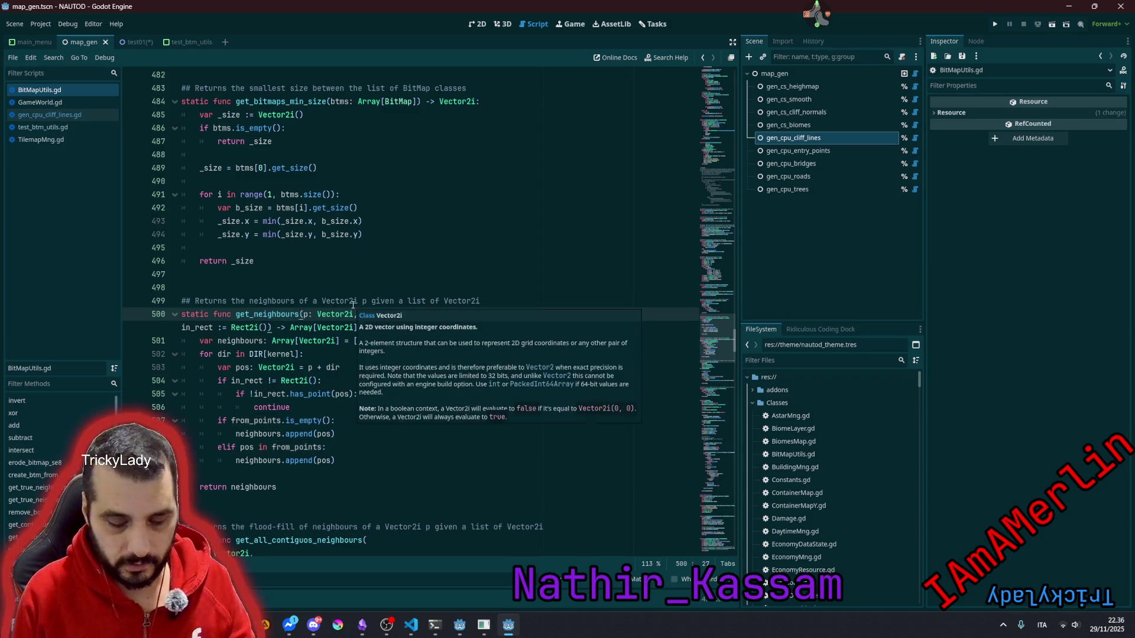
pyautogui.write('from_points')
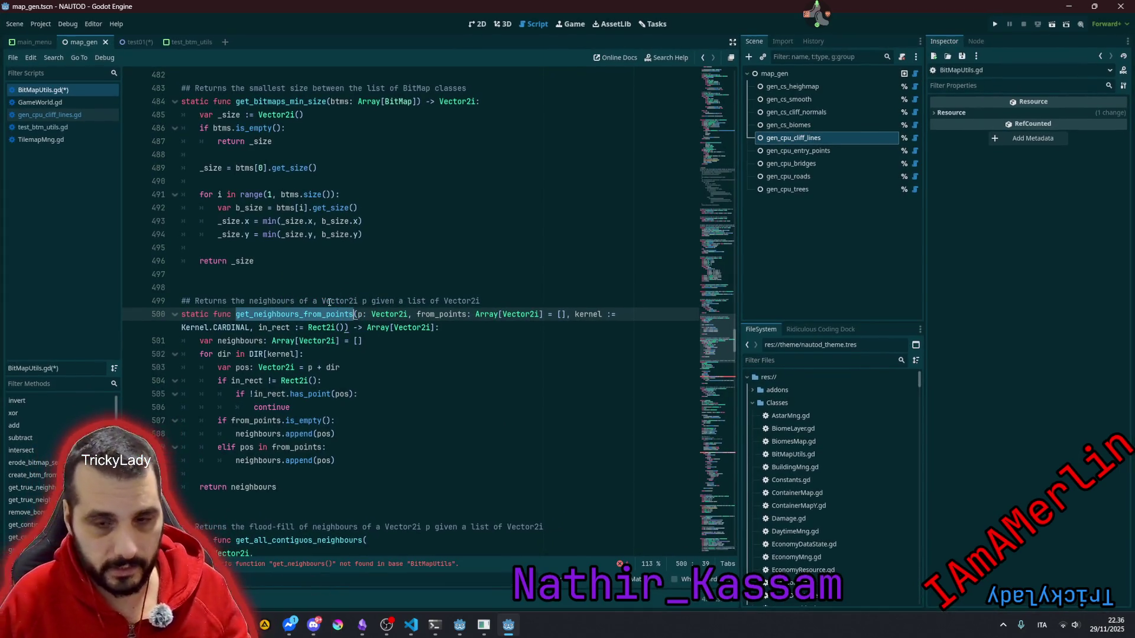
pyautogui.scroll(-5, 708, 379)
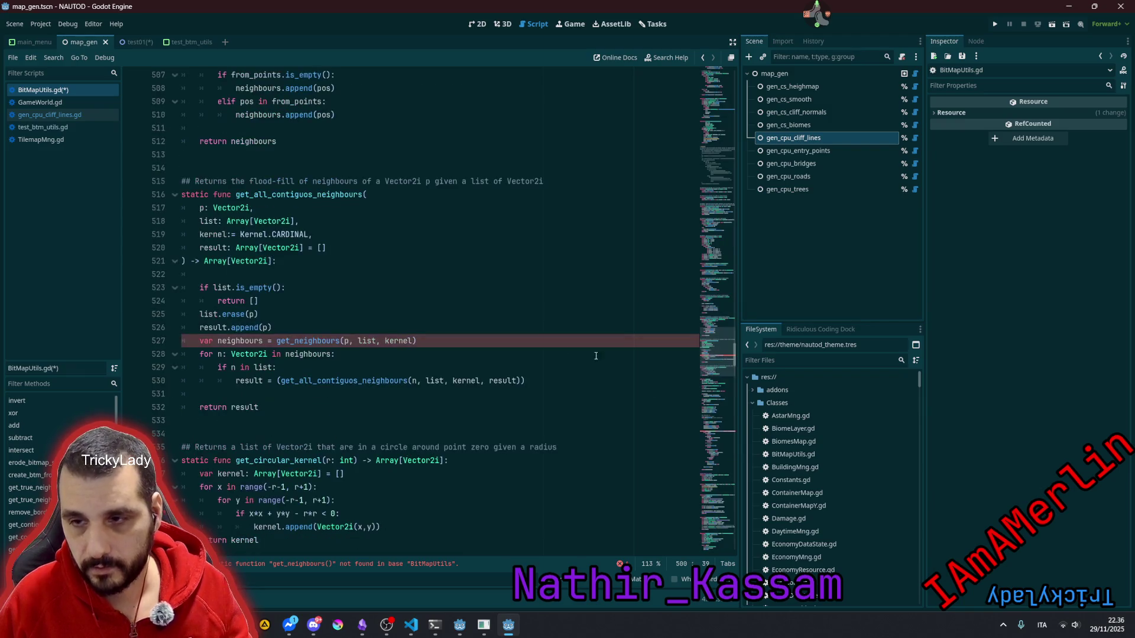
# Replace get_neighbours with get_neighbours_from_points on lines 527 and 584
pyautogui.doubleClick(316, 341)
pyautogui.write('get_neighbours_from_points')
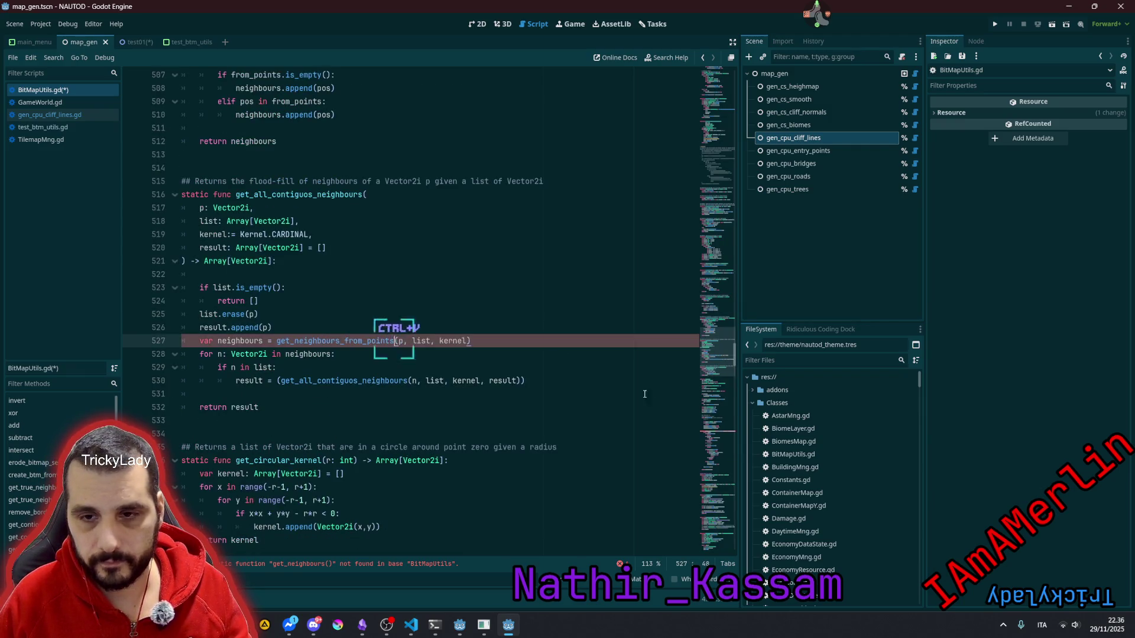
pyautogui.click(711, 435)
pyautogui.doubleClick(393, 327)
pyautogui.write('get_neighbours_from_points')
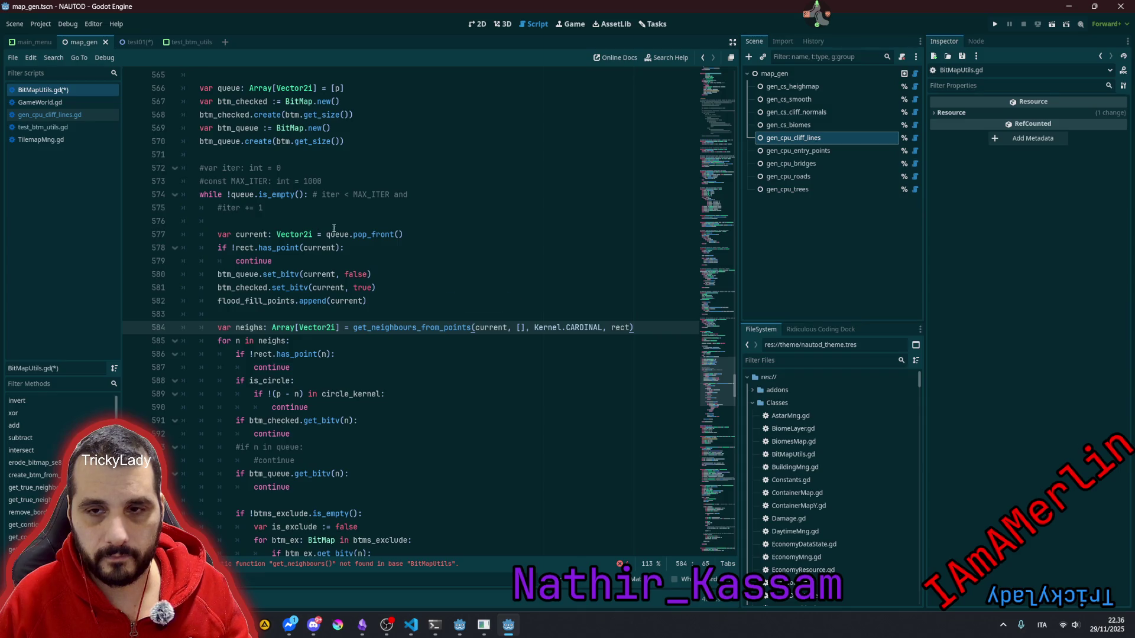
# Apply the same rename to the calls on lines 217, 227 and 228
pyautogui.scroll(-5, 680, 353)
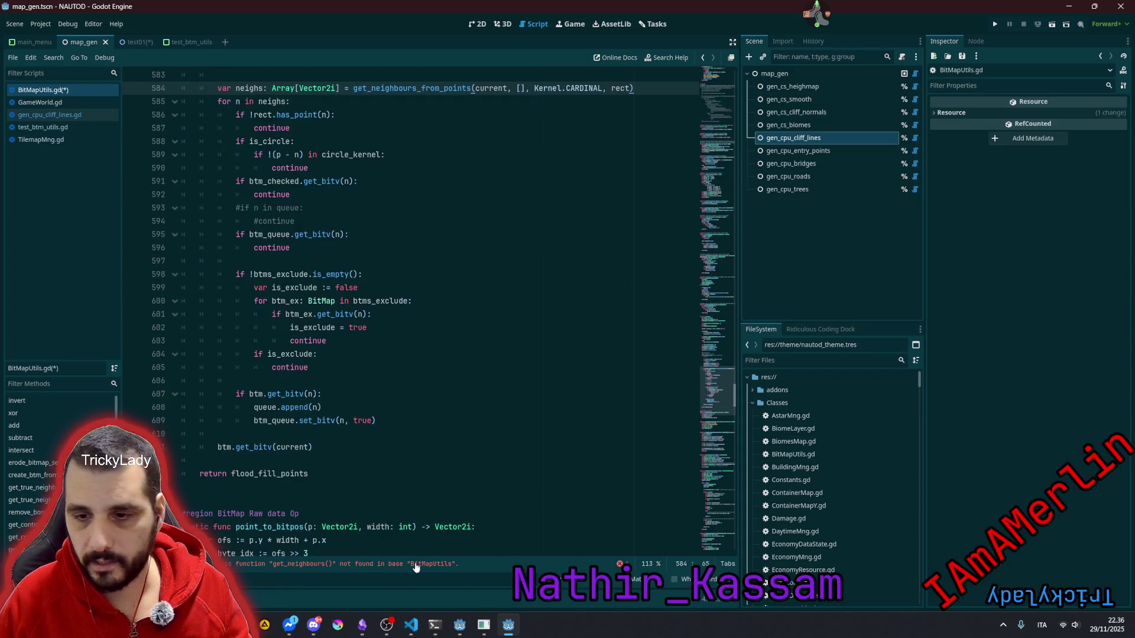
pyautogui.click(415, 565)
pyautogui.doubleClick(408, 313)
pyautogui.write('get_neighbours_from_points')
pyautogui.doubleClick(429, 448)
pyautogui.write('get_neighbours_from_points')
pyautogui.doubleClick(431, 461)
pyautogui.write('get_neighbours_from_points')
# Update the remaining call on line 257 to get_neighbours_from_points
pyautogui.scroll(-4, 454, 395)
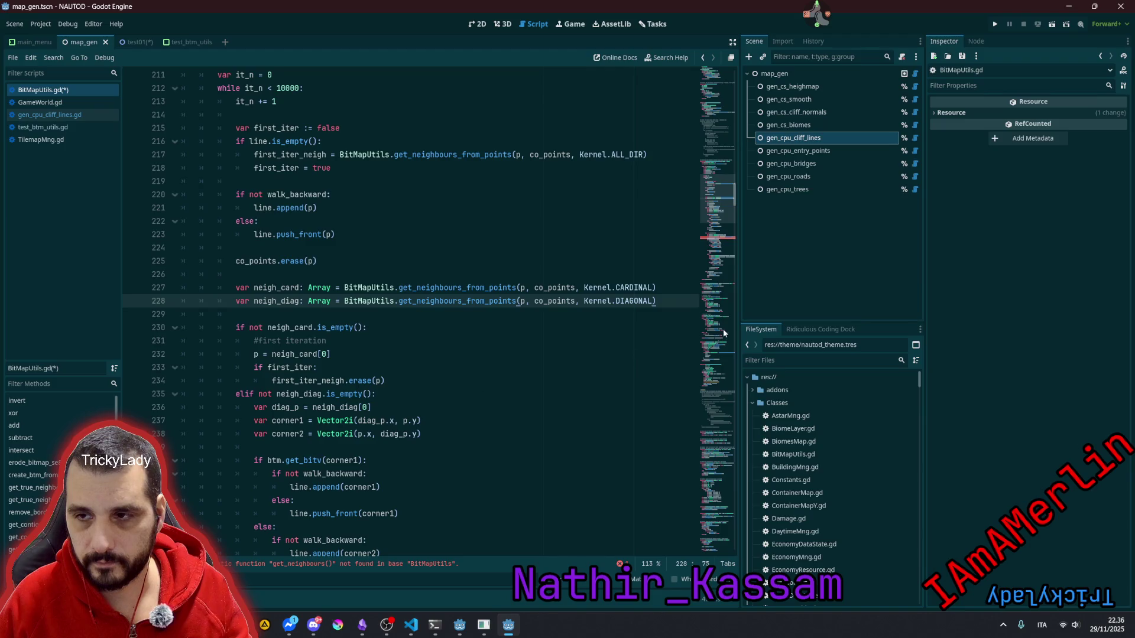
pyautogui.scroll(-10, 467, 317)
pyautogui.doubleClick(470, 300)
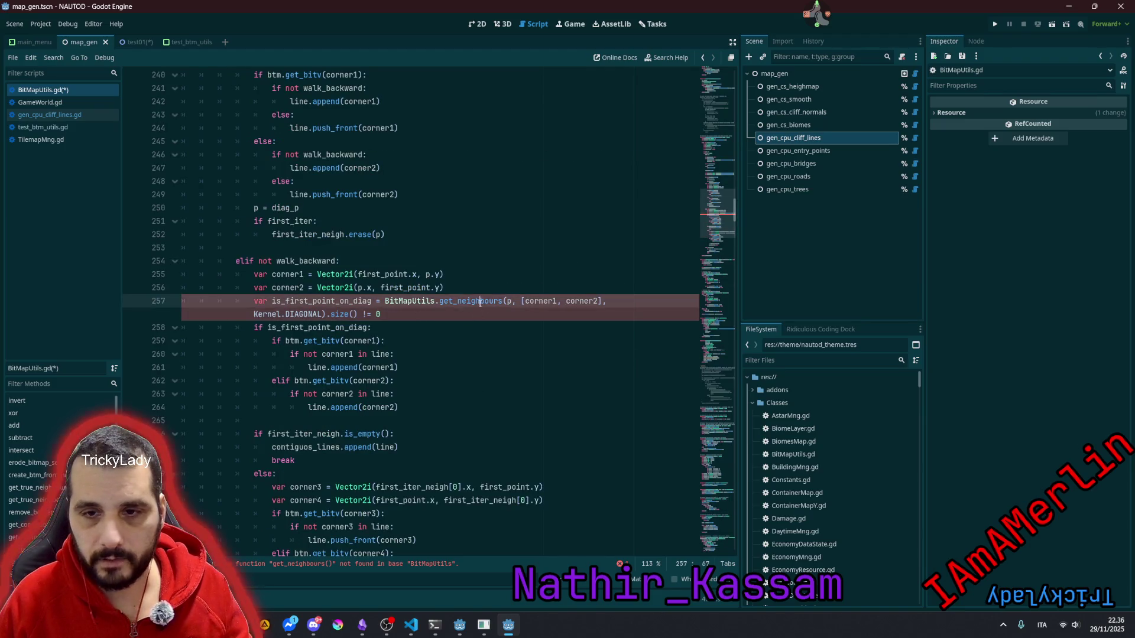
pyautogui.write('get_neighbours_from_points')
pyautogui.click(488, 368)
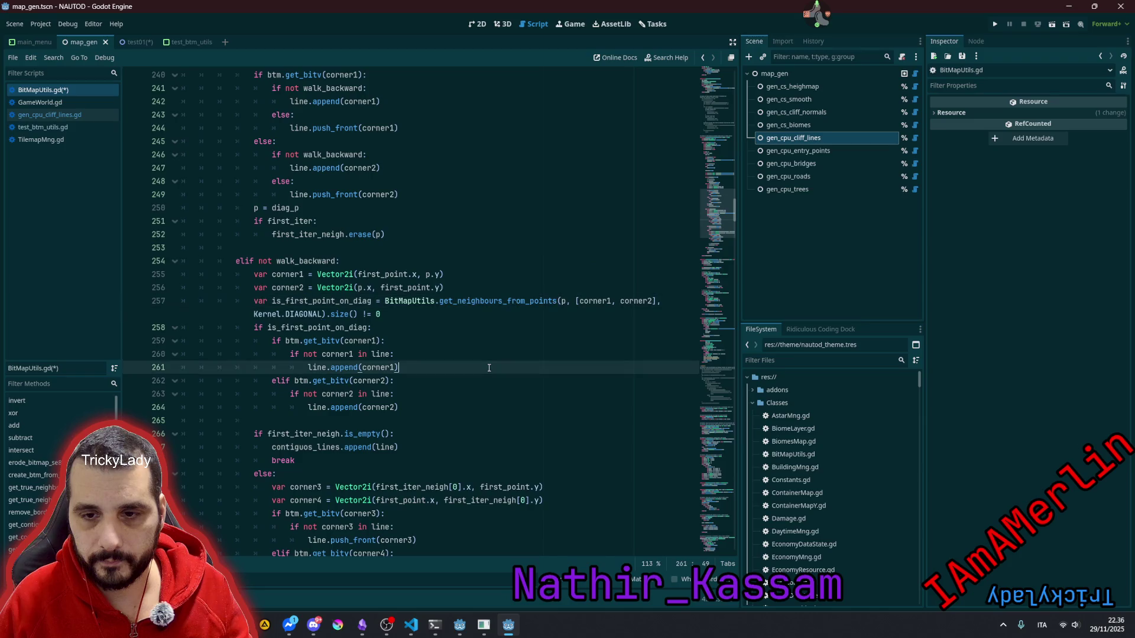
pyautogui.moveTo(702, 273)
pyautogui.mouseDown()
pyautogui.moveTo(724, 257)
pyautogui.moveTo(710, 550)
pyautogui.moveTo(718, 284)
pyautogui.moveTo(736, 202)
pyautogui.moveTo(728, 143)
pyautogui.mouseUp()
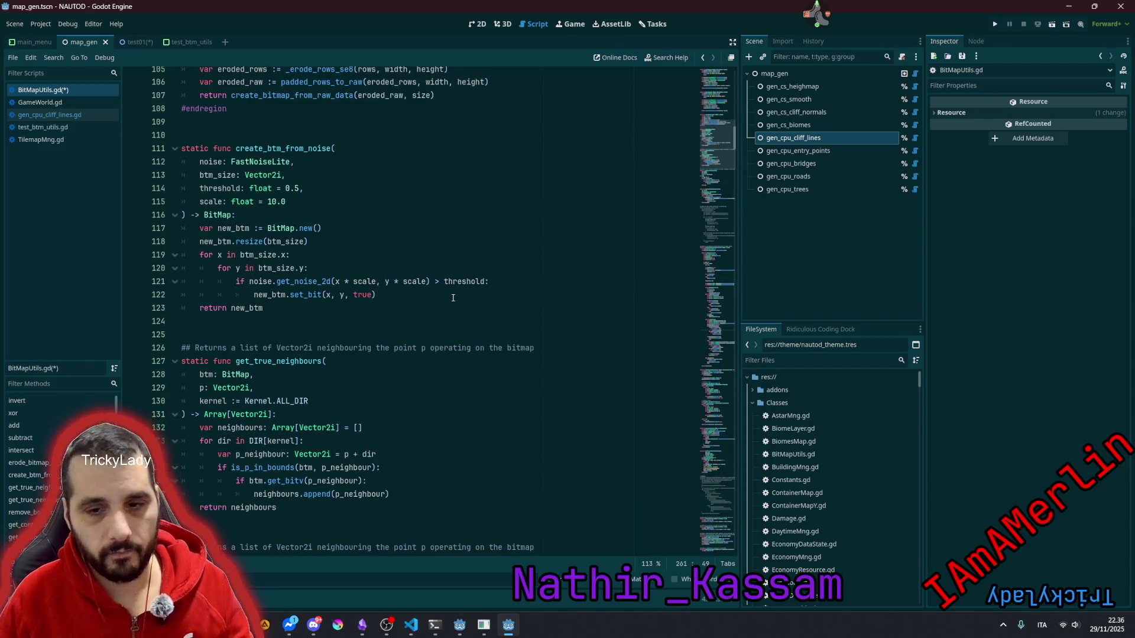
pyautogui.scroll(-8, 452, 298)
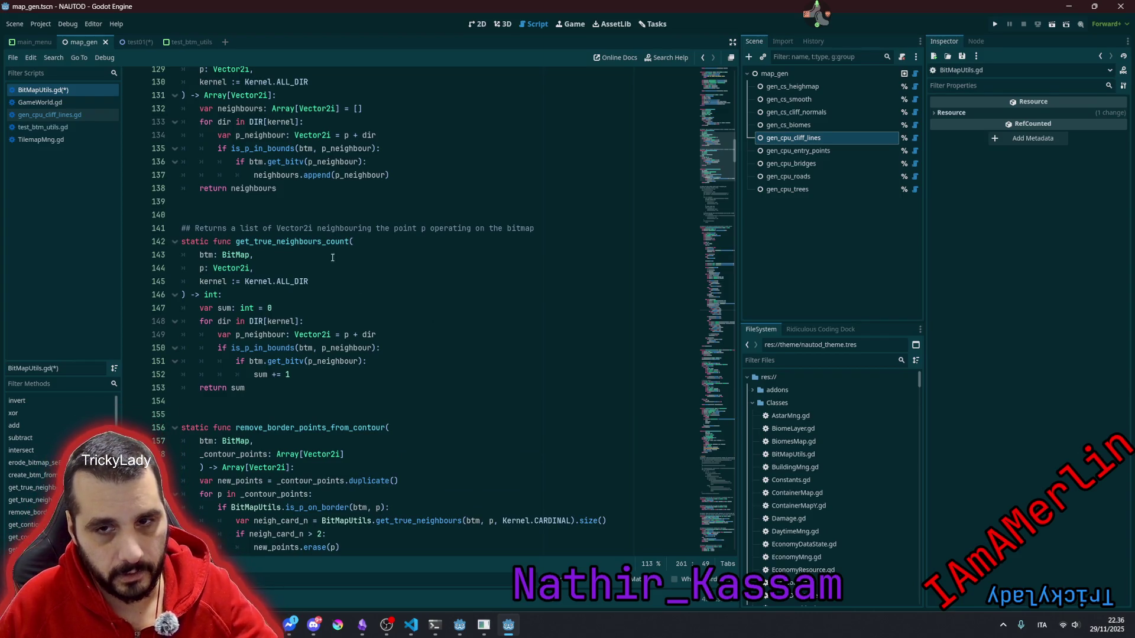
pyautogui.scroll(2, 266, 177)
pyautogui.doubleClick(278, 122)
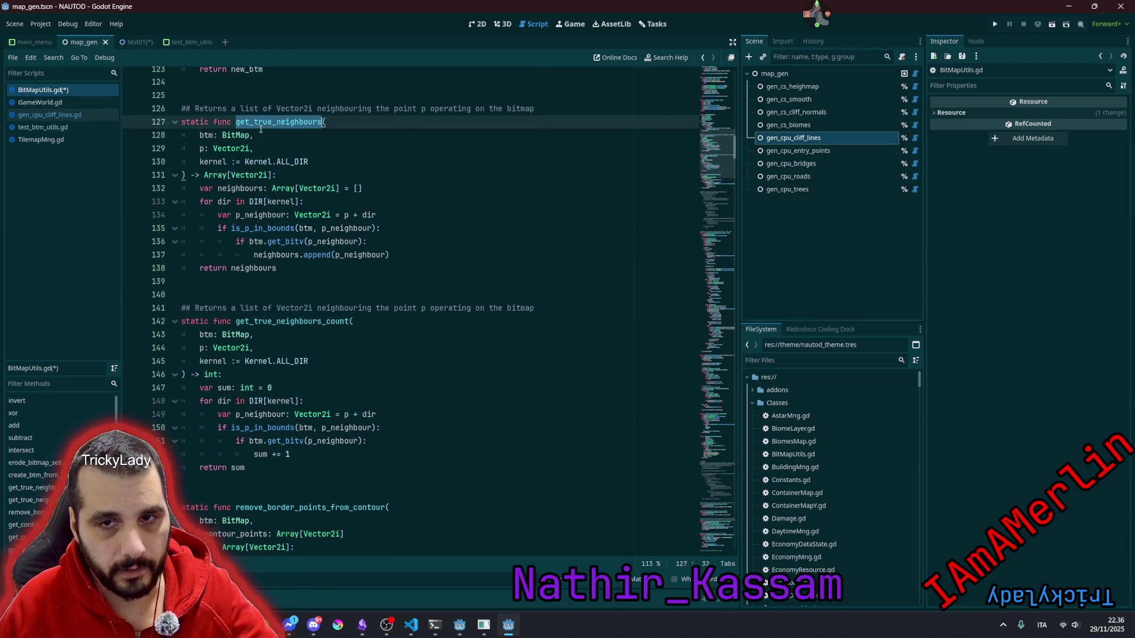
pyautogui.press('Down')
pyautogui.press('Down')
pyautogui.press('Down')
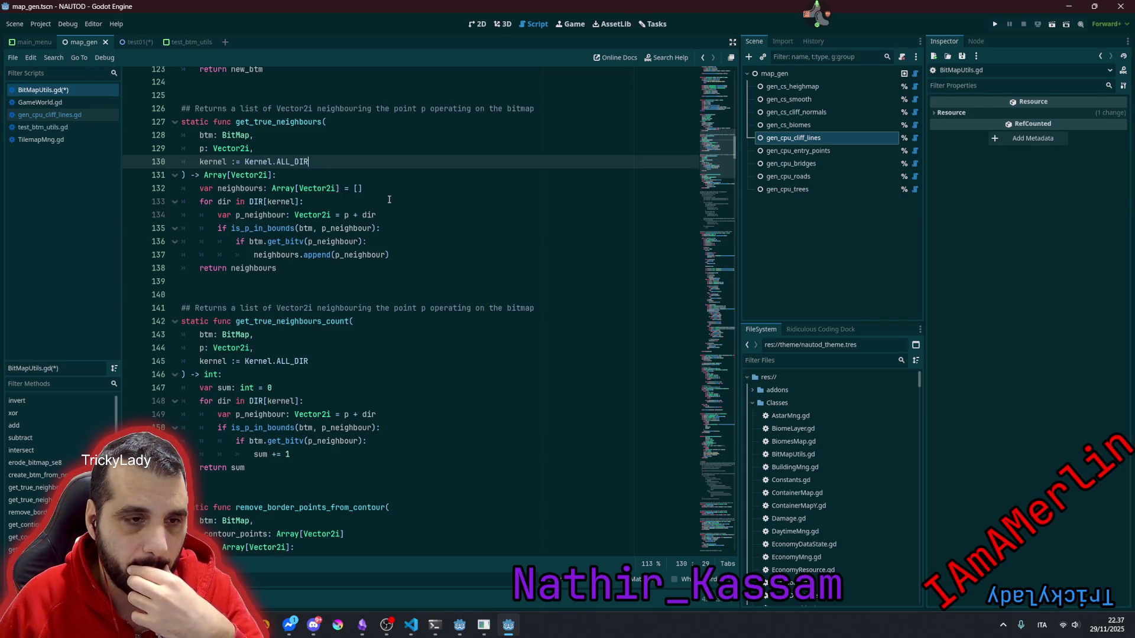
pyautogui.click(389, 199)
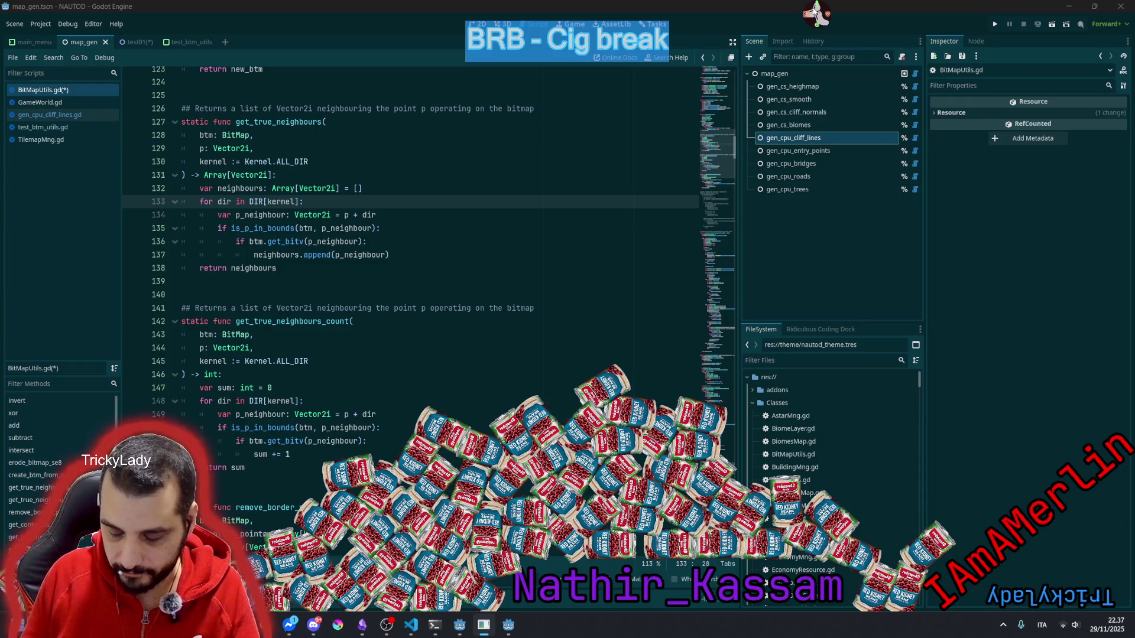
pyautogui.press('super+1')
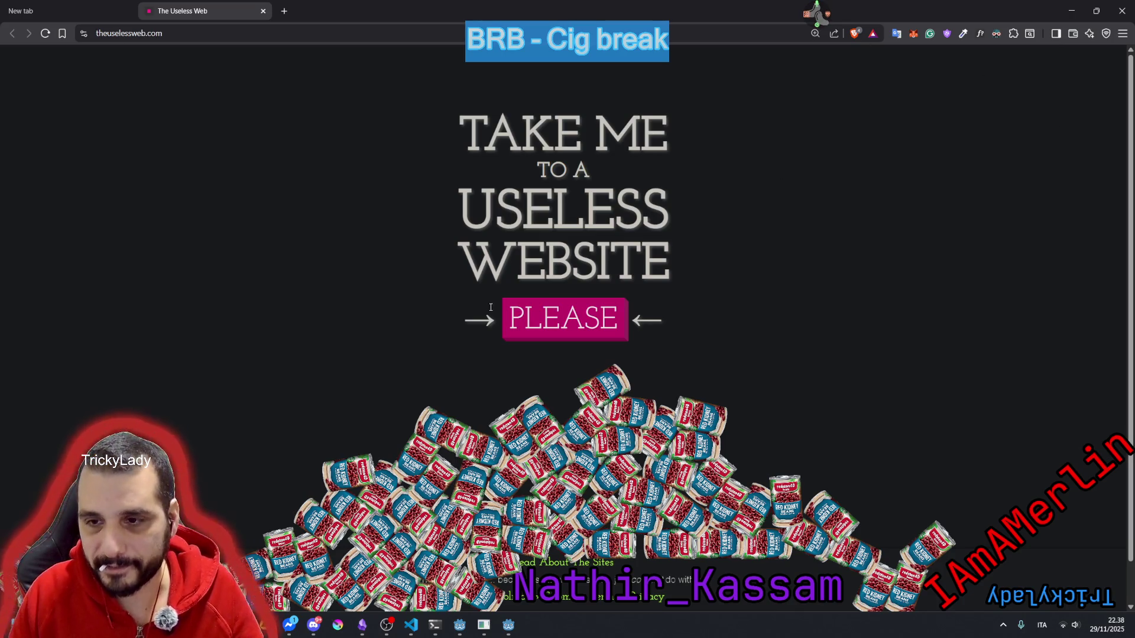
# Open a random useless site, the movenowthinklater.com checkerboard, select its address, then close its tab
pyautogui.click(523, 316)
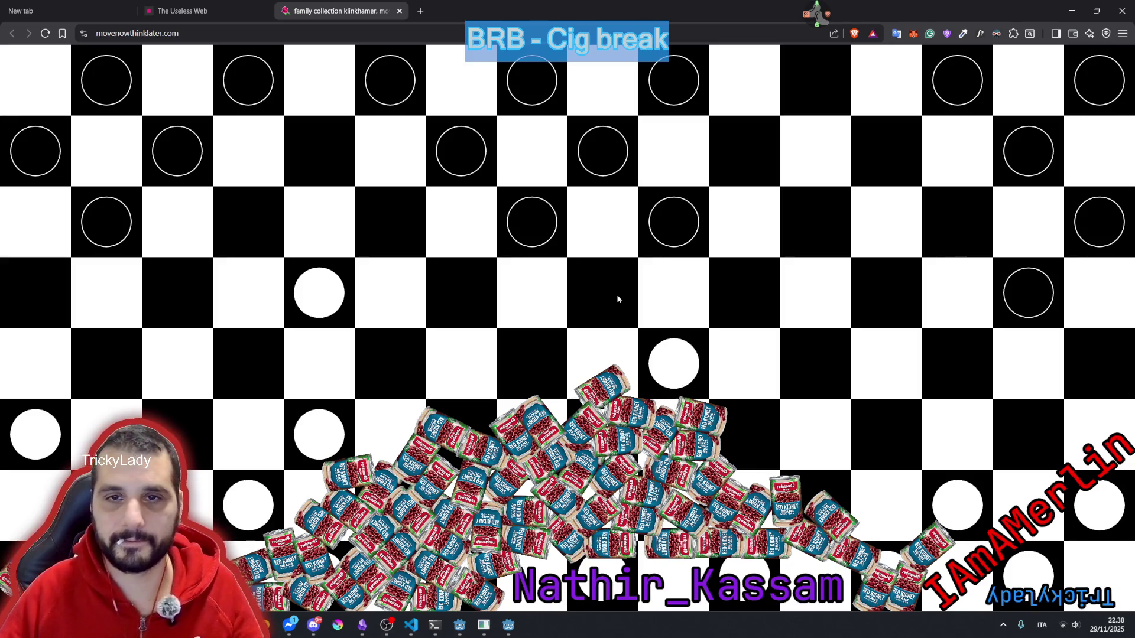
pyautogui.click(140, 34)
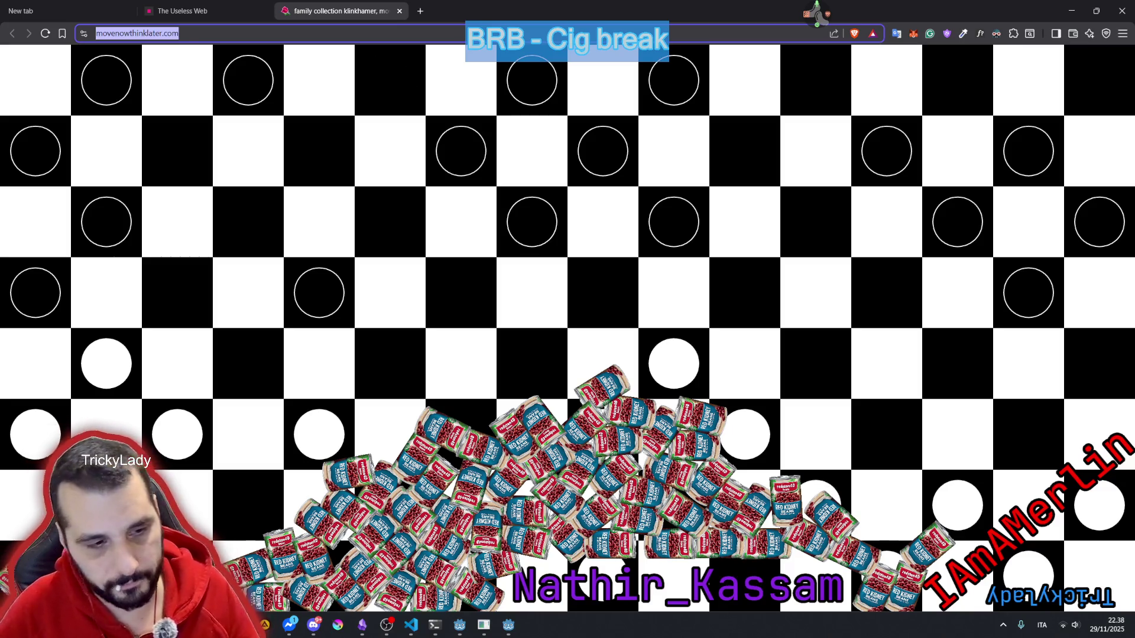
pyautogui.hotkey('alt', 'Tab')
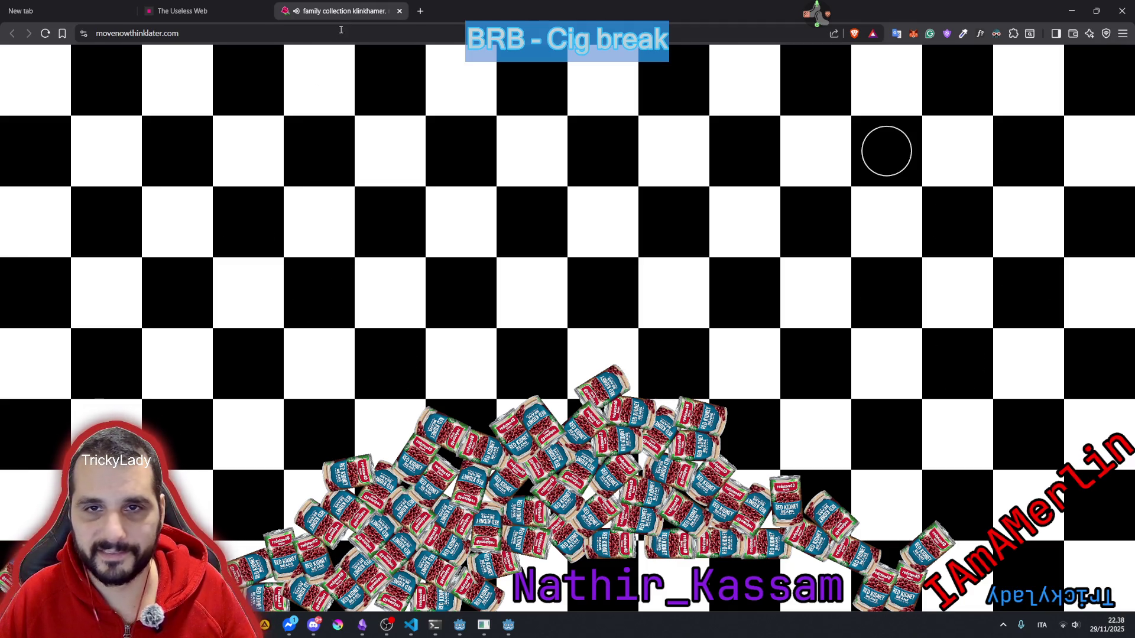
pyautogui.hotkey('ctrl', 'w')
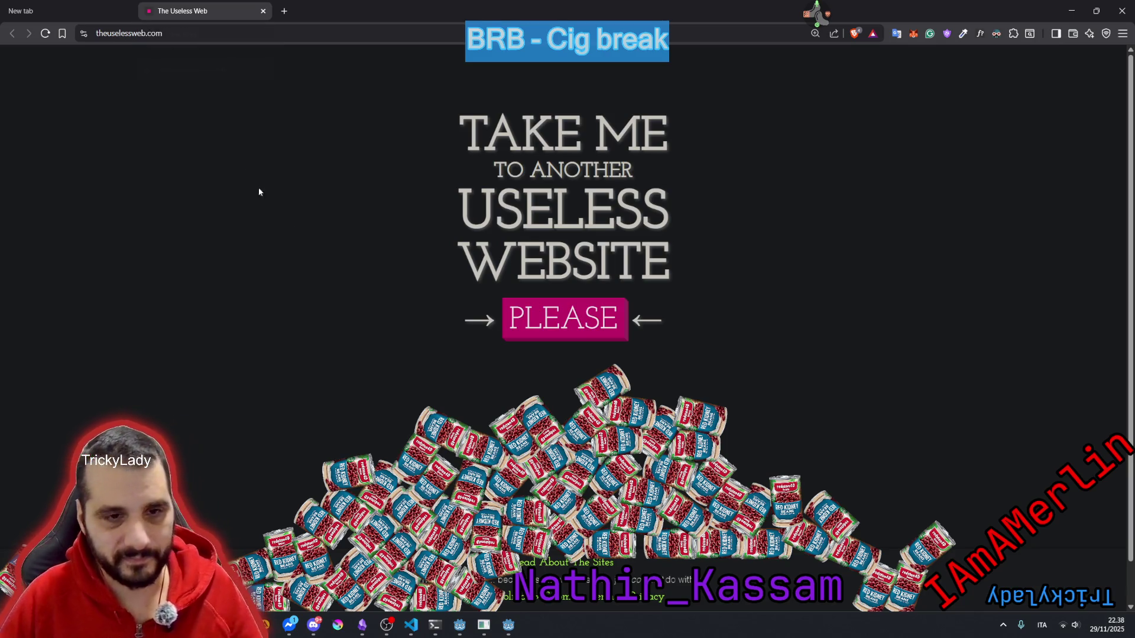
# Return to Godot, put the caret at the end of line 137, then switch to the user-info tool
pyautogui.click(508, 625)
pyautogui.click(527, 252)
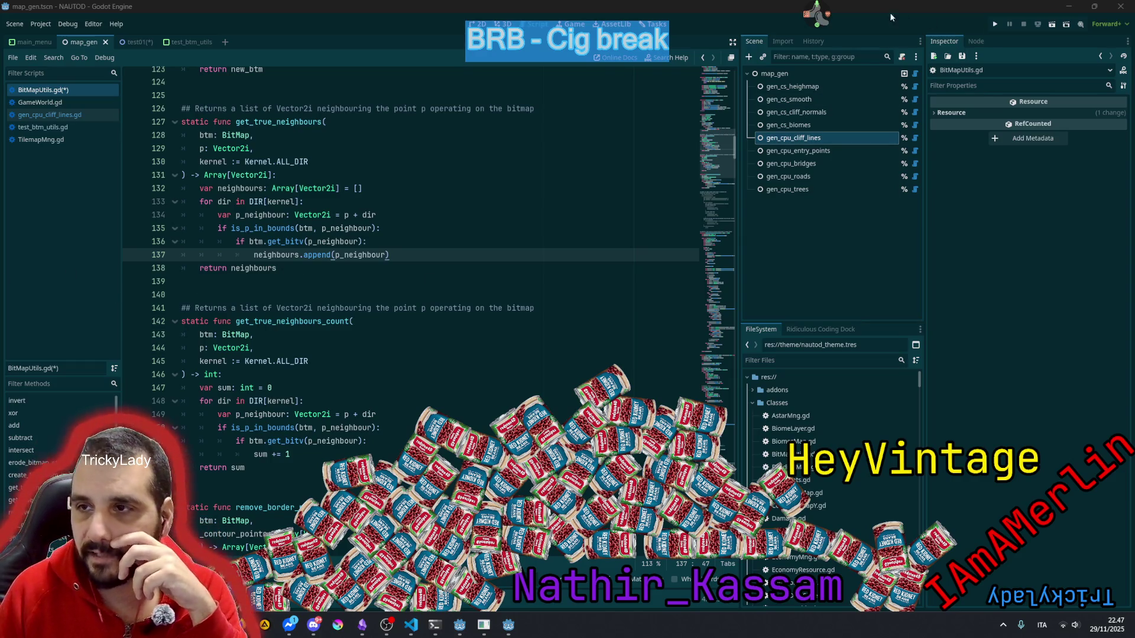
pyautogui.hotkey('alt', 'Tab')
# Filter users by 'hey', open the matching UNREAL streamer's profile, then clear the filter
pyautogui.click(107, 14)
pyautogui.press('BackSpace')
pyautogui.press('BackSpace')
pyautogui.press('BackSpace')
pyautogui.write('hey')
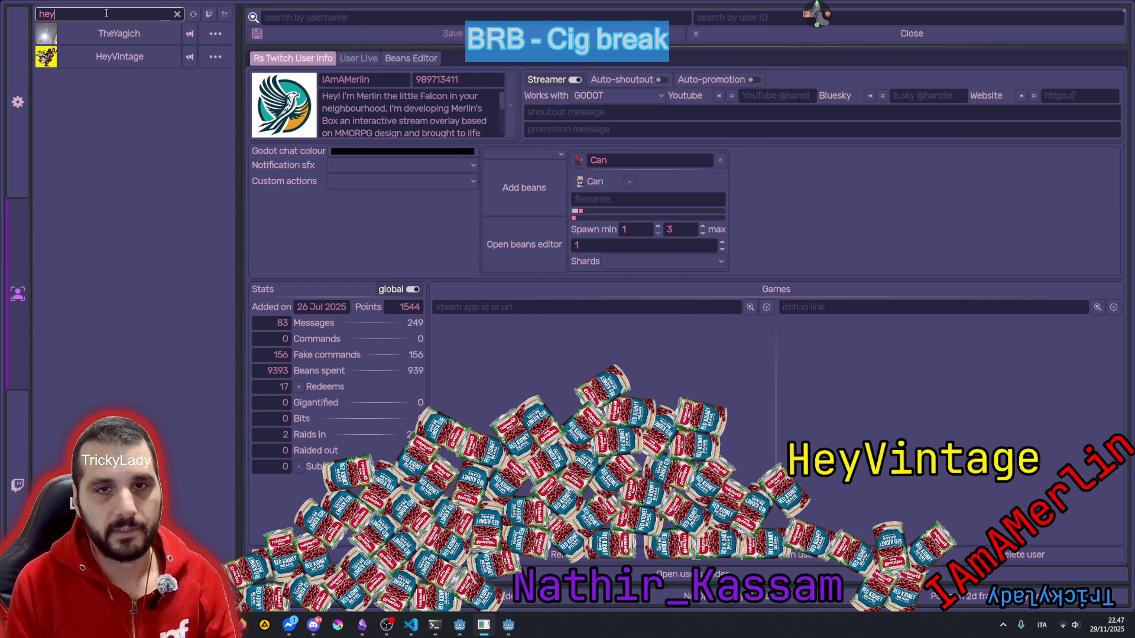
pyautogui.click(144, 56)
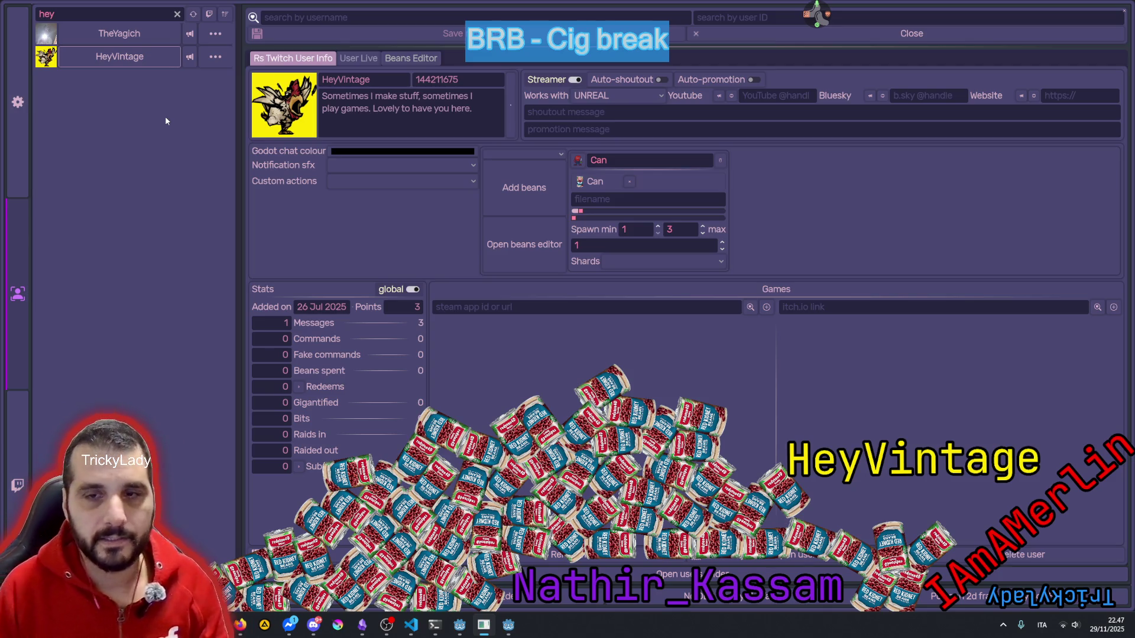
pyautogui.doubleClick(361, 103)
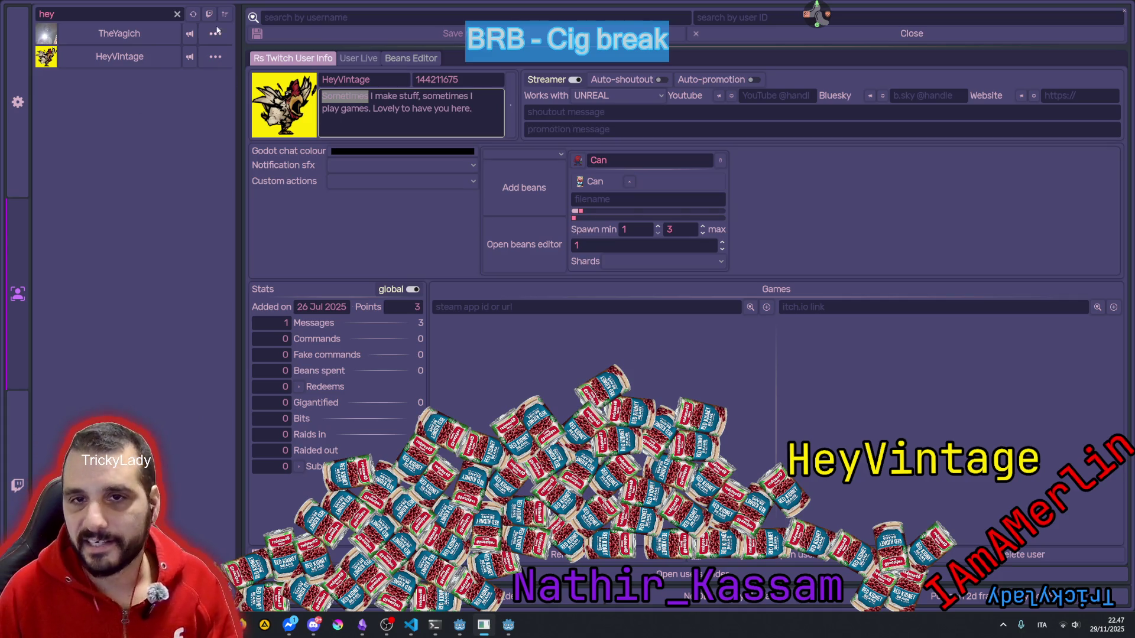
pyautogui.click(178, 13)
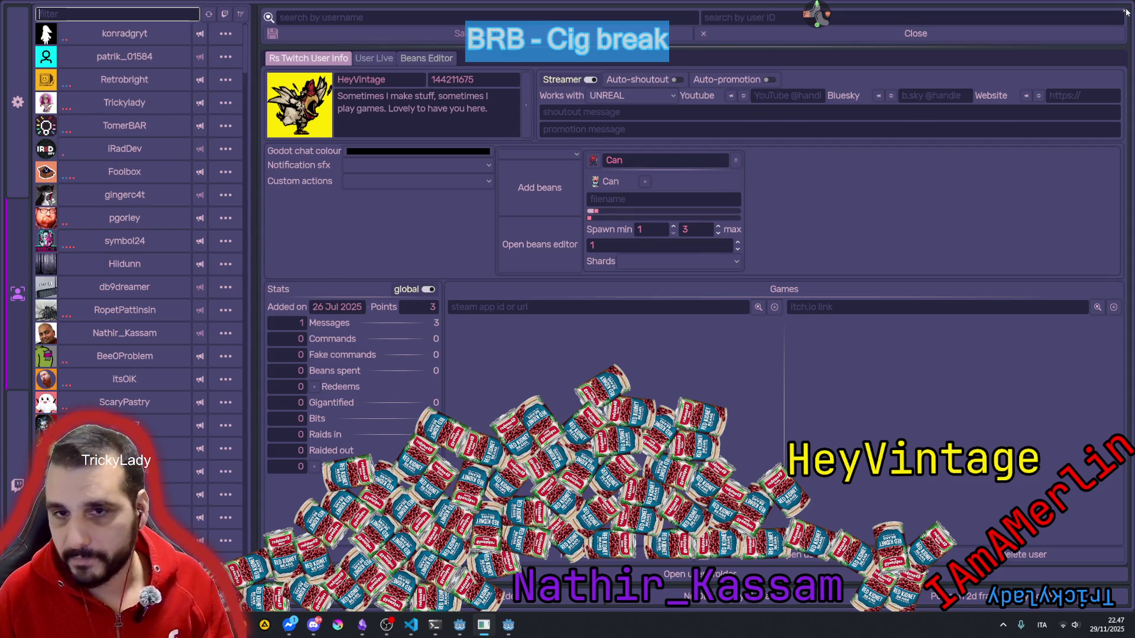
pyautogui.hotkey('alt', 'Tab')
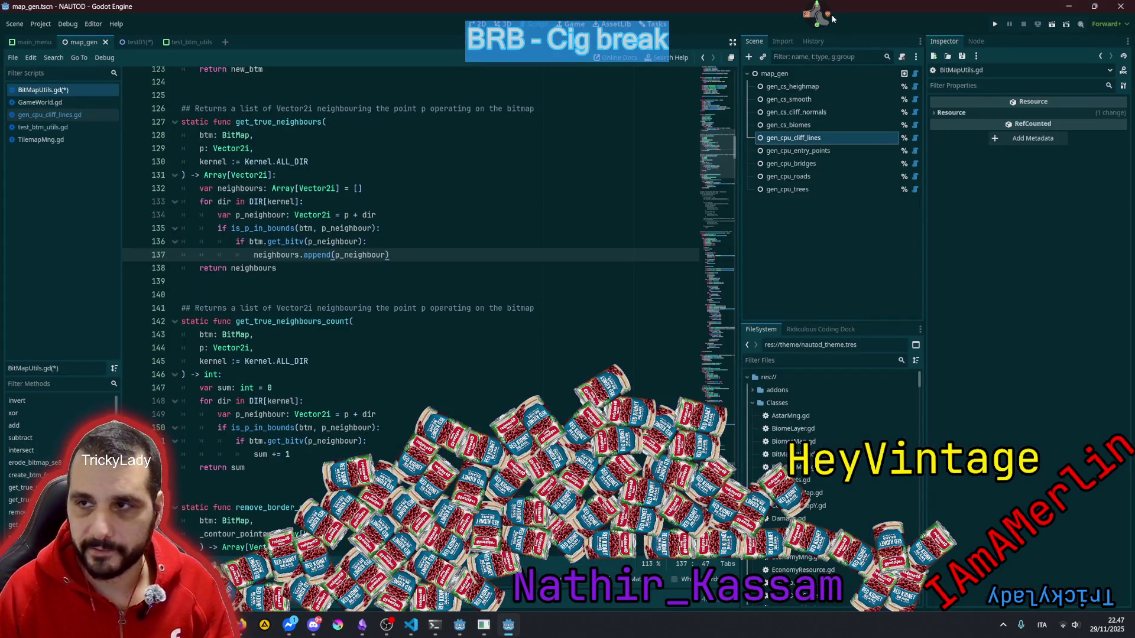
pyautogui.click(817, 13)
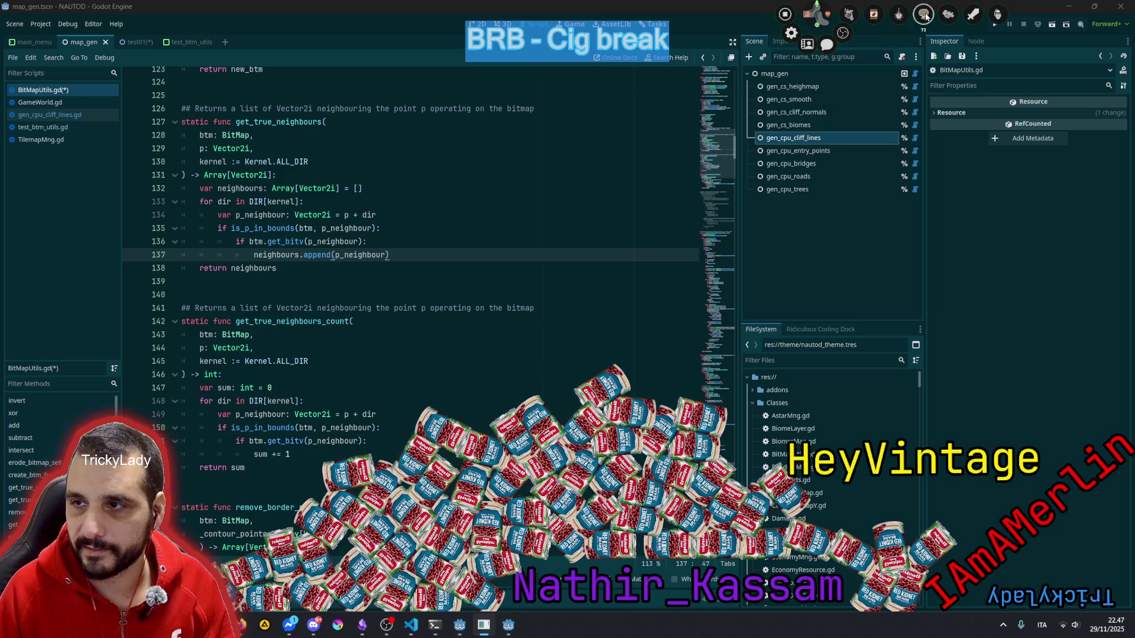
pyautogui.press('Down')
pyautogui.press('Down')
pyautogui.press('Down')
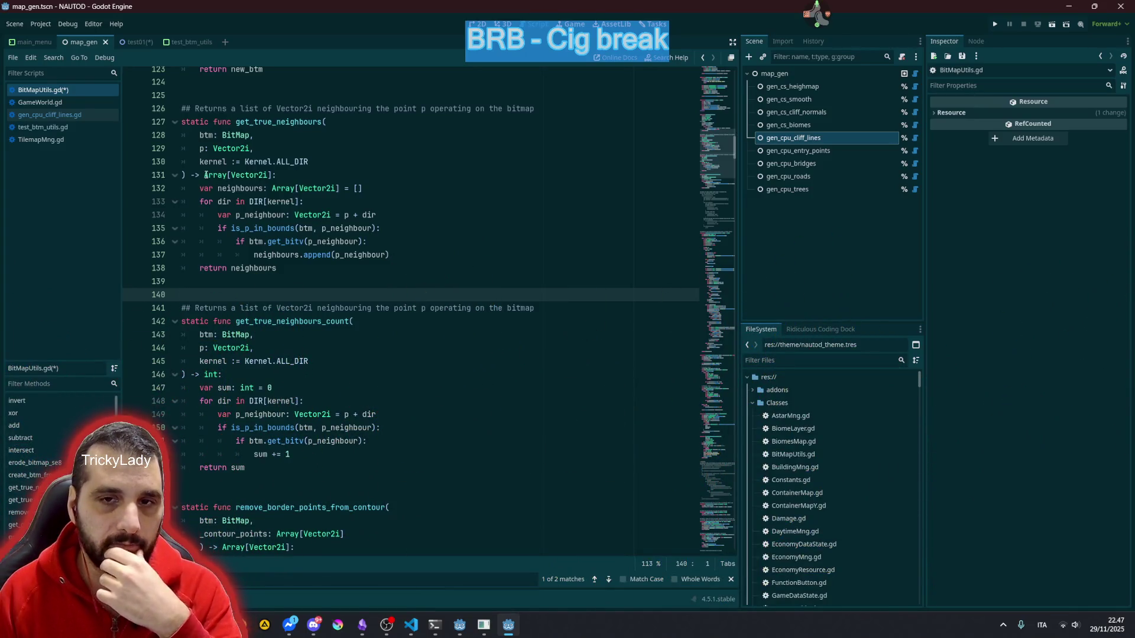
pyautogui.moveTo(204, 175); pyautogui.dragTo(272, 175)
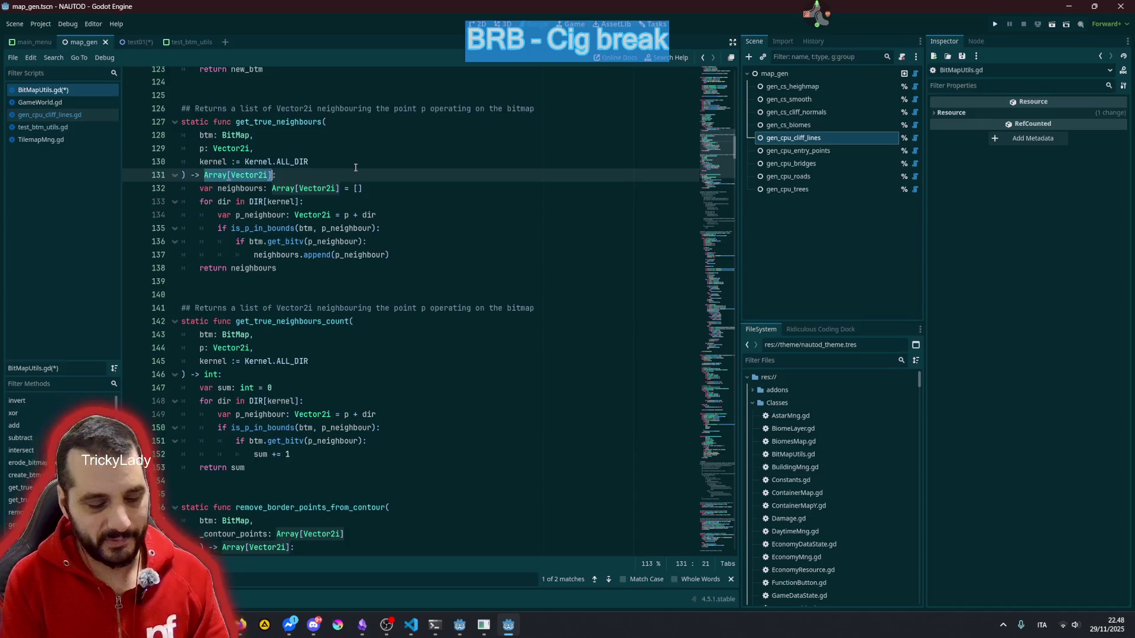
pyautogui.write('Packe:')
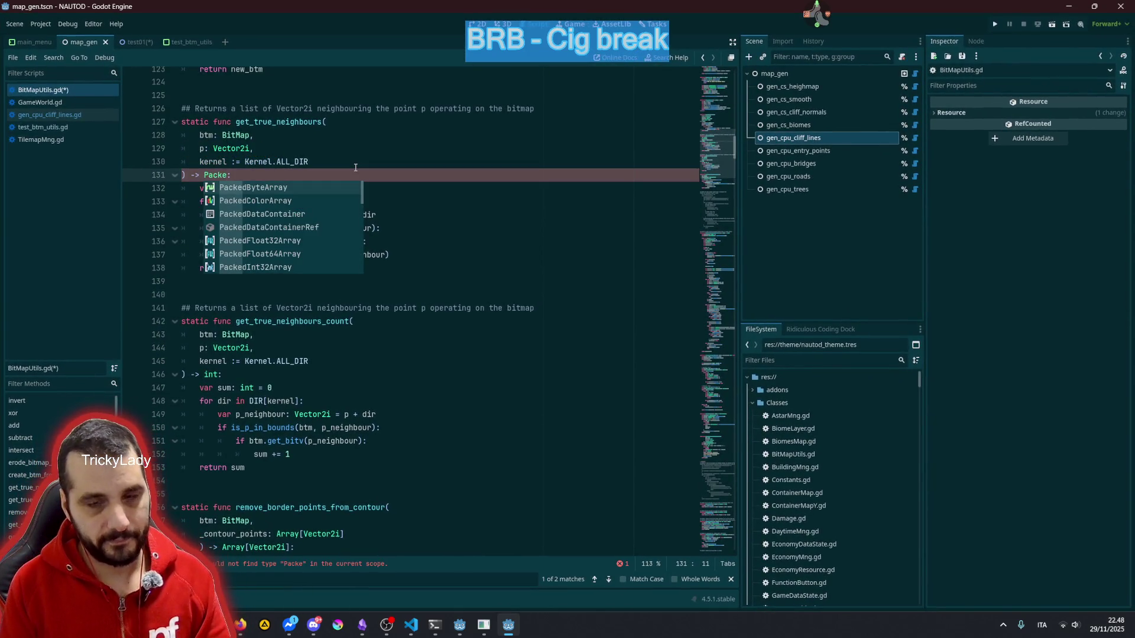
pyautogui.write('dV')
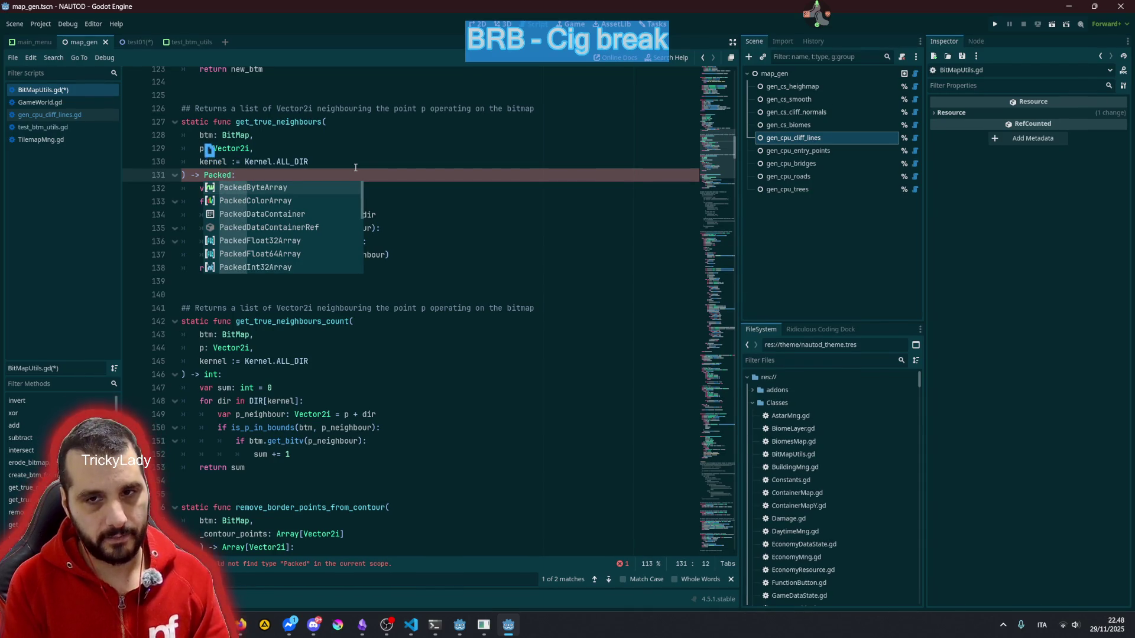
pyautogui.write('e')
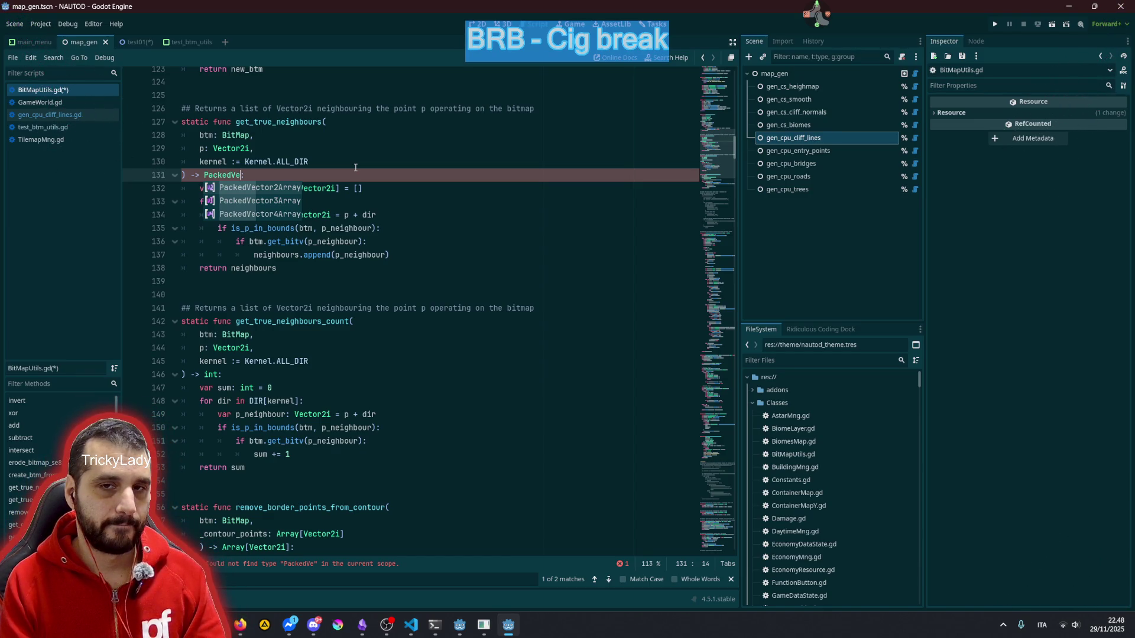
pyautogui.hotkey('ctrl', 'z')
pyautogui.hotkey('ctrl', 'z')
pyautogui.hotkey('ctrl', 'z')
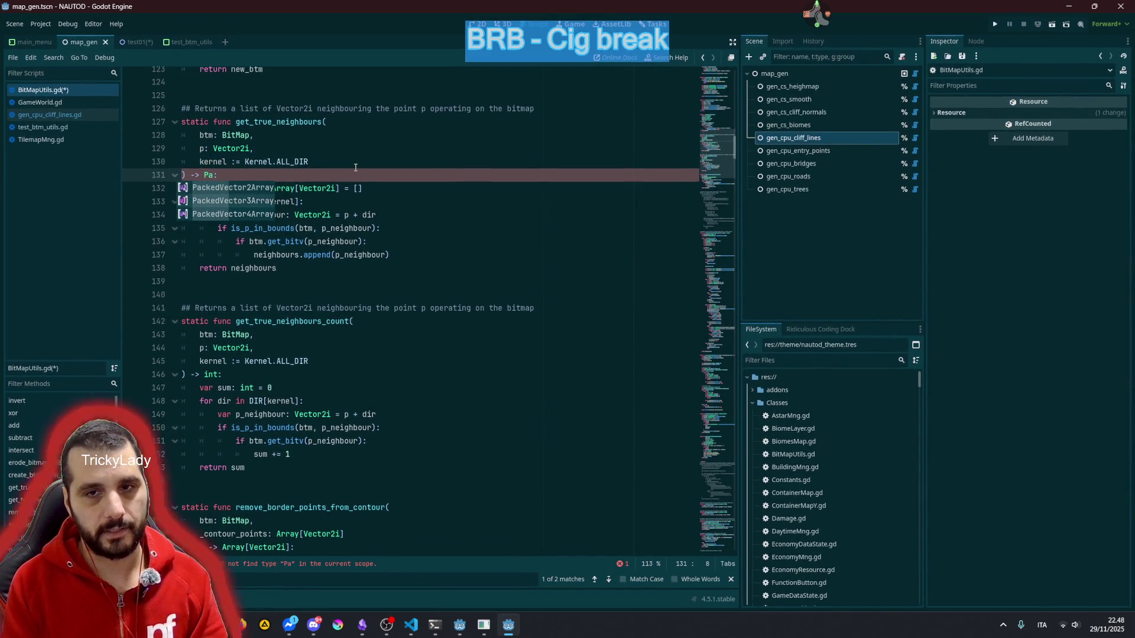
pyautogui.press('Return')
pyautogui.click(212, 175)
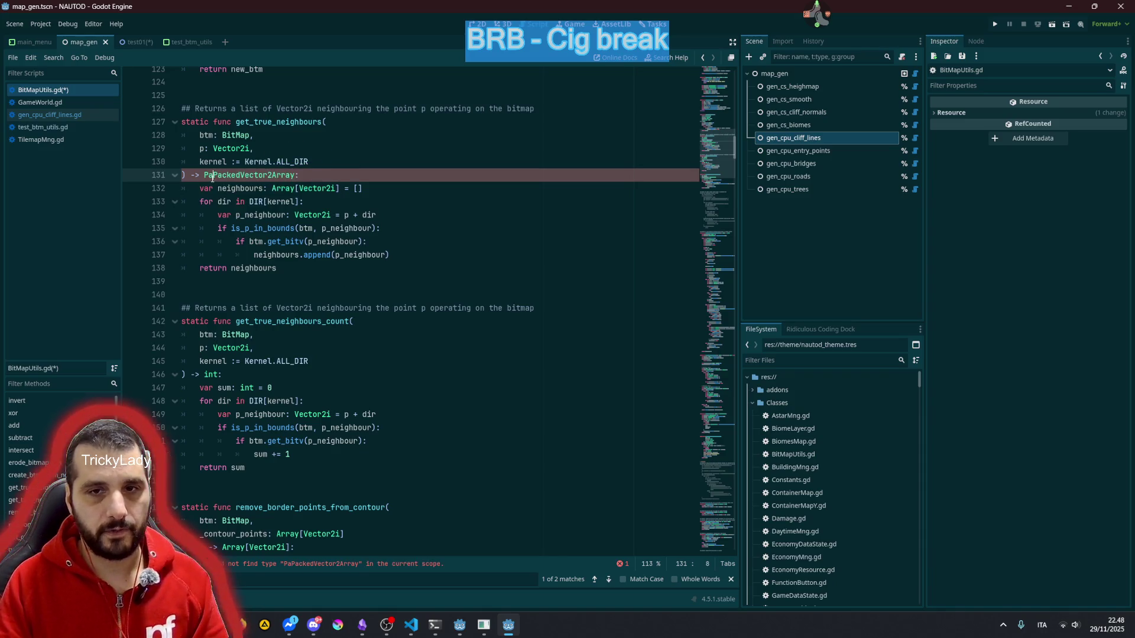
pyautogui.press('Delete')
pyautogui.press('Delete')
pyautogui.click(260, 173)
pyautogui.click(361, 169)
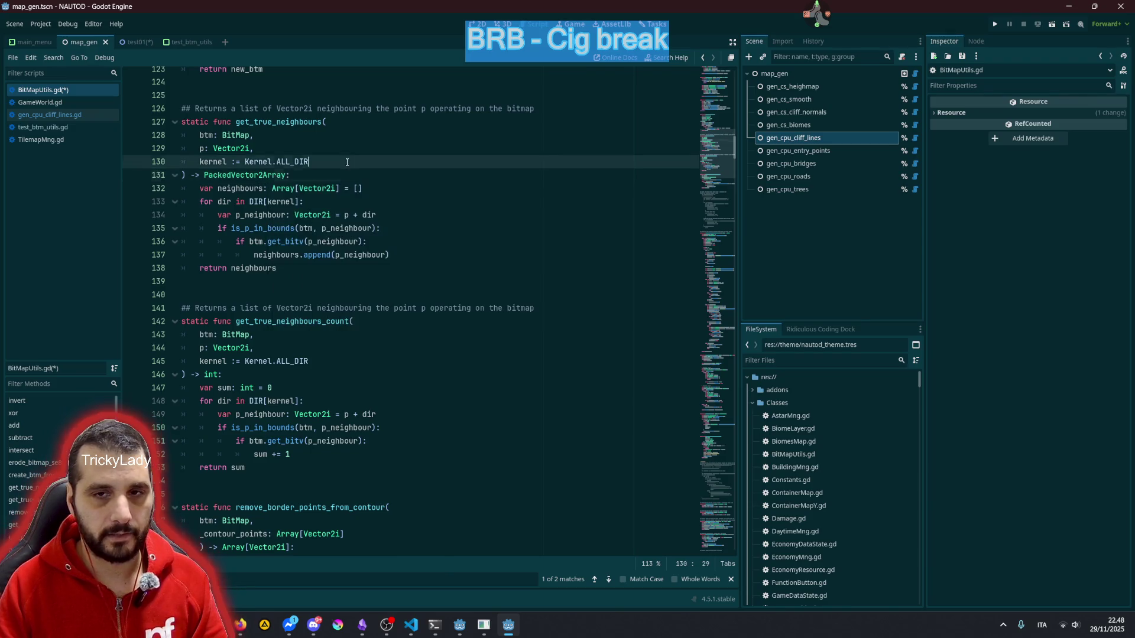
pyautogui.hotkey('ctrl', 'z')
pyautogui.hotkey('ctrl', 'z')
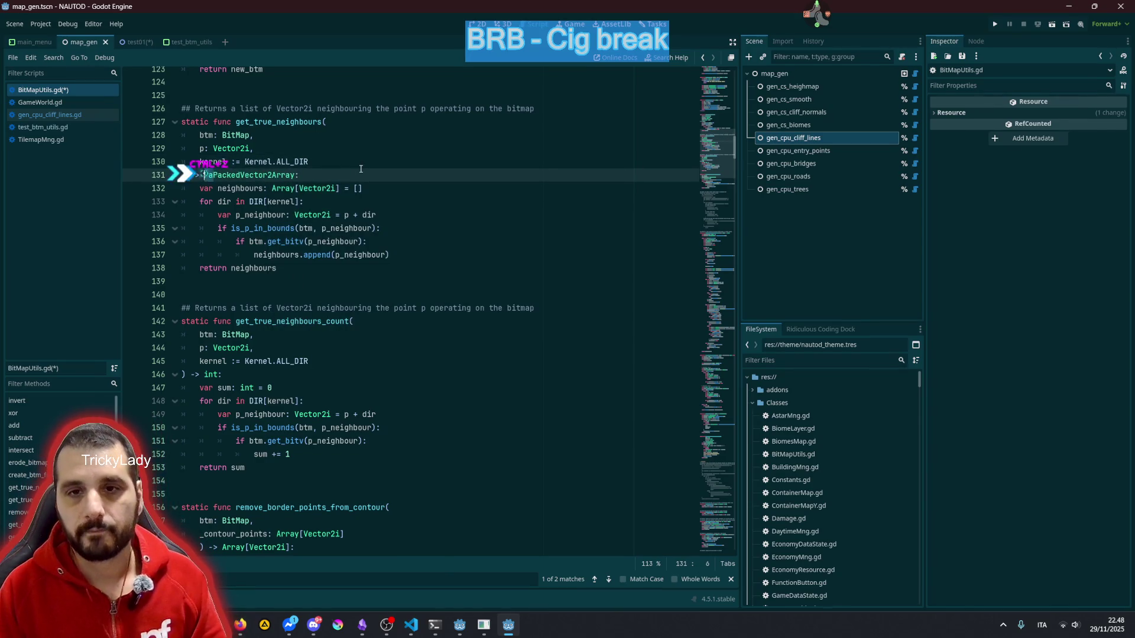
pyautogui.hotkey('ctrl', 'z')
pyautogui.hotkey('ctrl', 'z')
pyautogui.hotkey('ctrl', 'z')
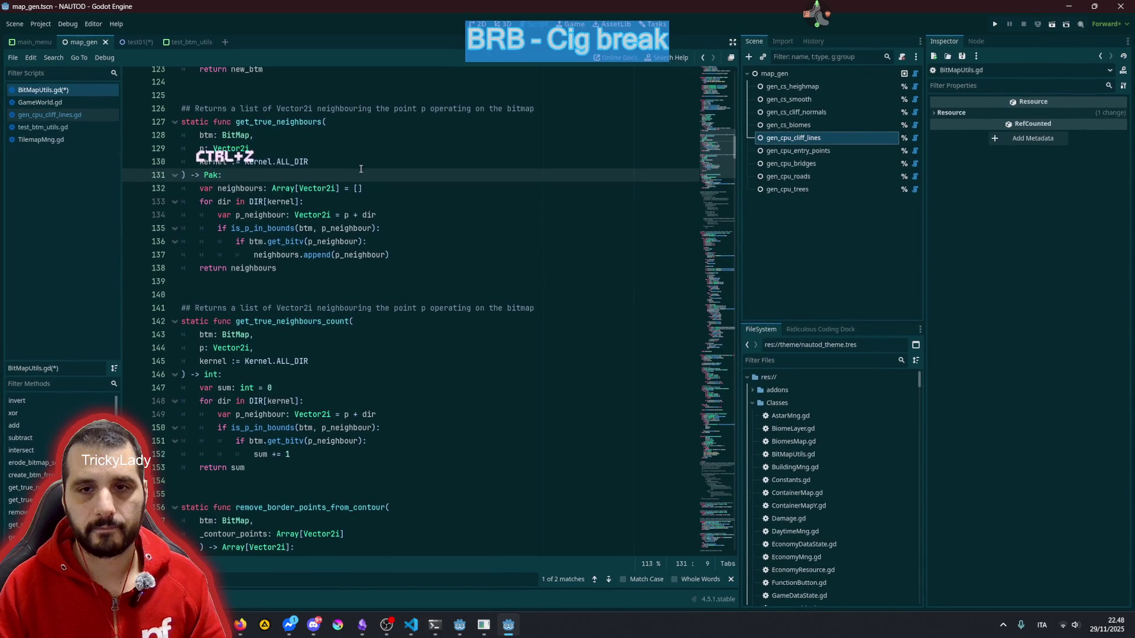
pyautogui.click(316, 176)
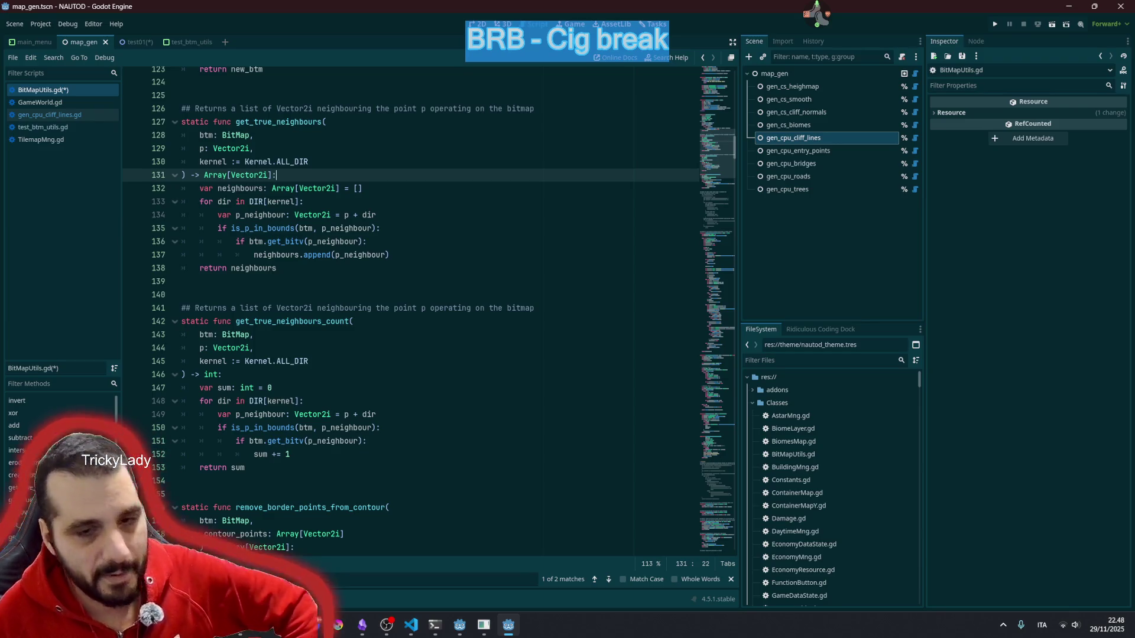
pyautogui.click(288, 215)
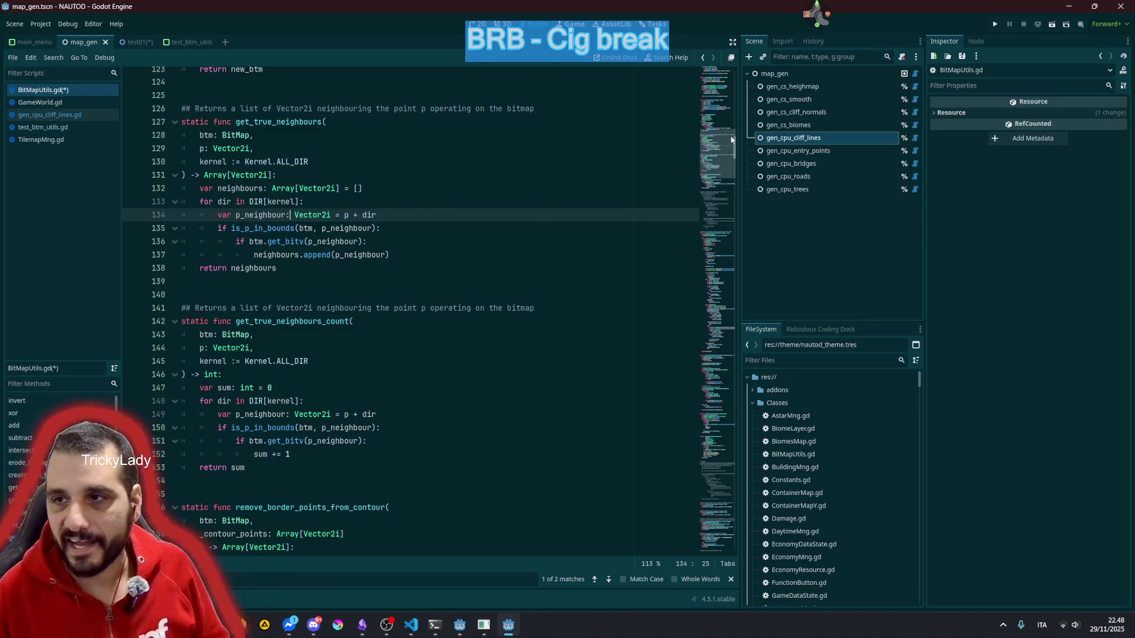
pyautogui.click(814, 13)
pyautogui.click(806, 46)
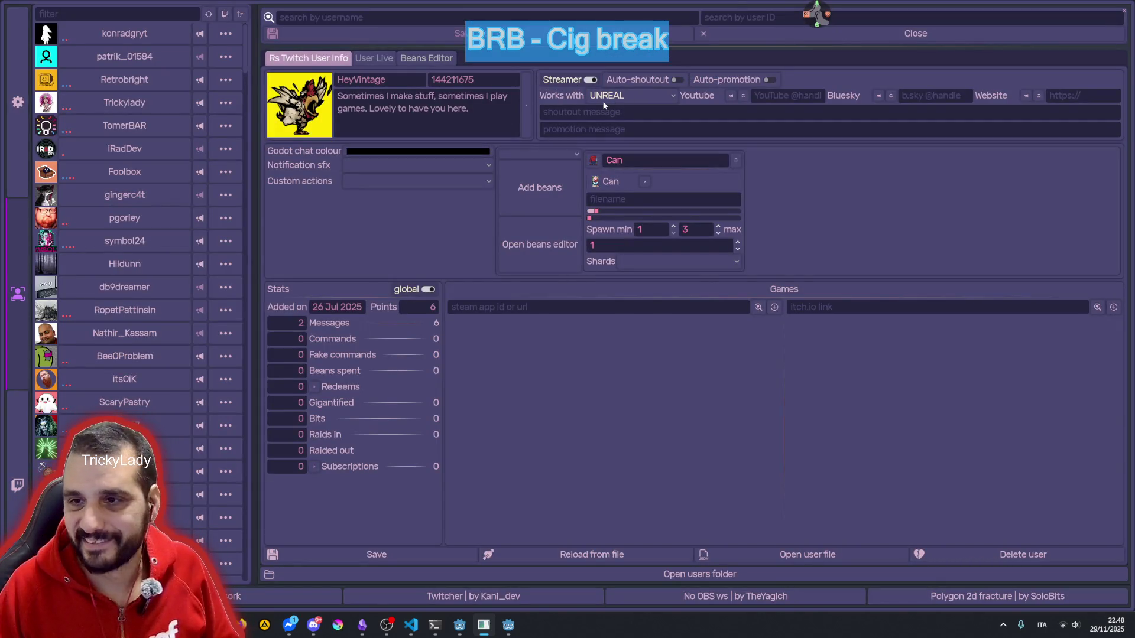
pyautogui.click(920, 96)
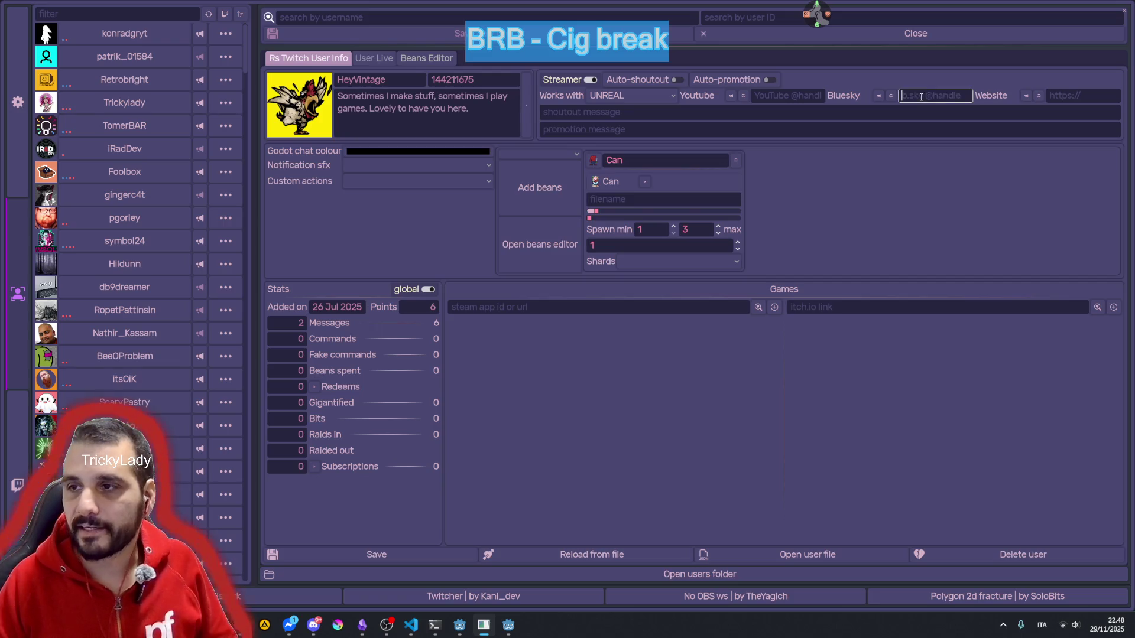
pyautogui.click(1080, 96)
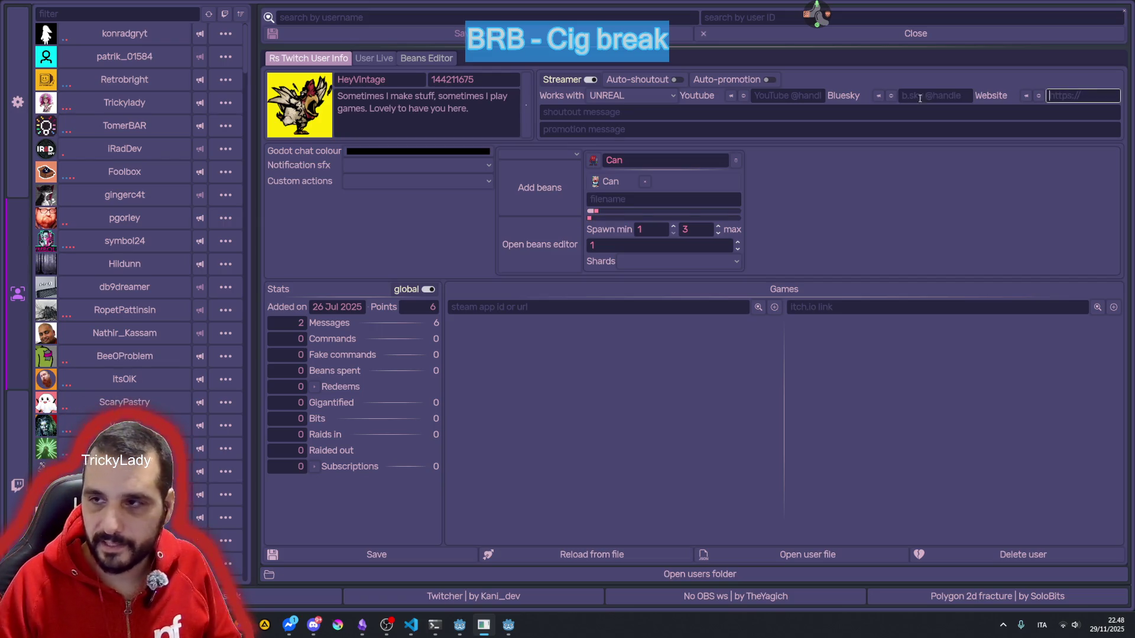
pyautogui.click(791, 97)
pyautogui.click(653, 306)
pyautogui.click(854, 305)
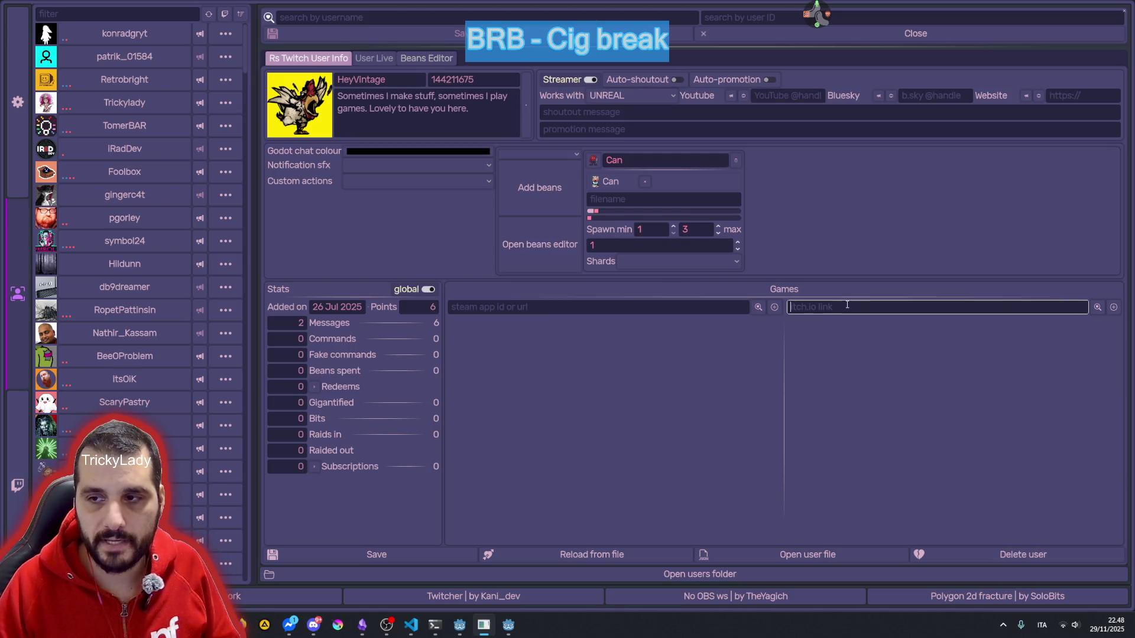
pyautogui.click(668, 305)
pyautogui.click(816, 13)
pyautogui.click(842, 33)
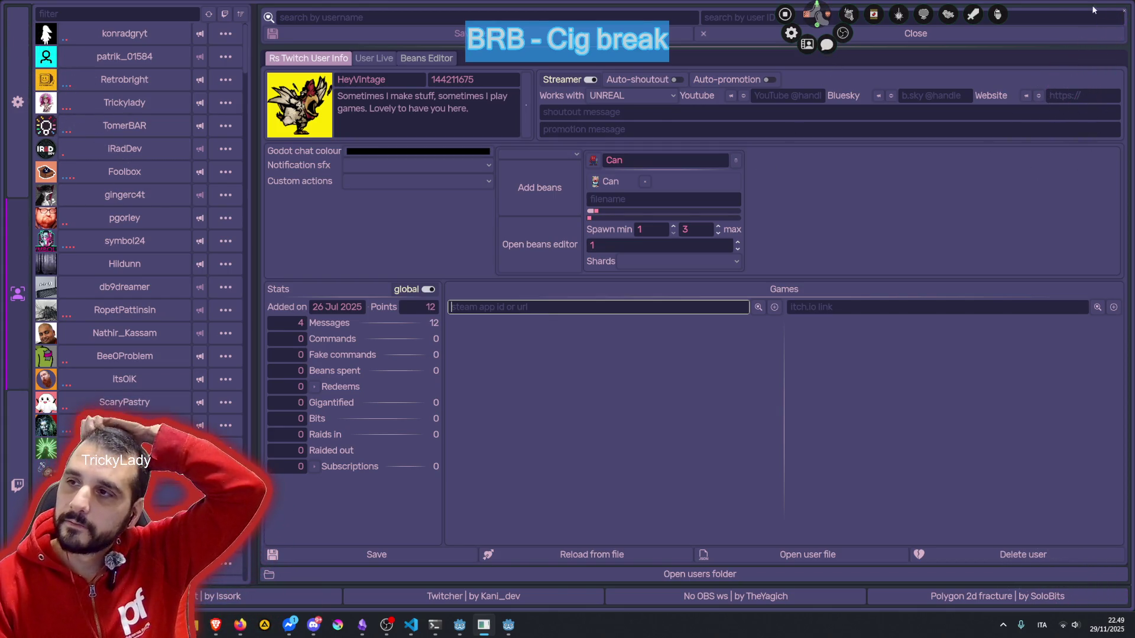
pyautogui.click(1123, 10)
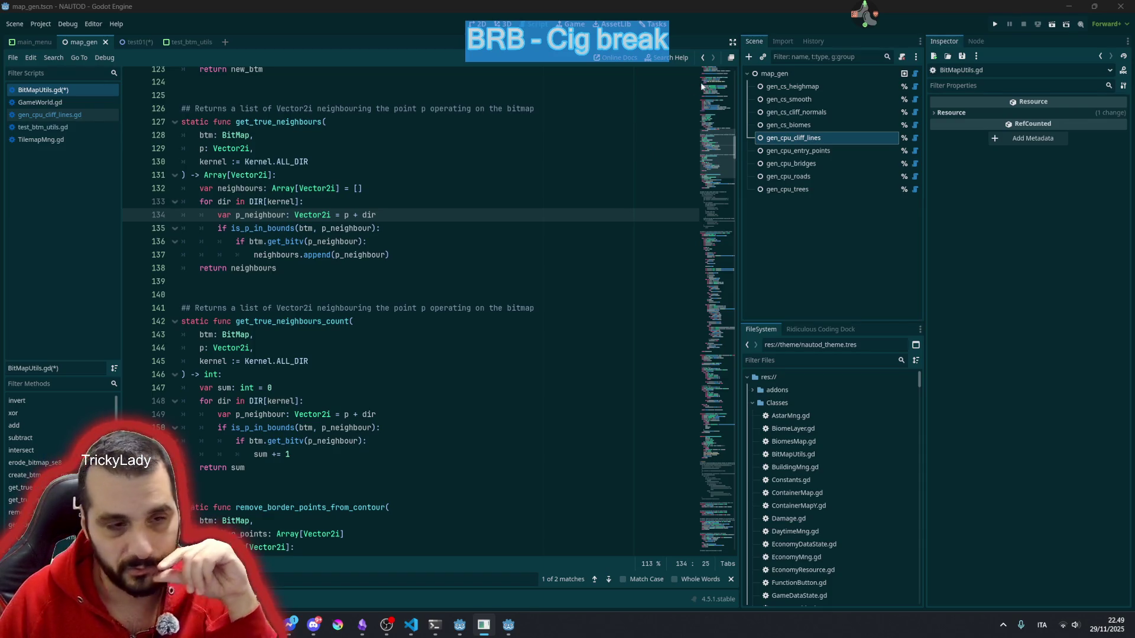
# Remove the BRB break overlay via the mascot menu, then inspect the btm argument on line 135
pyautogui.click(870, 18)
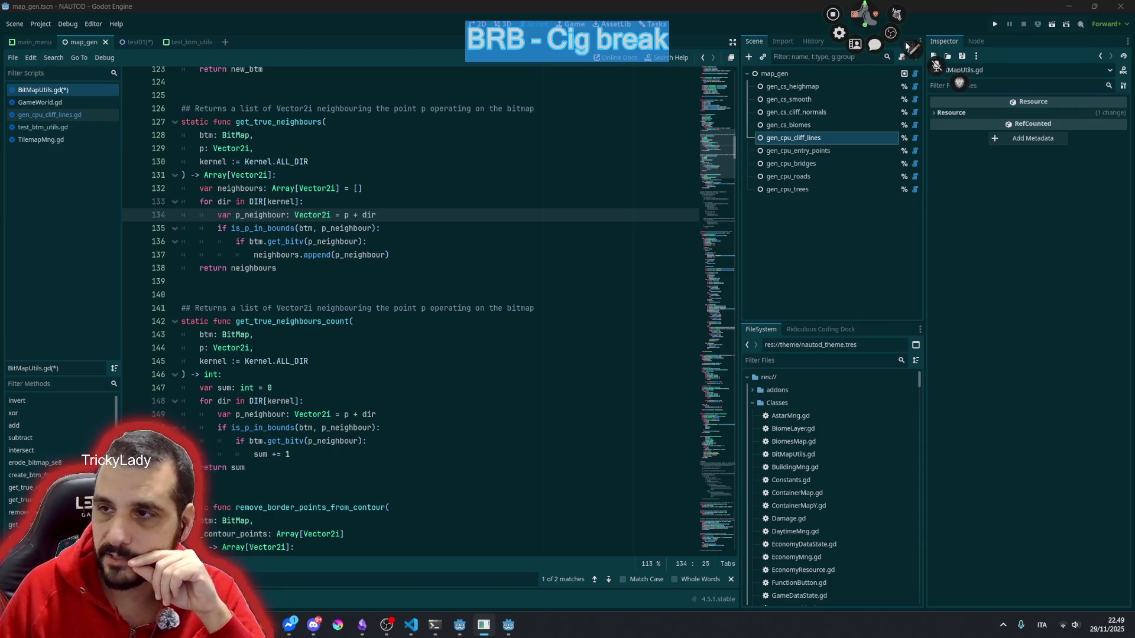
pyautogui.click(910, 49)
pyautogui.click(453, 279)
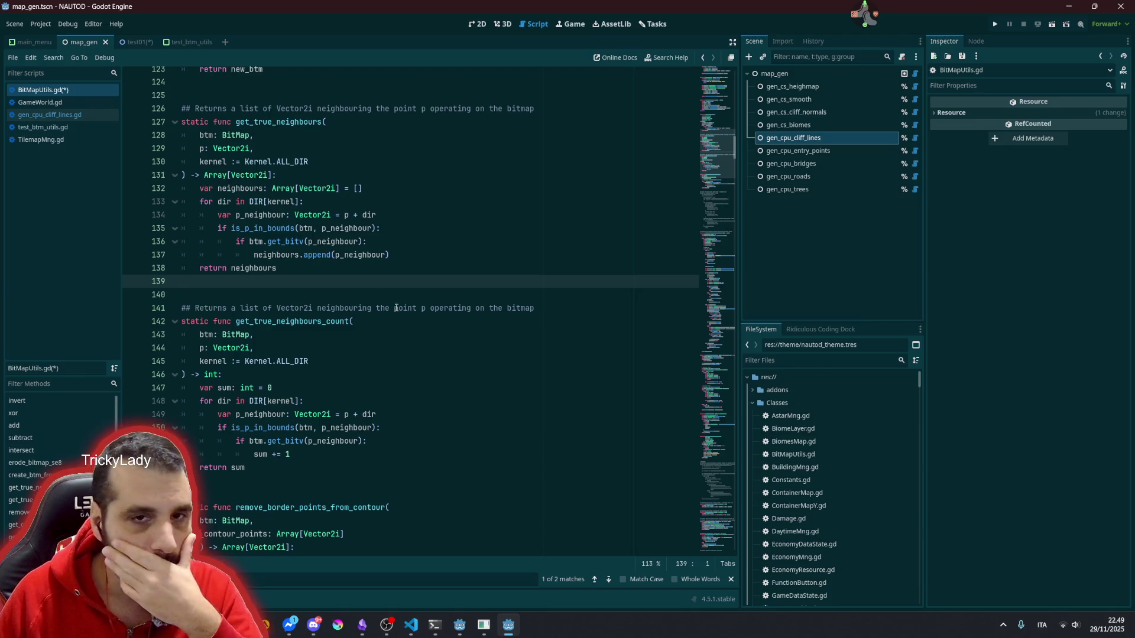
pyautogui.click(294, 230)
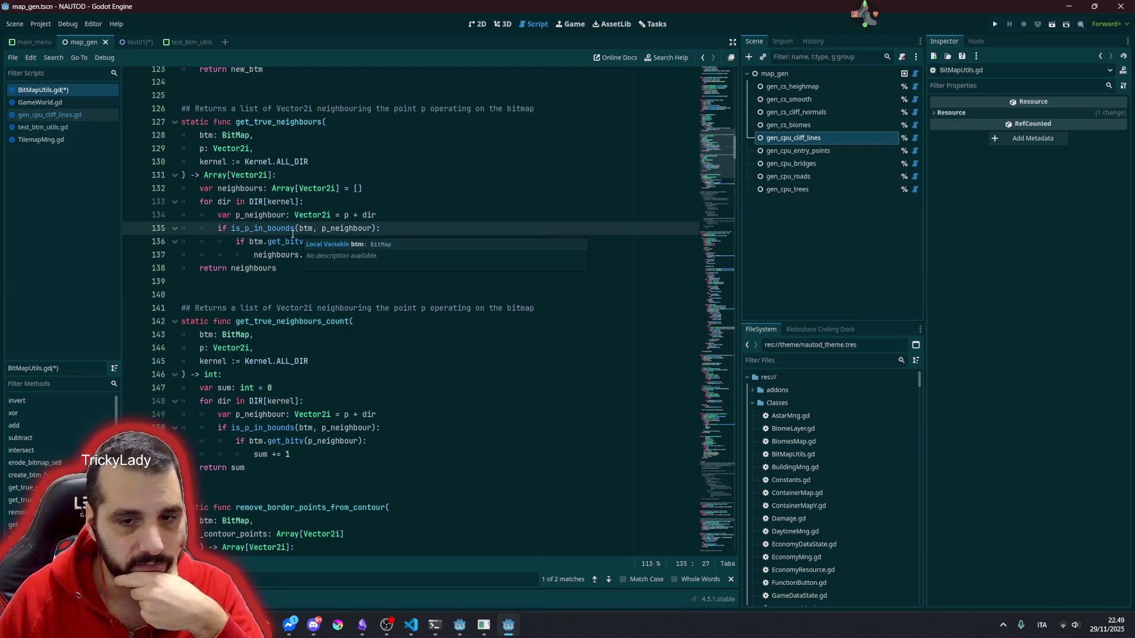
pyautogui.scroll(-4, 293, 236)
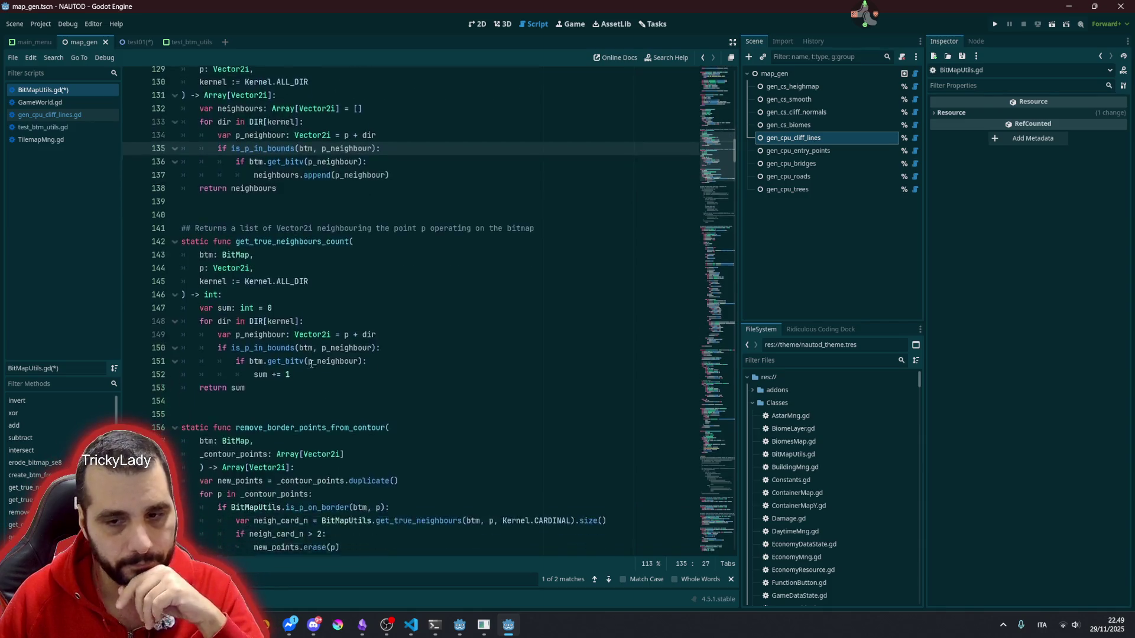
# Search for remove_border_points_from_contour and examine its _contour_points parameter and Vector2i return type
pyautogui.doubleClick(303, 347)
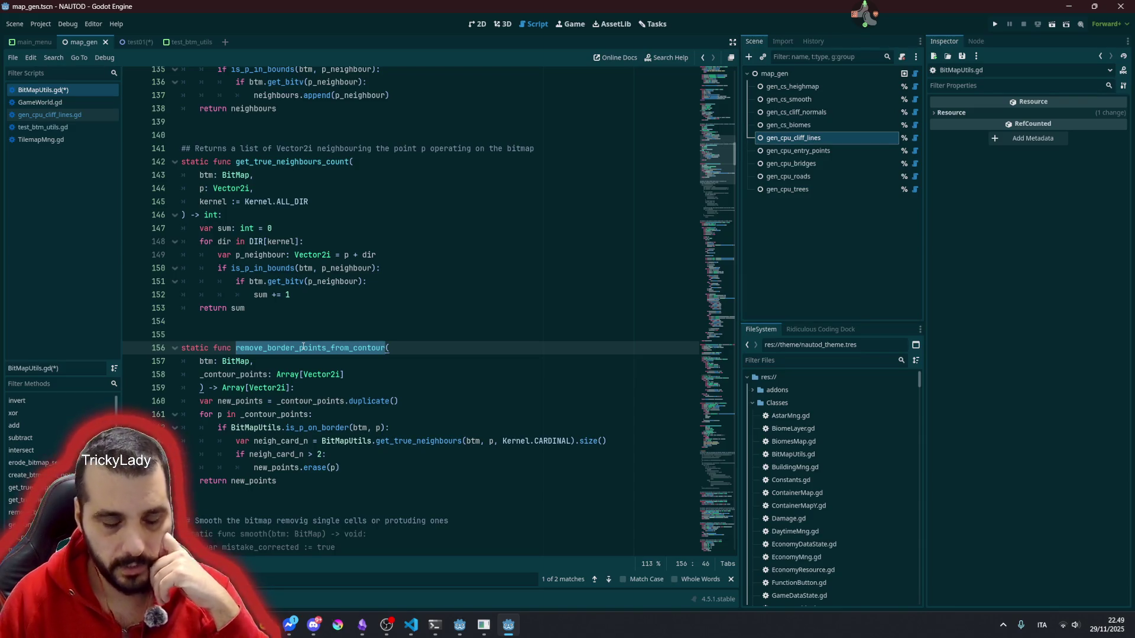
pyautogui.hotkey('ctrl', 'f')
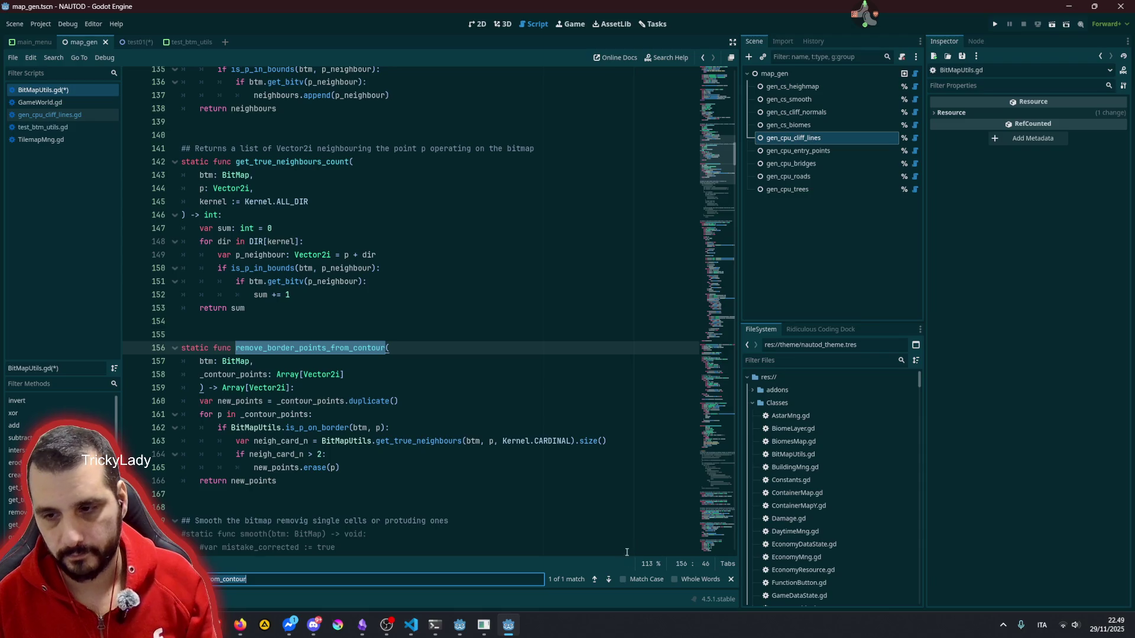
pyautogui.click(608, 580)
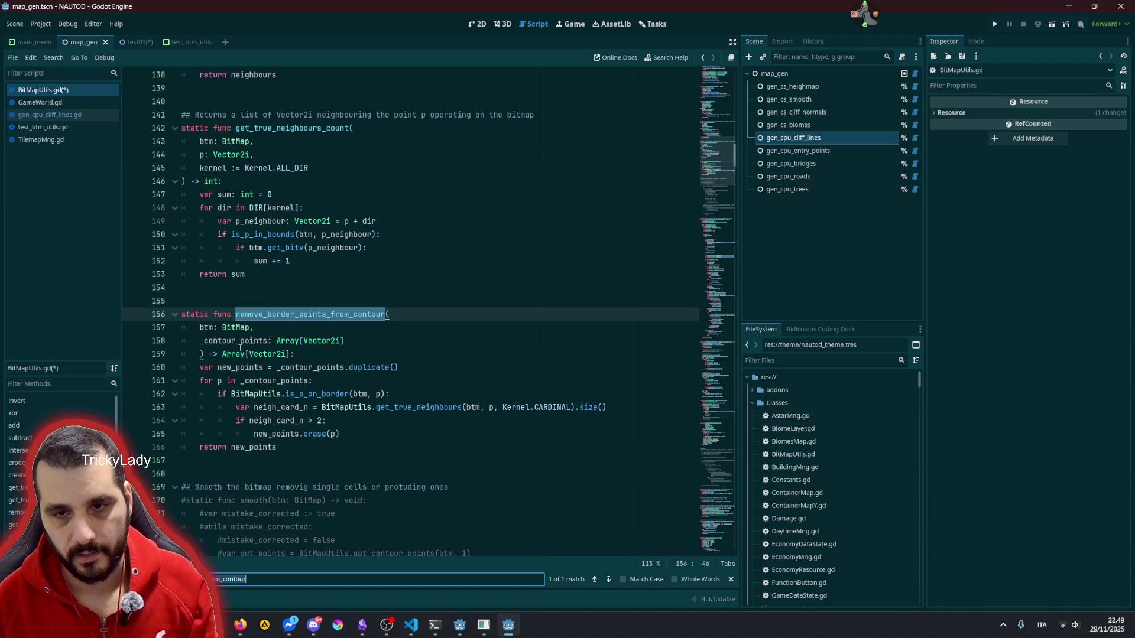
pyautogui.click(214, 328)
pyautogui.doubleClick(224, 339)
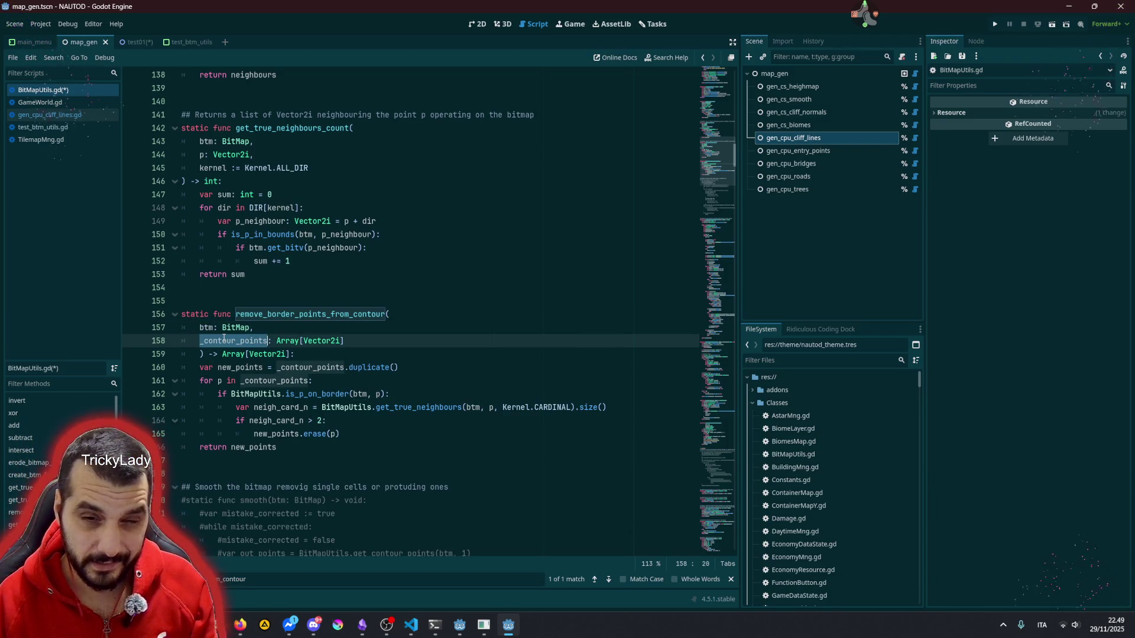
pyautogui.moveTo(221, 353); pyautogui.dragTo(290, 353)
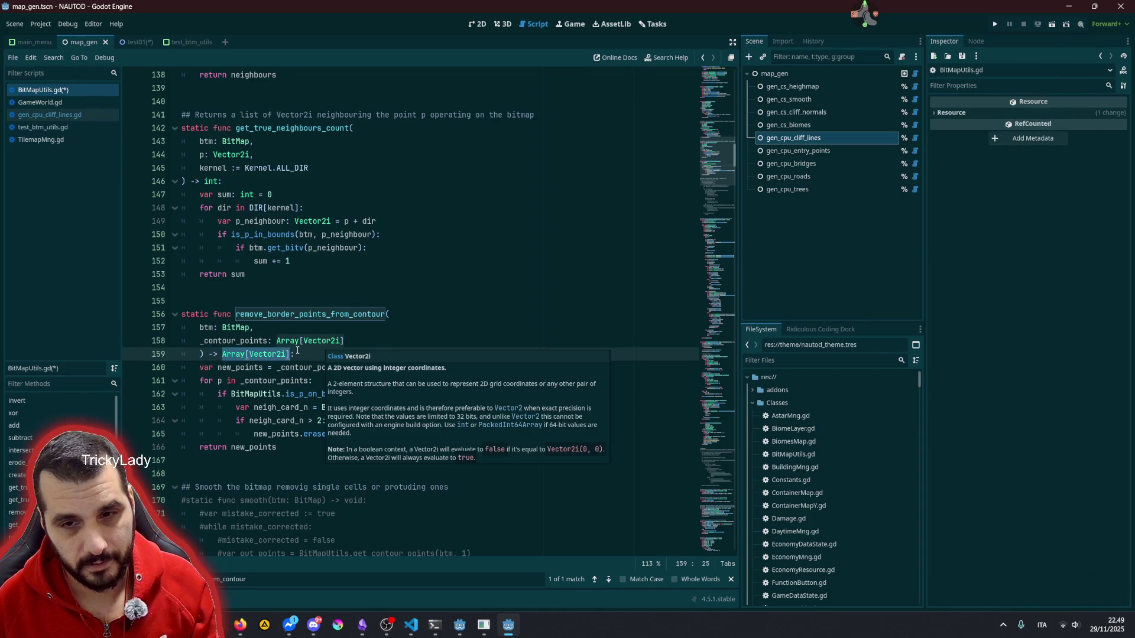
pyautogui.click(297, 352)
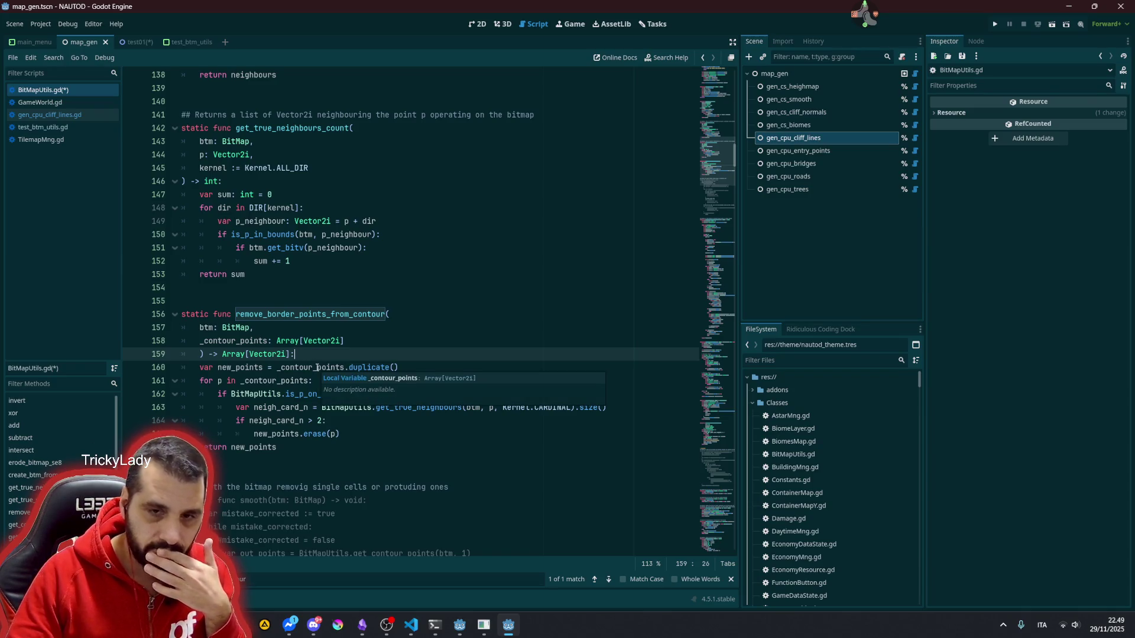
# Inspect the is_p_on_border and neigh_card_n variables inside the function
pyautogui.doubleClick(291, 398)
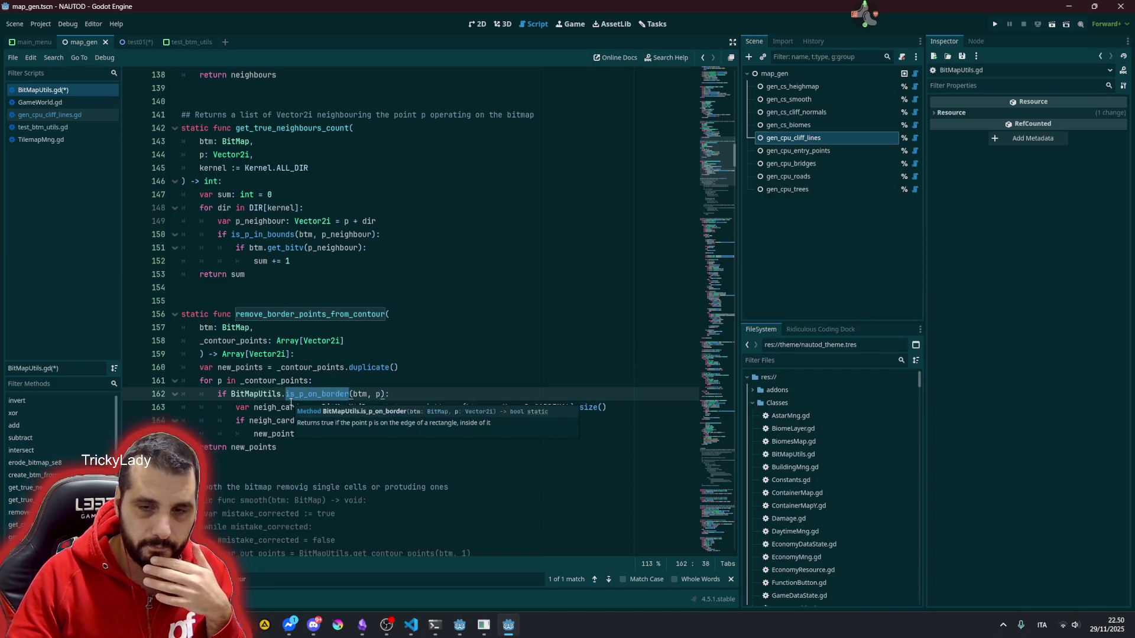
pyautogui.doubleClick(281, 412)
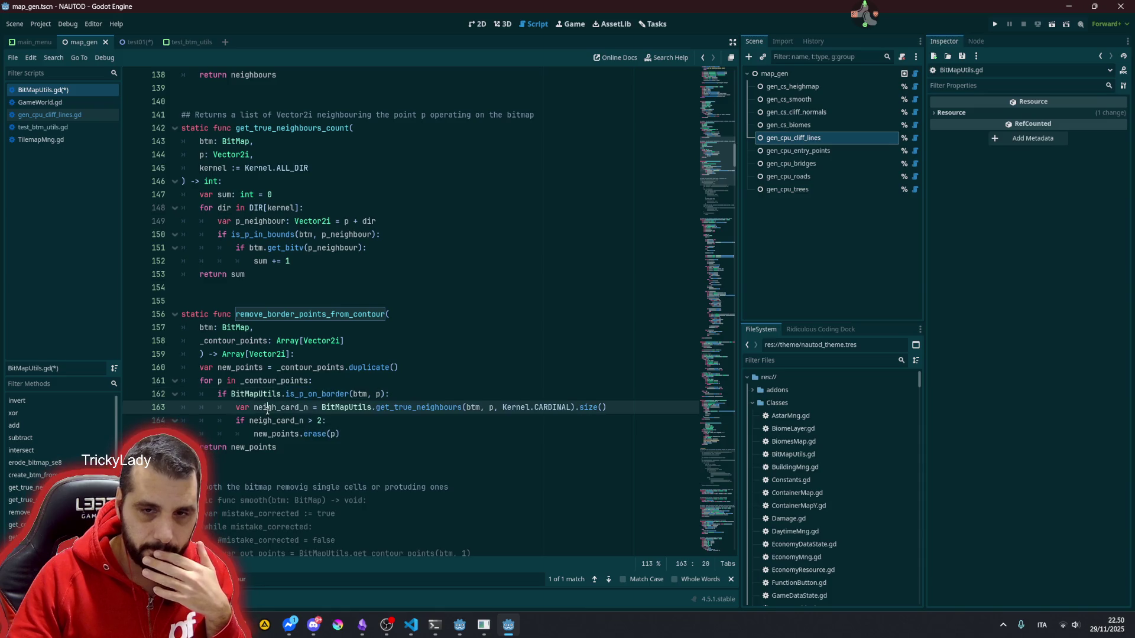
pyautogui.click(376, 416)
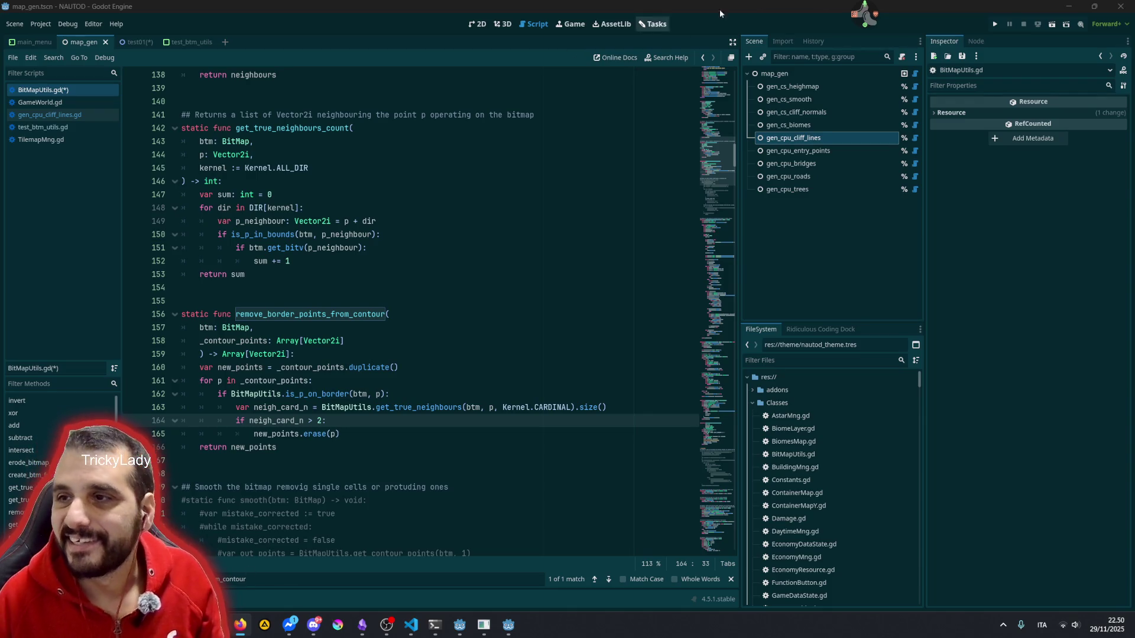
pyautogui.click(864, 13)
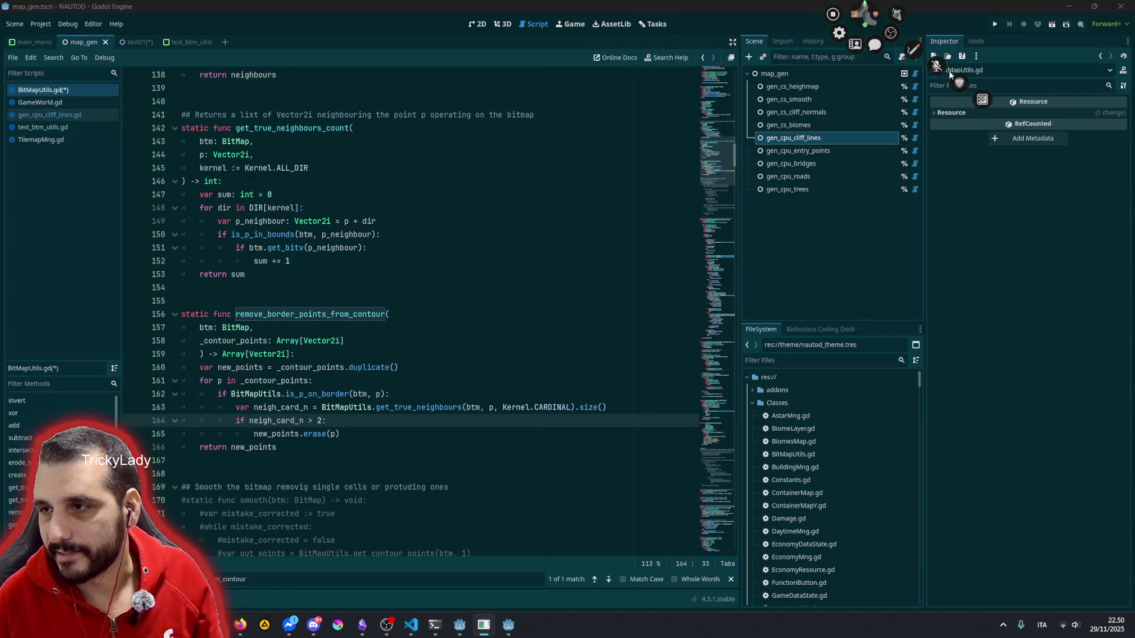
# Add the Treemendous Jack itch.io link and the streamer's YouTube handle to the profile, then return to Godot
pyautogui.click(855, 44)
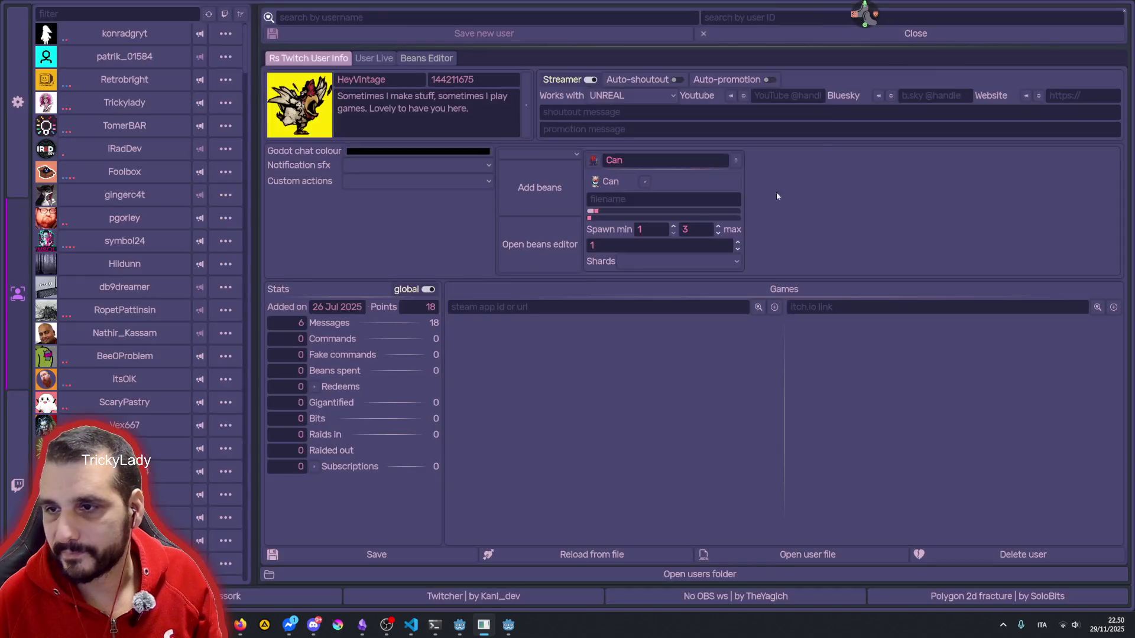
pyautogui.click(869, 304)
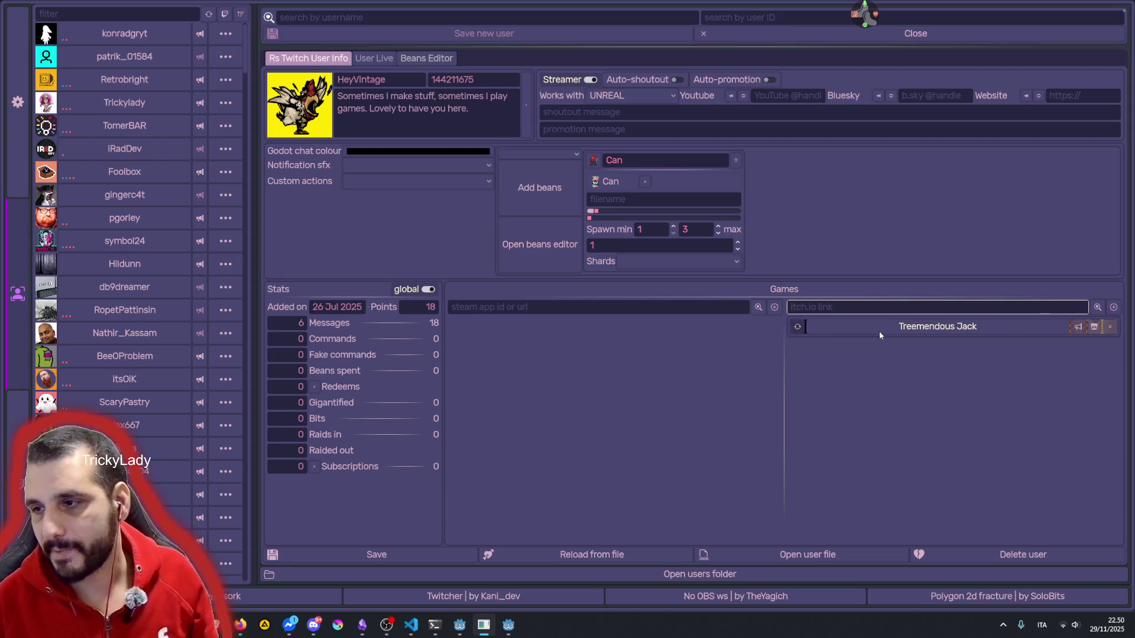
pyautogui.click(1082, 327)
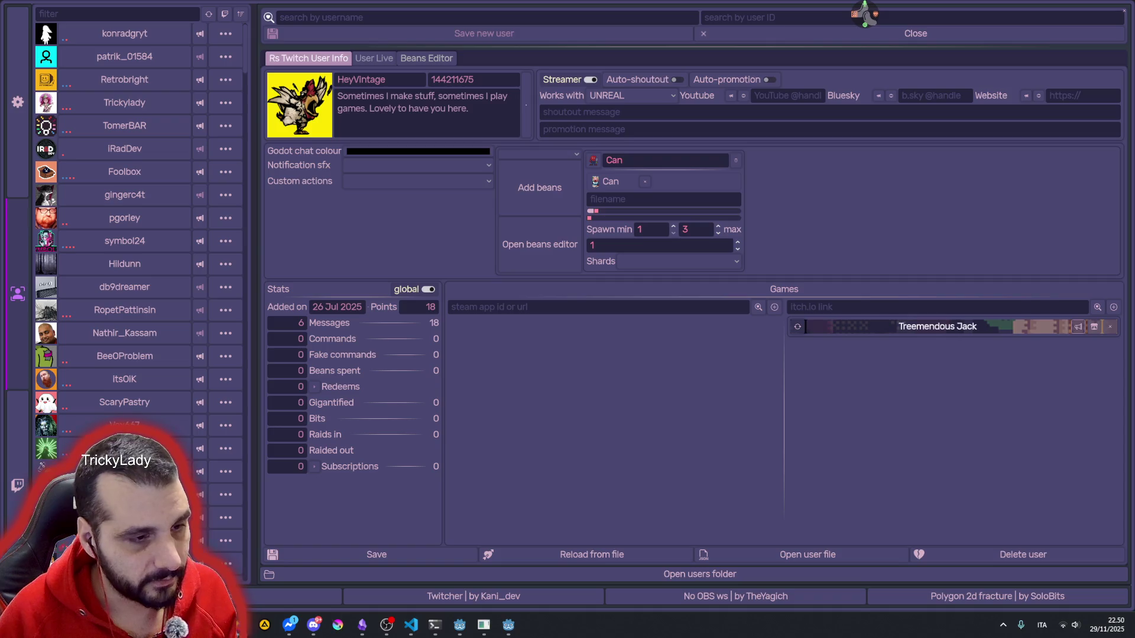
pyautogui.click(817, 96)
pyautogui.write('@')
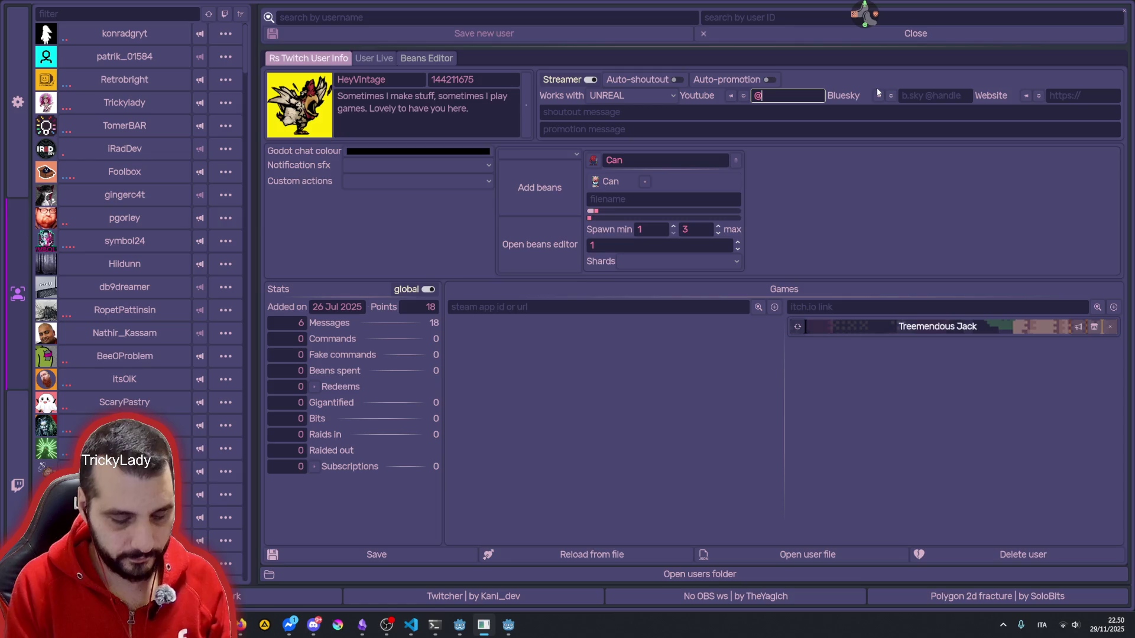
pyautogui.write('HeyVintage')
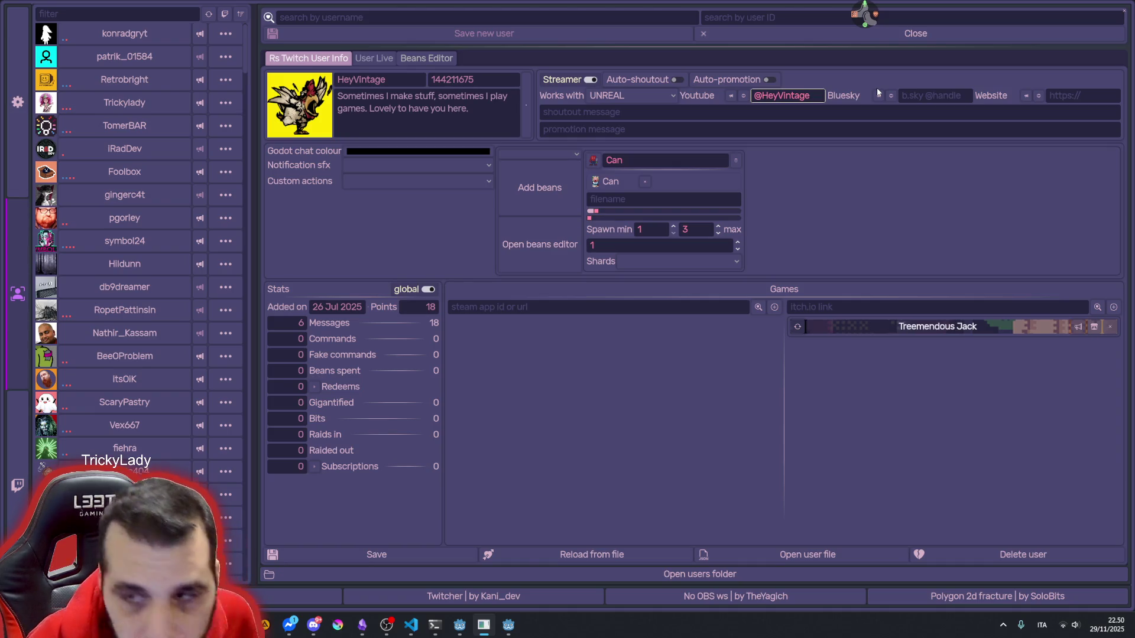
pyautogui.click(731, 95)
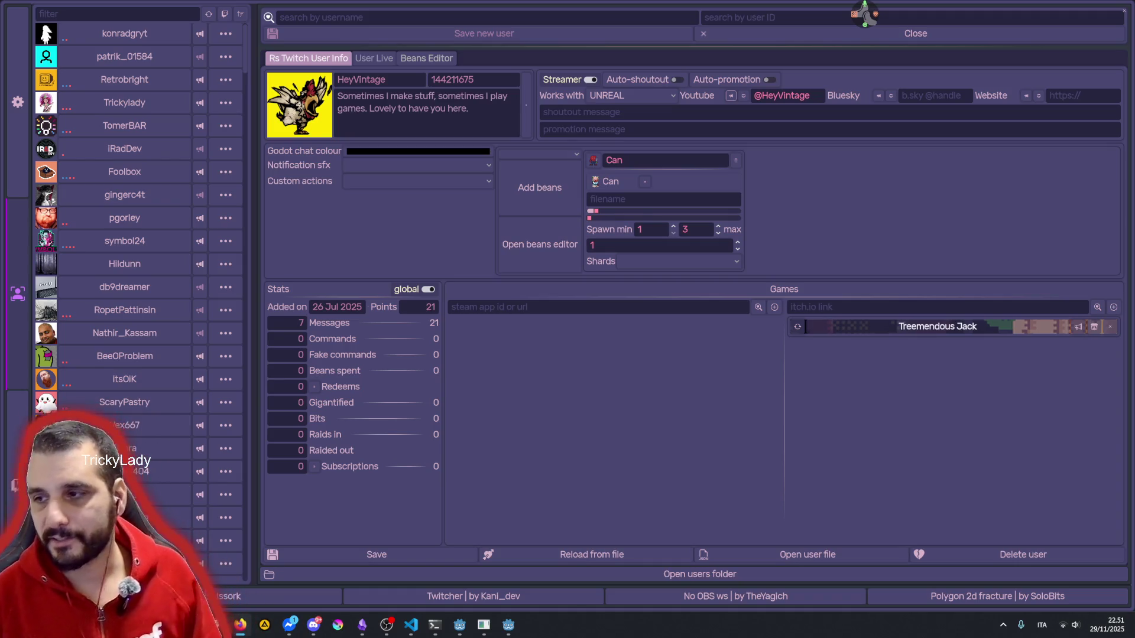
pyautogui.hotkey('alt', 'Tab')
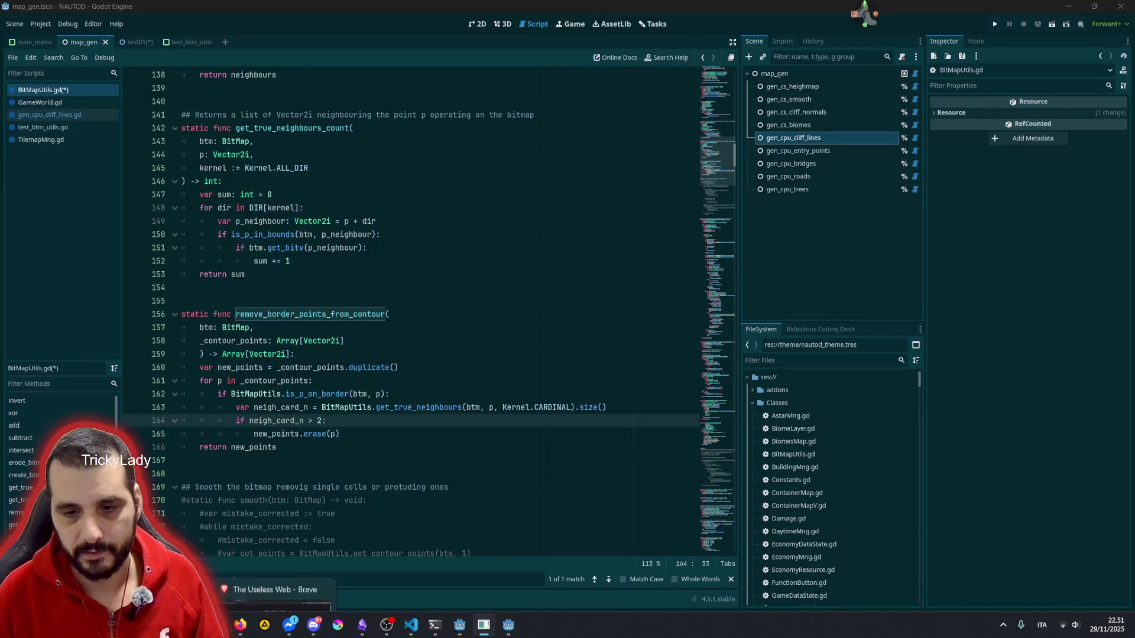
pyautogui.moveTo(239, 625)
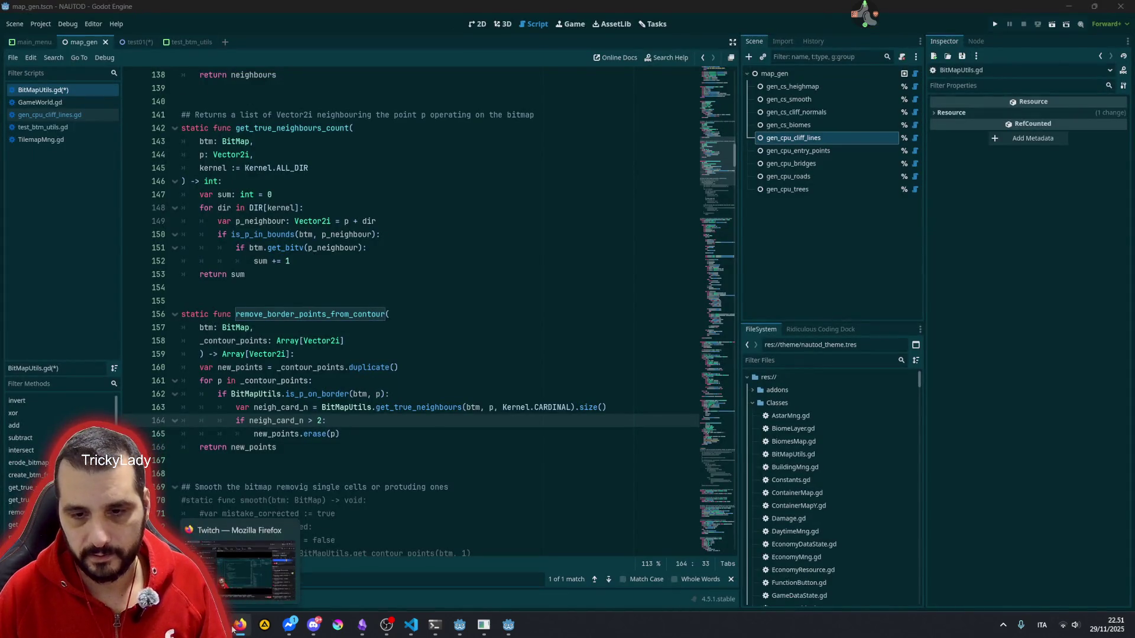
# Open the Treemendous Jack itch.io page in a new tab and go to its Jern Jam 2025 submission
pyautogui.click(224, 600)
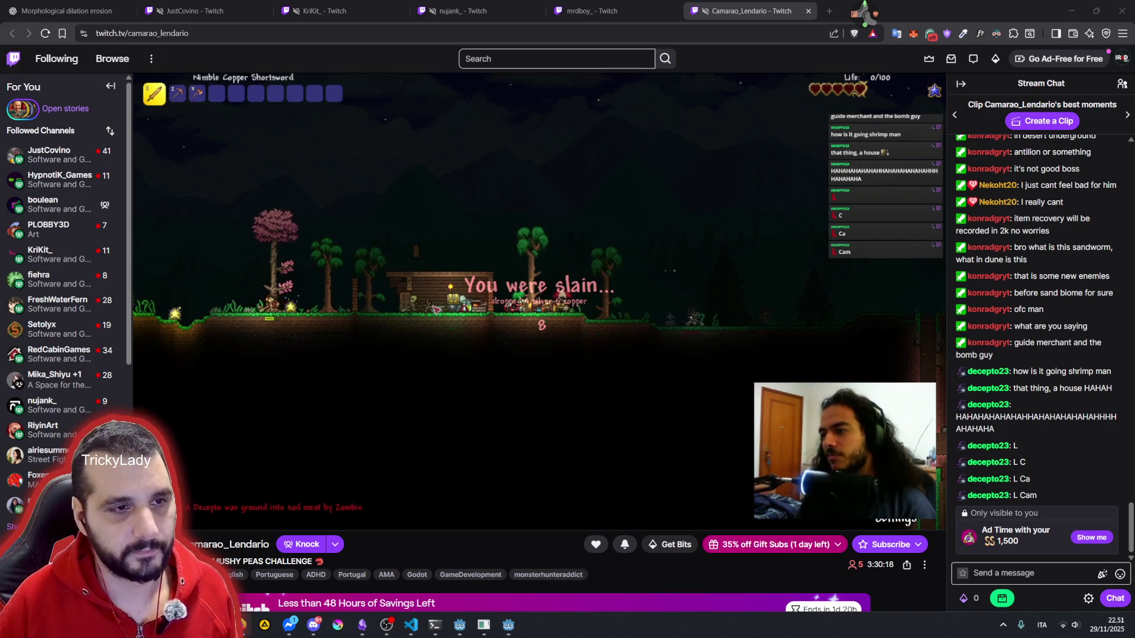
pyautogui.click(829, 10)
pyautogui.write('https://heyvintage.itch.io/treemendous-jack')
pyautogui.press('Return')
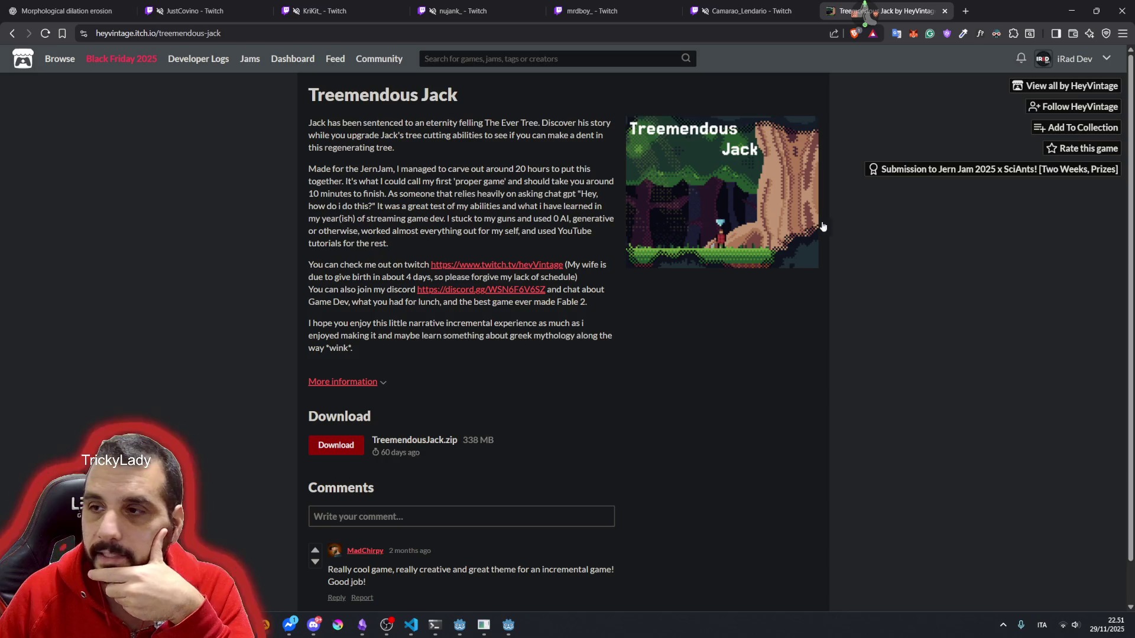
pyautogui.click(975, 174)
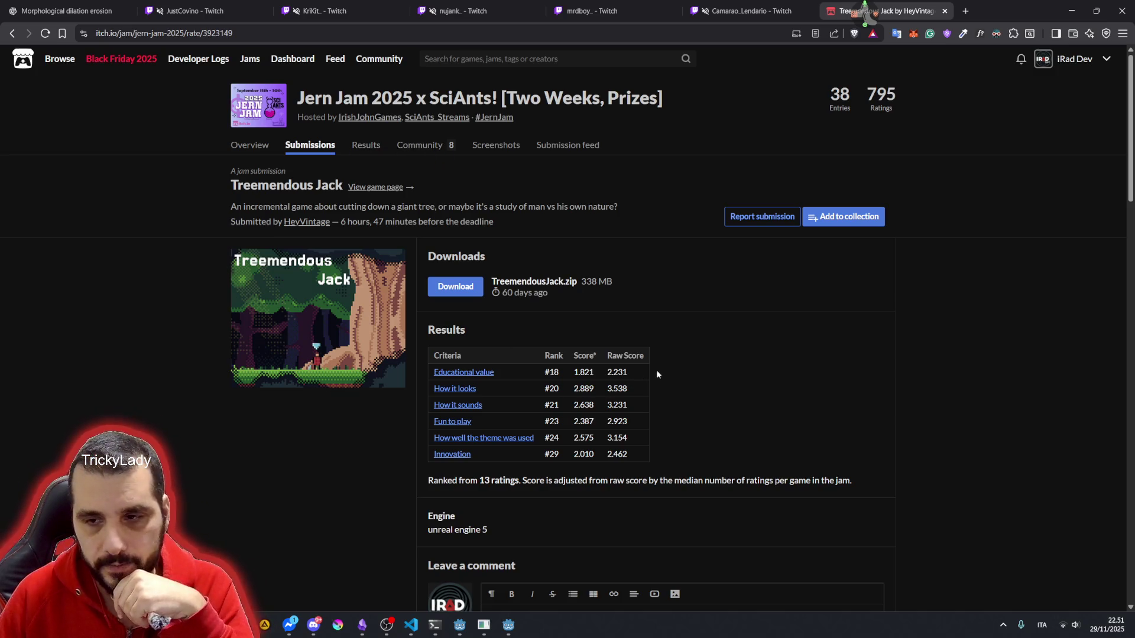
# Check the game's Jern Jam 2025 results table, noting its 13 ratings
pyautogui.scroll(-2, 663, 372)
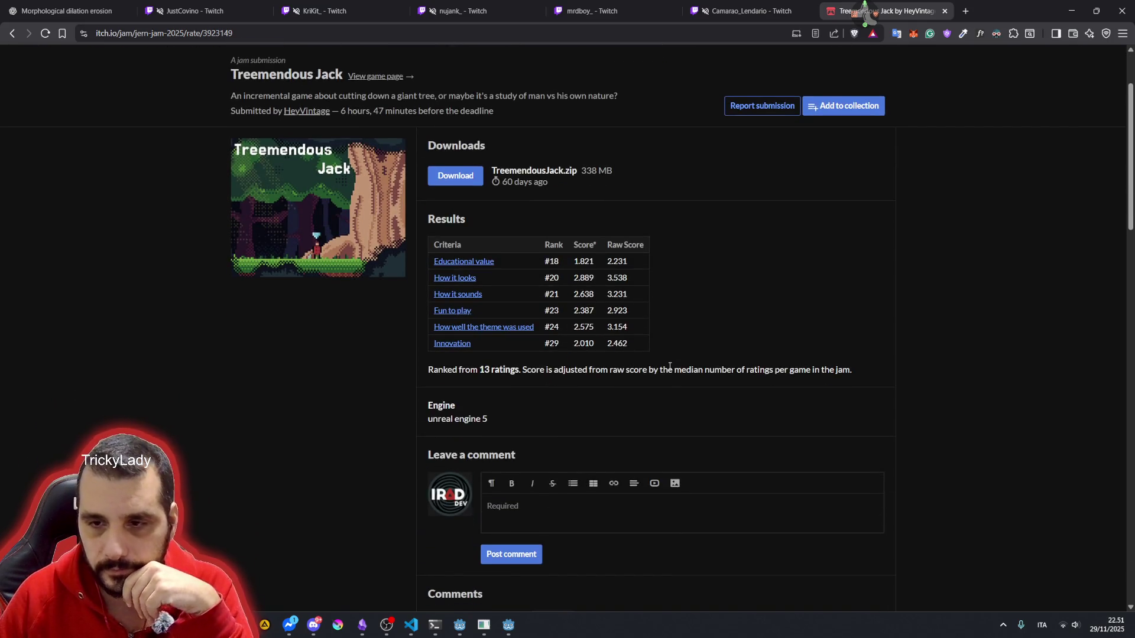
pyautogui.moveTo(479, 369); pyautogui.dragTo(659, 369)
pyautogui.click(712, 365)
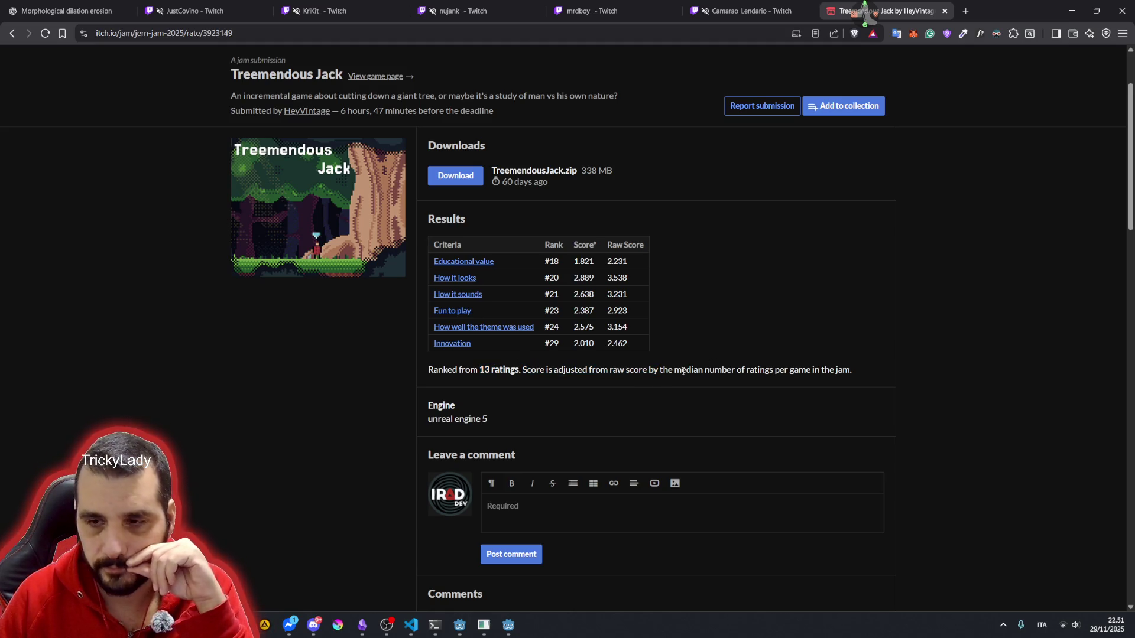
pyautogui.scroll(2, 683, 371)
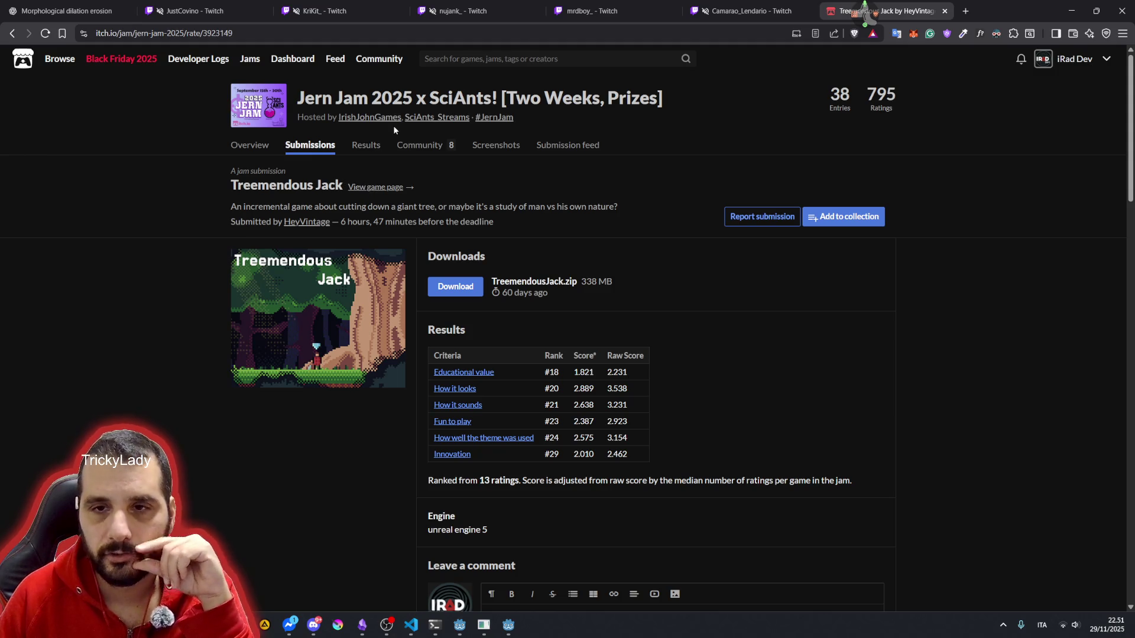
# Read the Jern Jam 2025 overview and rules, then close the jam tab
pyautogui.click(260, 146)
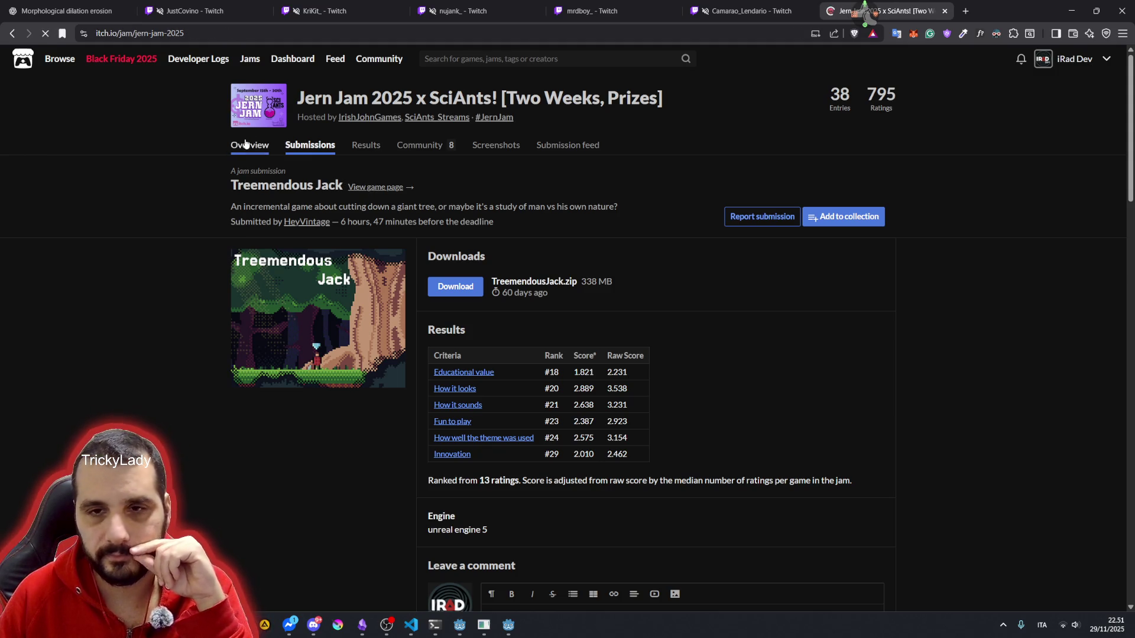
pyautogui.scroll(-10, 440, 354)
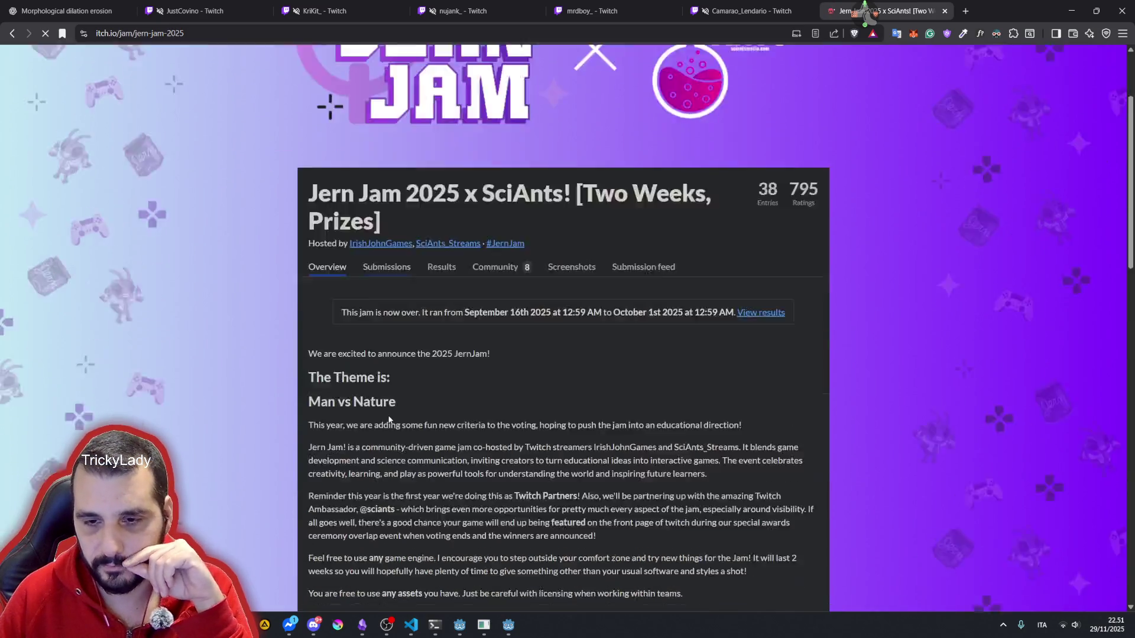
pyautogui.scroll(5, 450, 300)
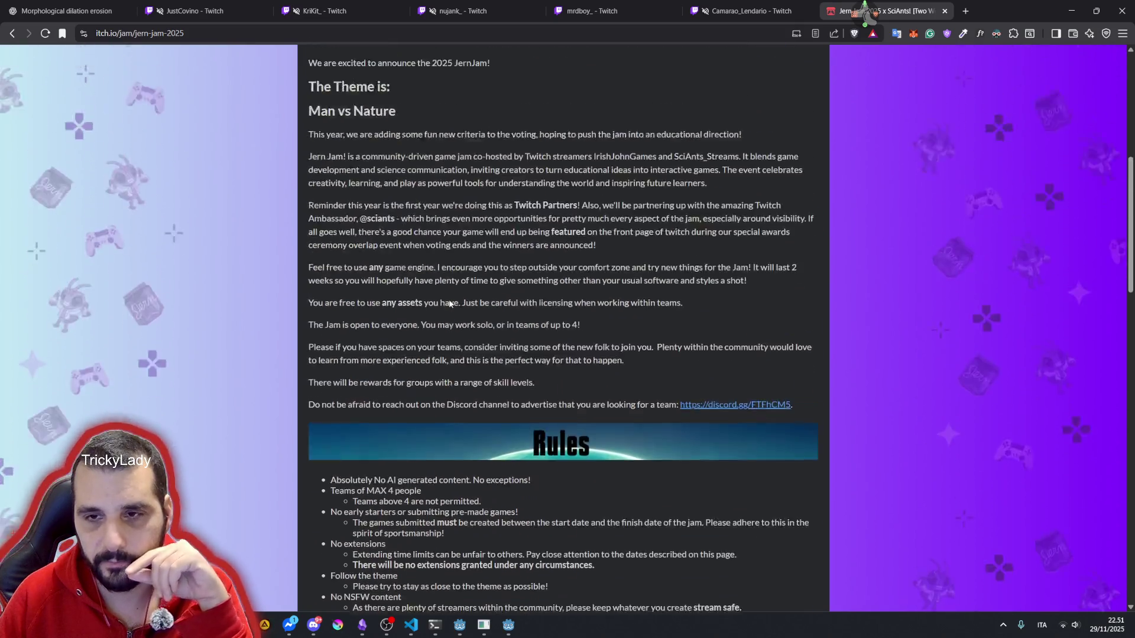
pyautogui.moveTo(383, 229)
pyautogui.mouseDown()
pyautogui.moveTo(591, 340)
pyautogui.moveTo(485, 397)
pyautogui.mouseUp()
pyautogui.click(487, 276)
pyautogui.scroll(3, 464, 304)
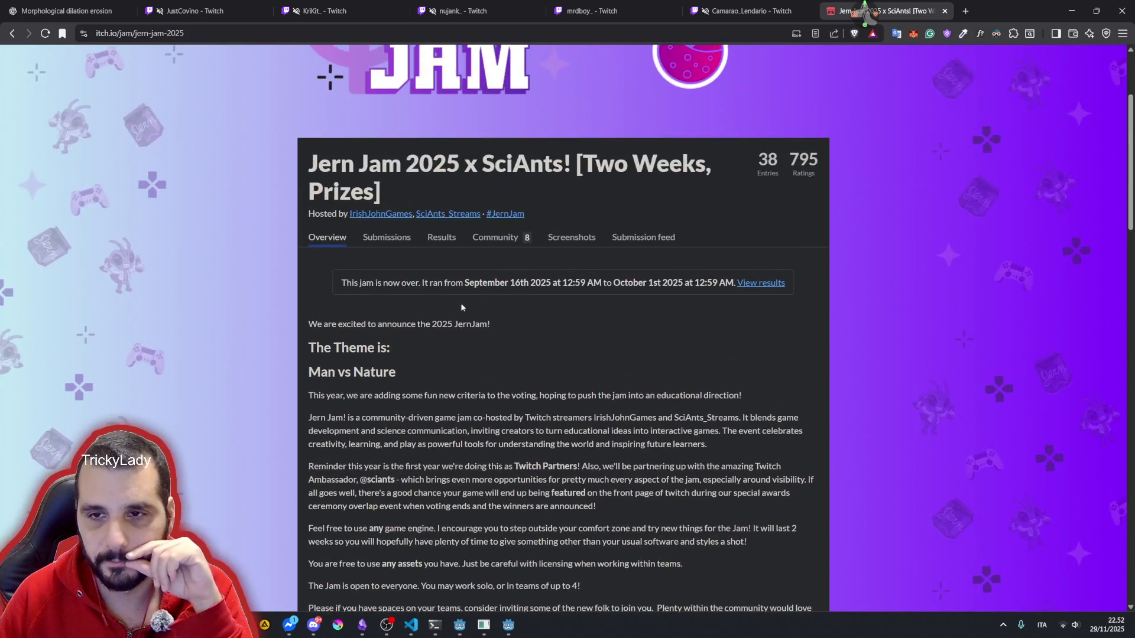
pyautogui.doubleClick(450, 323)
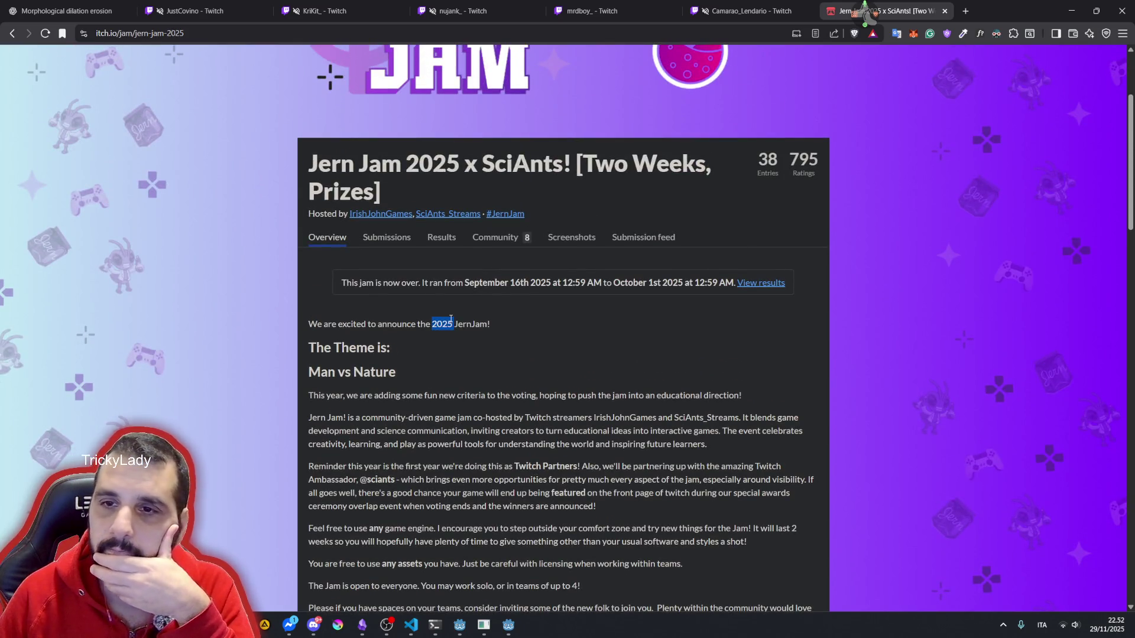
pyautogui.scroll(-20, 450, 319)
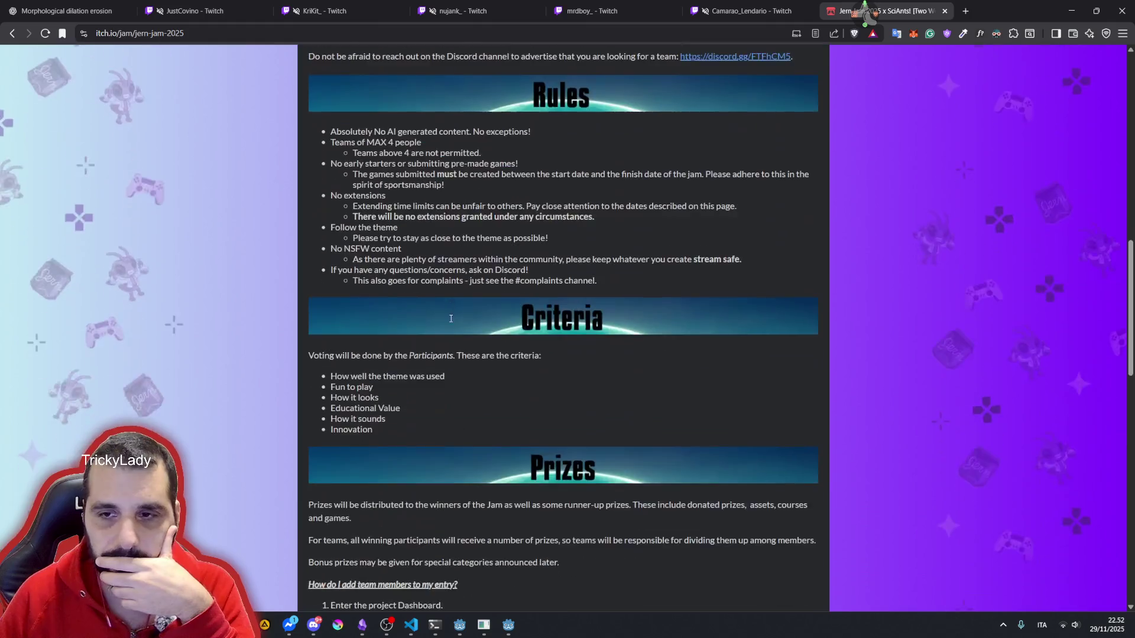
pyautogui.scroll(-4, 449, 317)
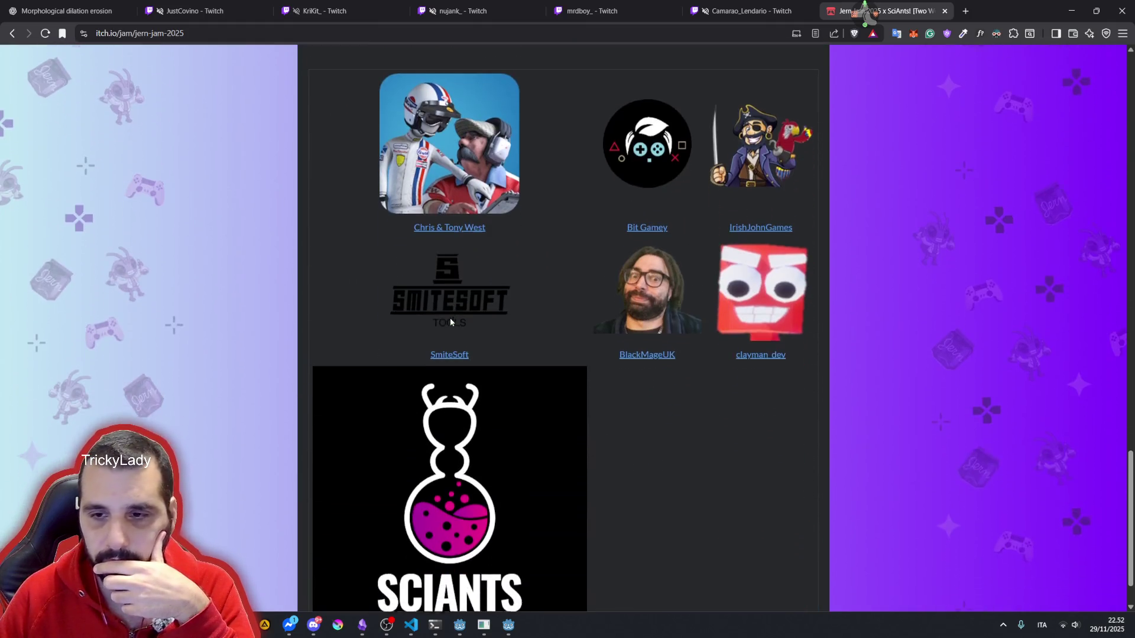
pyautogui.scroll(9, 449, 318)
pyautogui.scroll(15, 474, 320)
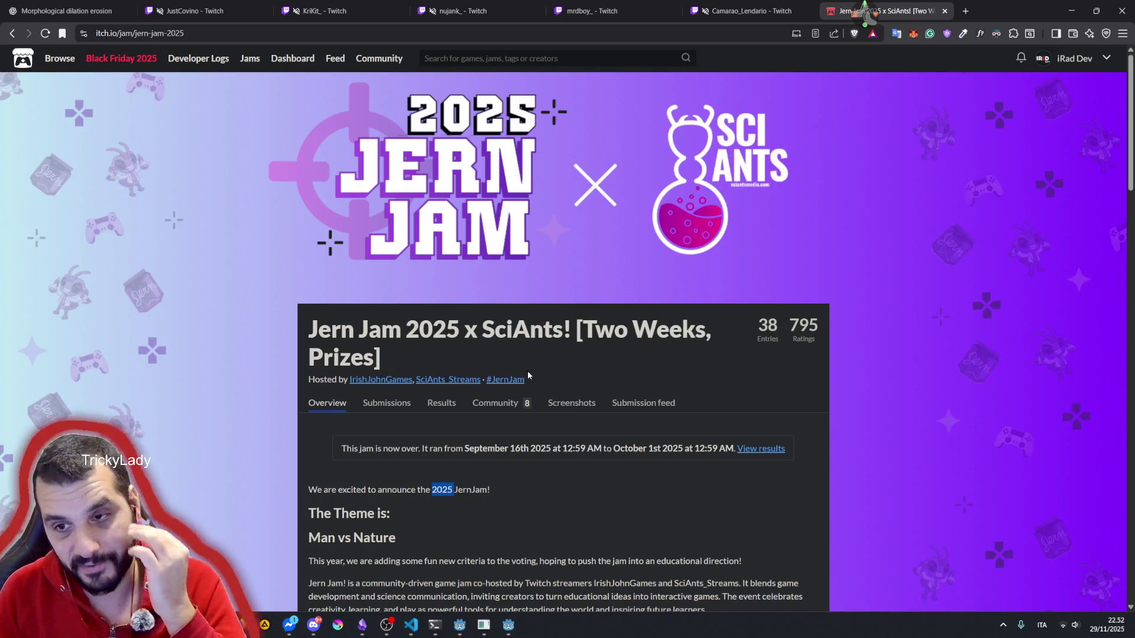
pyautogui.middleClick(900, 3)
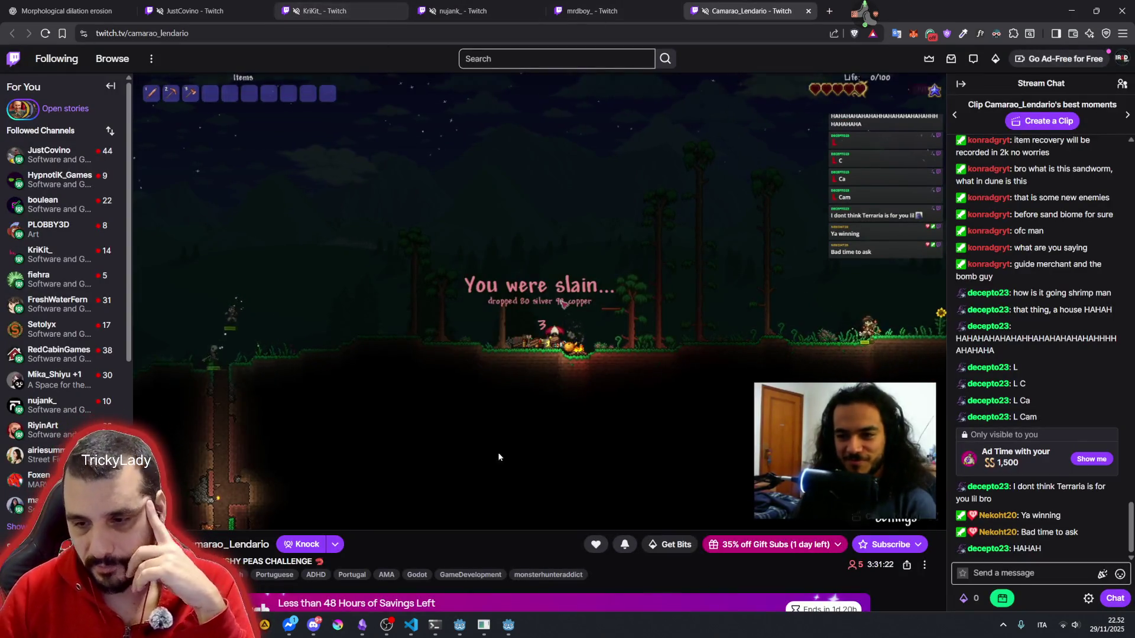
# Back in Godot, show the test_btm_utils scene in 2D and open test_btm_utils.gd
pyautogui.click(509, 625)
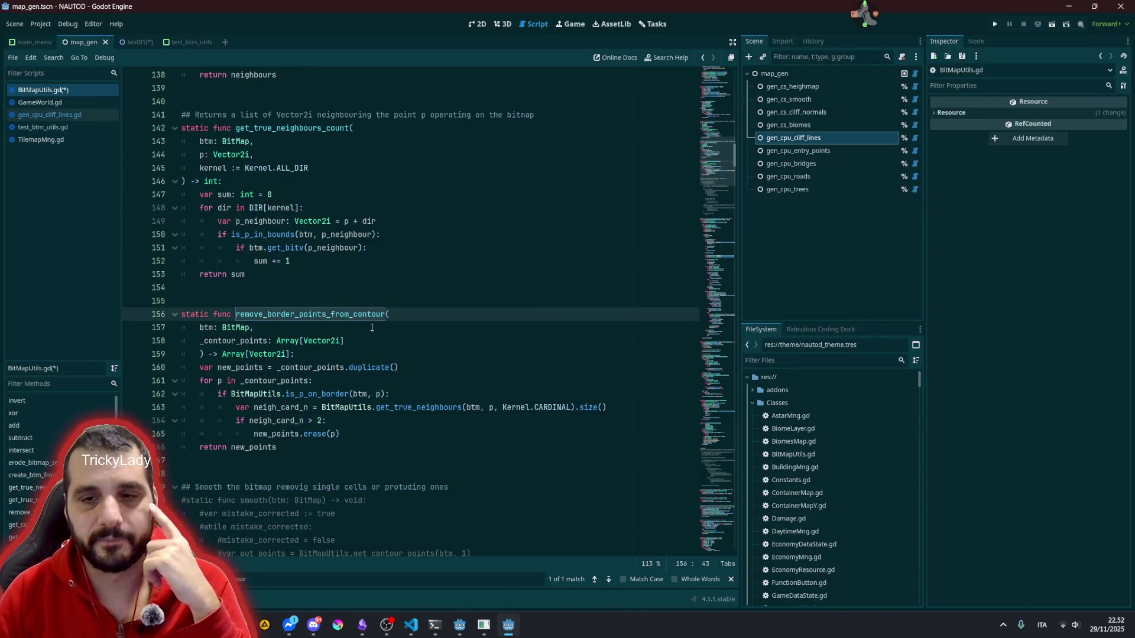
pyautogui.click(273, 462)
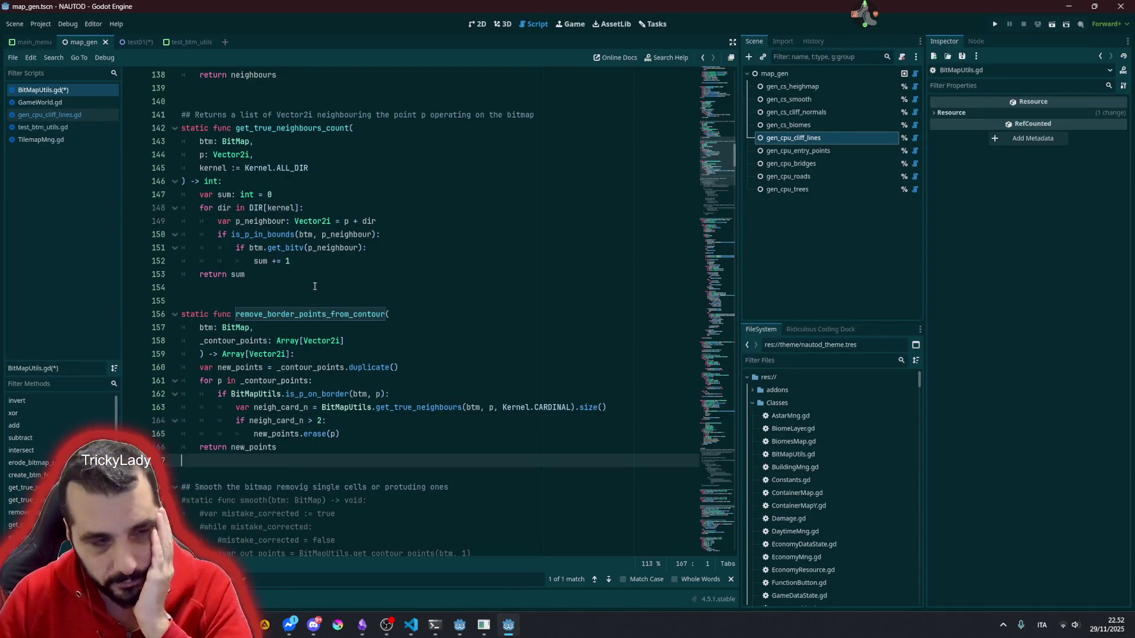
pyautogui.click(475, 25)
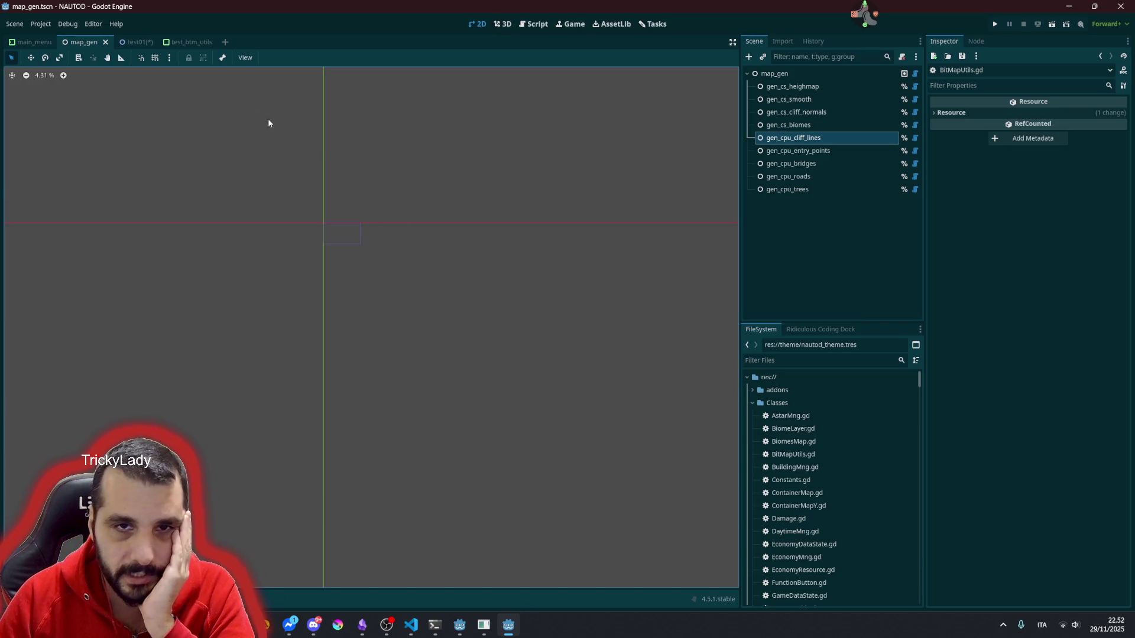
pyautogui.click(184, 42)
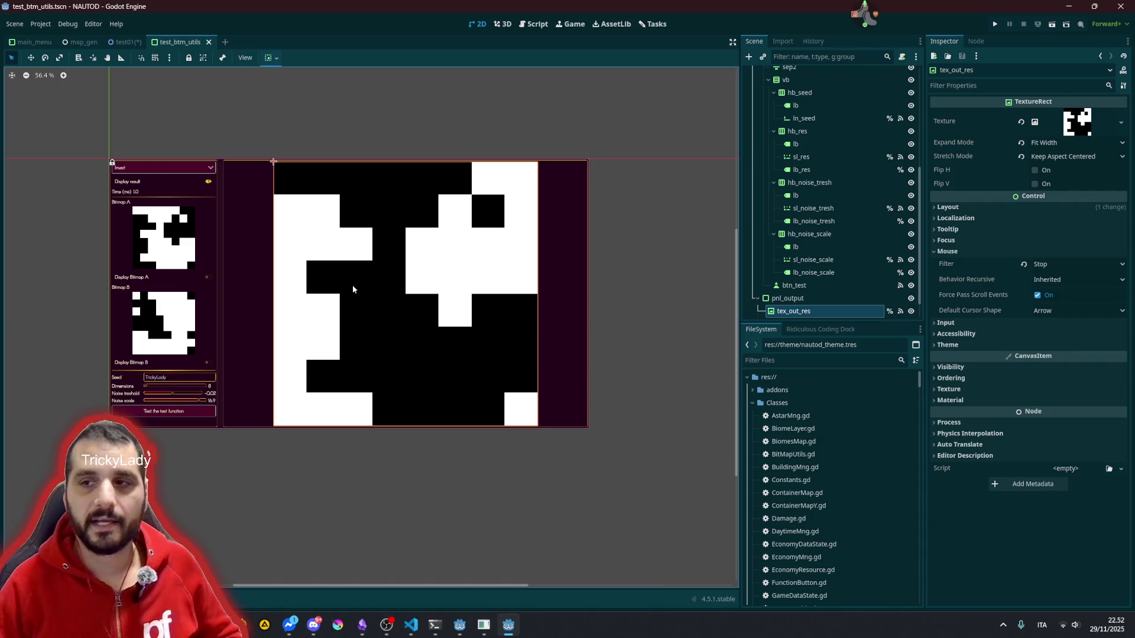
pyautogui.scroll(5, 834, 186)
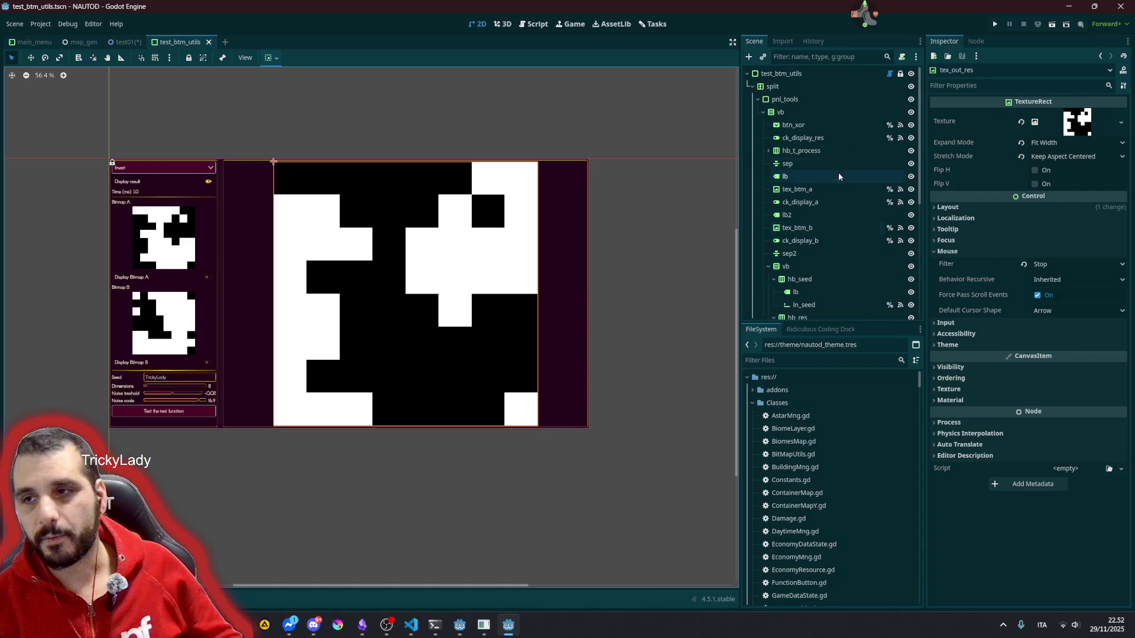
pyautogui.click(889, 73)
pyautogui.click(478, 231)
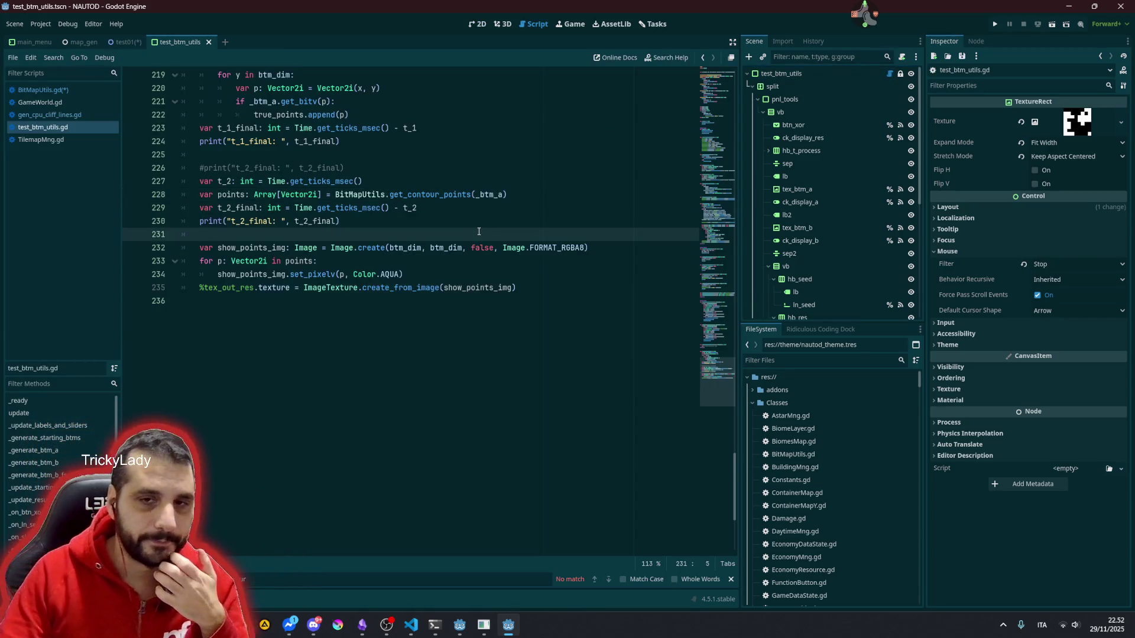
pyautogui.doubleClick(423, 196)
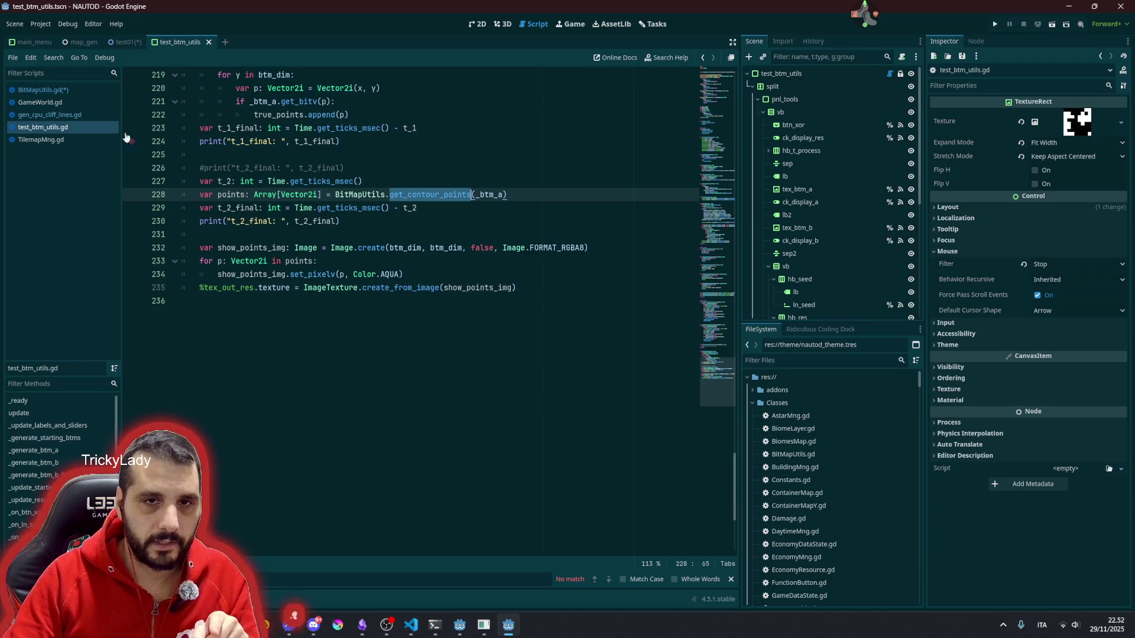
pyautogui.hotkey('alt', 'Left')
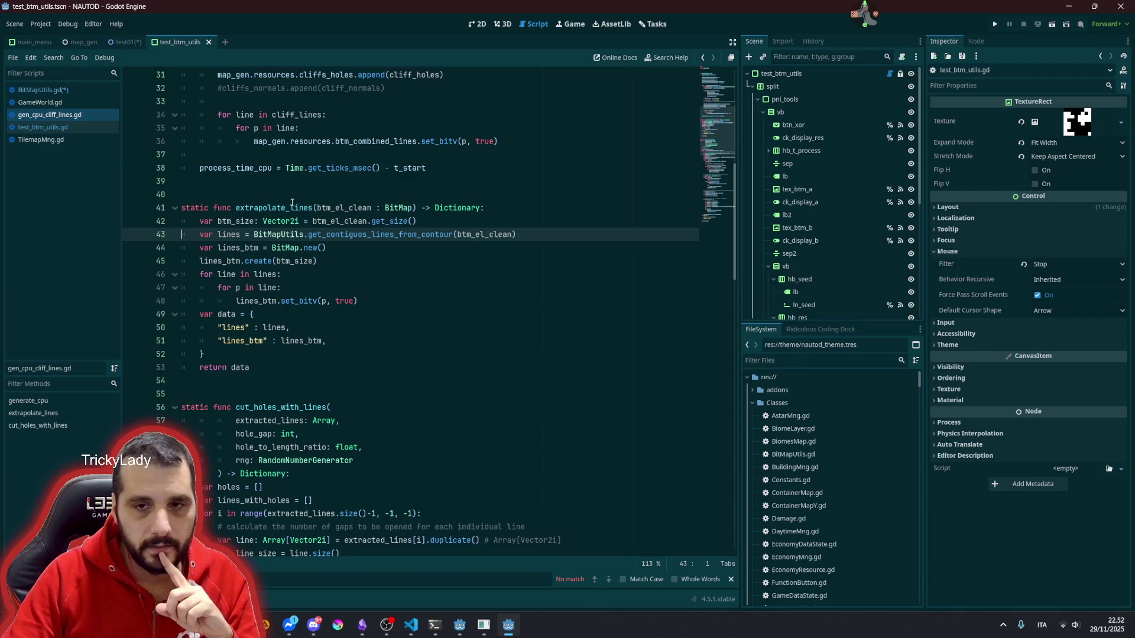
pyautogui.doubleClick(367, 234)
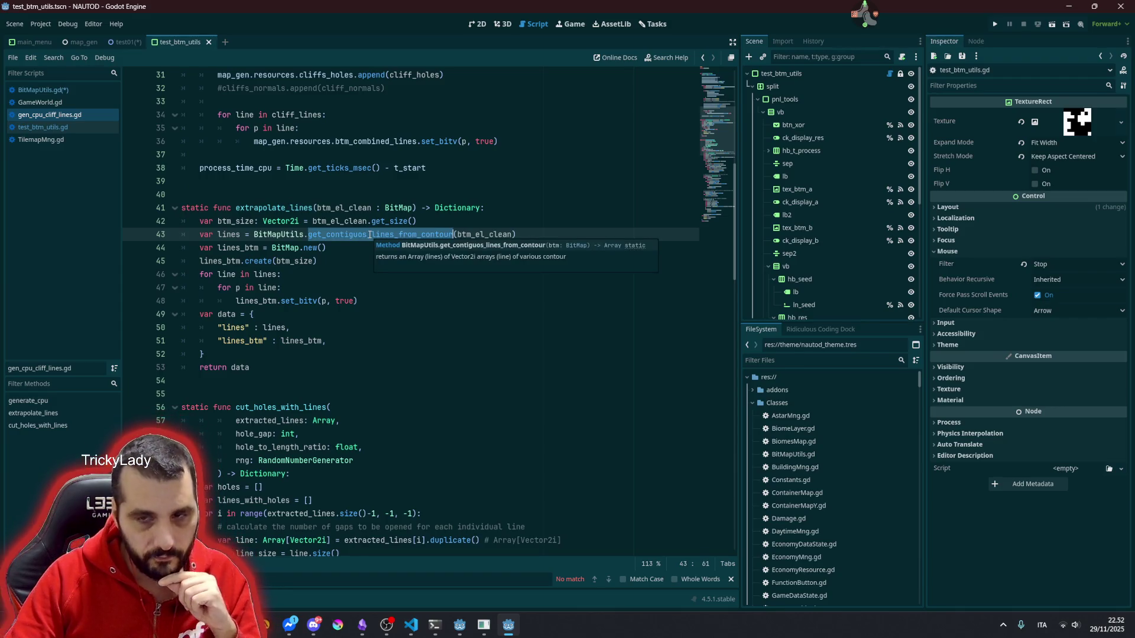
pyautogui.doubleClick(270, 234)
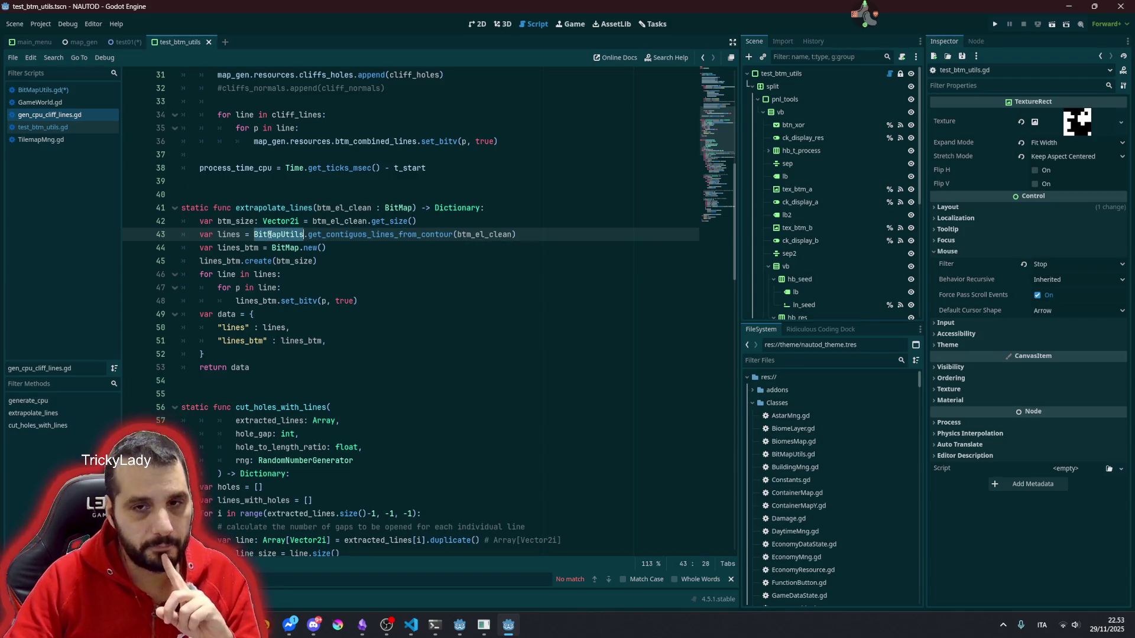
pyautogui.moveTo(270, 235)
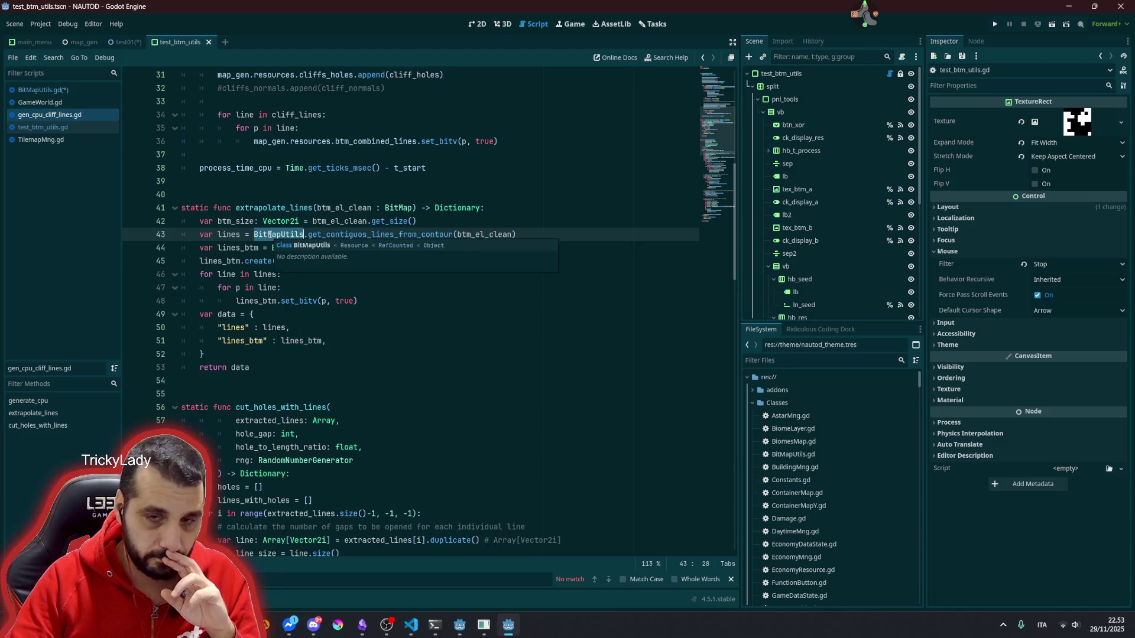
pyautogui.keyDown('ctrl'); pyautogui.click(378, 235); pyautogui.keyUp('ctrl')
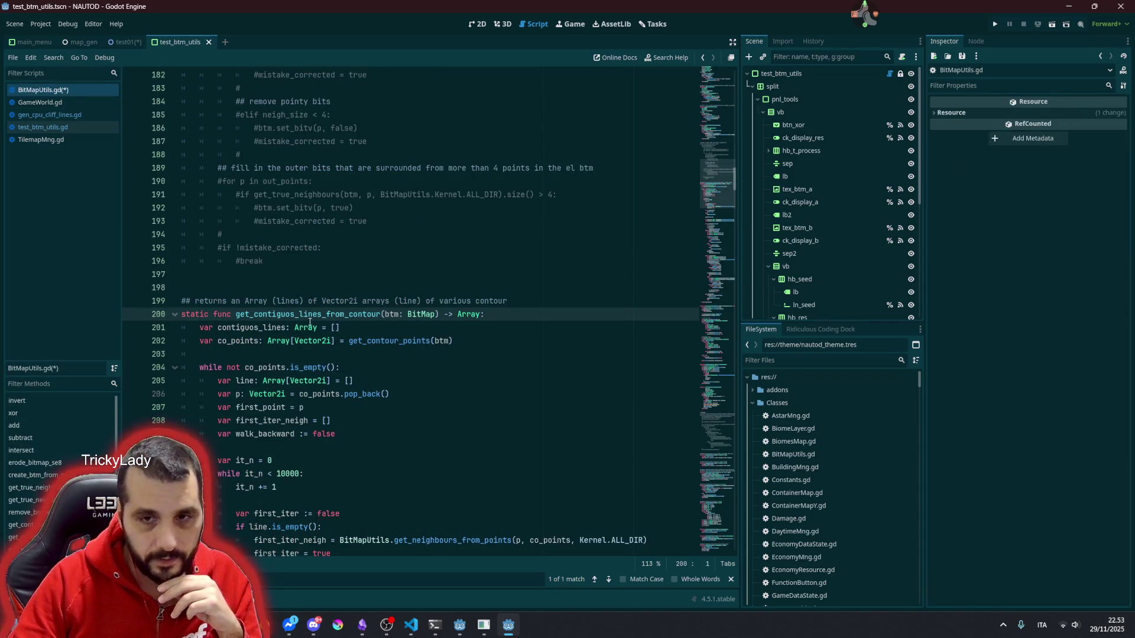
pyautogui.scroll(-2, 309, 322)
pyautogui.doubleClick(248, 248)
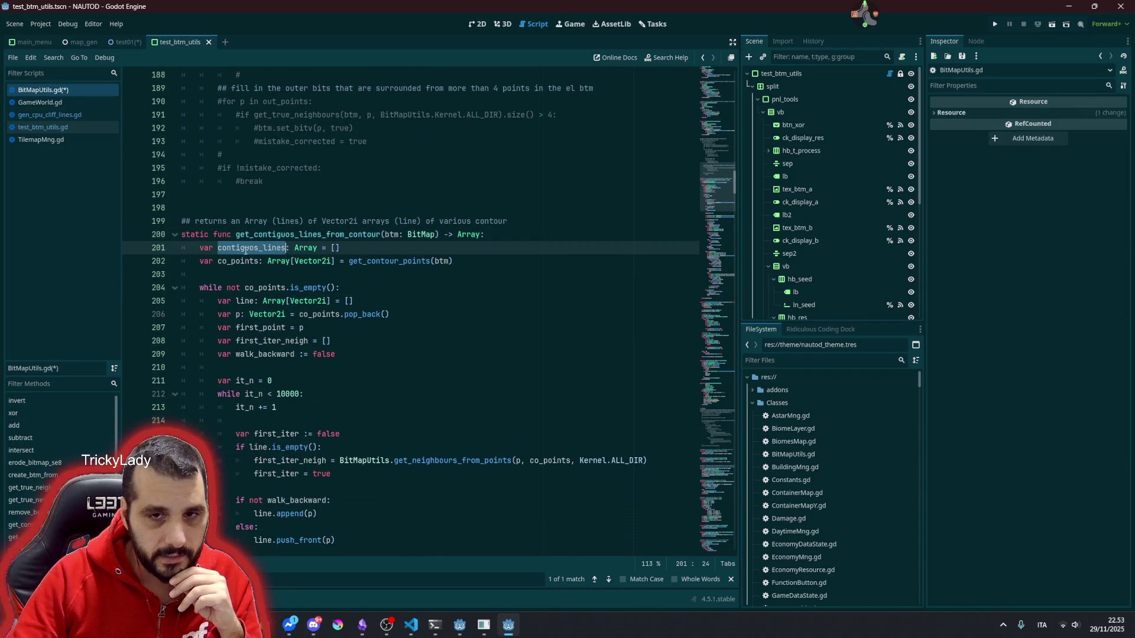
pyautogui.doubleClick(235, 261)
pyautogui.doubleClick(366, 261)
pyautogui.moveTo(366, 261)
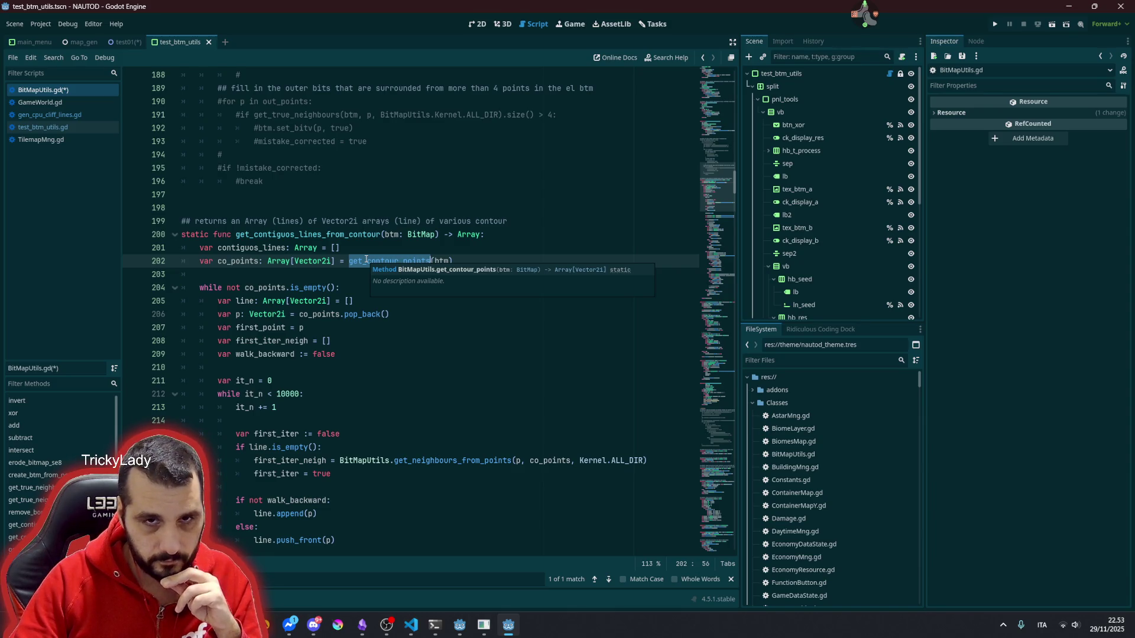
pyautogui.click(67, 131)
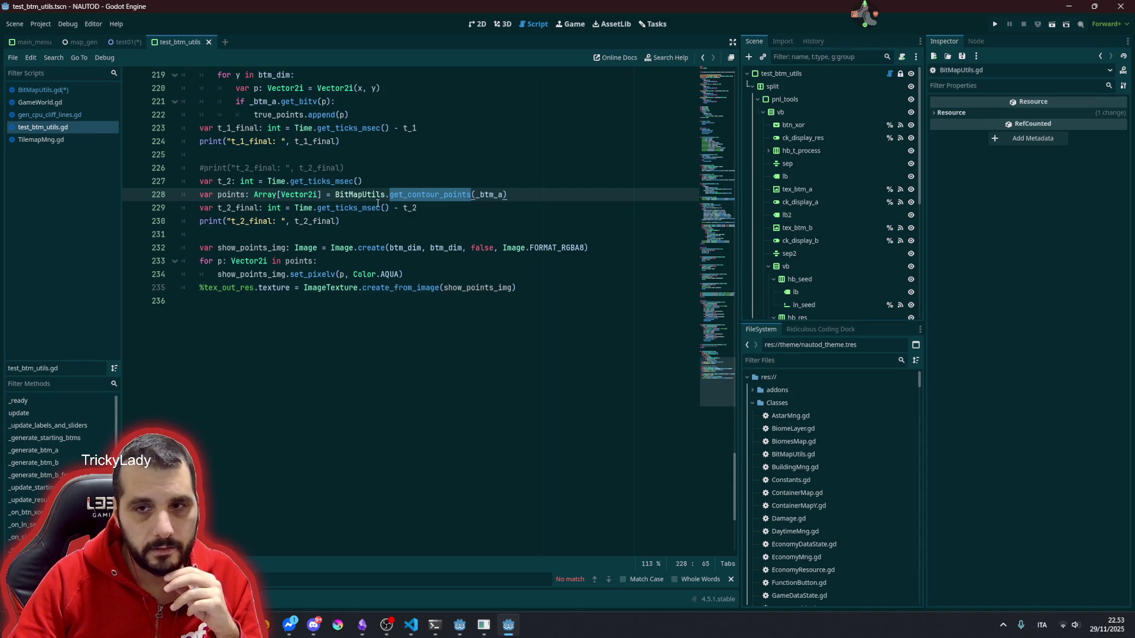
pyautogui.scroll(3, 375, 202)
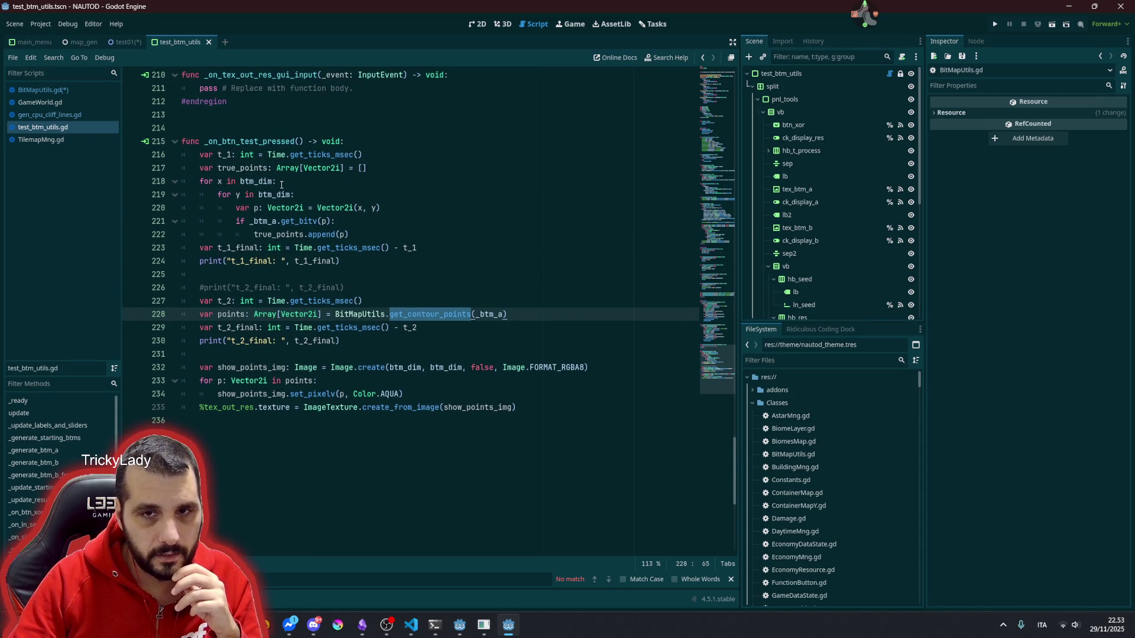
pyautogui.click(131, 181)
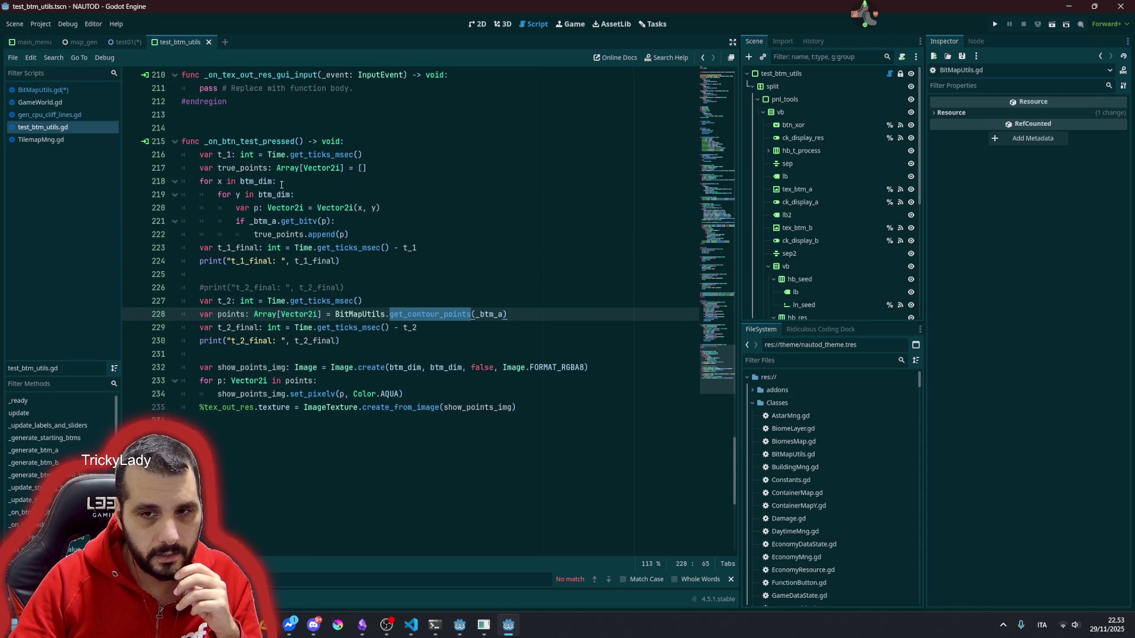
pyautogui.click(46, 115)
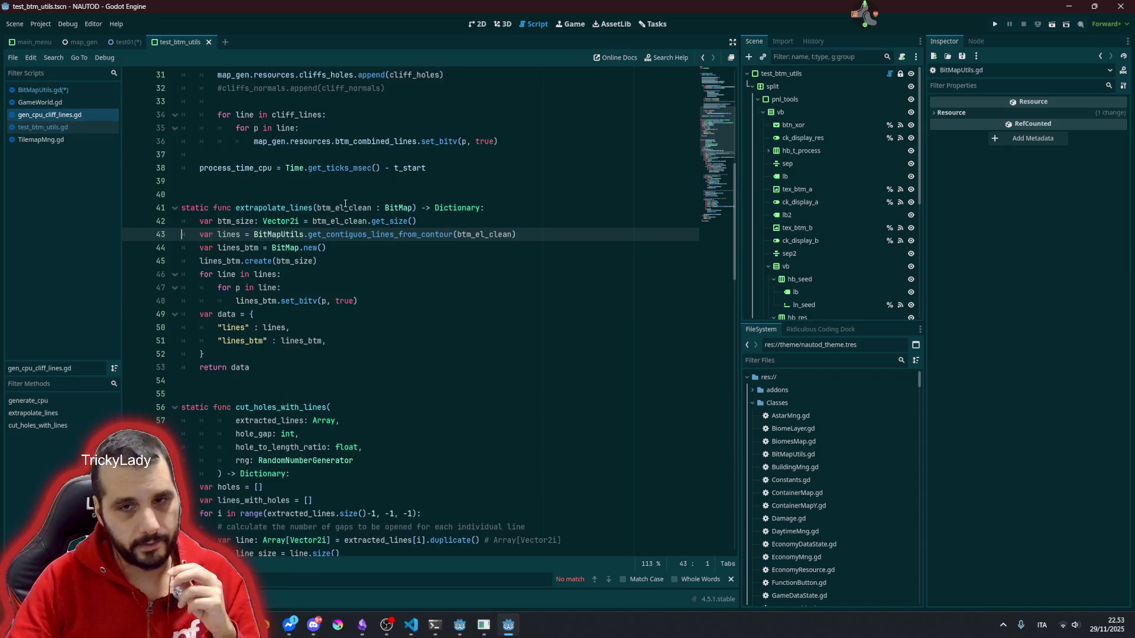
pyautogui.doubleClick(235, 234)
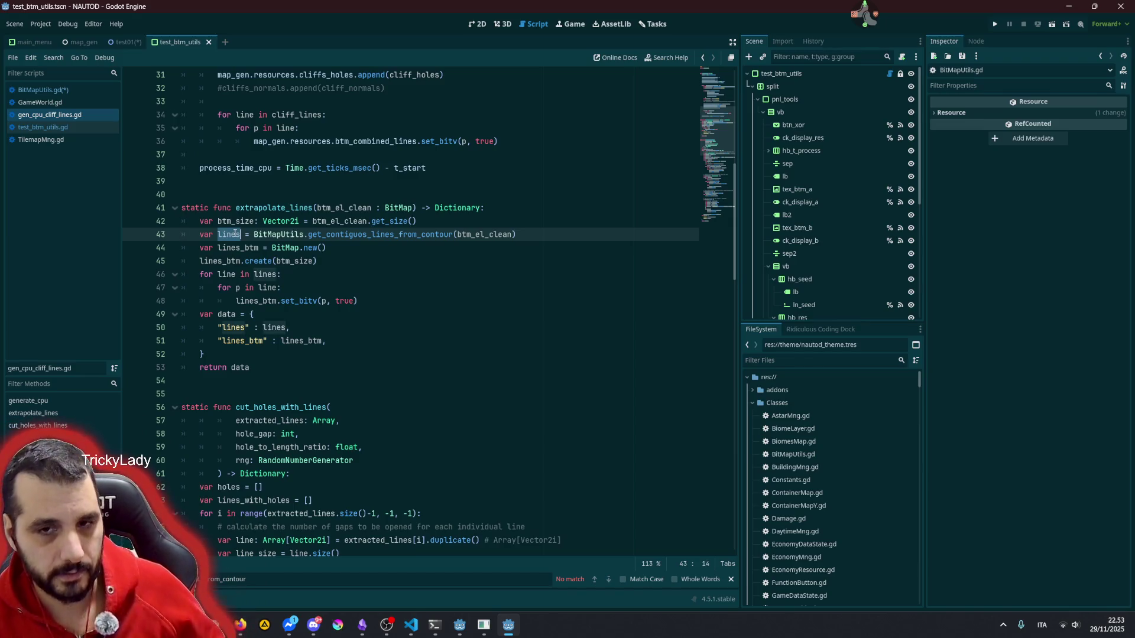
pyautogui.doubleClick(357, 235)
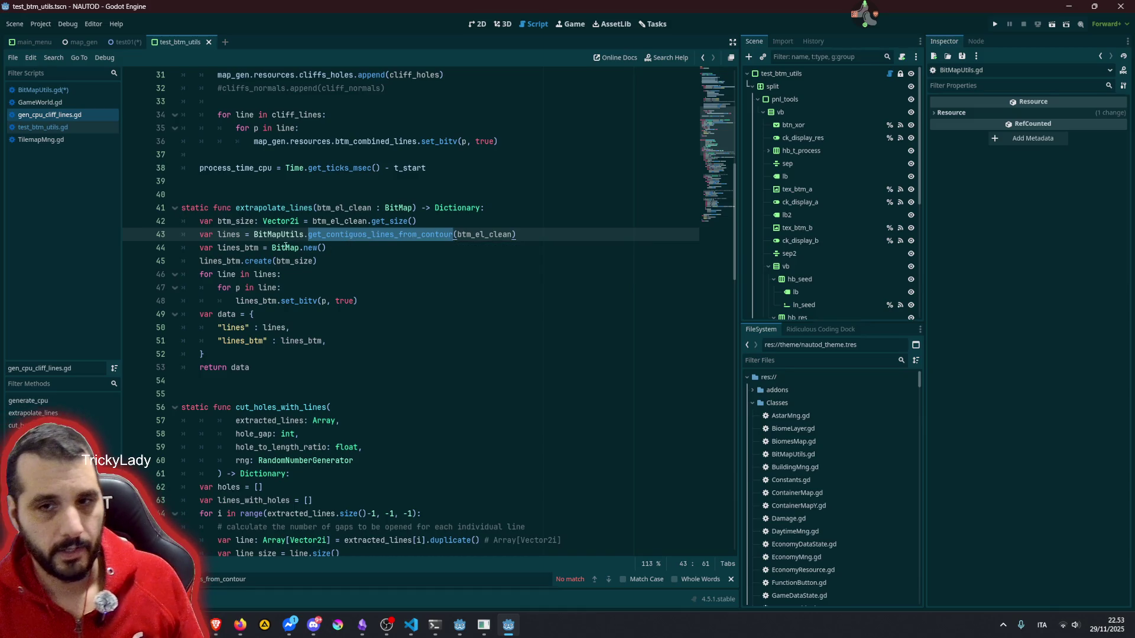
pyautogui.moveTo(272, 251)
pyautogui.doubleClick(237, 247)
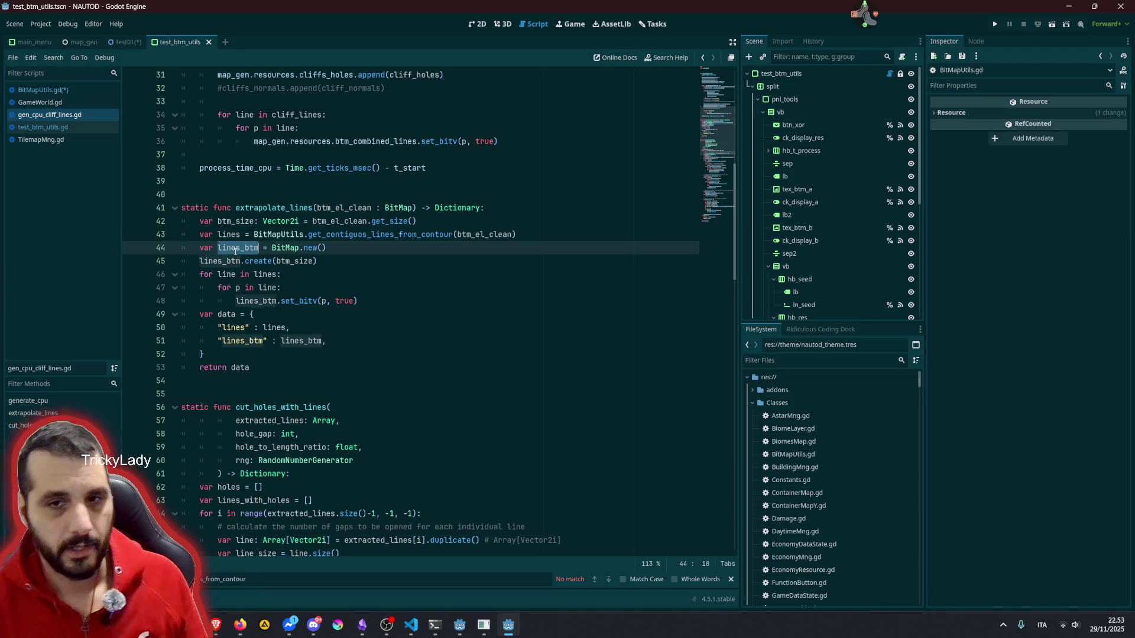
pyautogui.doubleClick(310, 248)
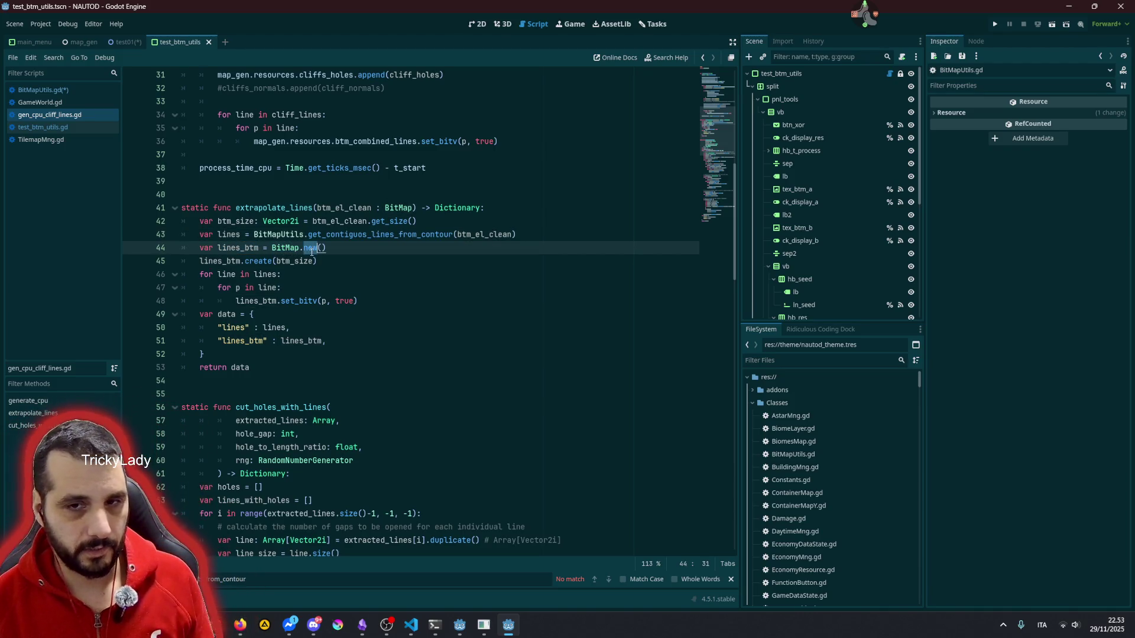
pyautogui.moveTo(305, 262)
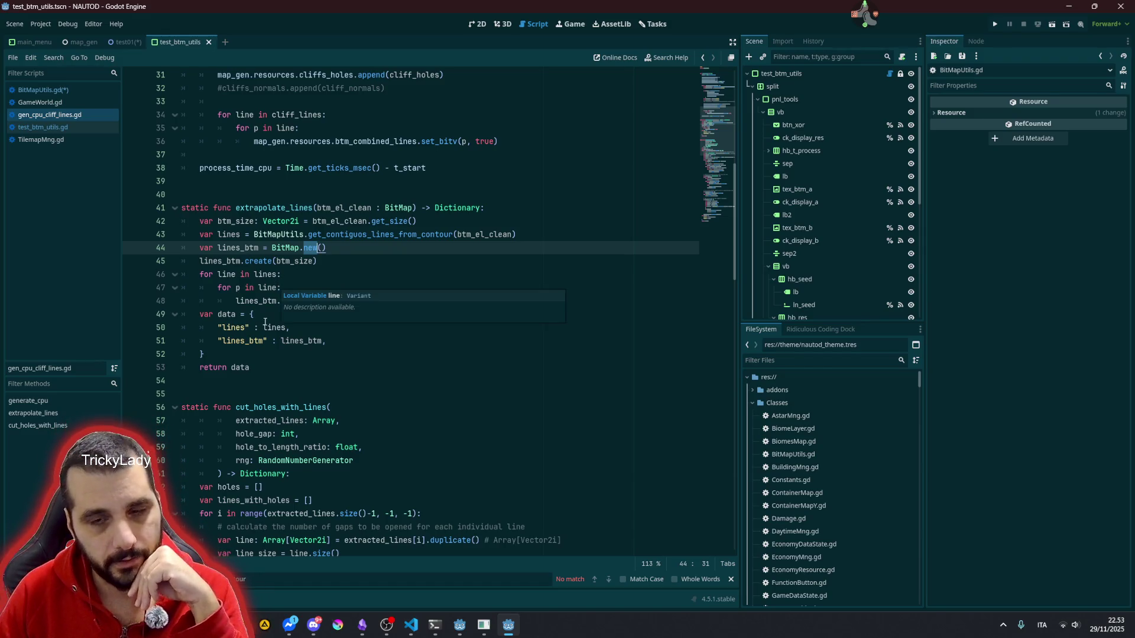
pyautogui.doubleClick(273, 327)
pyautogui.doubleClick(298, 341)
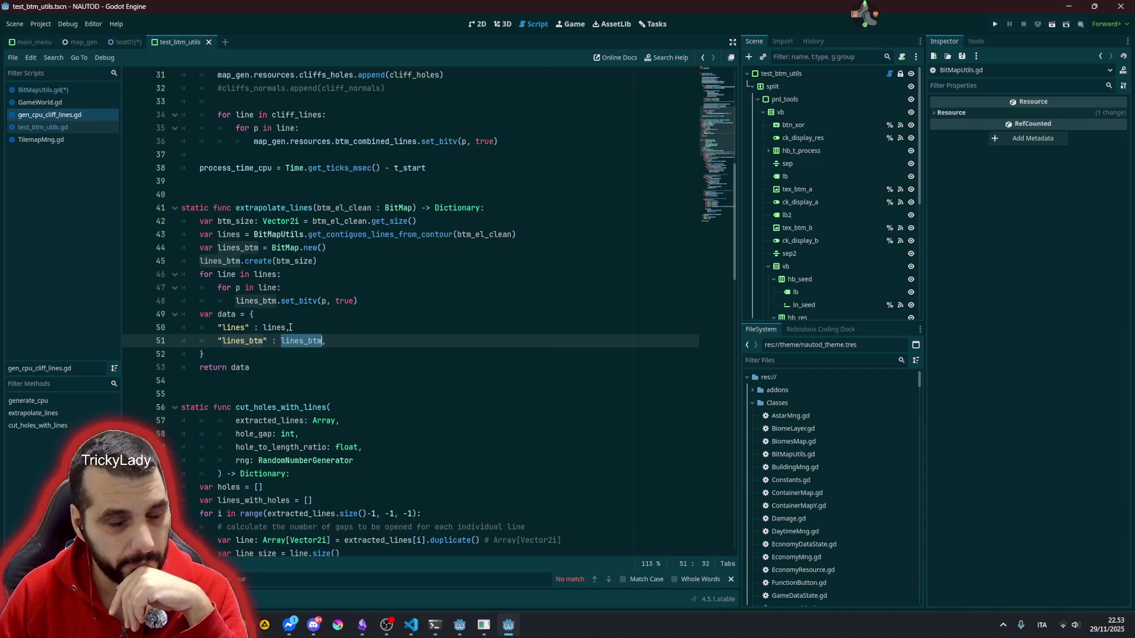
pyautogui.scroll(9, 290, 327)
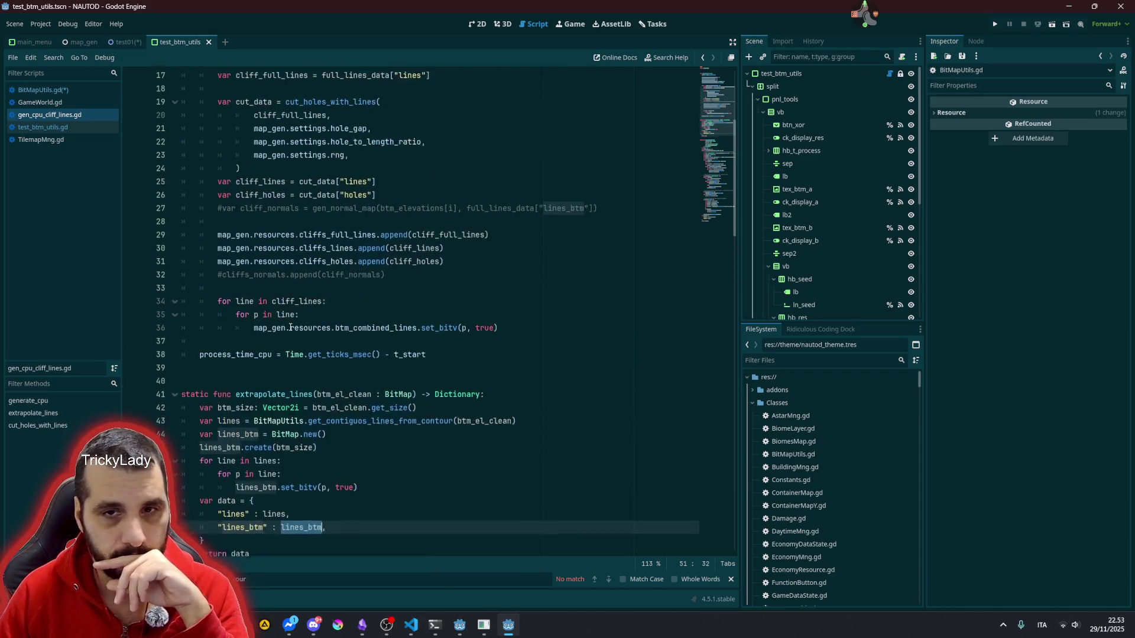
pyautogui.scroll(-4, 290, 327)
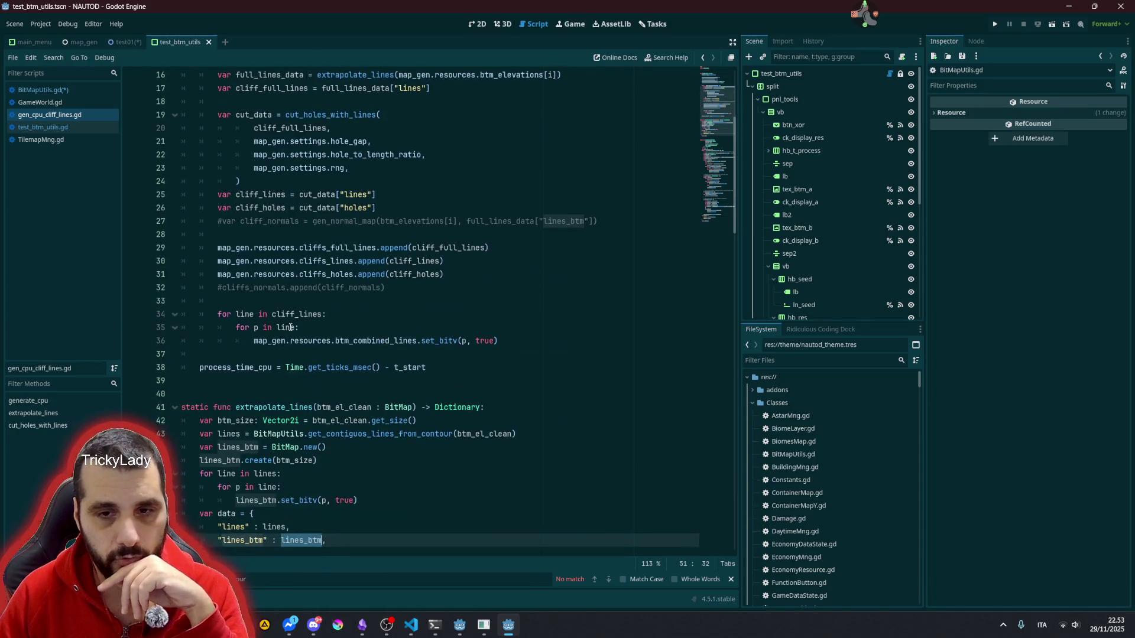
pyautogui.doubleClick(278, 401)
pyautogui.scroll(5, 363, 214)
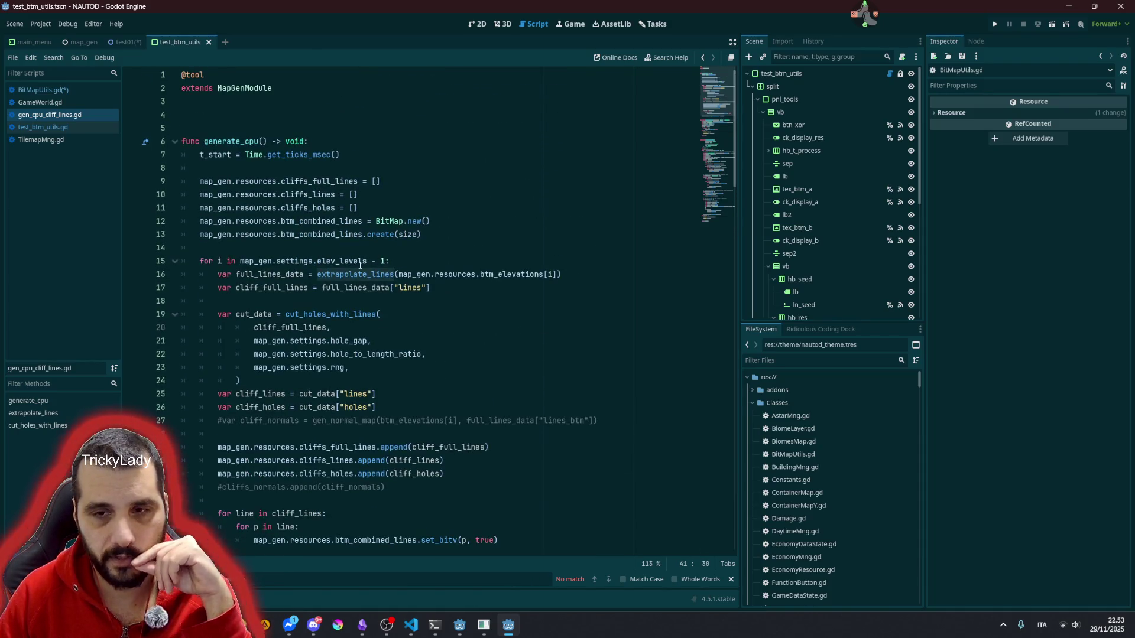
pyautogui.doubleClick(254, 275)
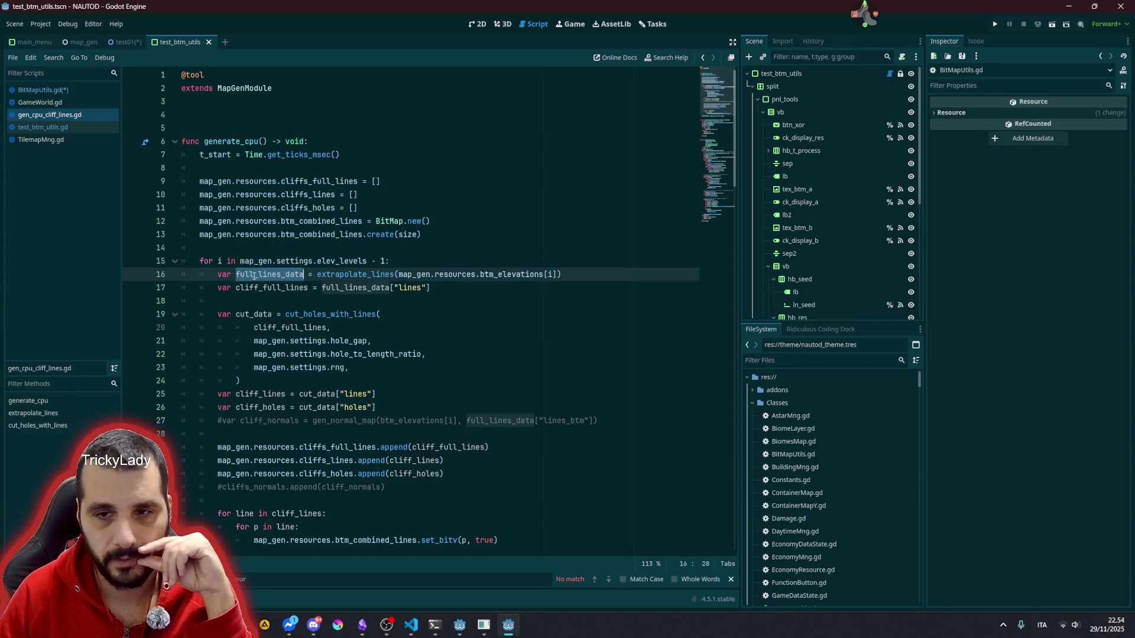
pyautogui.doubleClick(286, 287)
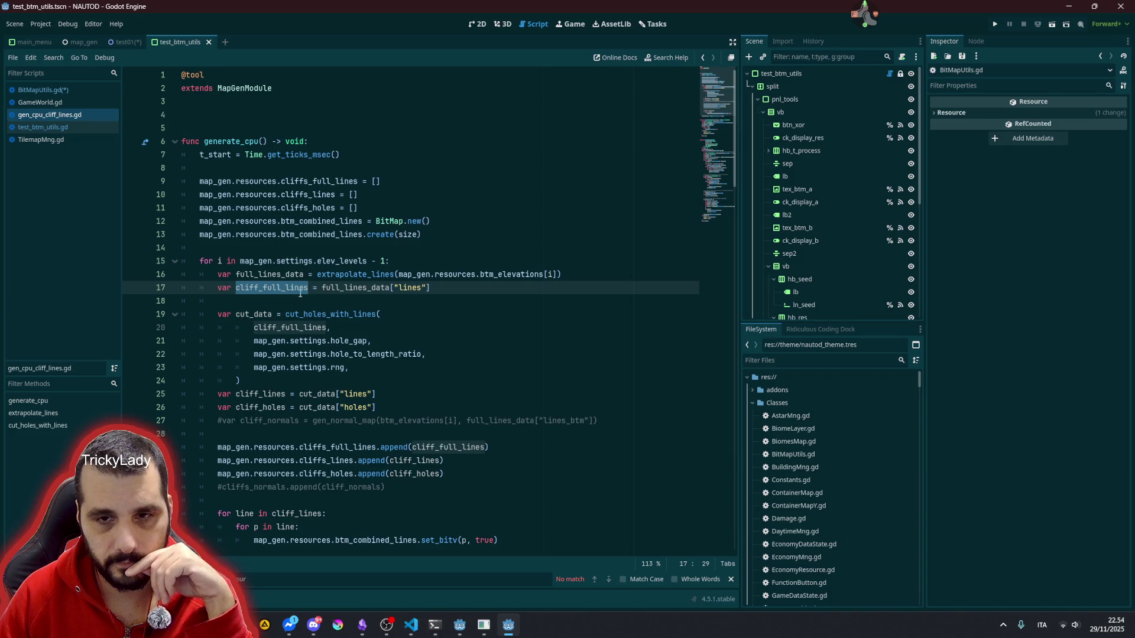
pyautogui.doubleClick(283, 274)
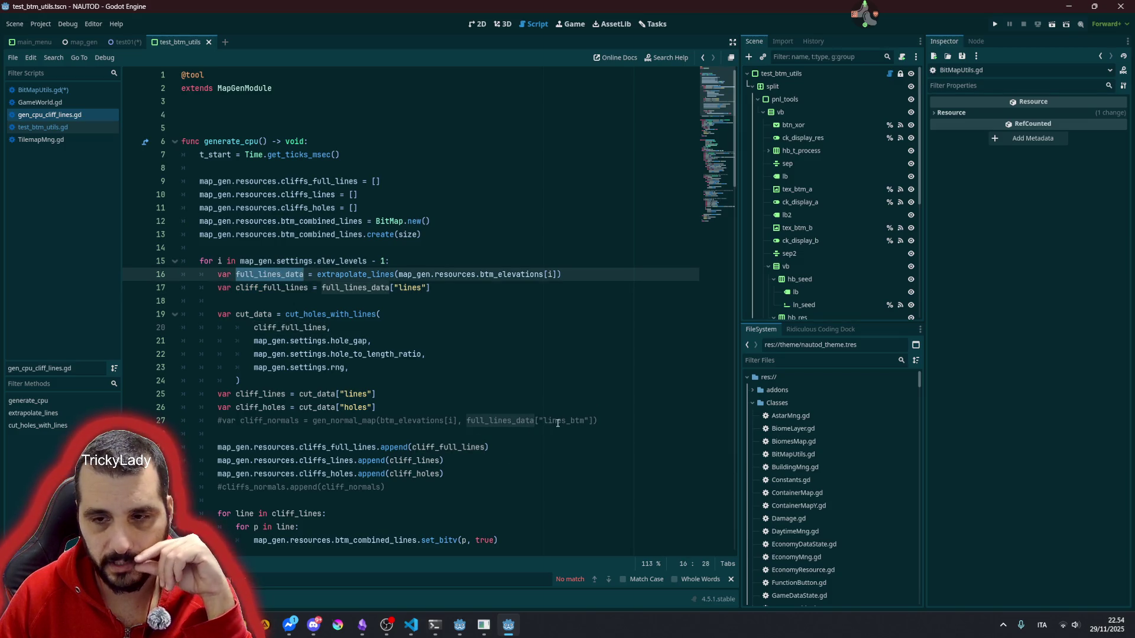
pyautogui.scroll(-3, 520, 390)
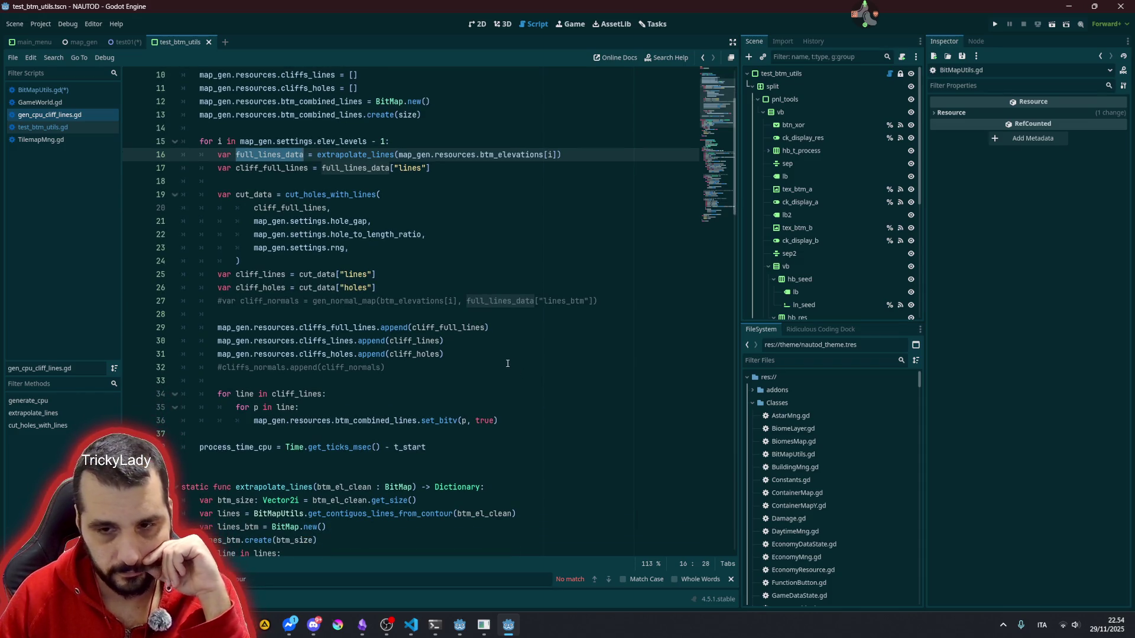
pyautogui.doubleClick(385, 420)
pyautogui.doubleClick(431, 420)
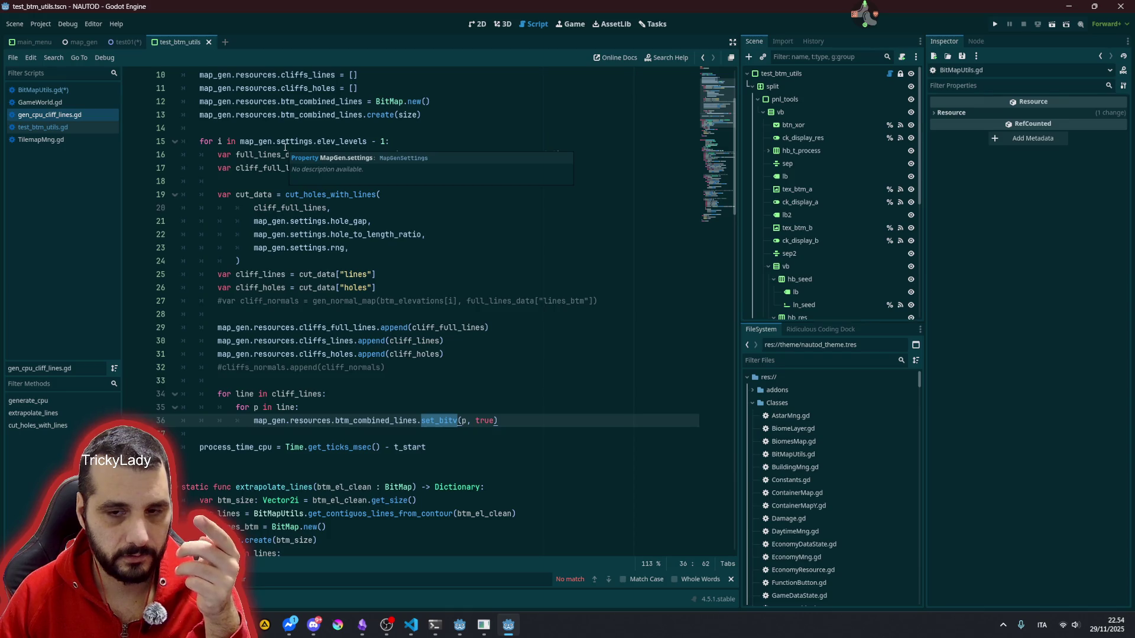
pyautogui.doubleClick(364, 420)
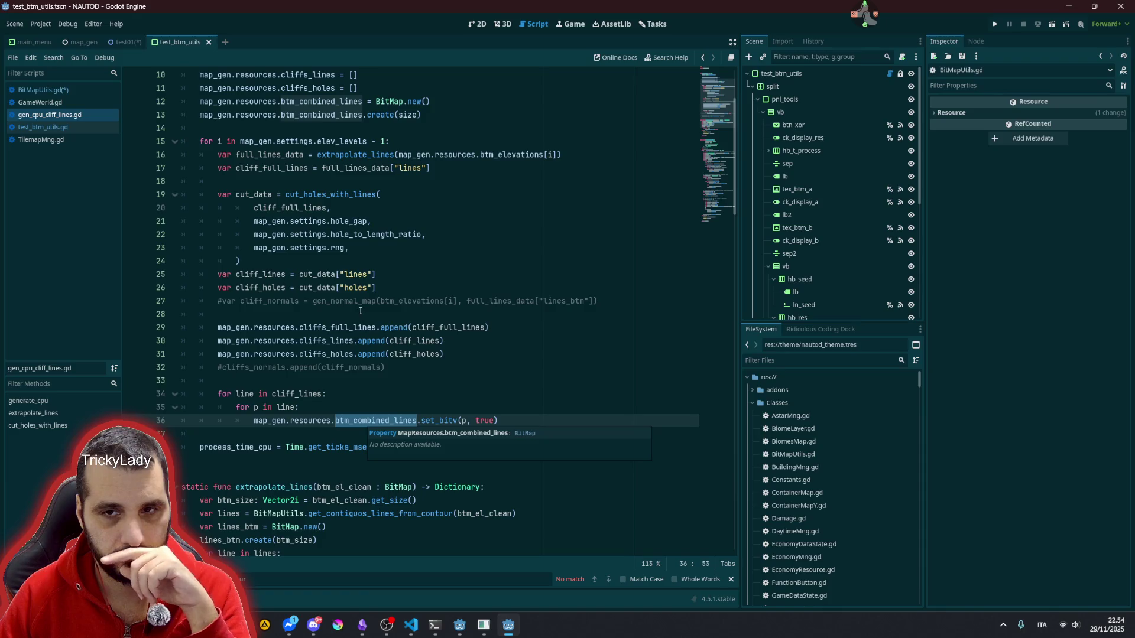
pyautogui.scroll(-4, 273, 334)
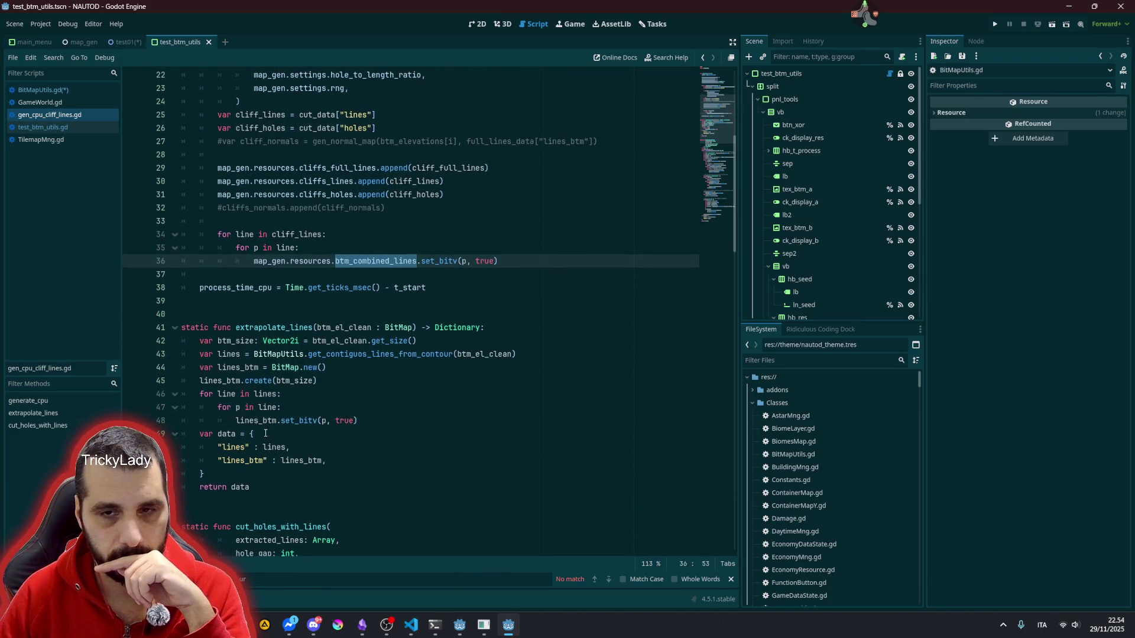
pyautogui.click(246, 234)
pyautogui.scroll(3, 299, 185)
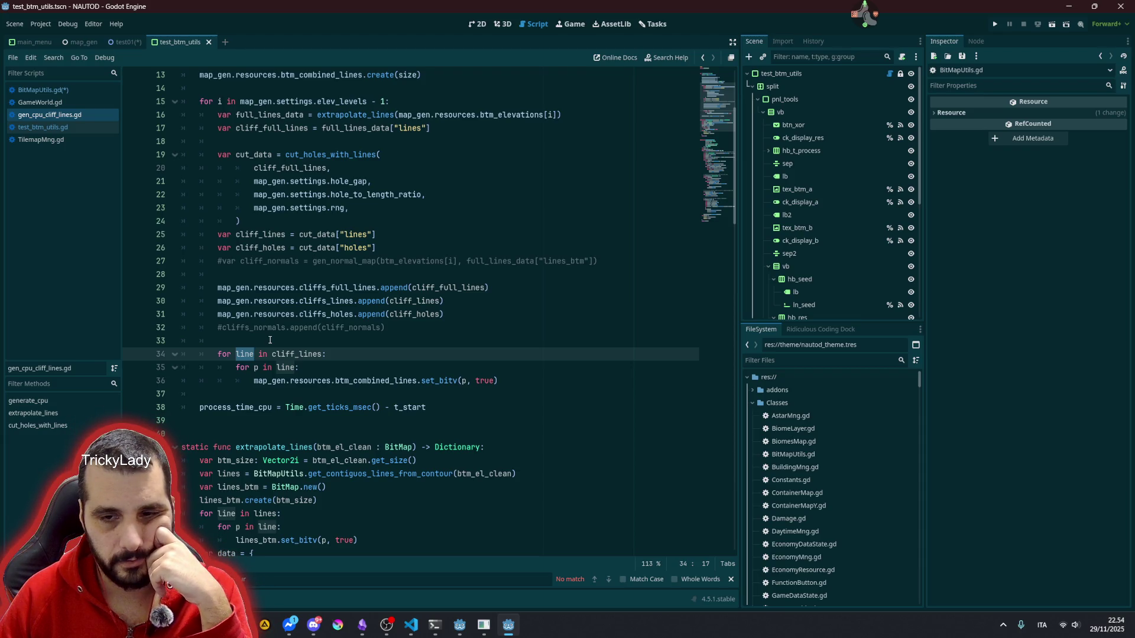
pyautogui.doubleClick(415, 383)
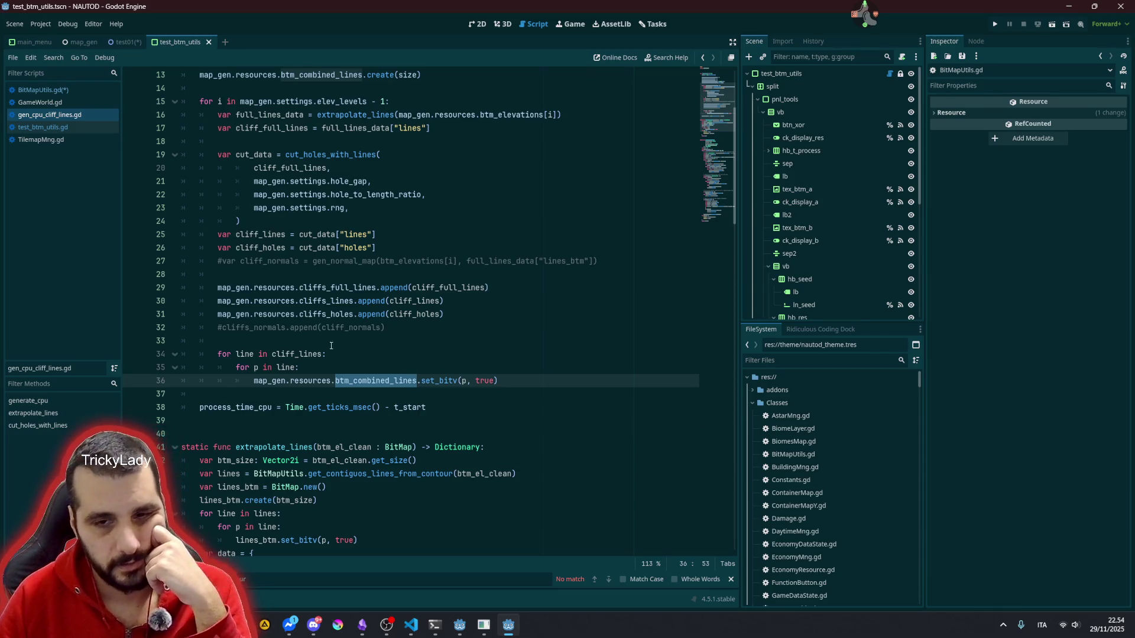
pyautogui.moveTo(273, 353); pyautogui.dragTo(289, 385)
# Comment out the per-pixel combining loop and start a new line 34 with the btm_combined_lines expression
pyautogui.press('End')
pyautogui.hotkey('ctrl', 'k')
pyautogui.click(398, 380)
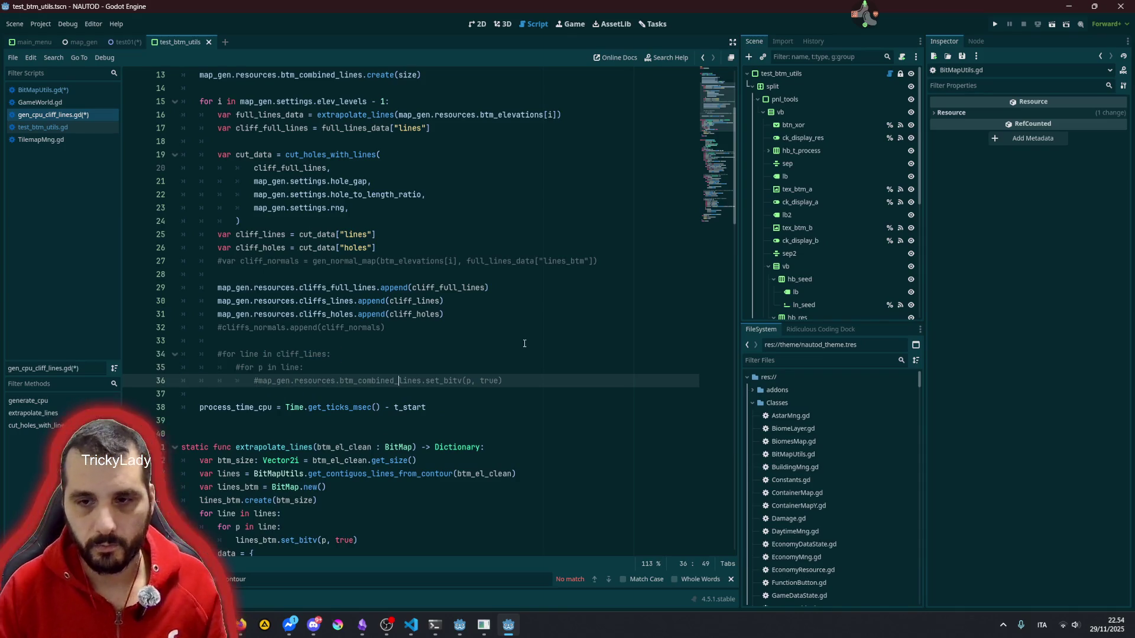
pyautogui.hotkey('ctrl', 'shift', 'Left')
pyautogui.hotkey('ctrl', 'shift', 'Left')
pyautogui.hotkey('ctrl', 'shift', 'Left')
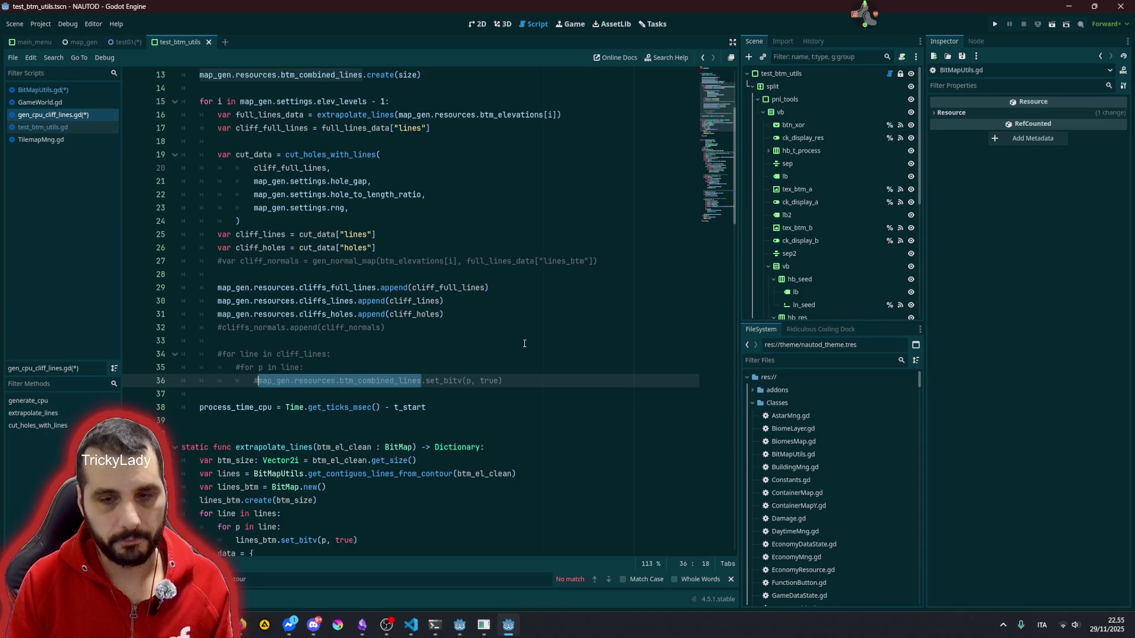
pyautogui.hotkey('ctrl', 'c')
pyautogui.click(524, 343)
pyautogui.press('Return')
pyautogui.hotkey('ctrl', 'v')
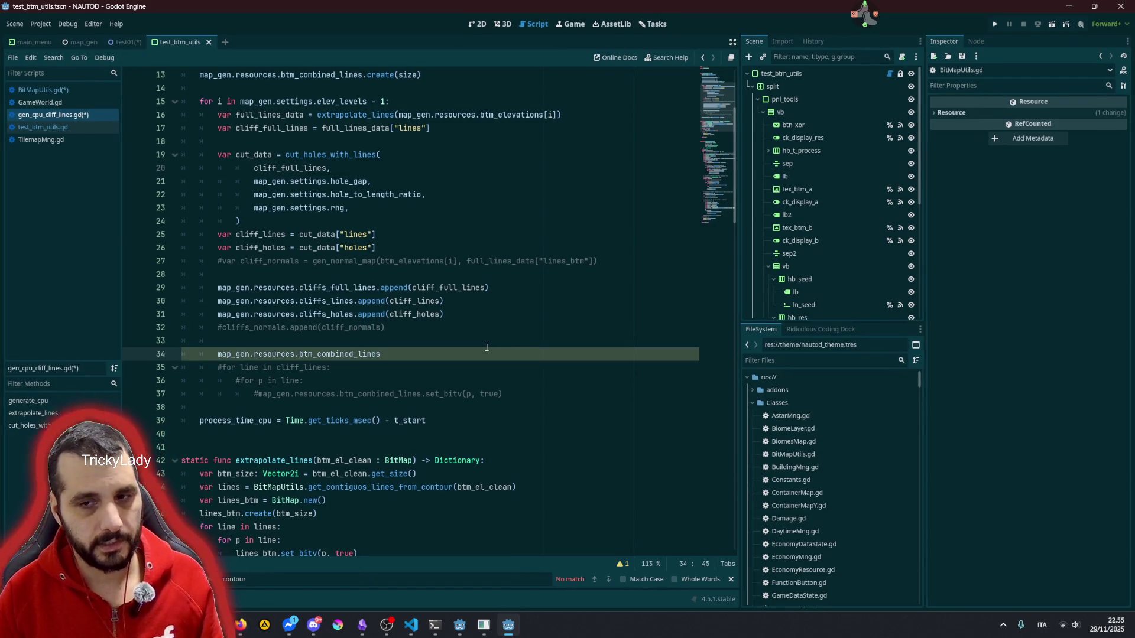
# Make line 34 read btm_combined_lines = btm_combined_lines
pyautogui.write('=')
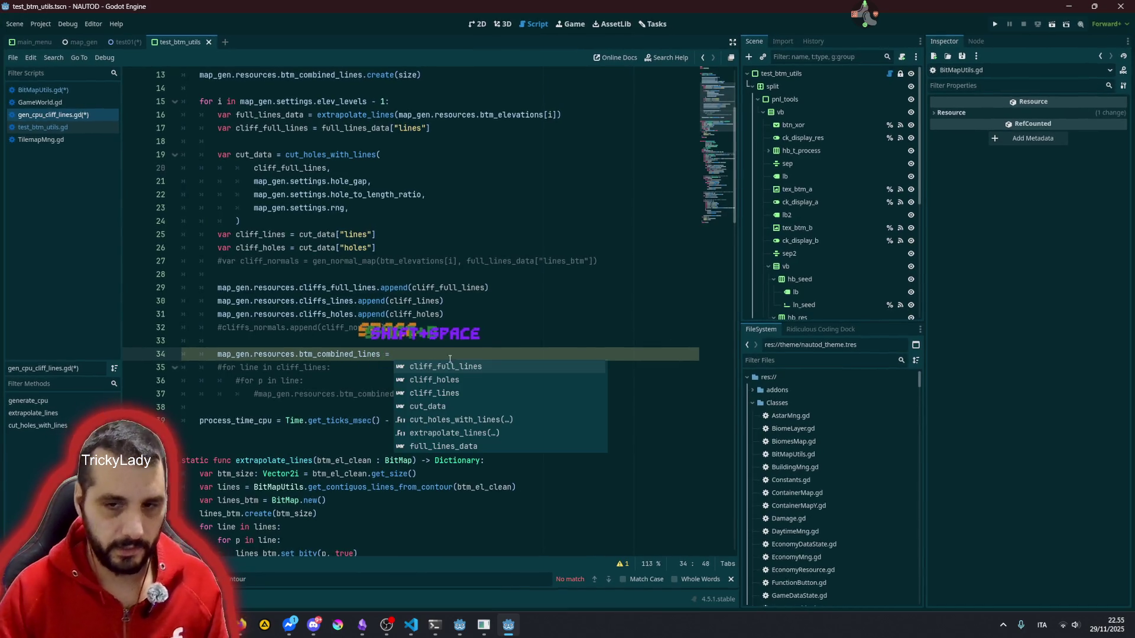
pyautogui.hotkey('ctrl', 'shift', 'Right')
pyautogui.hotkey('ctrl', 'shift', 'Right')
pyautogui.hotkey('ctrl', 'shift', 'Right')
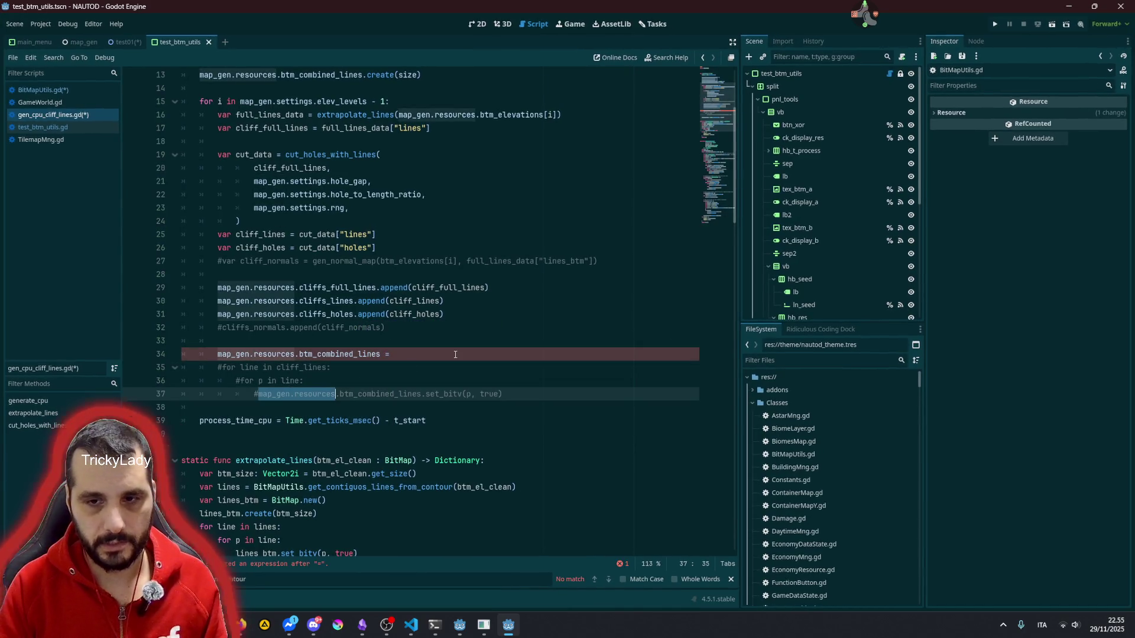
pyautogui.hotkey('ctrl', 'c')
pyautogui.press('Up')
pyautogui.press('Up')
pyautogui.press('Up')
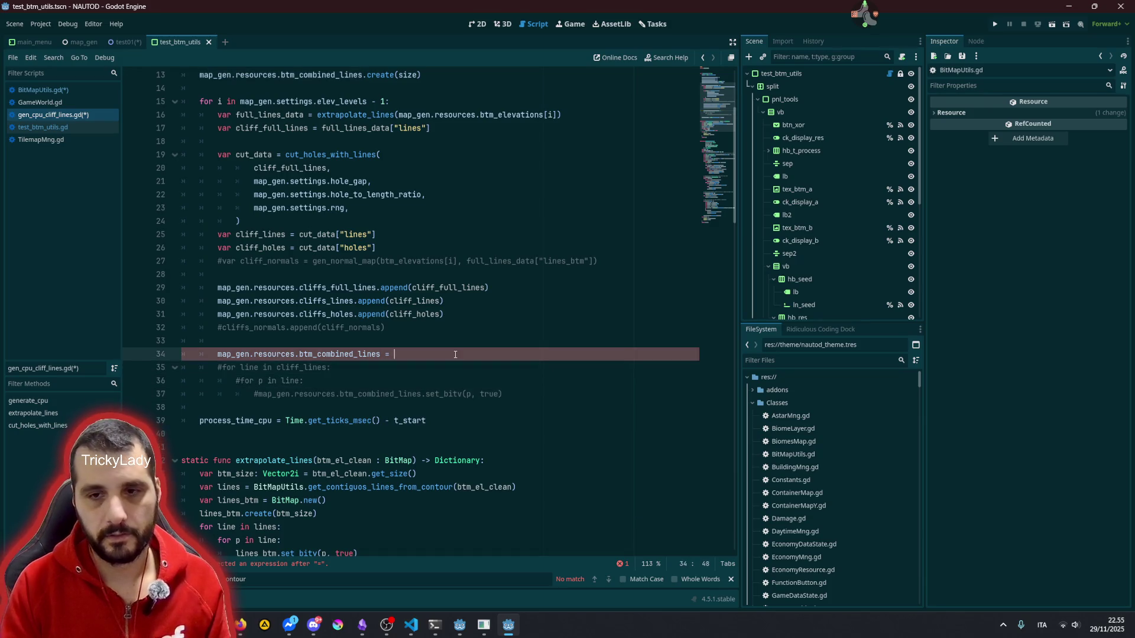
pyautogui.hotkey('ctrl', 'v')
pyautogui.write('+')
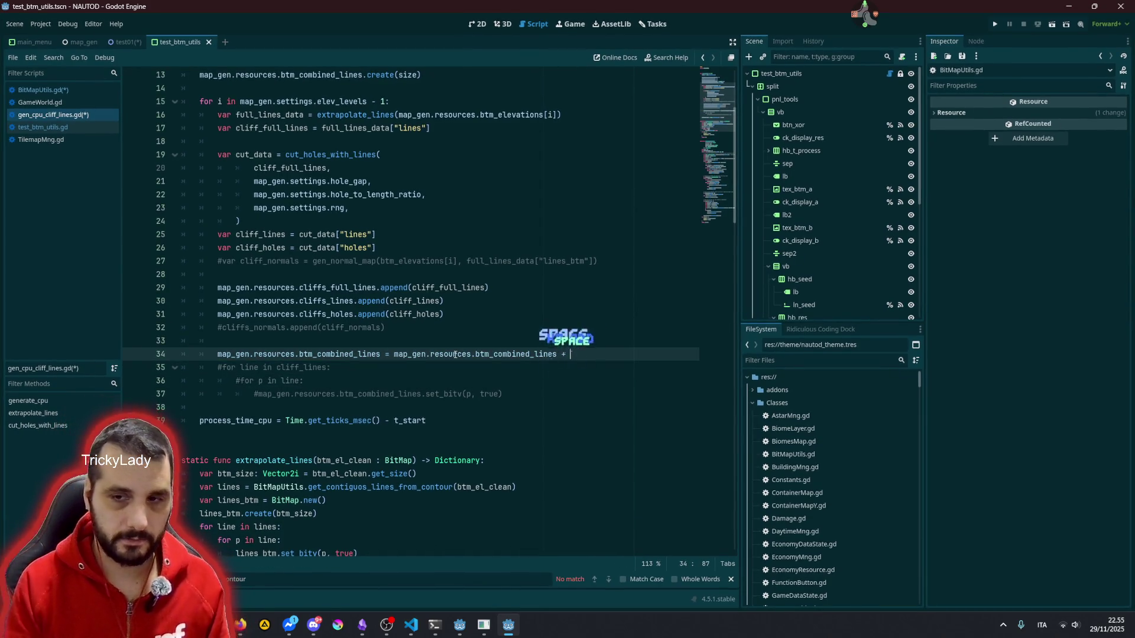
pyautogui.press('Delete')
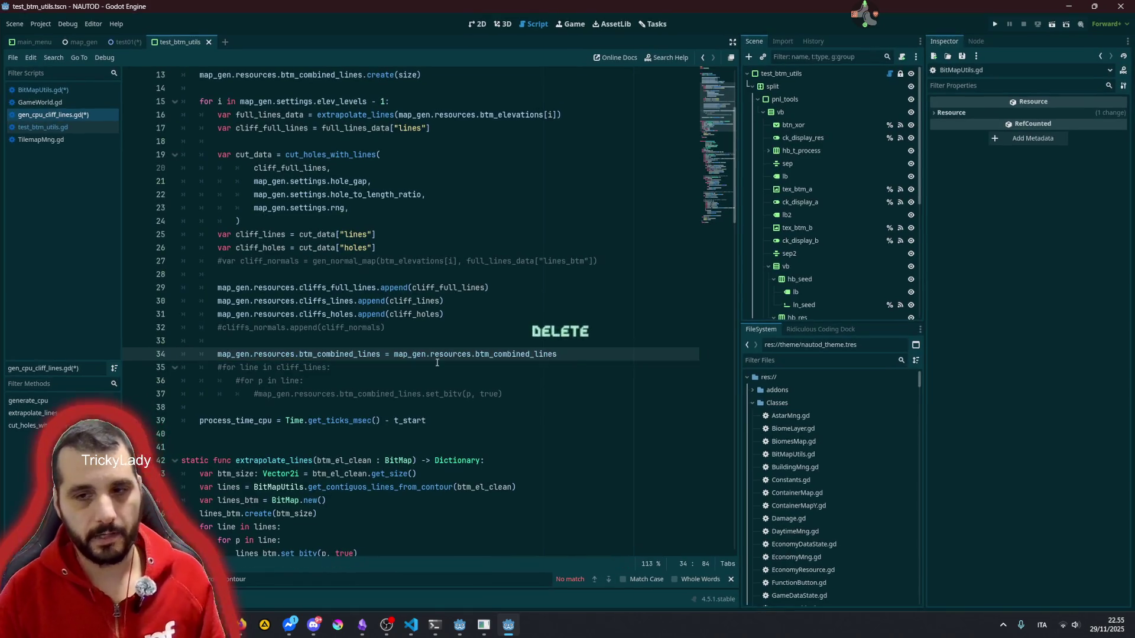
# Wrap the right-hand side of line 34 in a BitMapUtils.add( call
pyautogui.click(391, 354)
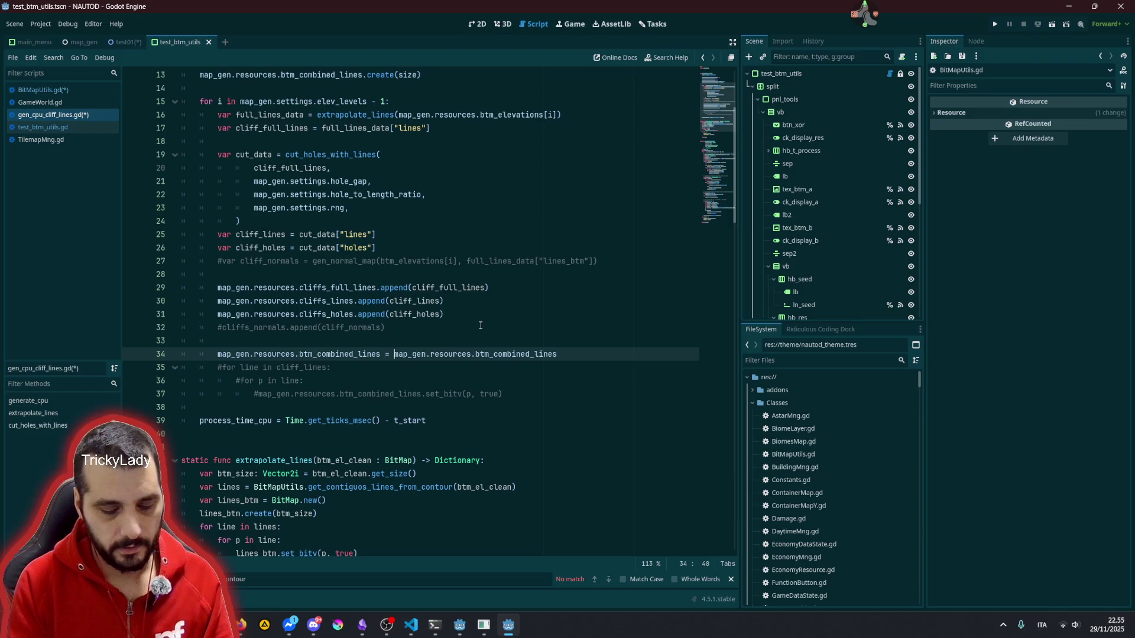
pyautogui.write('Bitma')
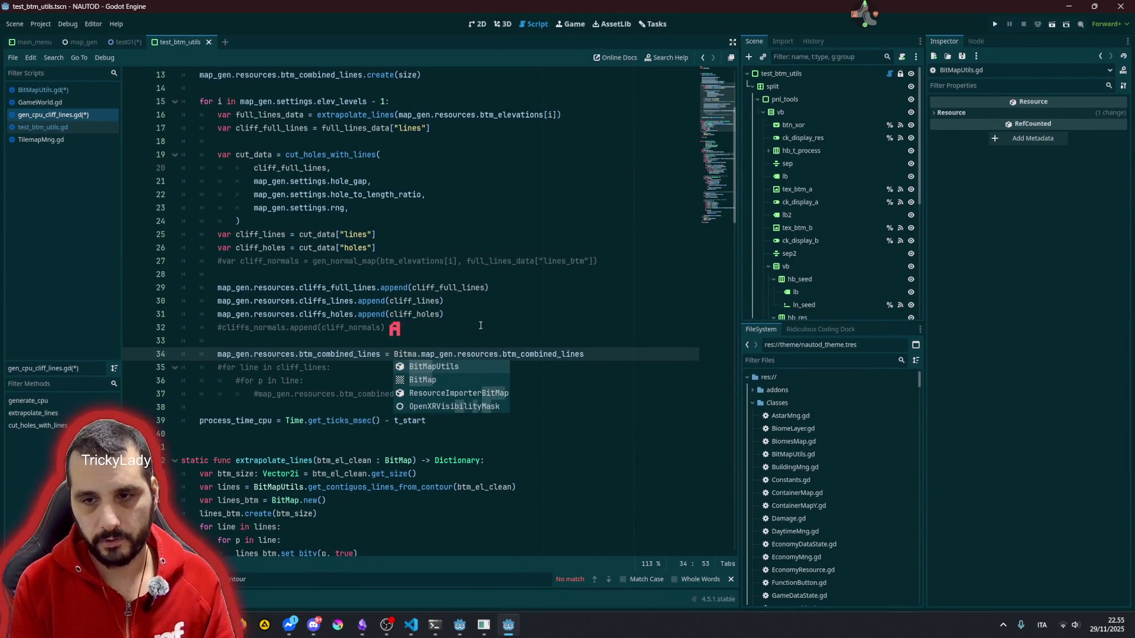
pyautogui.press('Return')
pyautogui.write('.')
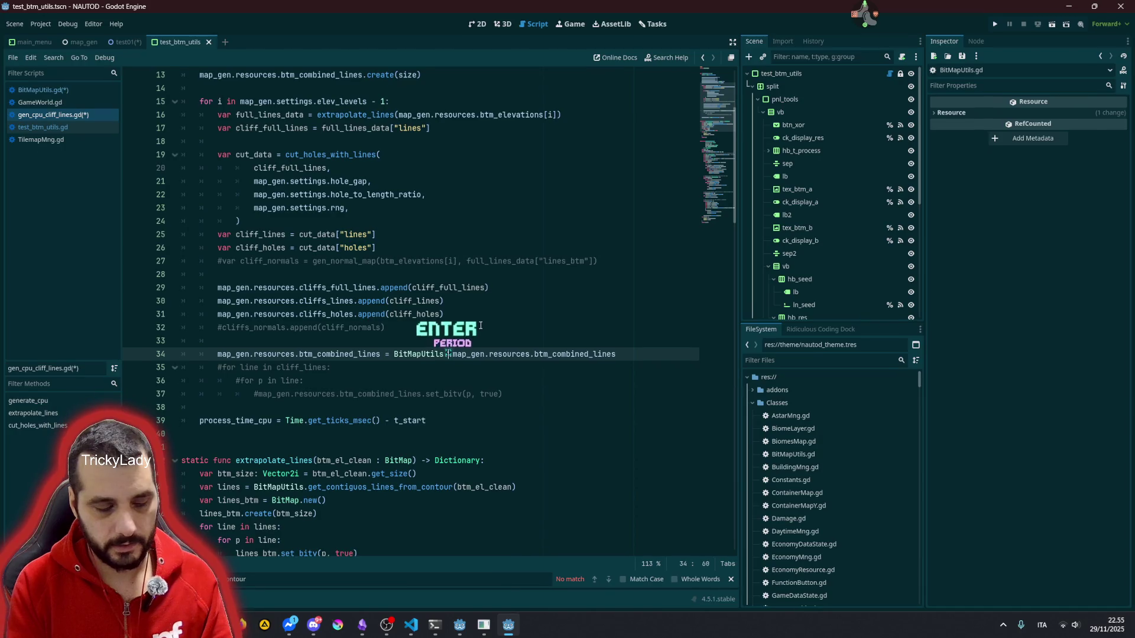
pyautogui.write('add')
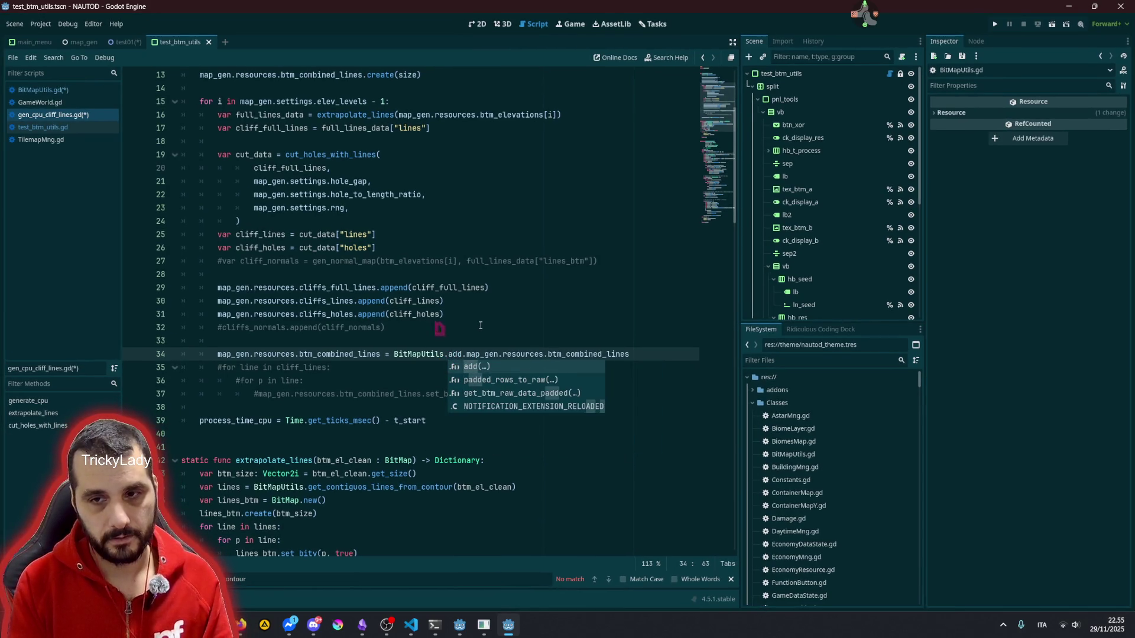
pyautogui.write('(')
pyautogui.hotkey('ctrl', 'Left')
pyautogui.hotkey('ctrl', 'Left')
pyautogui.press('BackSpace')
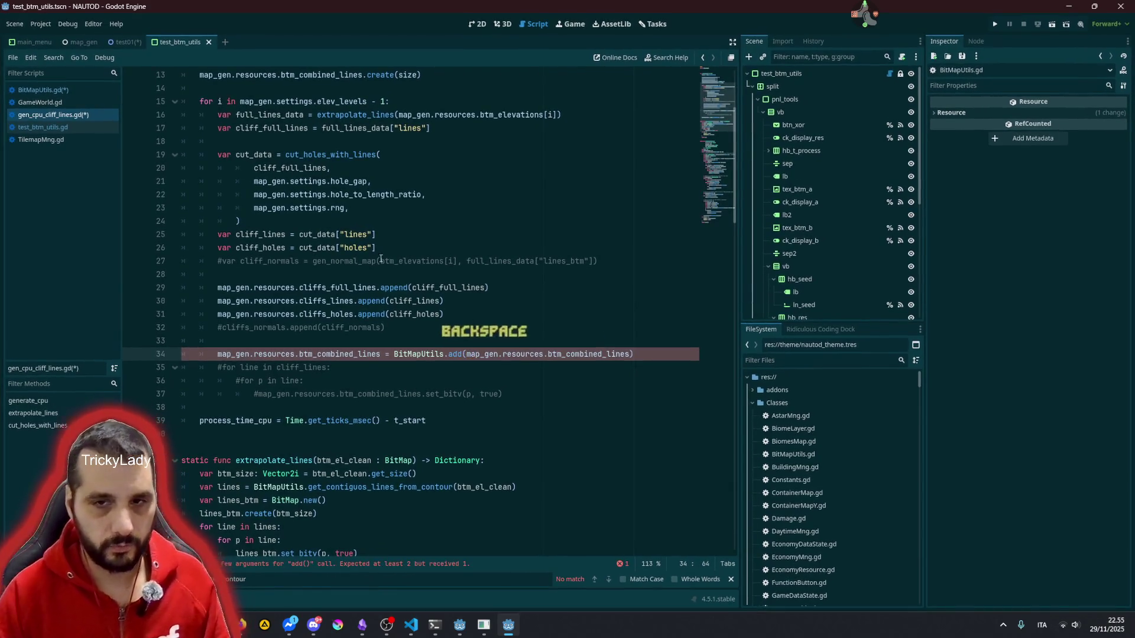
# Add full_lines_data["lines_btm"] as the second argument and save the script
pyautogui.doubleClick(356, 128)
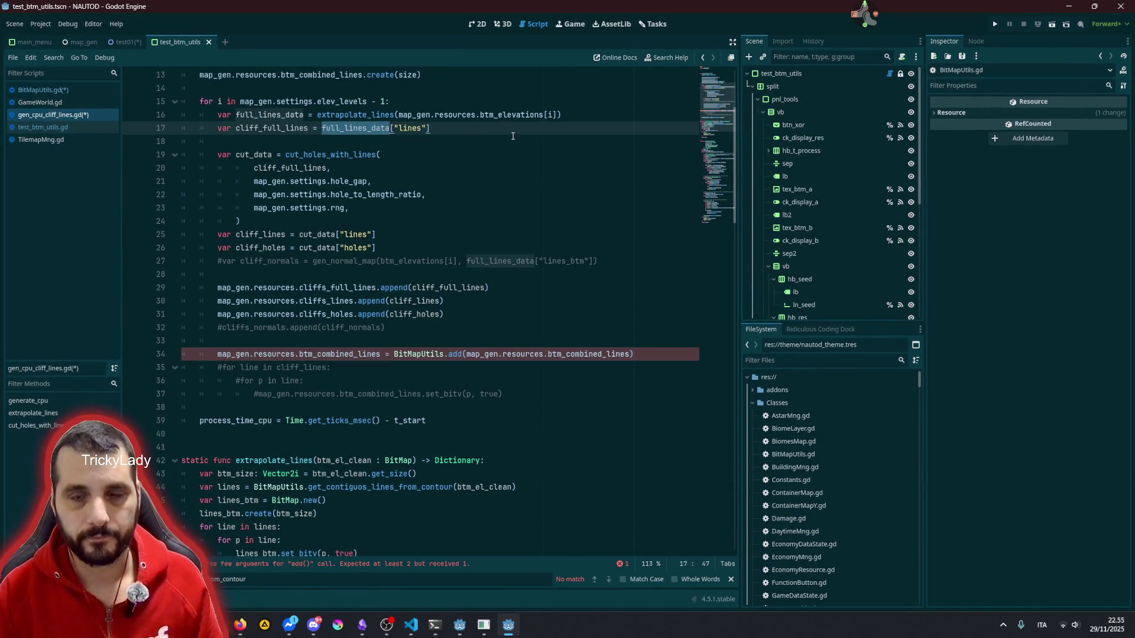
pyautogui.click(467, 262)
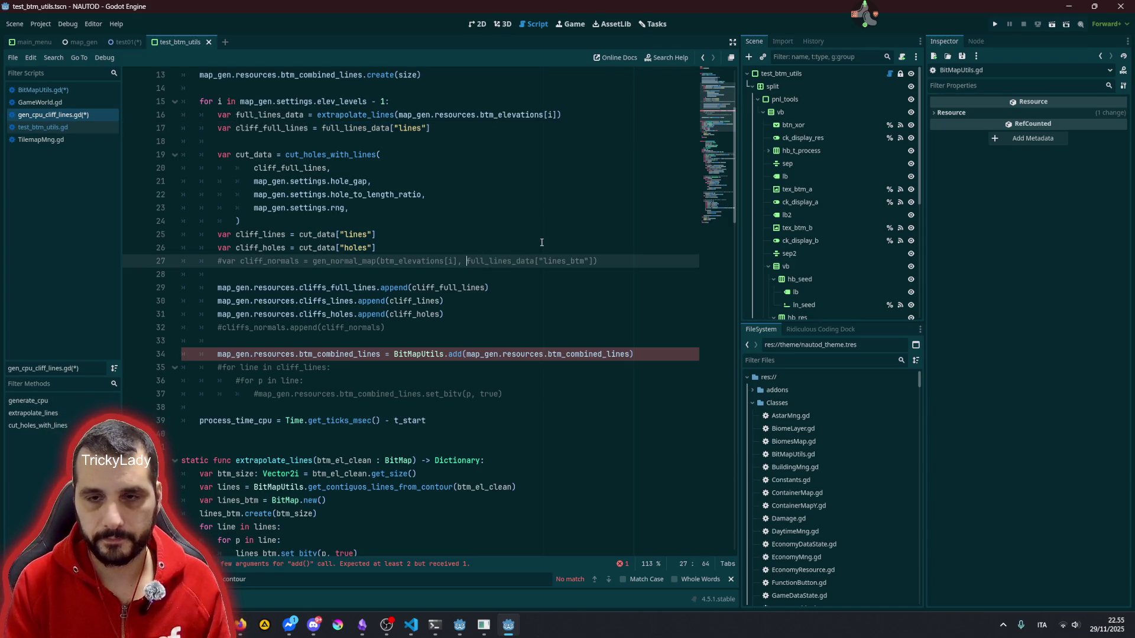
pyautogui.hotkey('shift', 'End')
pyautogui.hotkey('shift', 'Left')
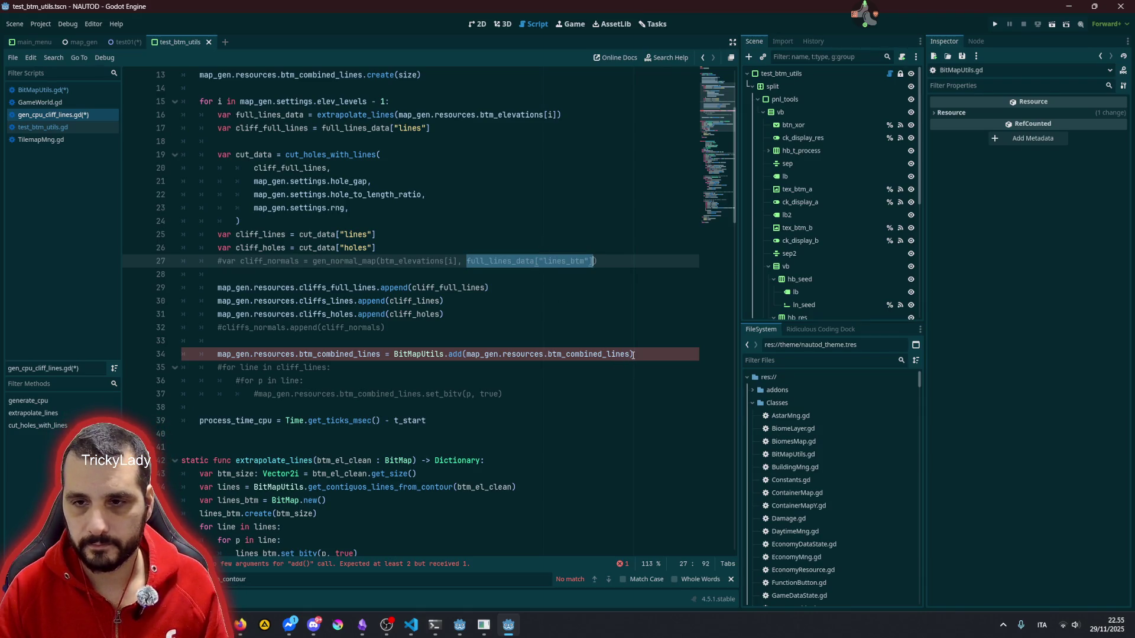
pyautogui.click(660, 349)
pyautogui.write(', full_lines_data["lines_btm')
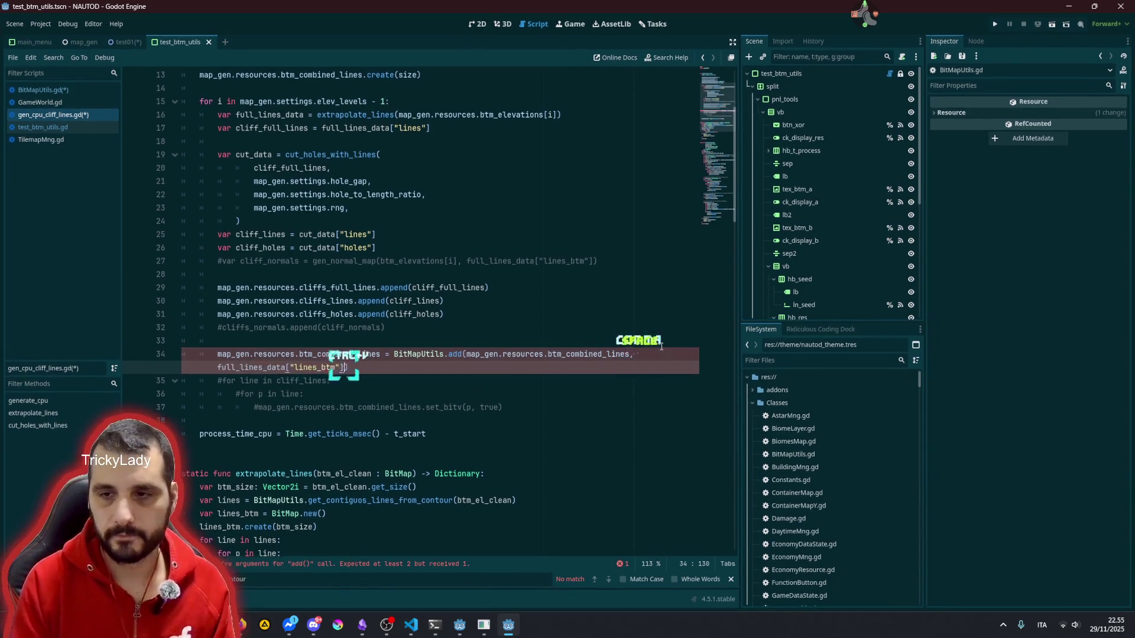
pyautogui.hotkey('ctrl', 'v')
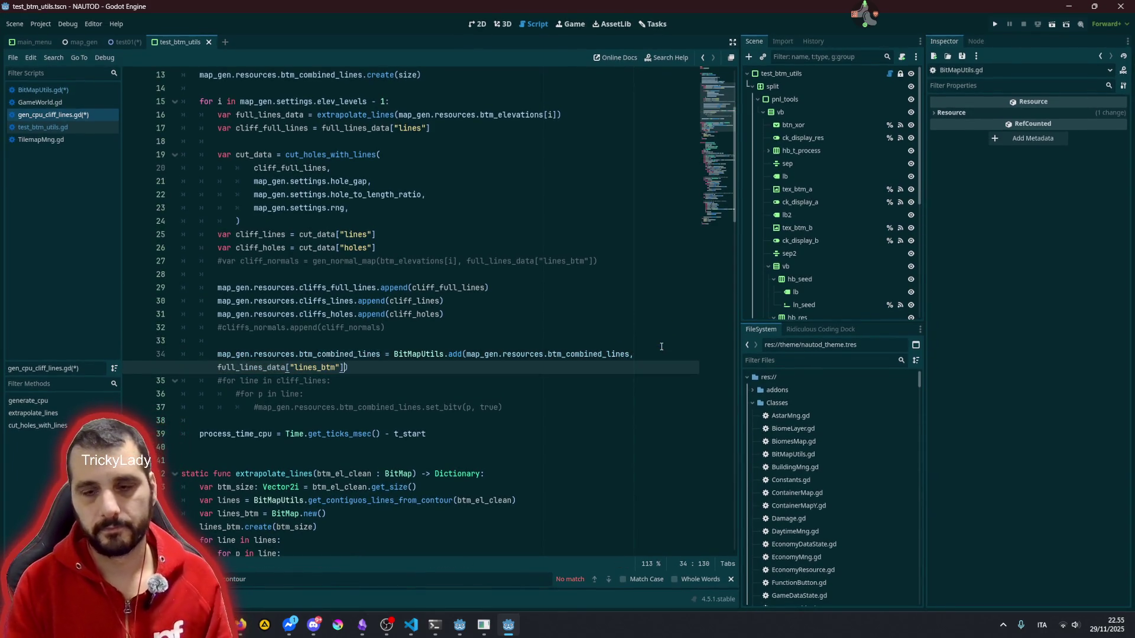
pyautogui.hotkey('ctrl', 's')
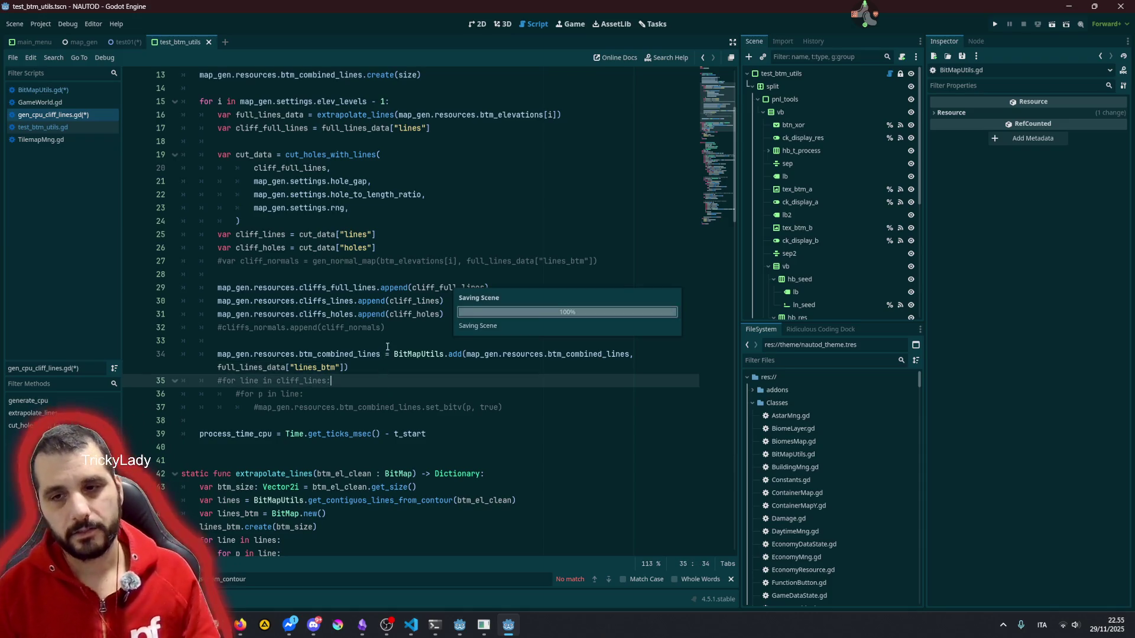
# Regenerate the test01 map resources in the 2D view, exposing the get_neighbours parse error
pyautogui.click(383, 340)
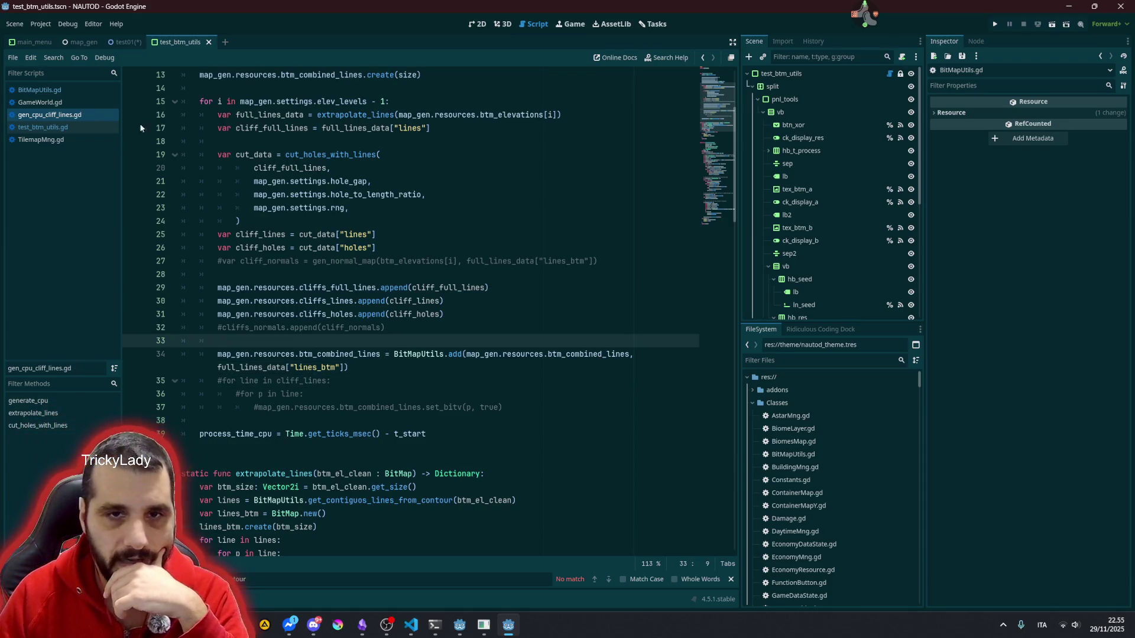
pyautogui.click(124, 42)
pyautogui.click(476, 24)
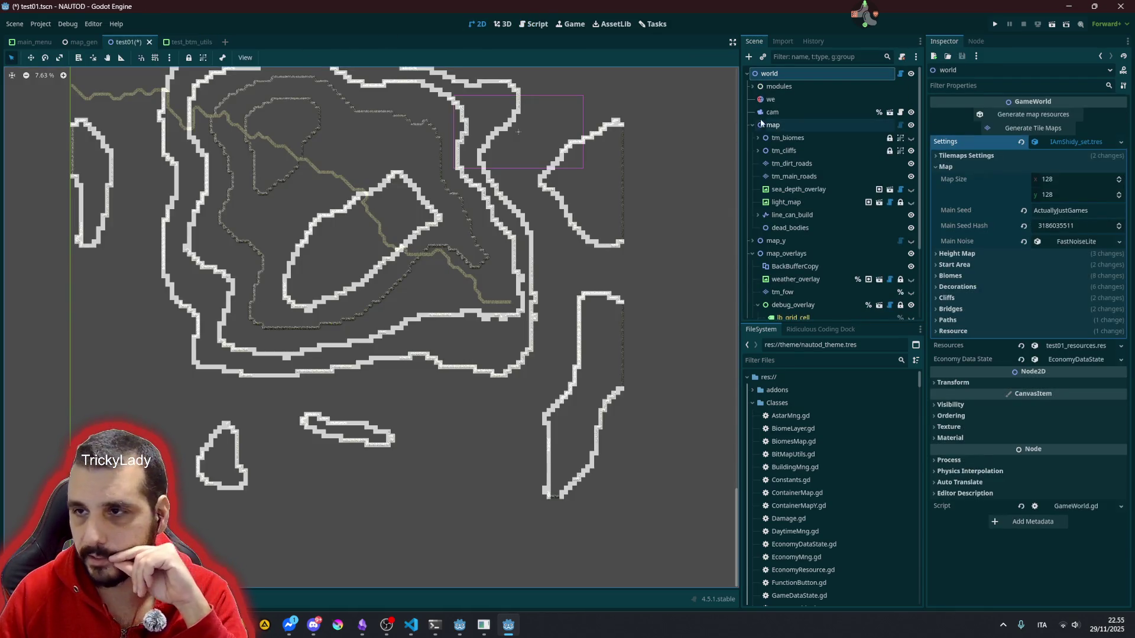
pyautogui.click(1017, 116)
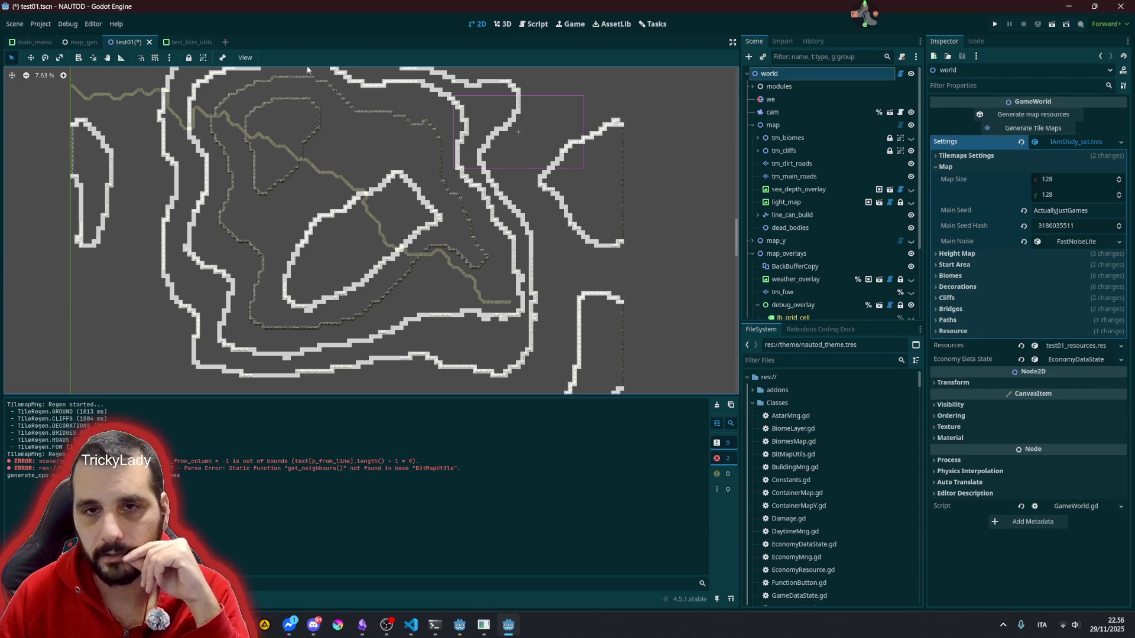
pyautogui.click(526, 25)
# Rename the get_neighbours call on line 107 to get_neighbours_from_points
pyautogui.click(59, 112)
pyautogui.scroll(-20, 308, 255)
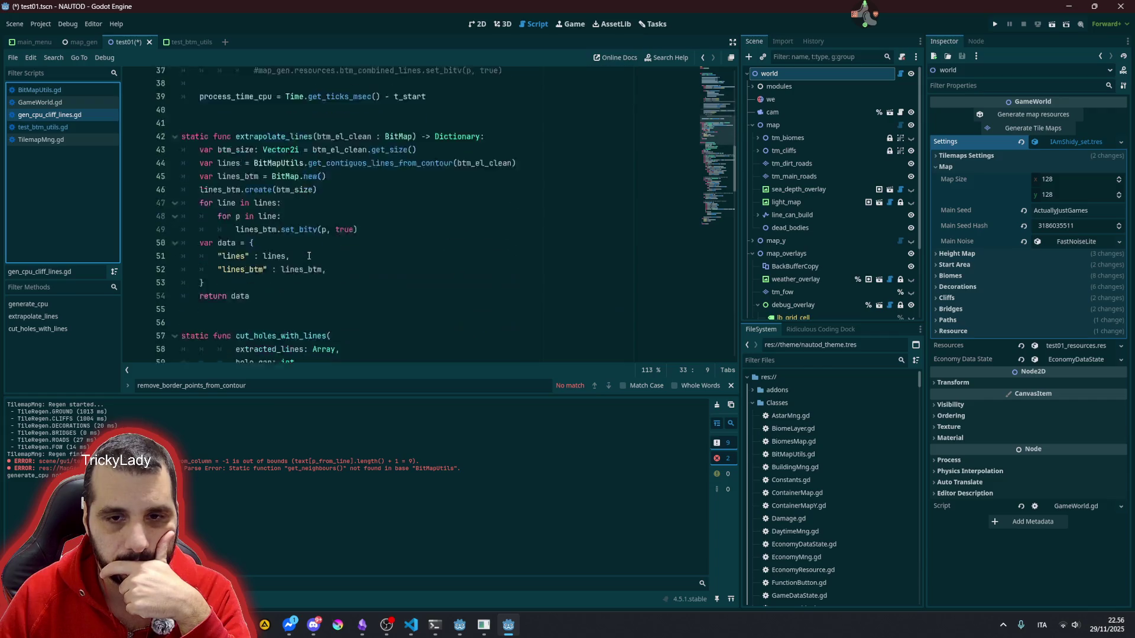
pyautogui.scroll(-5, 308, 257)
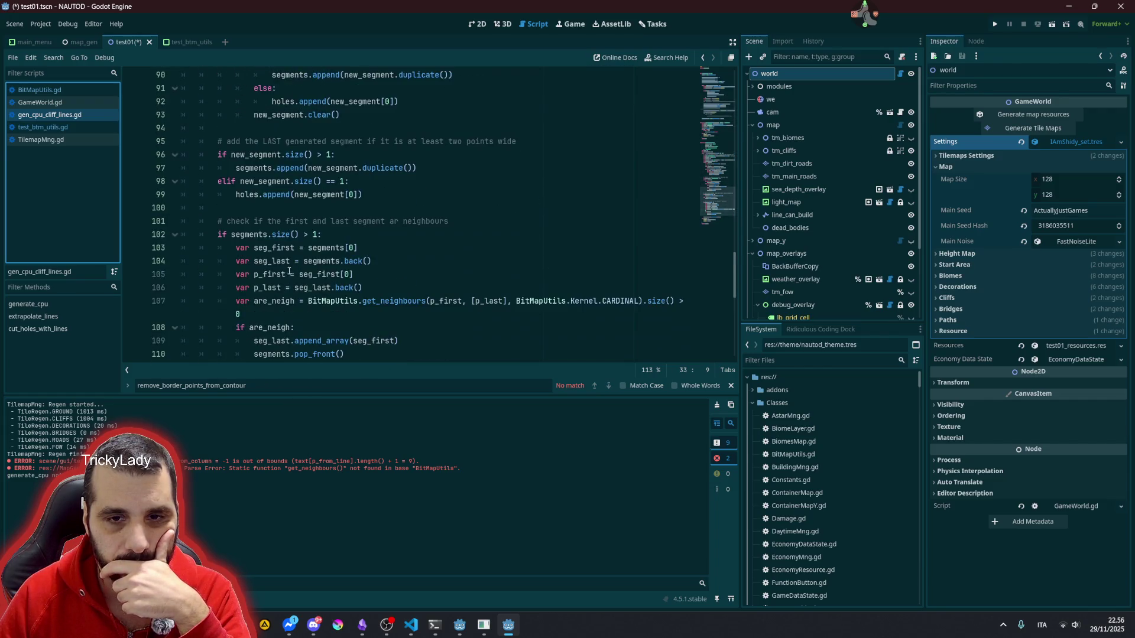
pyautogui.doubleClick(275, 301)
pyautogui.doubleClick(395, 301)
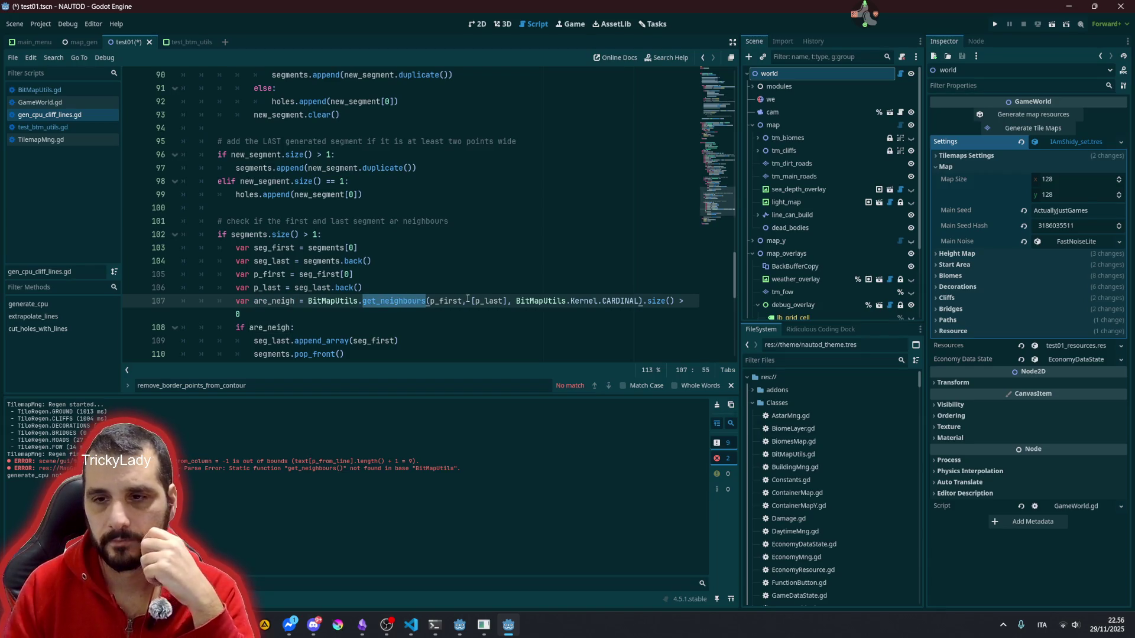
pyautogui.moveTo(443, 306)
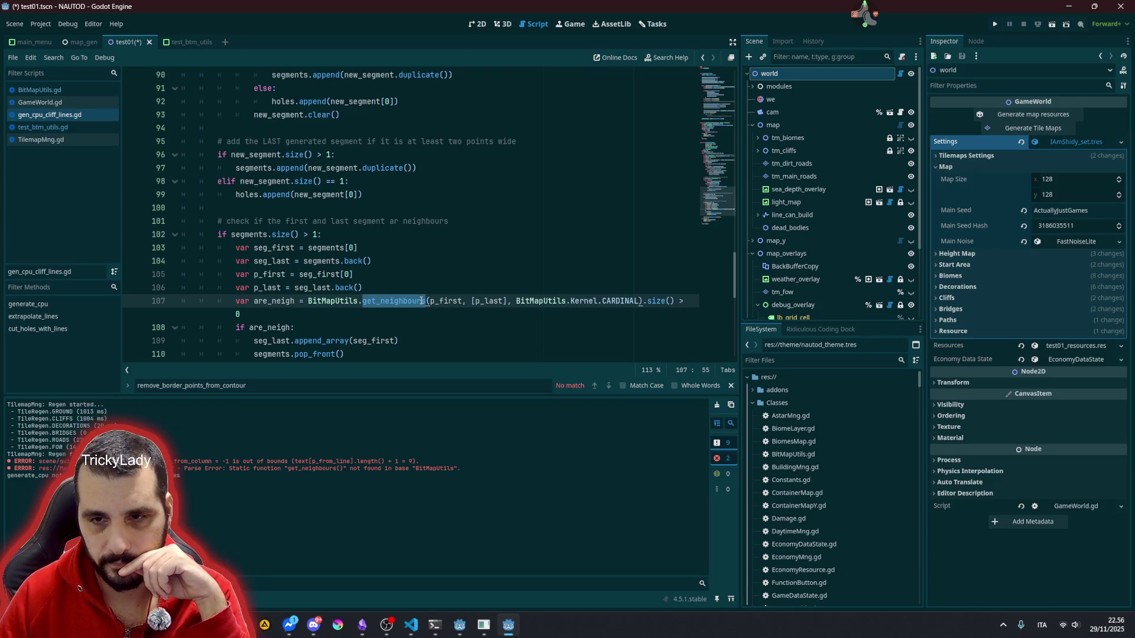
pyautogui.click(425, 300)
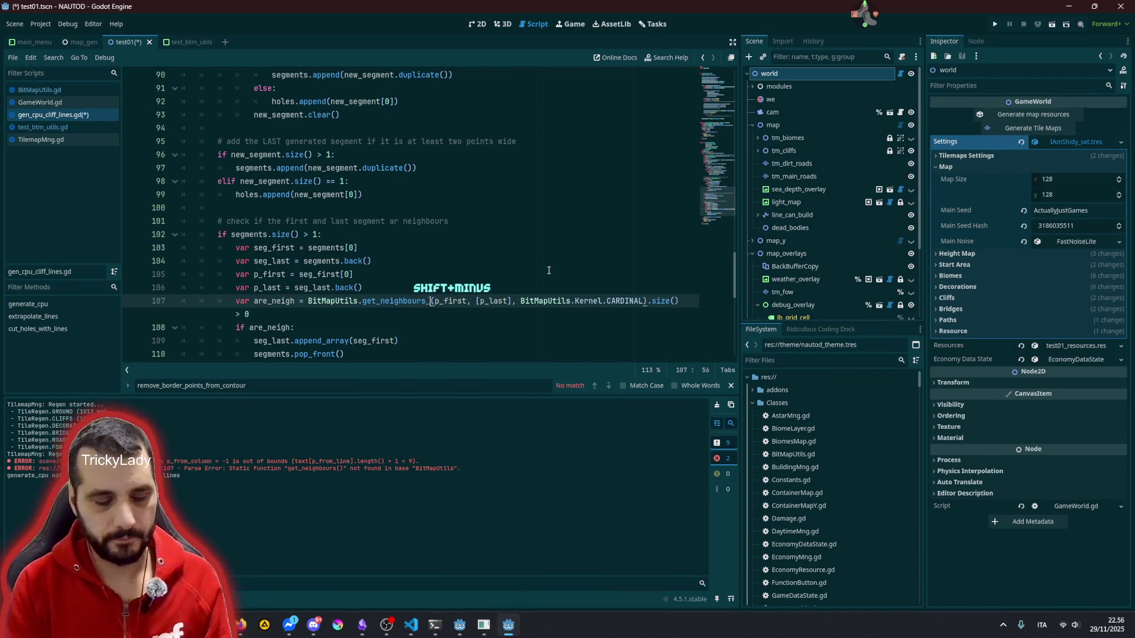
pyautogui.write('_from_p')
pyautogui.press('Return')
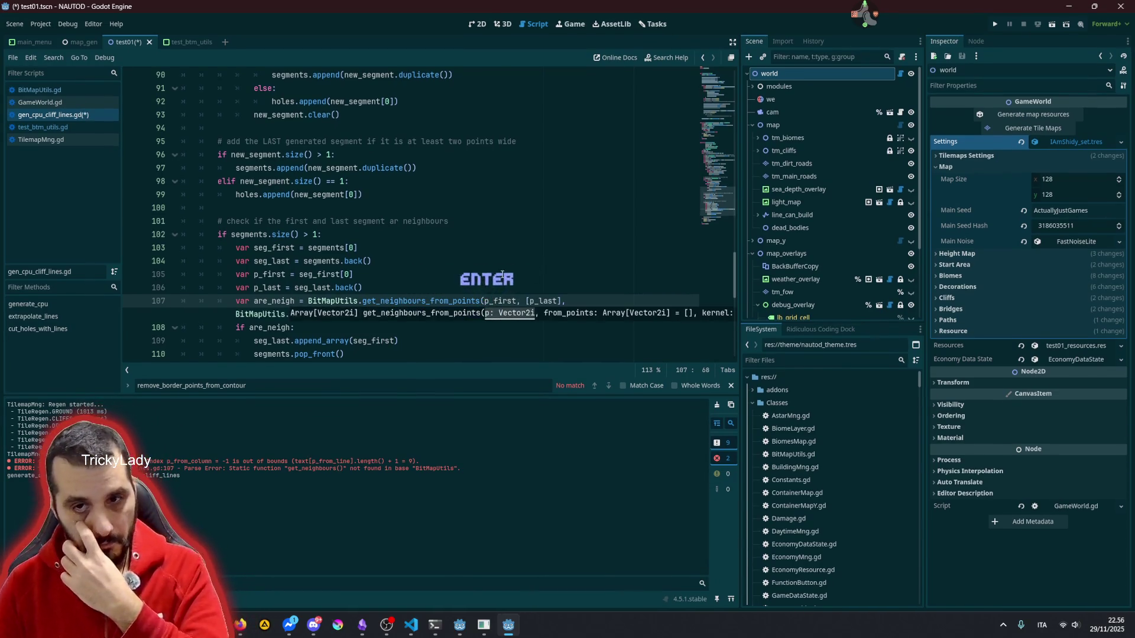
pyautogui.click(483, 302)
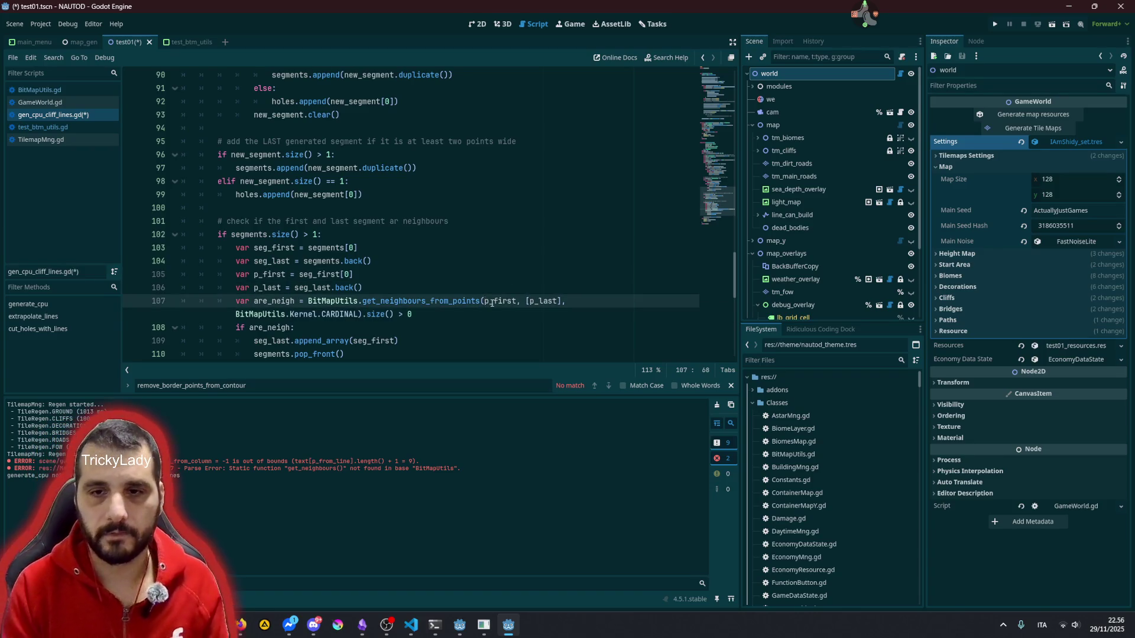
# Put each argument of the call on its own line, closing the parenthesis on a new line
pyautogui.press('Return')
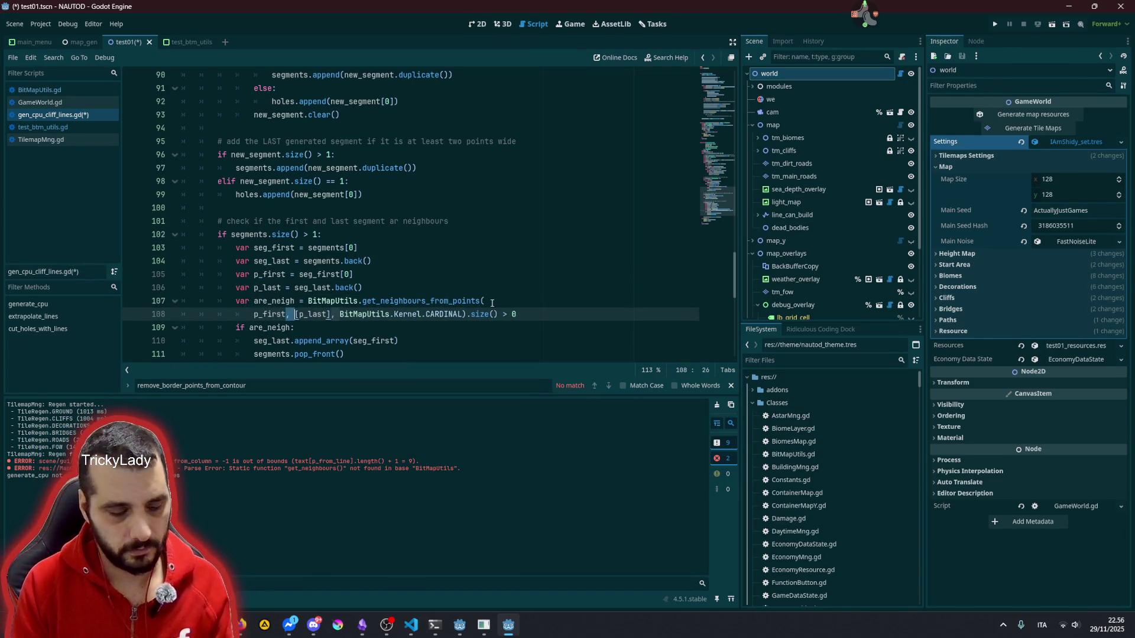
pyautogui.hotkey('ctrl', 'Right')
pyautogui.hotkey('ctrl', 'Right')
pyautogui.press('BackSpace')
pyautogui.press('Return')
pyautogui.press('Left')
pyautogui.press('Left')
pyautogui.press('Left')
pyautogui.press('BackSpace')
pyautogui.press('Return')
pyautogui.scroll(-1, 522, 276)
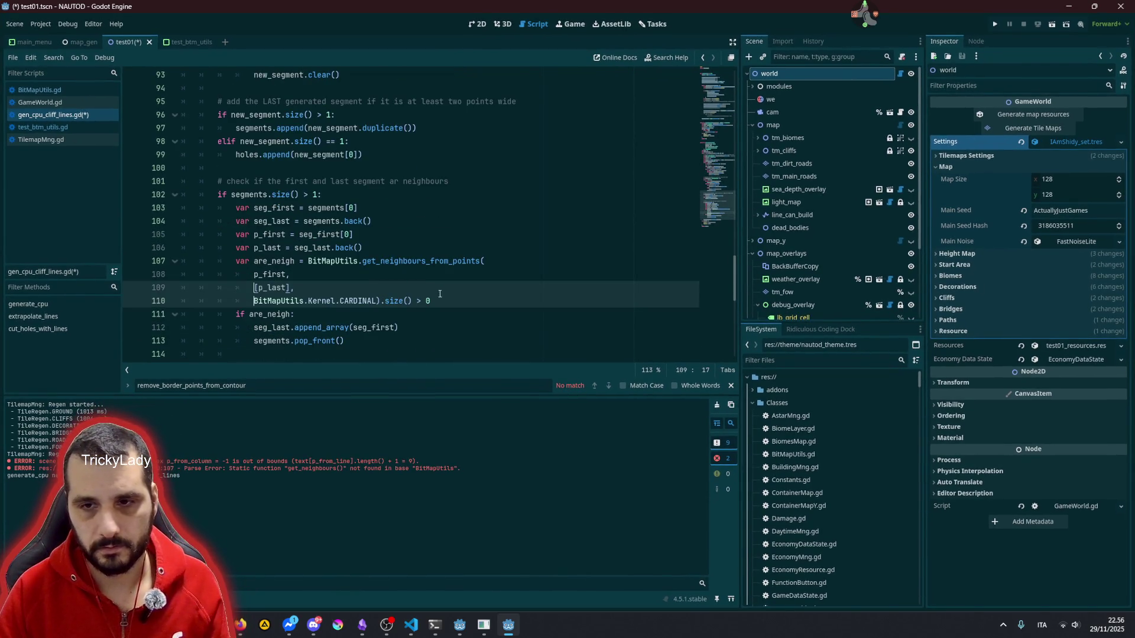
pyautogui.press('Down')
pyautogui.press('End')
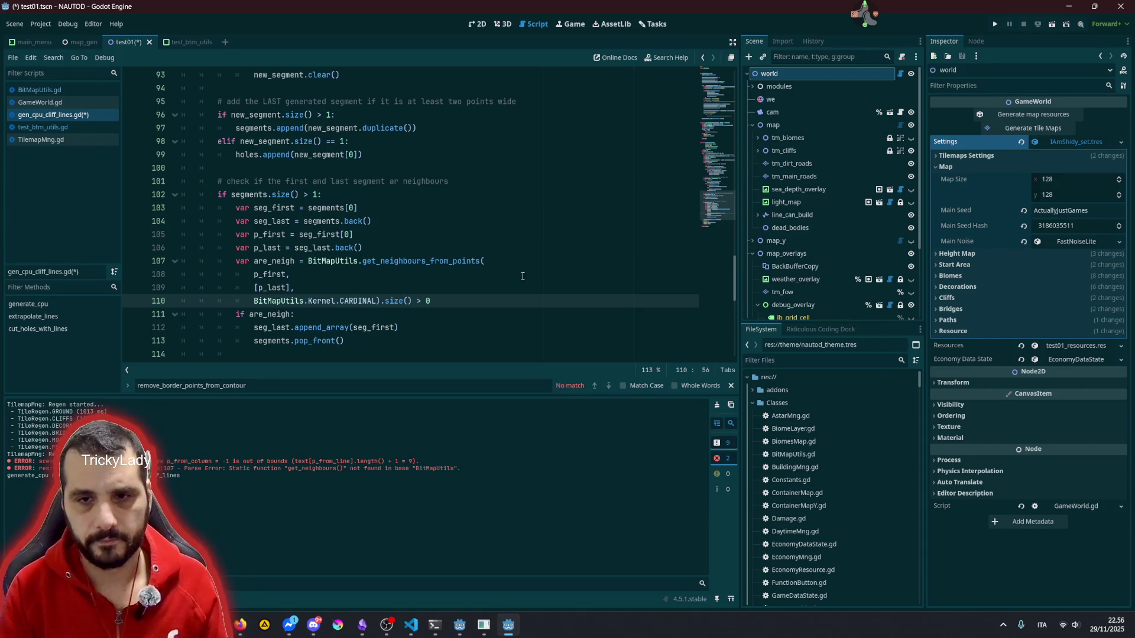
pyautogui.press('Return')
pyautogui.press('BackSpace')
pyautogui.write(')')
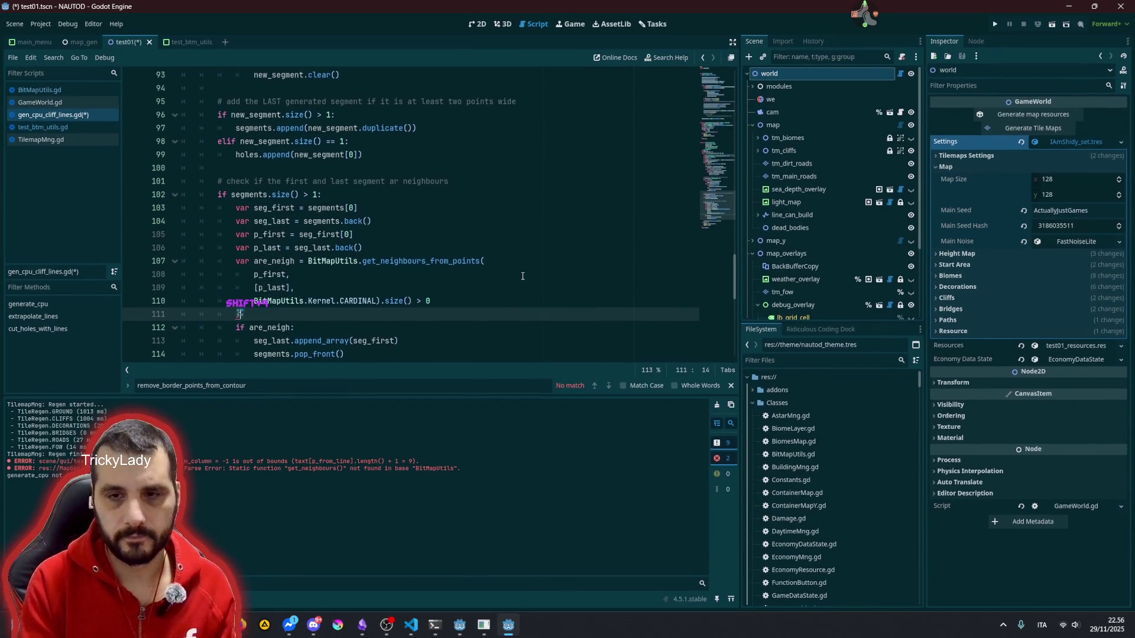
# Move the trailing .size() > 0 onto its own dedented line, clearing the error
pyautogui.click(523, 276)
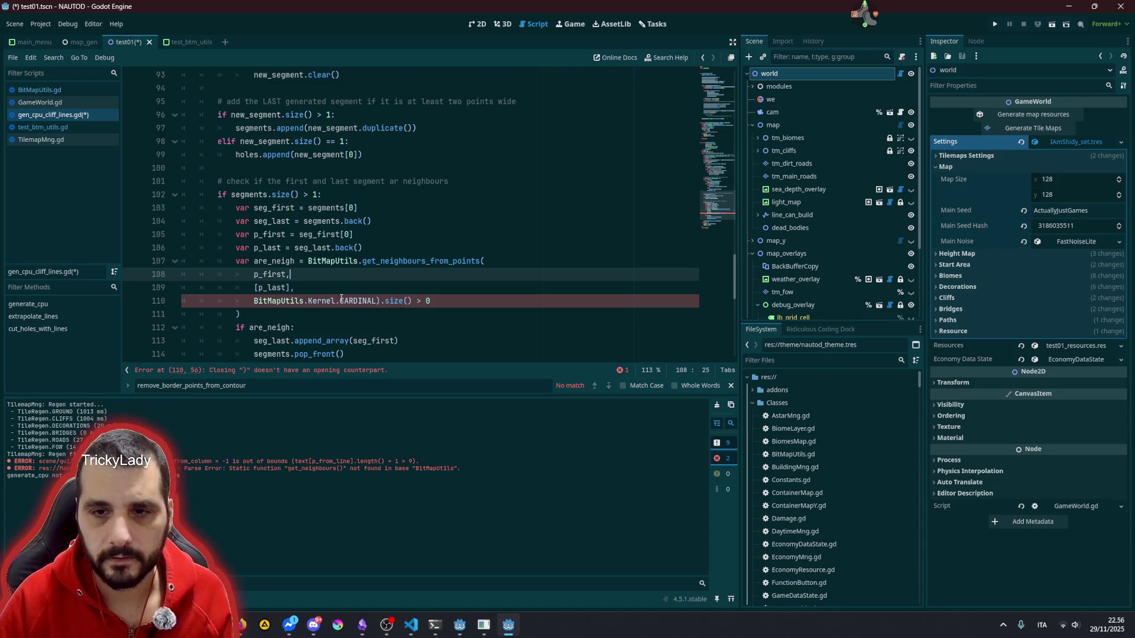
pyautogui.click(484, 262)
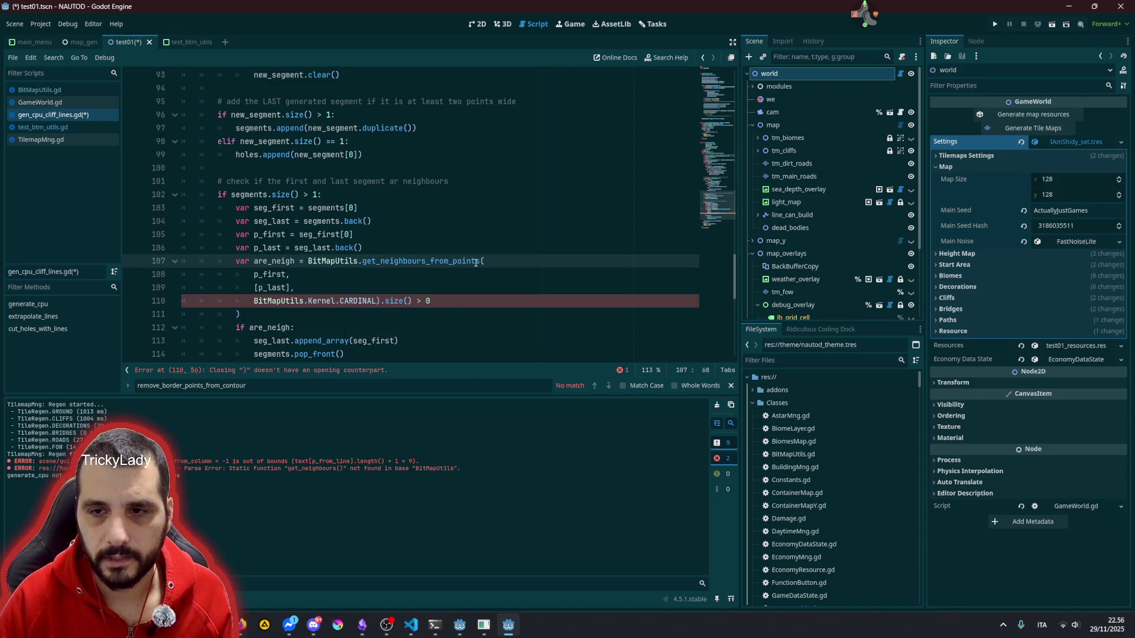
pyautogui.press('Left')
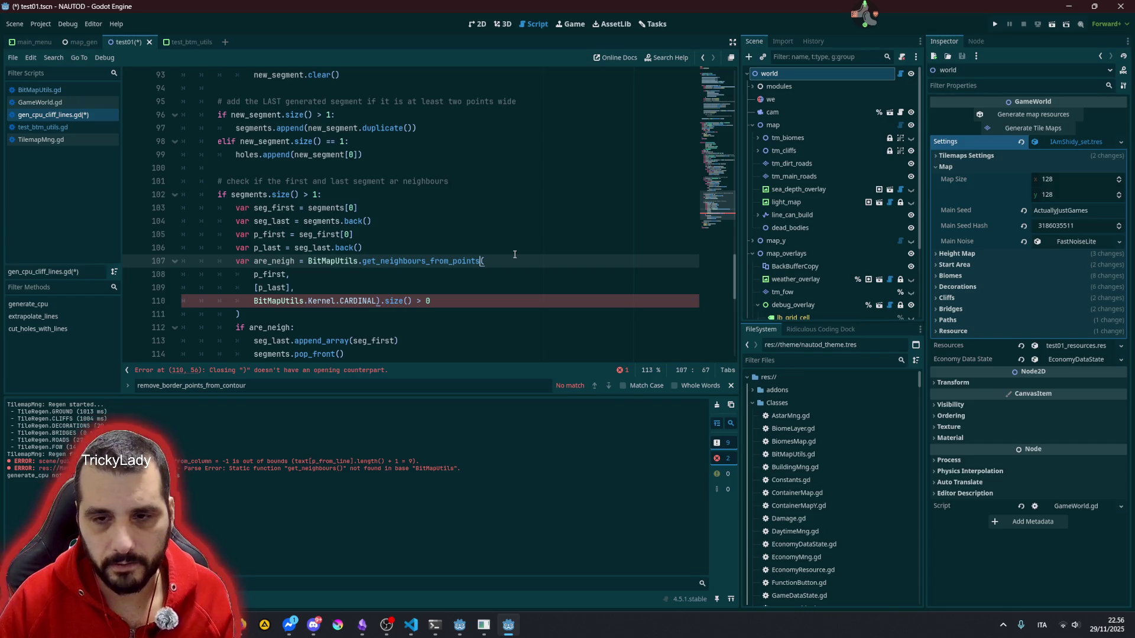
pyautogui.click(380, 300)
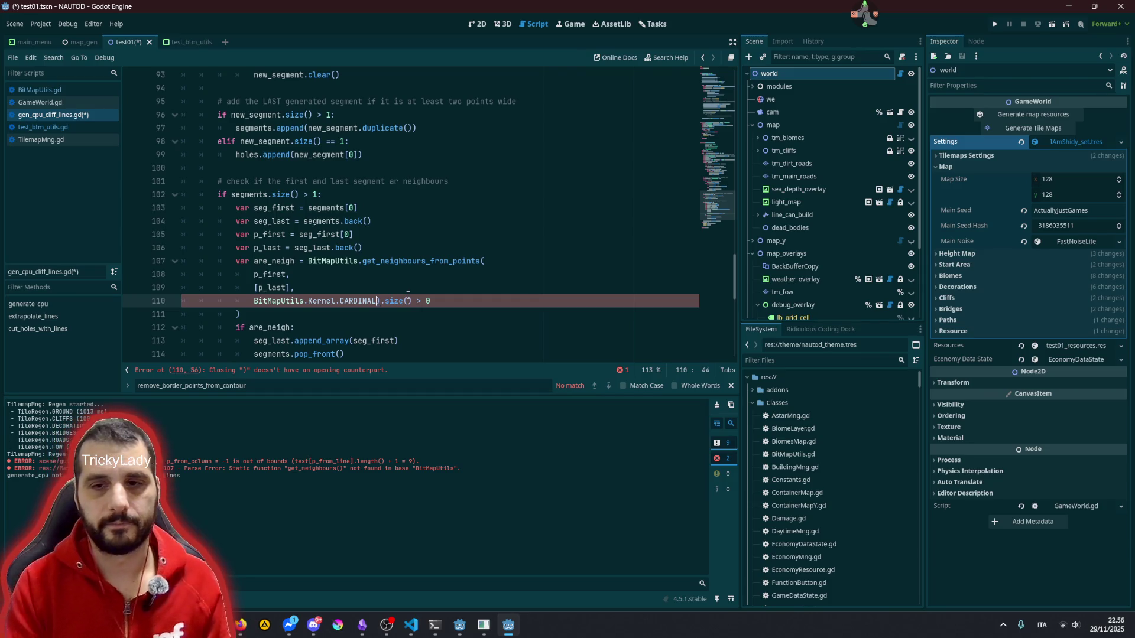
pyautogui.press('Return')
pyautogui.press('BackSpace')
pyautogui.press('Down')
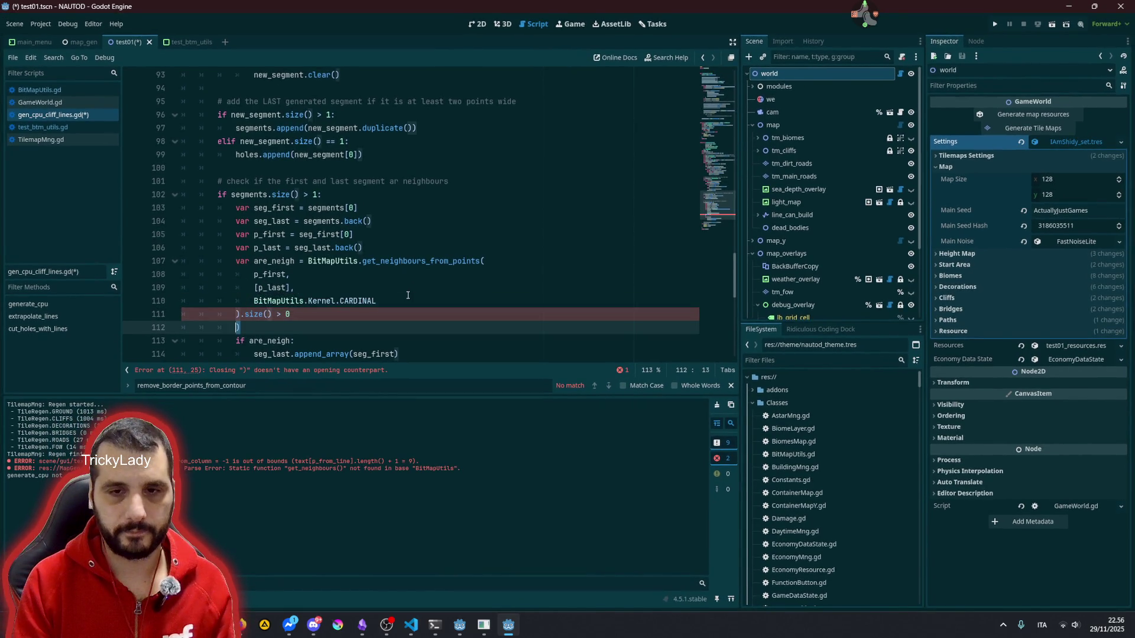
pyautogui.press('BackSpace')
pyautogui.press('BackSpace')
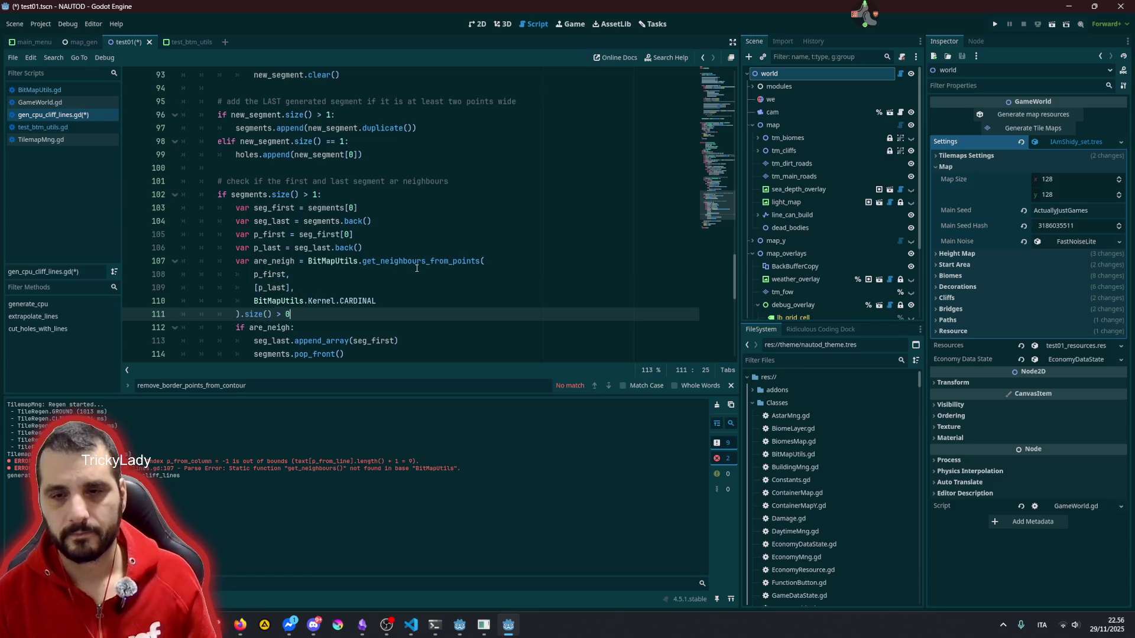
# Review the get_neighbours_from_points call and save the script
pyautogui.click(427, 261)
pyautogui.doubleClick(426, 260)
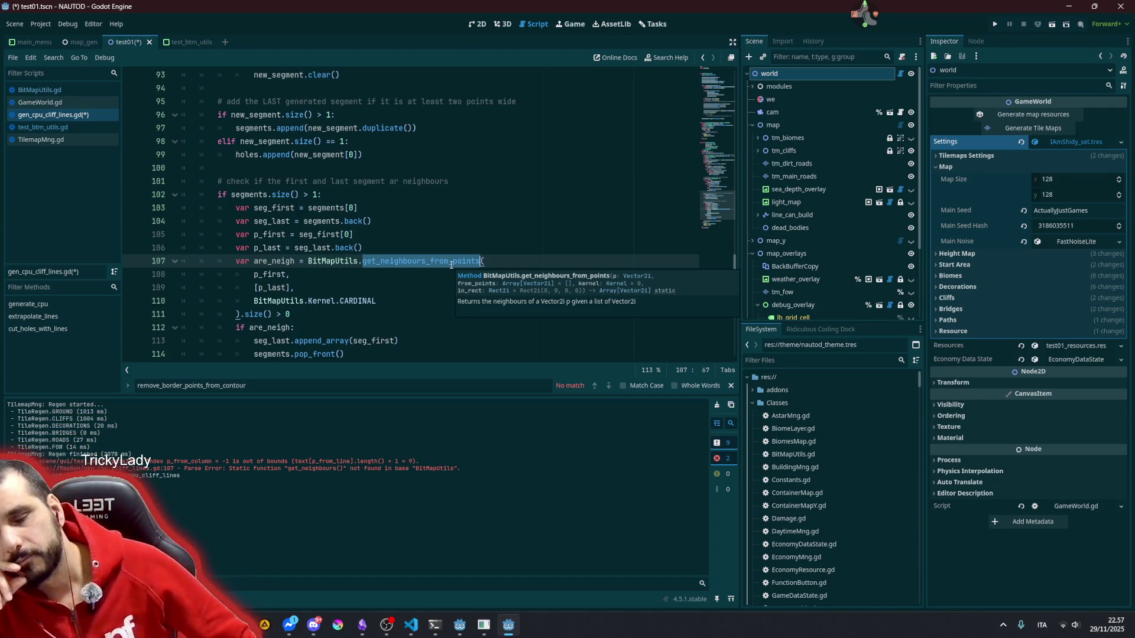
pyautogui.doubleClick(275, 260)
pyautogui.scroll(-3, 290, 216)
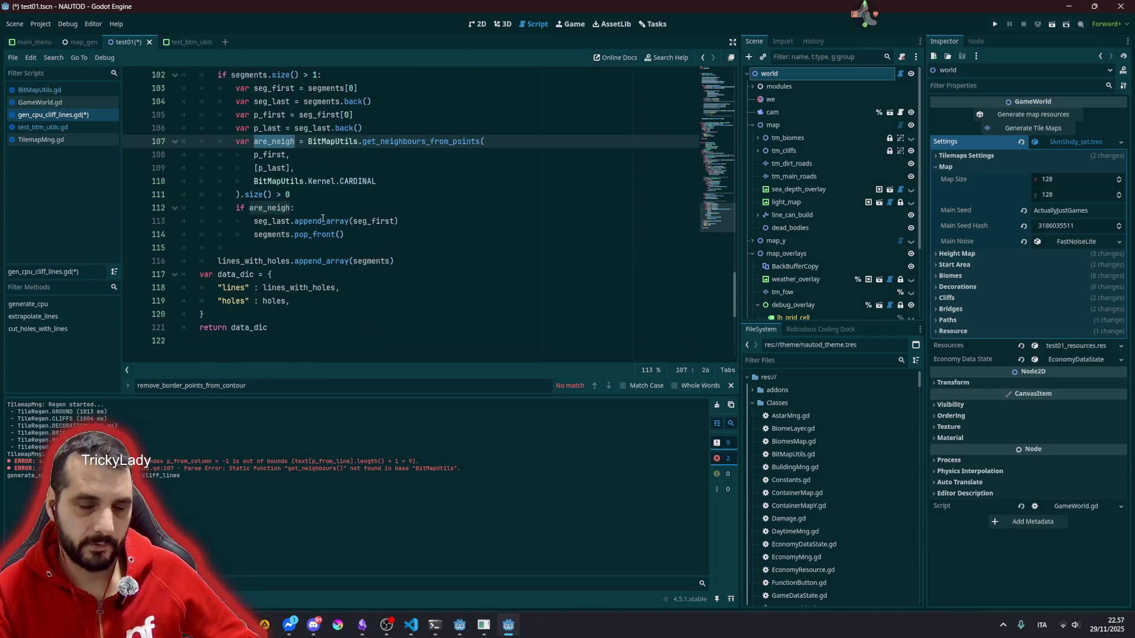
pyautogui.click(354, 198)
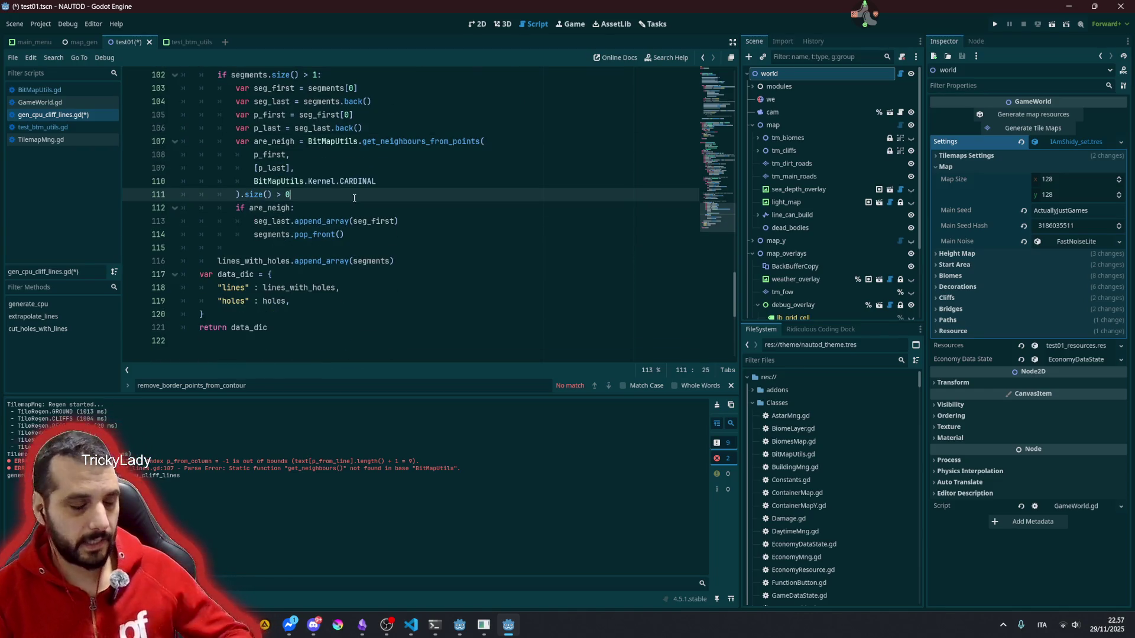
pyautogui.hotkey('ctrl', 's')
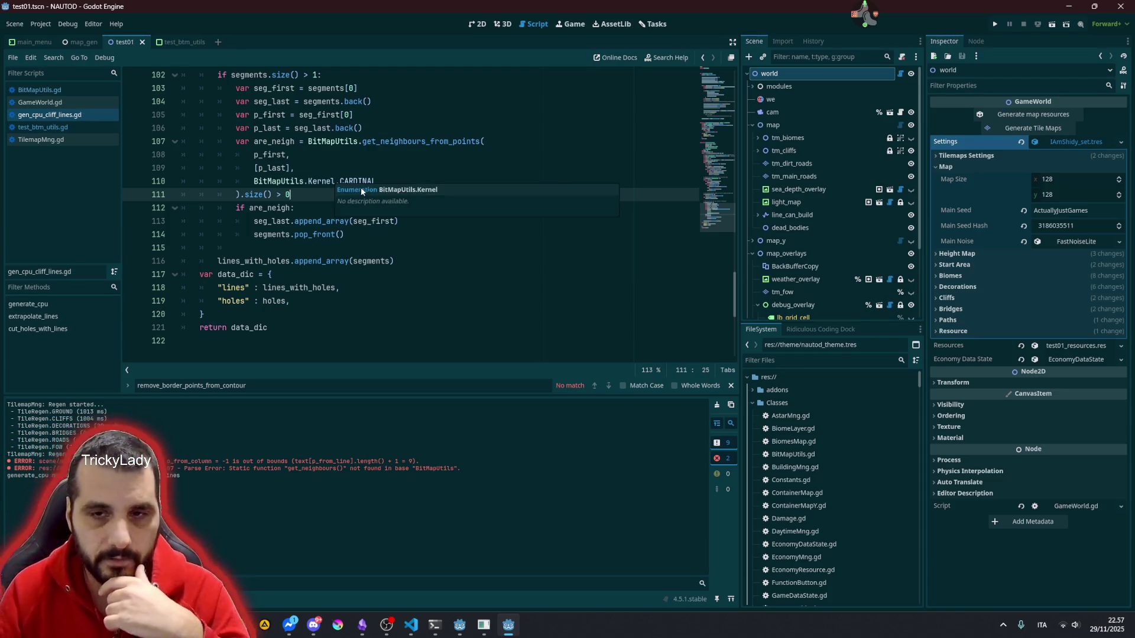
# Check the documentation for get_neighbours_from_points
pyautogui.doubleClick(450, 147)
pyautogui.moveTo(443, 146)
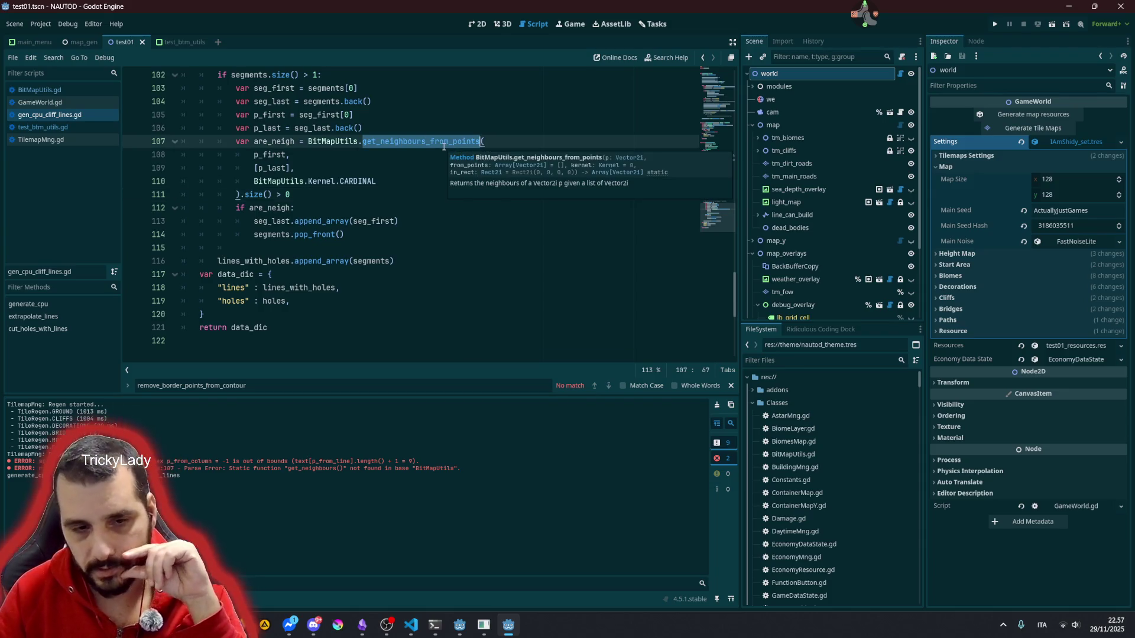
pyautogui.moveTo(430, 142); pyautogui.dragTo(476, 140)
pyautogui.doubleClick(438, 140)
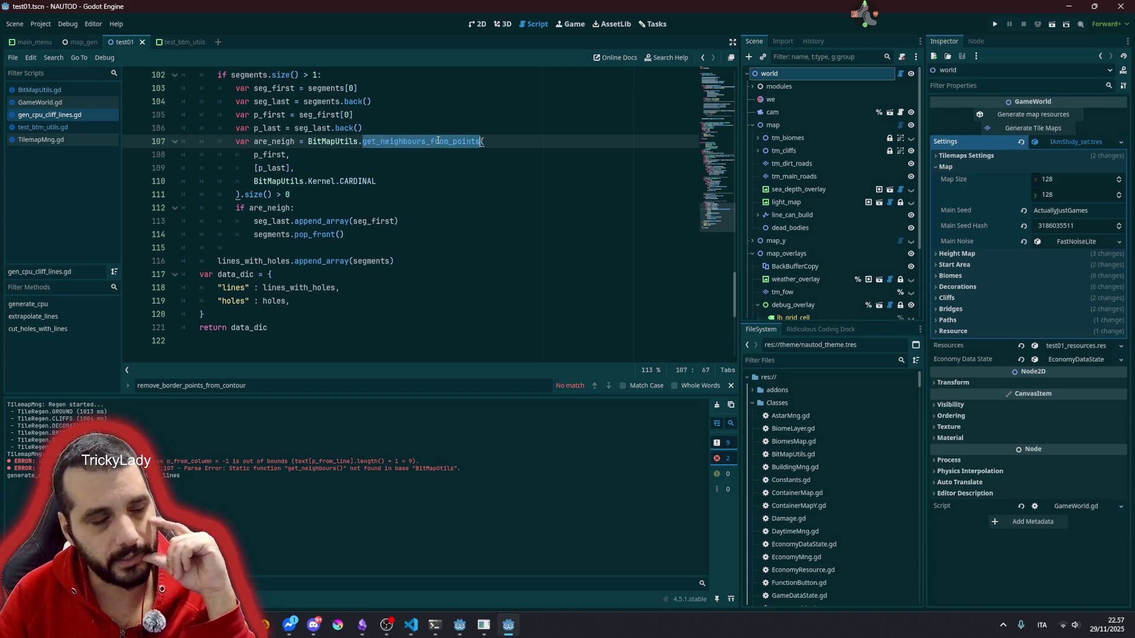
pyautogui.moveTo(438, 140)
pyautogui.click(322, 141)
pyautogui.scroll(2, 325, 195)
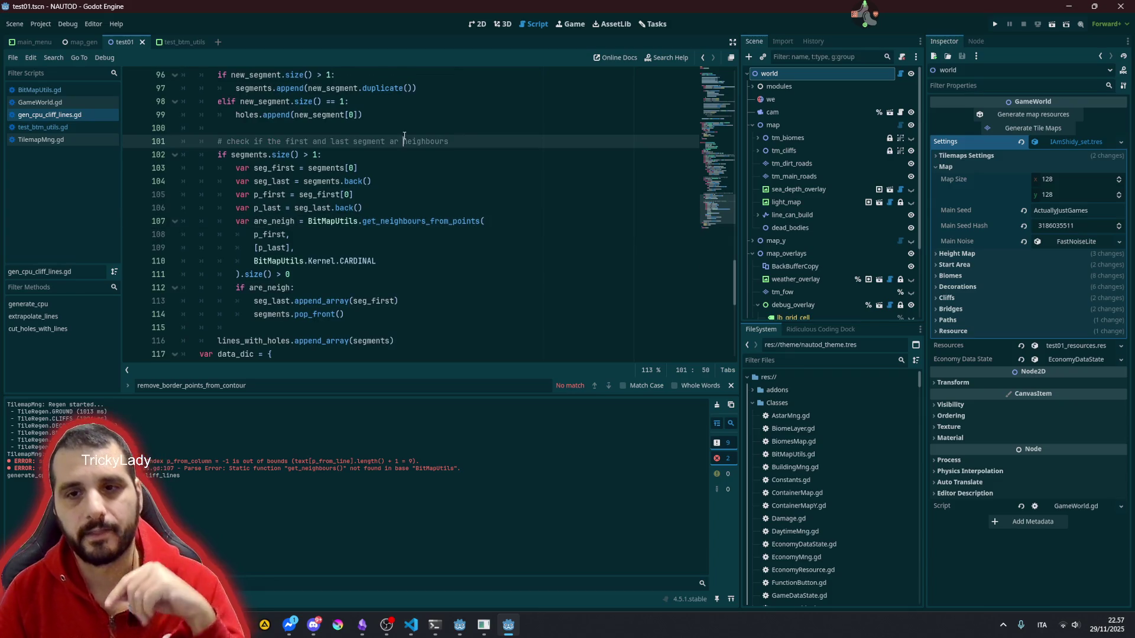
# Clear the output log, regenerate the test01 map resources and view the 2D canvas
pyautogui.click(378, 196)
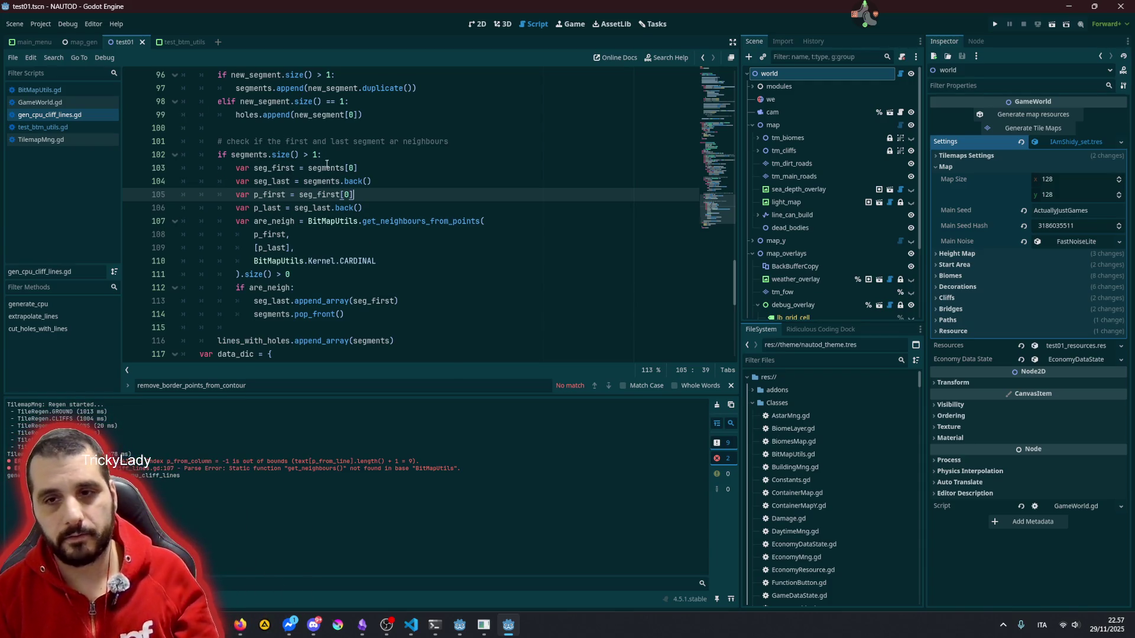
pyautogui.click(386, 182)
pyautogui.press('F6')
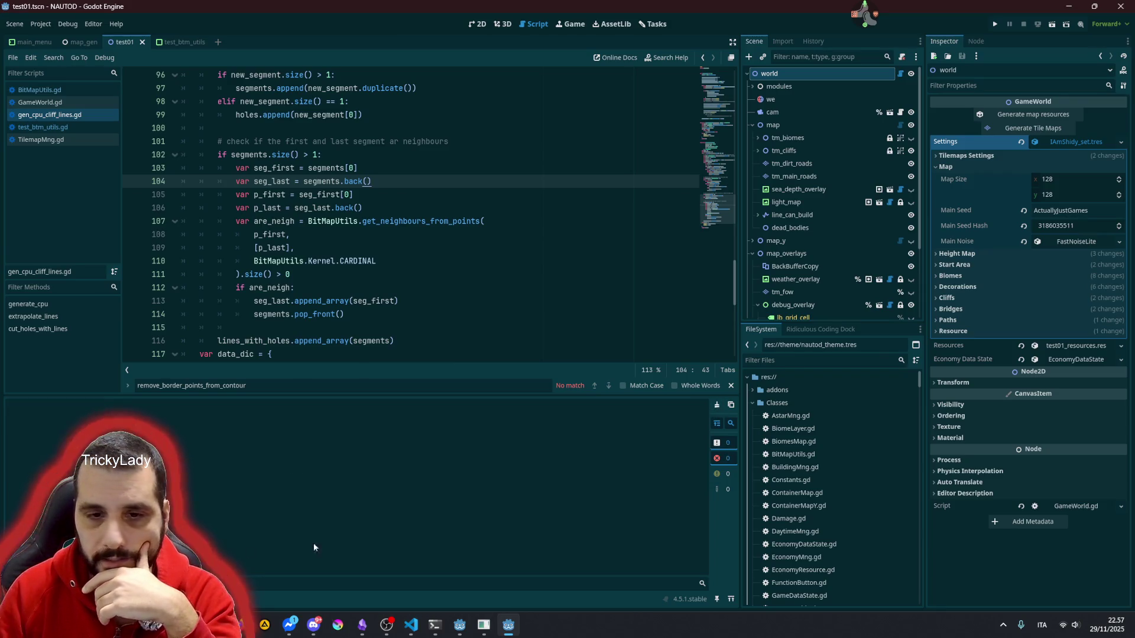
pyautogui.click(118, 43)
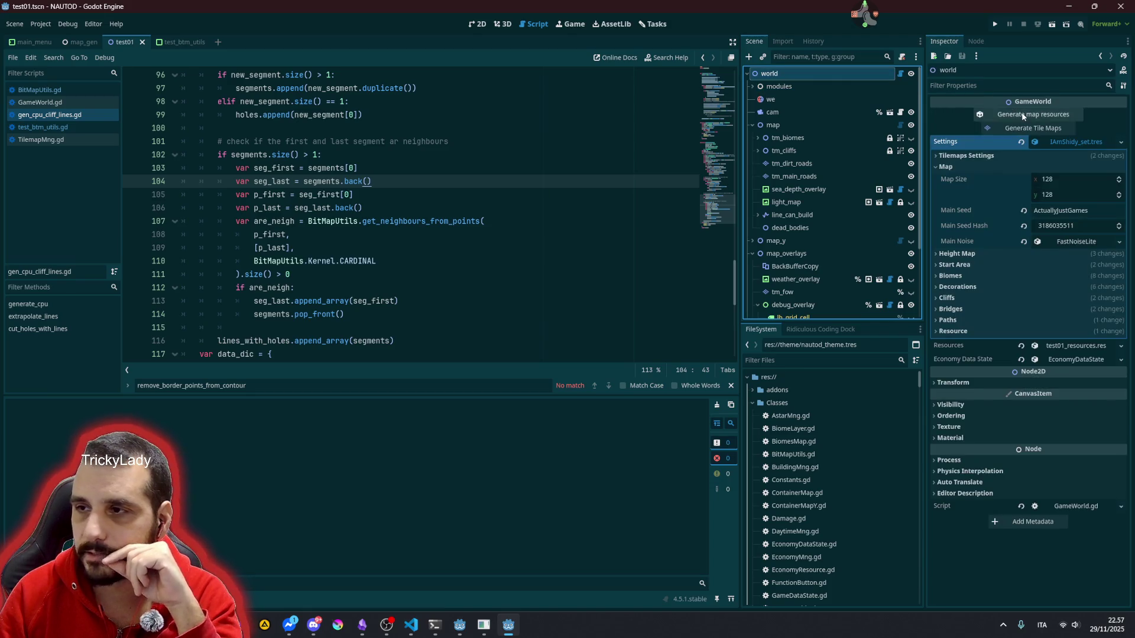
pyautogui.click(1023, 116)
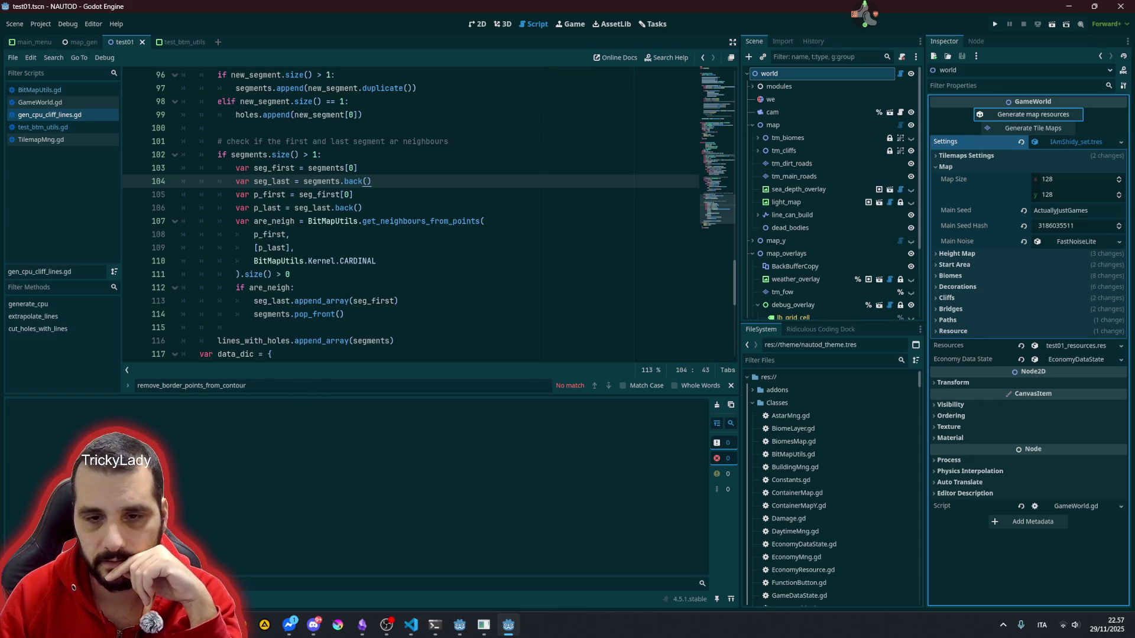
pyautogui.click(477, 24)
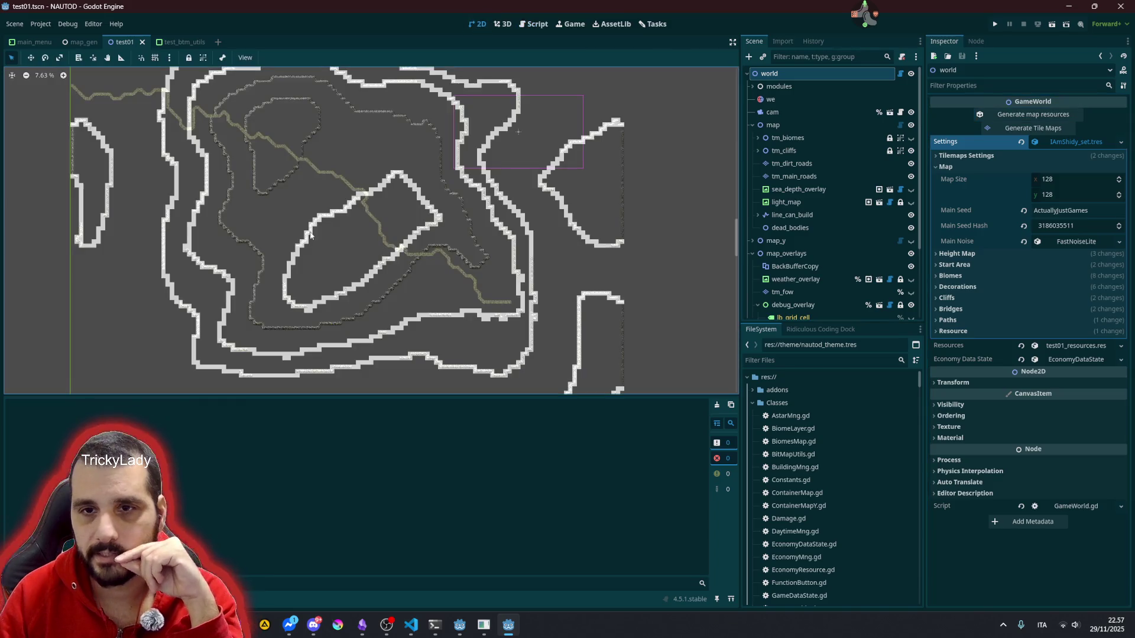
# On btm_test2, switch Pr to Display to cliffs_lines and back to cliffs_full_lines
pyautogui.scroll(-3, 397, 213)
pyautogui.scroll(-3, 791, 230)
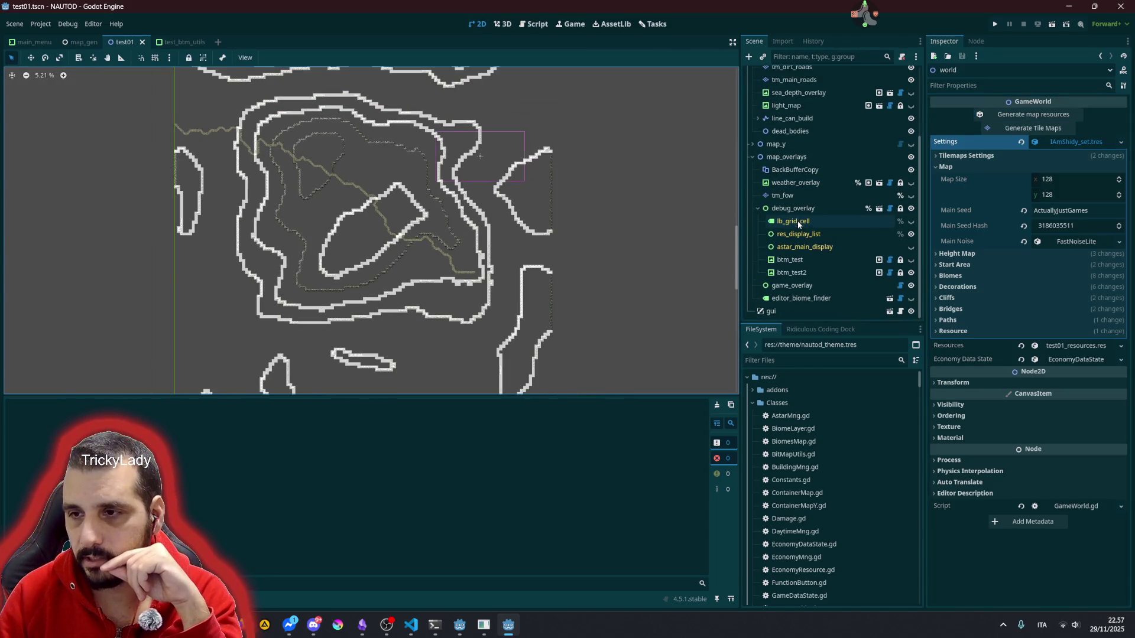
pyautogui.click(800, 273)
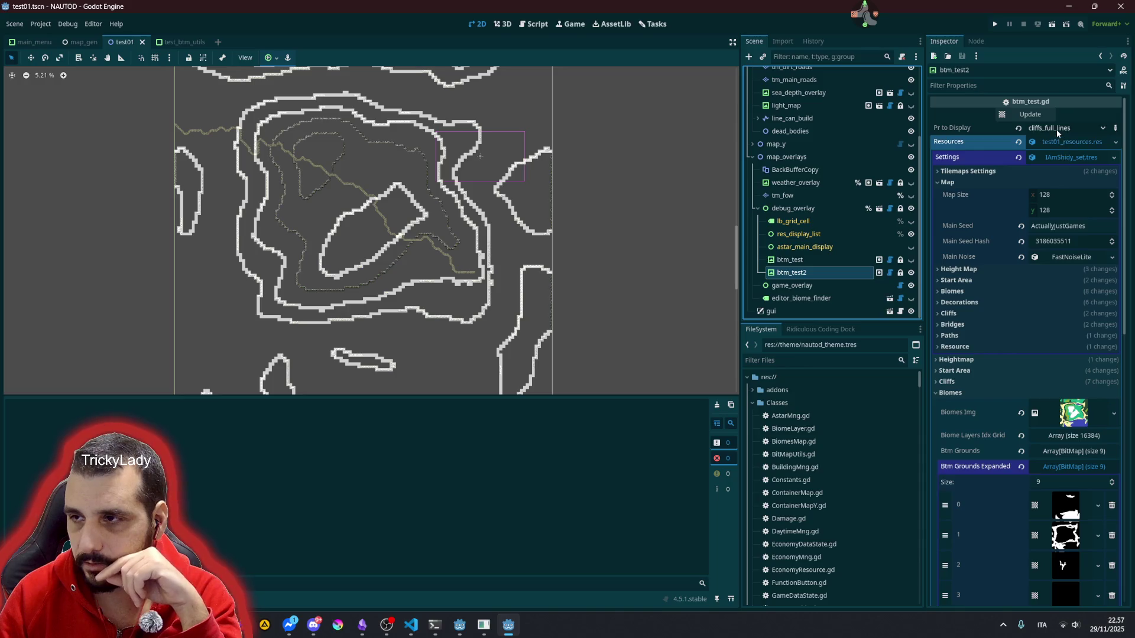
pyautogui.click(1056, 130)
pyautogui.click(1049, 221)
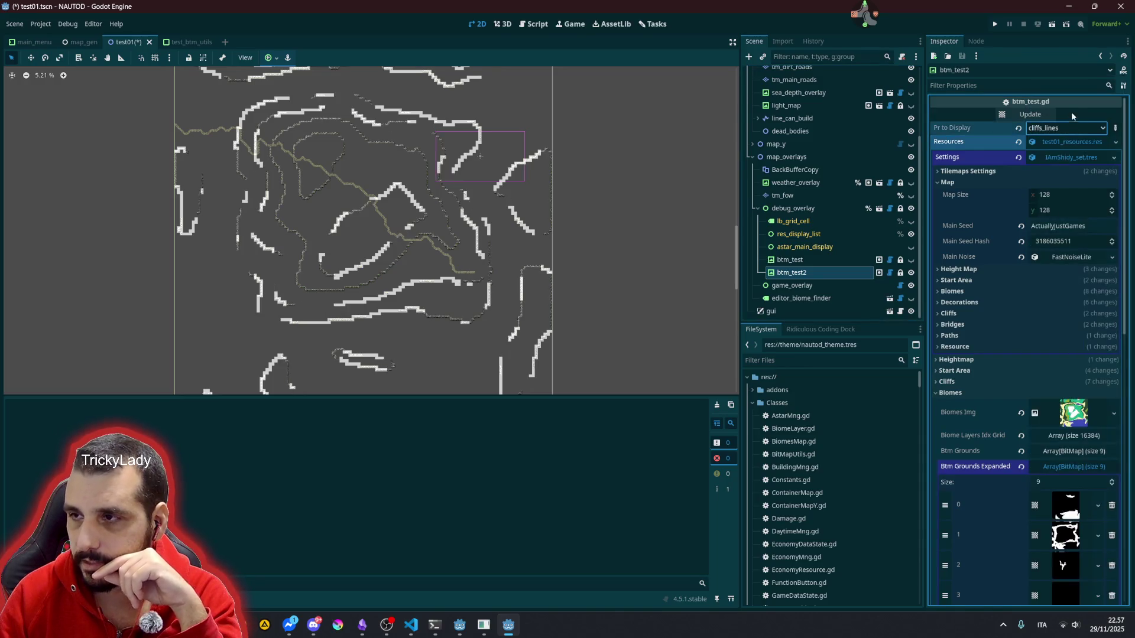
pyautogui.click(1063, 127)
pyautogui.click(1057, 209)
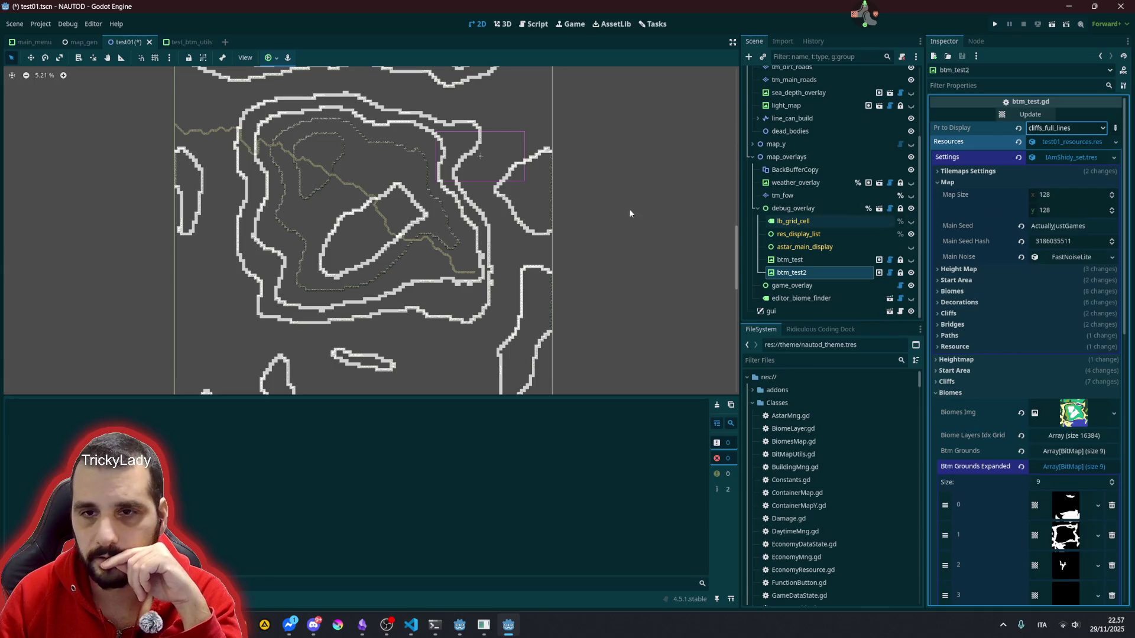
# Preview the 128x128 Btm Combined Lines bitmap under Cliffs, then select btm_test
pyautogui.scroll(4, 300, 212)
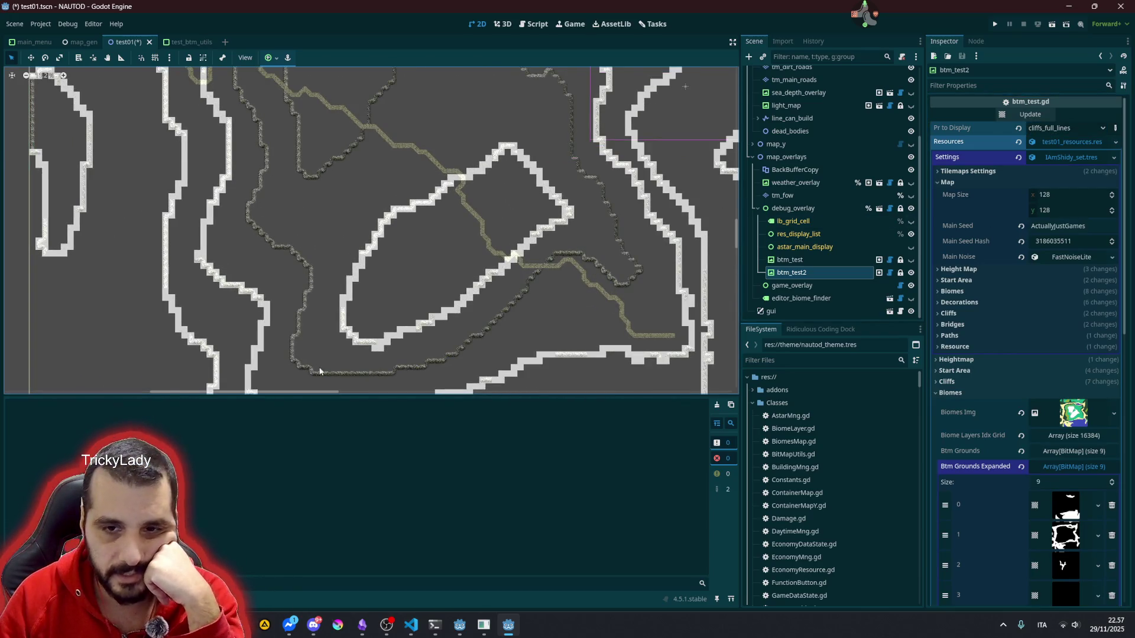
pyautogui.scroll(-2, 564, 136)
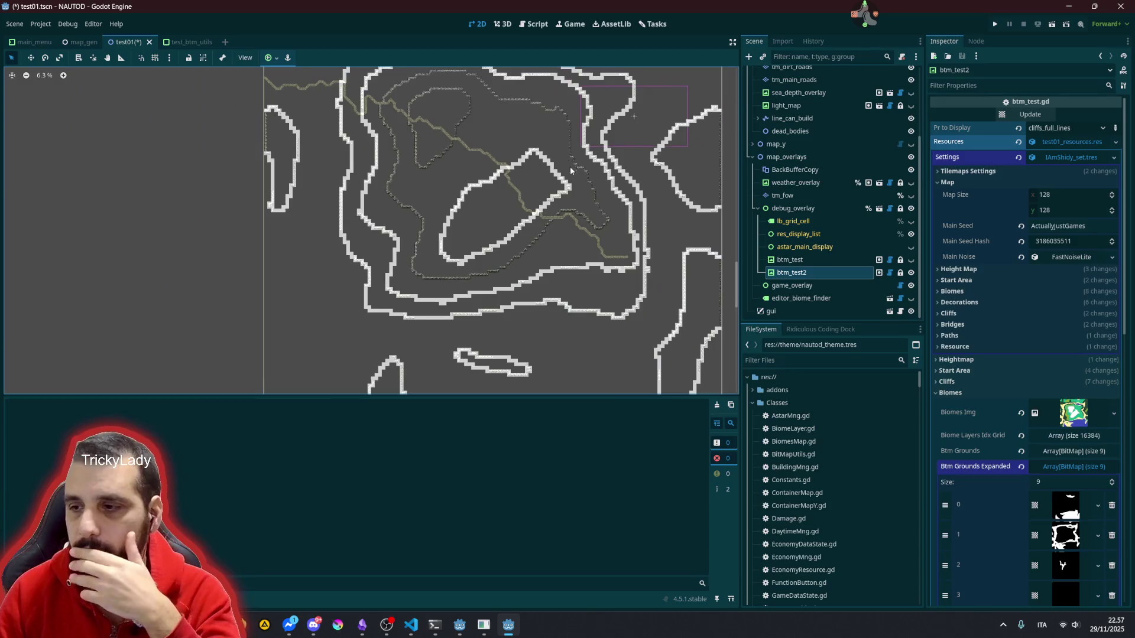
pyautogui.click(1051, 466)
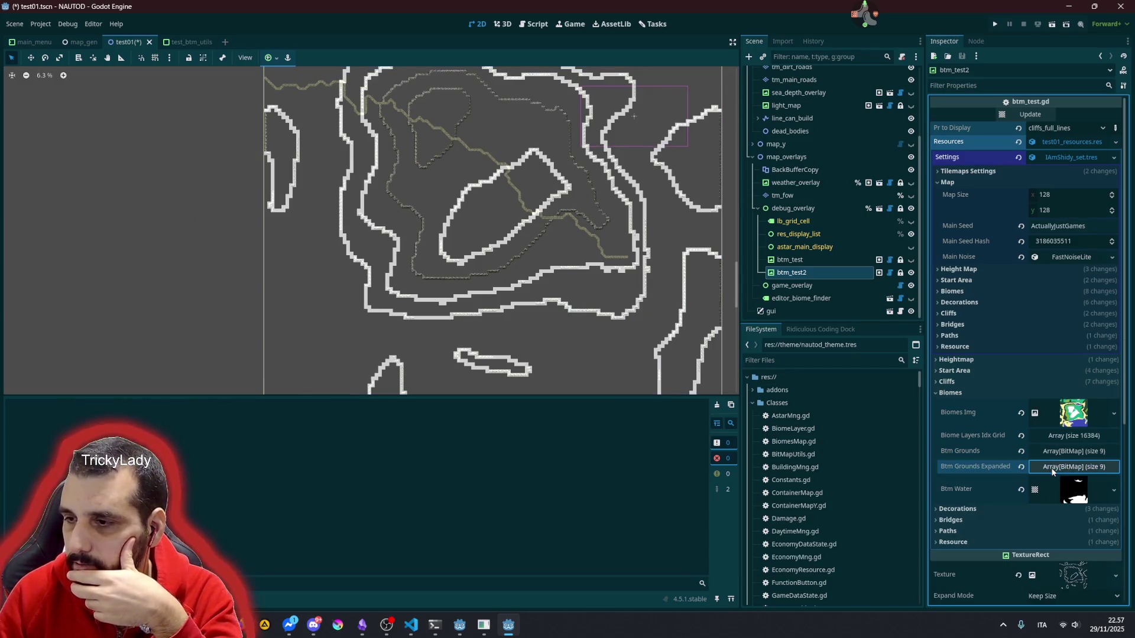
pyautogui.click(975, 391)
pyautogui.click(975, 382)
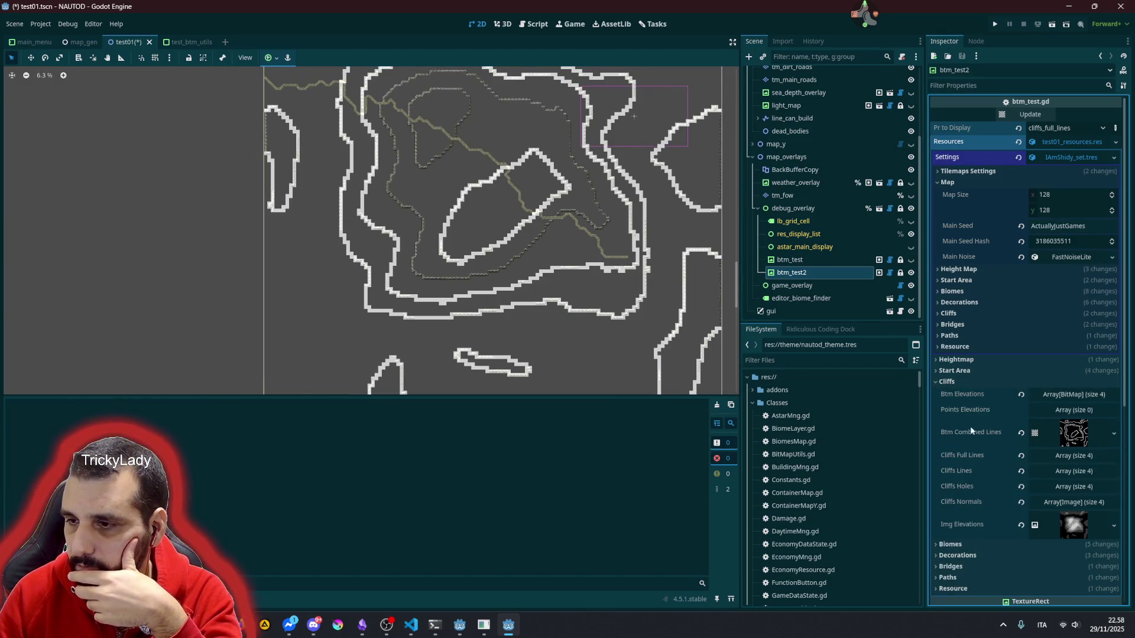
pyautogui.click(1069, 430)
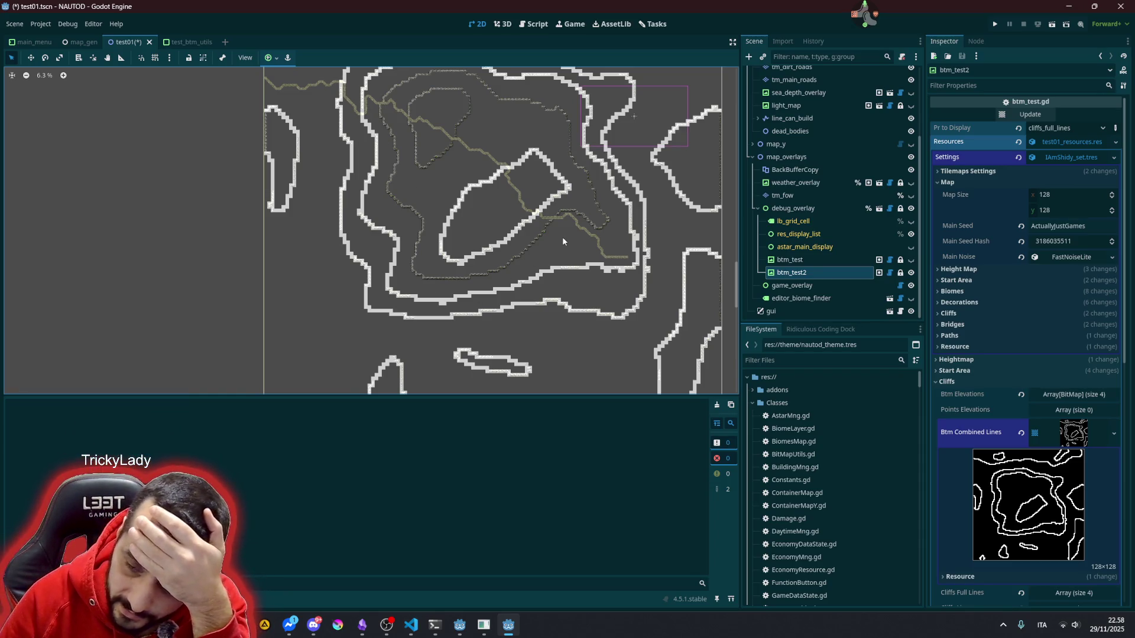
pyautogui.scroll(2, 562, 236)
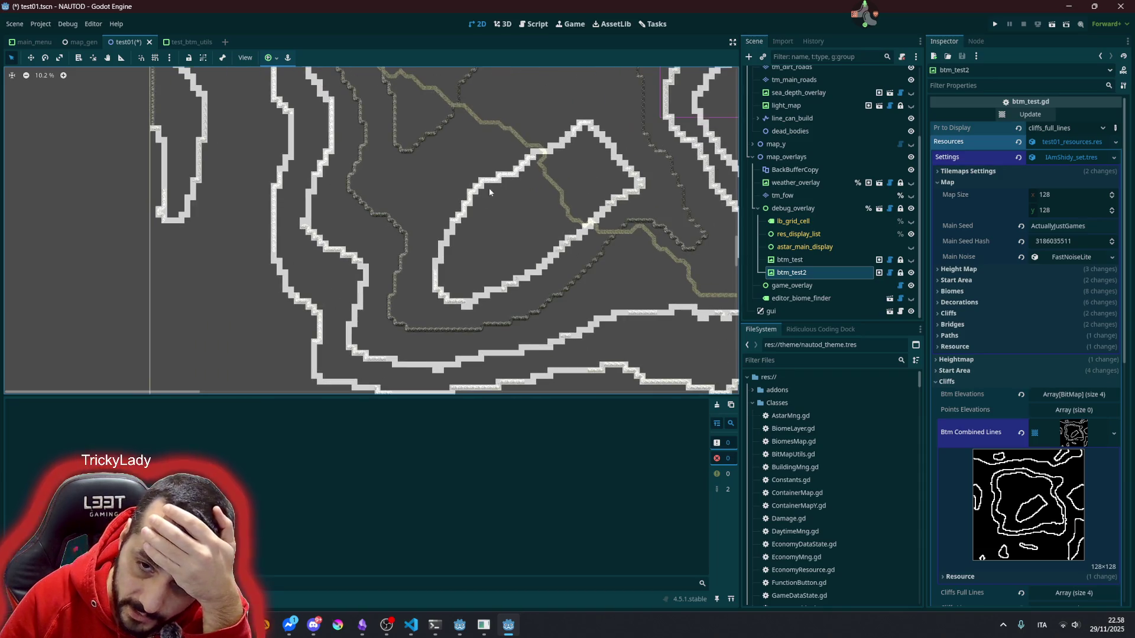
pyautogui.scroll(2, 573, 101)
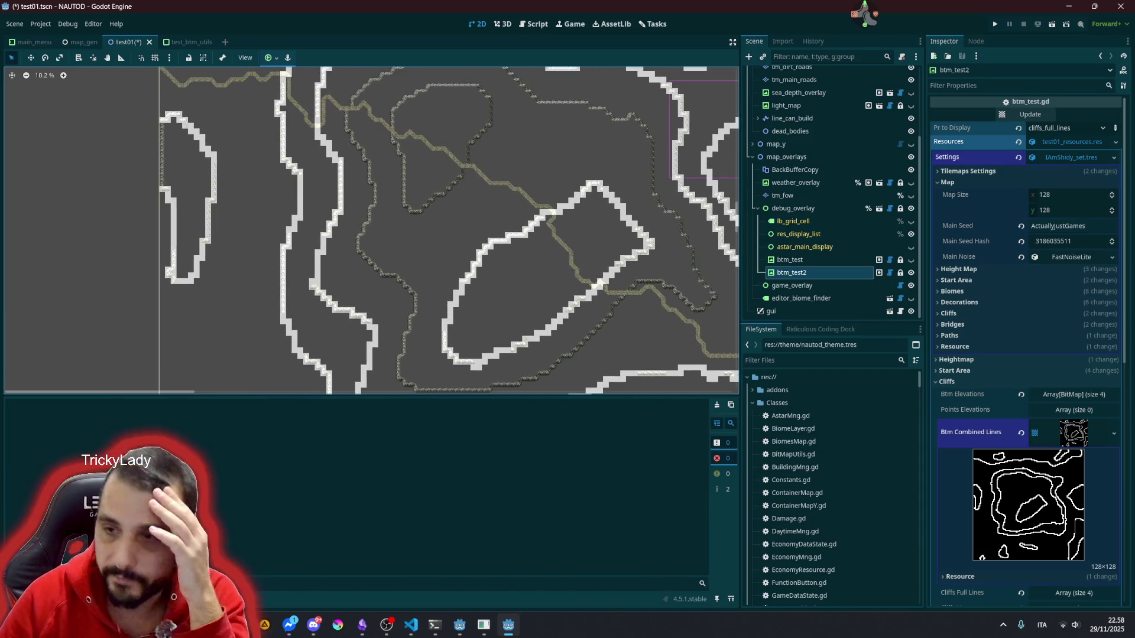
pyautogui.click(821, 259)
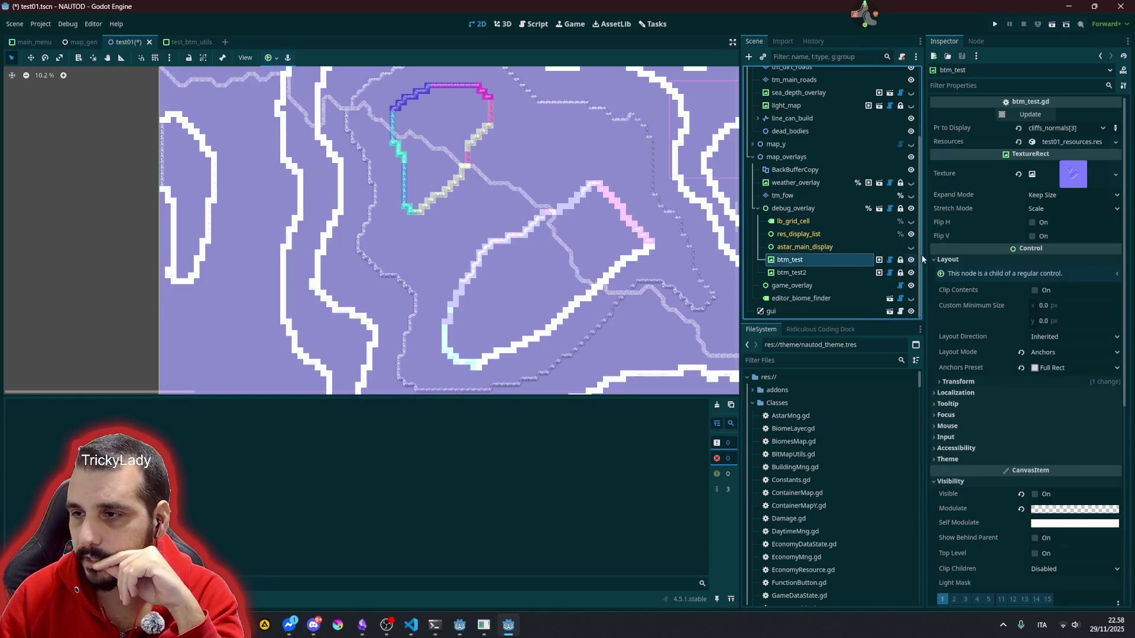
# Cycle btm_test's Pr to Display through btm_elevations[1], [2] and [3], panning to compare
pyautogui.click(1054, 127)
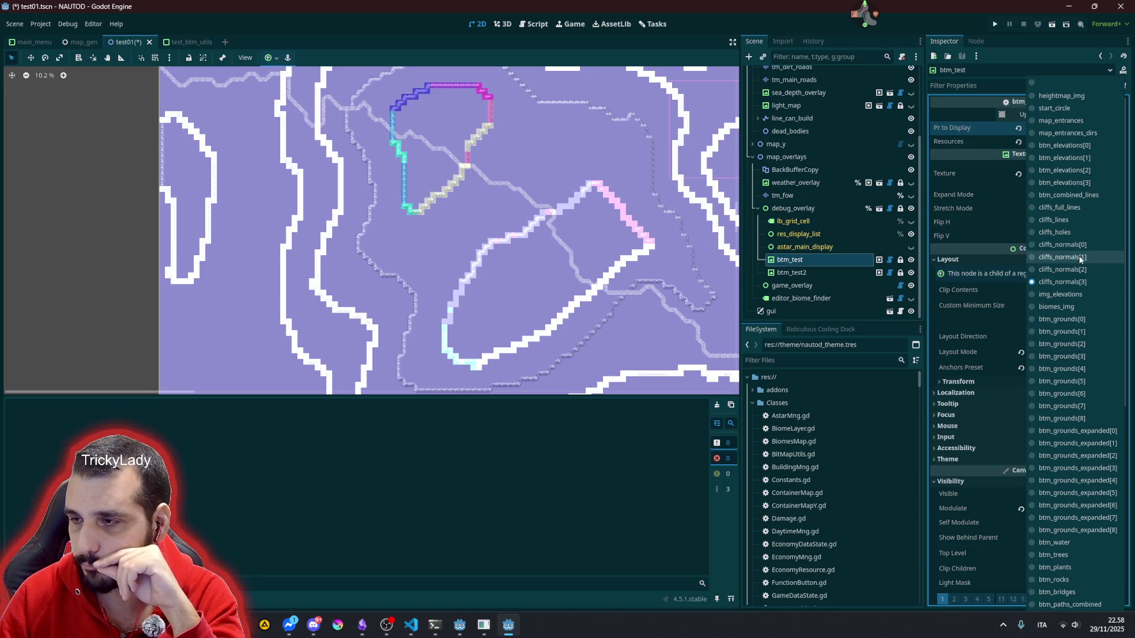
pyautogui.click(1081, 159)
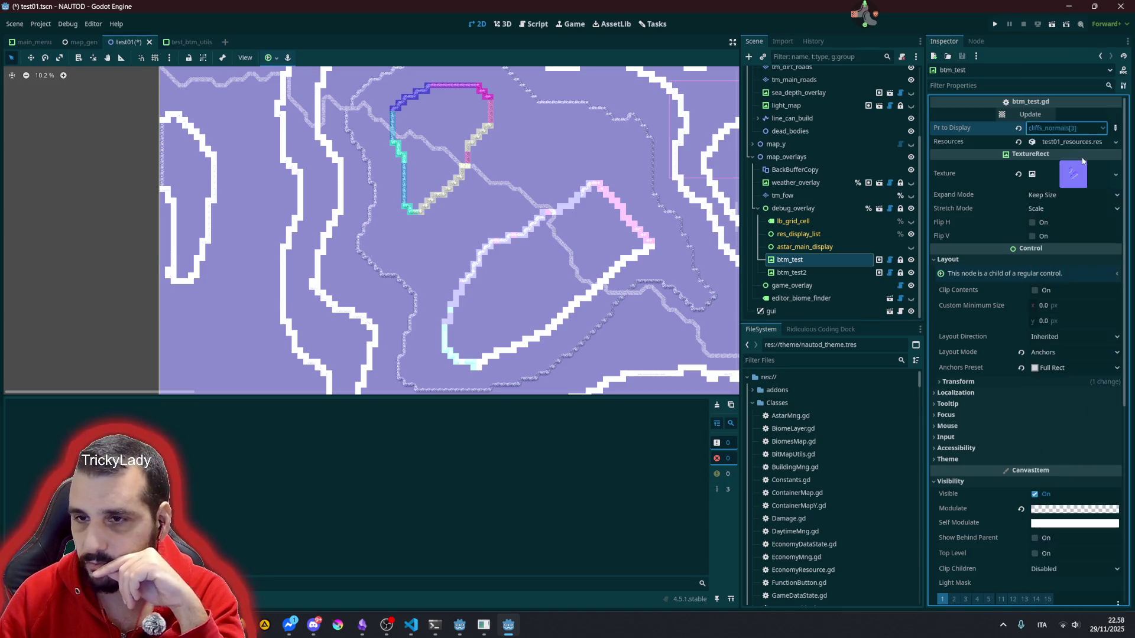
pyautogui.scroll(-3, 520, 222)
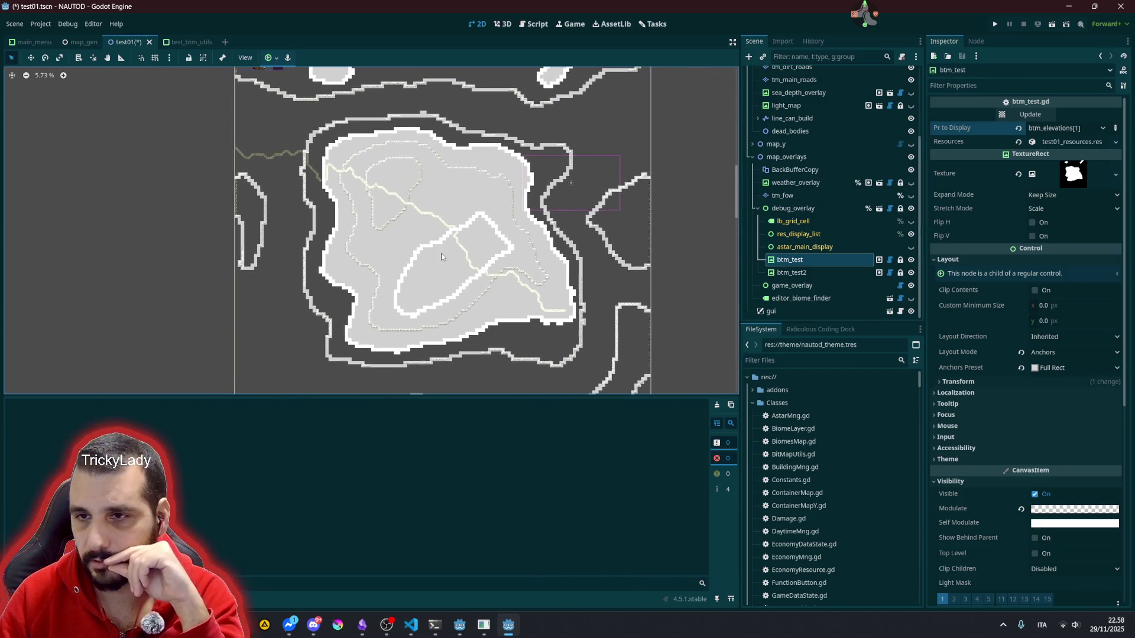
pyautogui.click(1085, 129)
pyautogui.click(1064, 170)
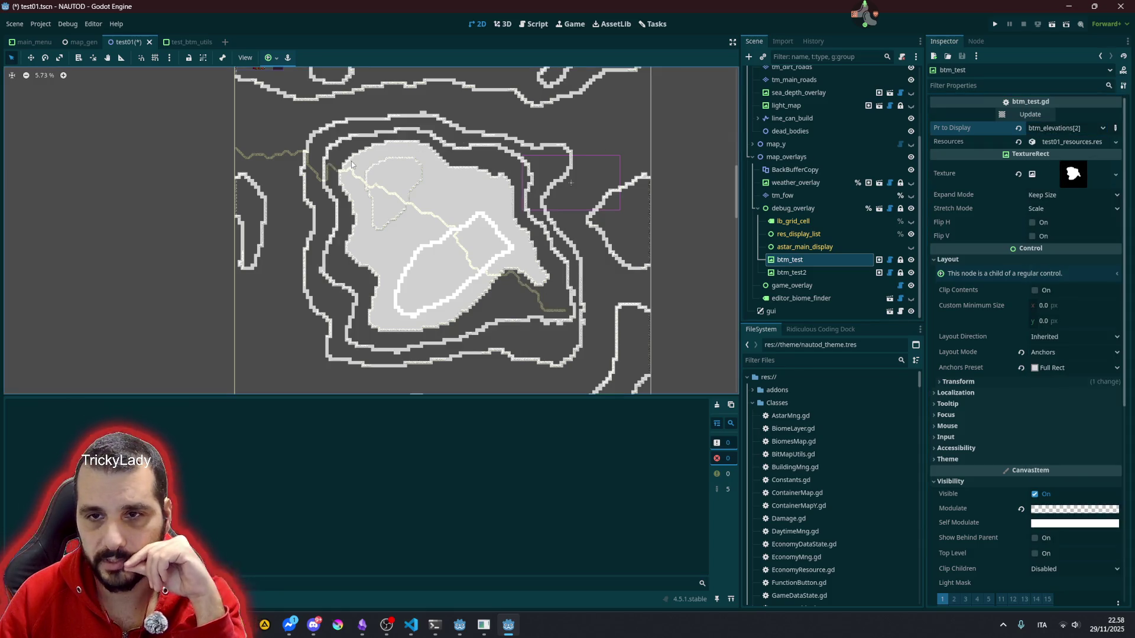
pyautogui.scroll(3, 339, 174)
pyautogui.scroll(-3, 591, 193)
pyautogui.moveTo(637, 207); pyautogui.dragTo(573, 176)
pyautogui.click(1085, 129)
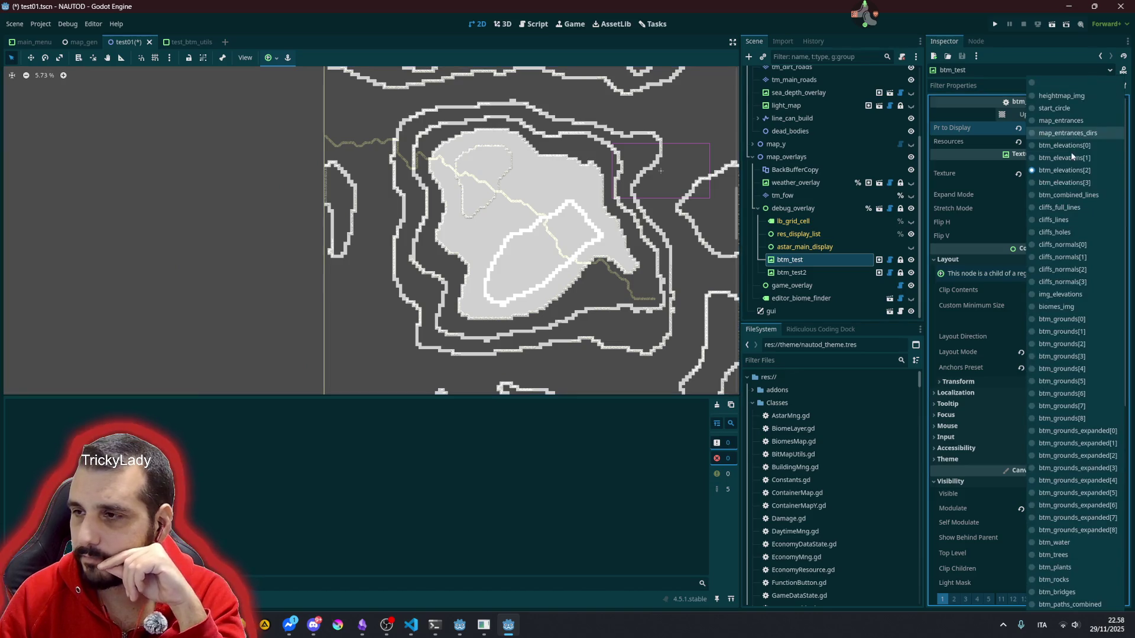
pyautogui.click(1064, 183)
pyautogui.scroll(3, 561, 201)
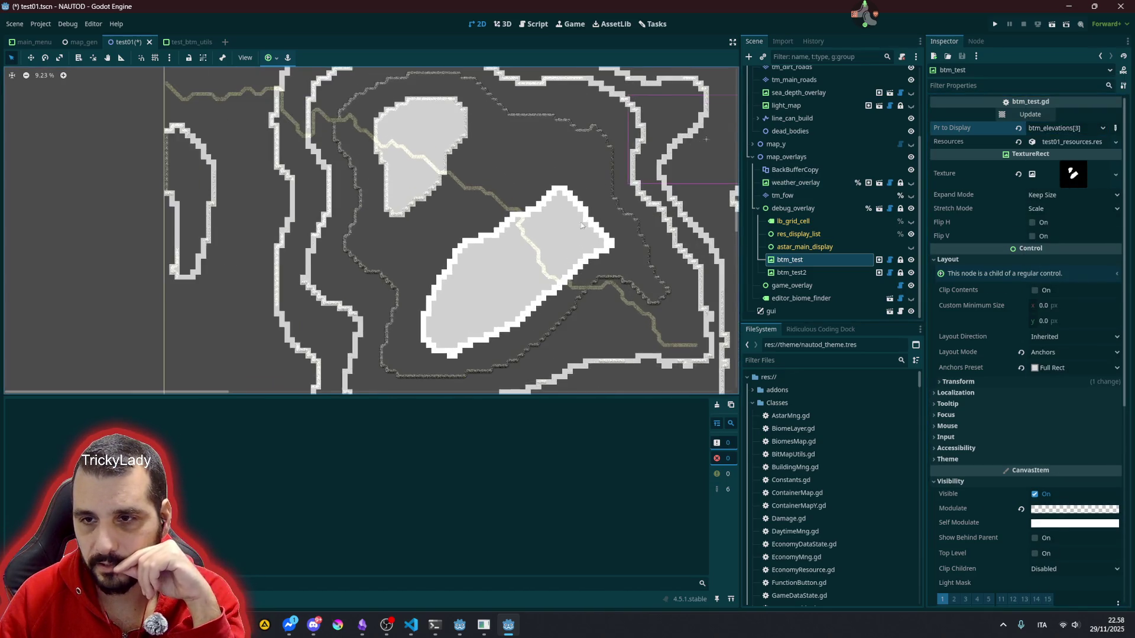
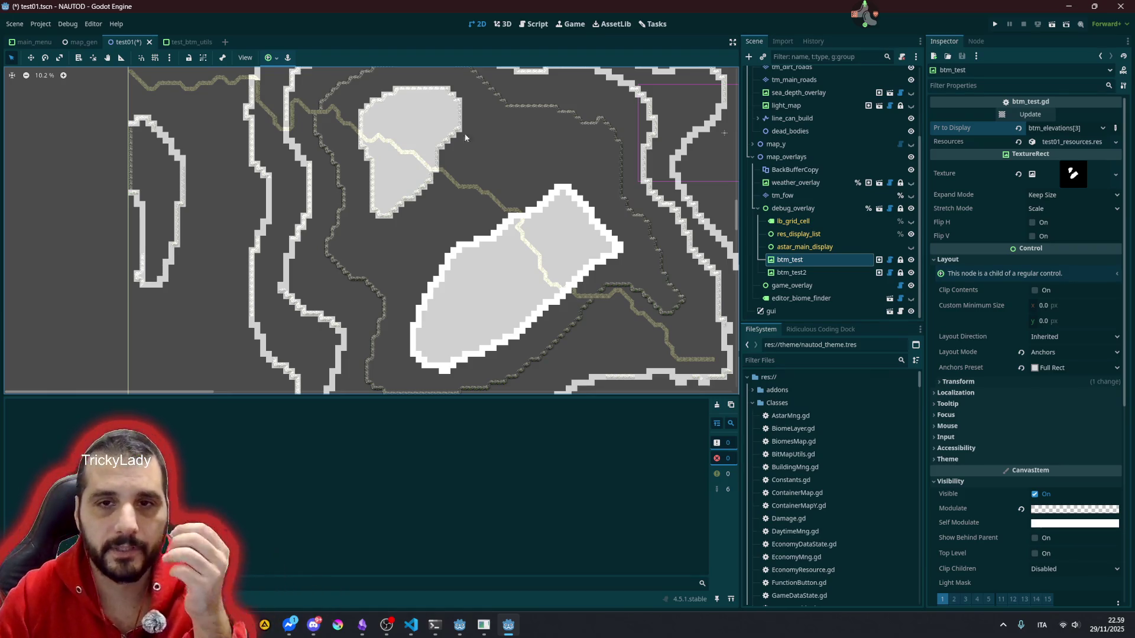
# Zoom in on the texture preview in test_btm_utils, then return to the map_gen scene
pyautogui.click(180, 42)
pyautogui.scroll(-3, 409, 204)
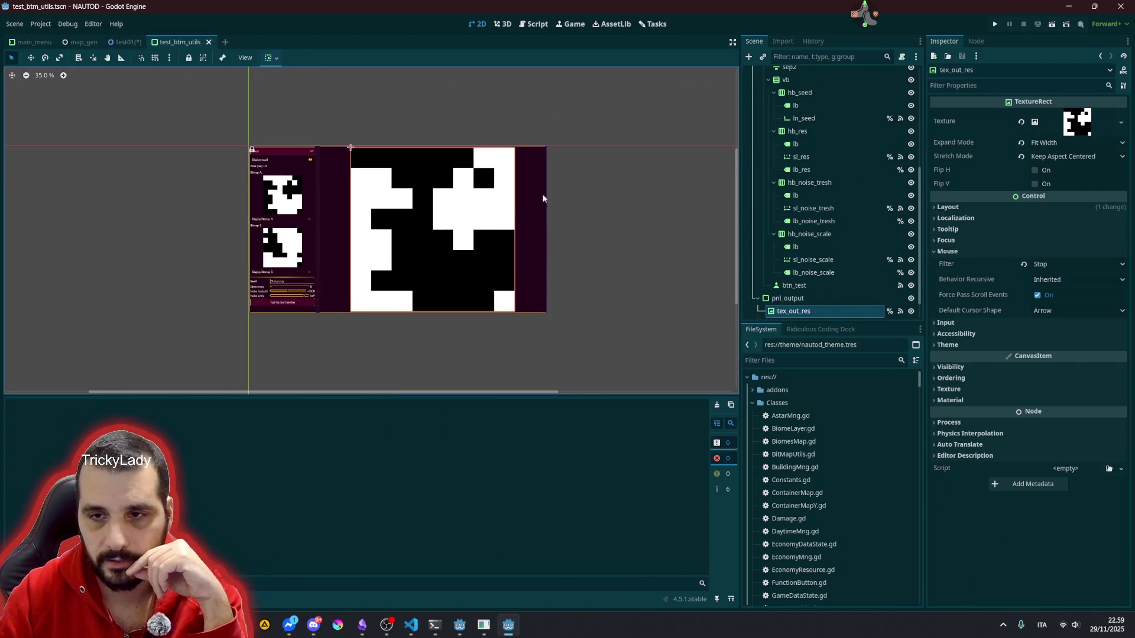
pyautogui.scroll(5, 507, 126)
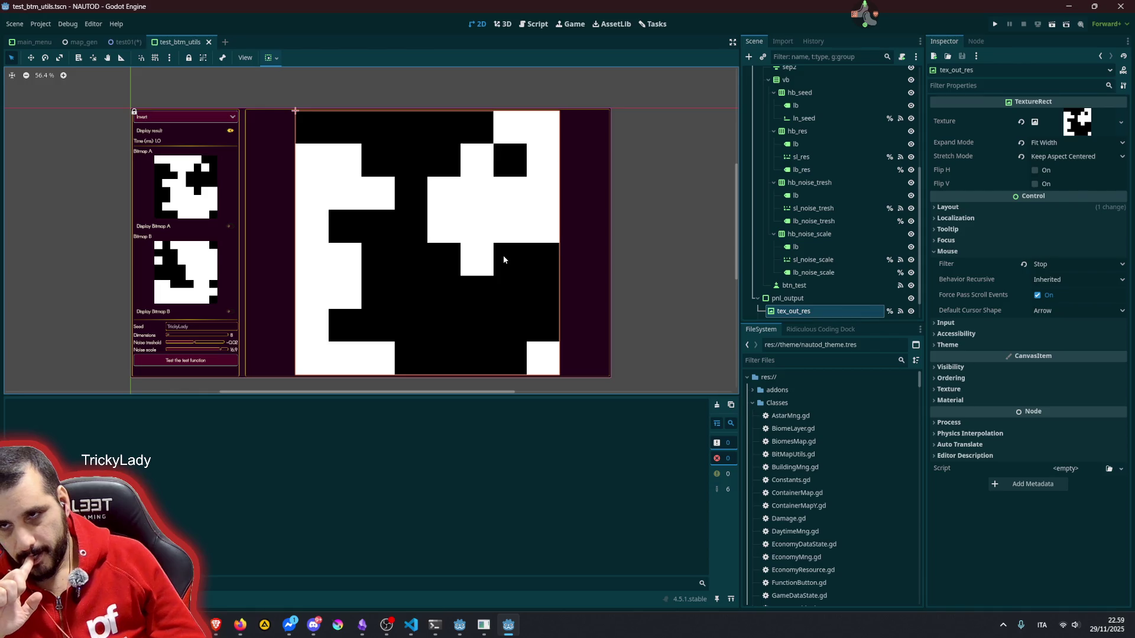
pyautogui.click(84, 42)
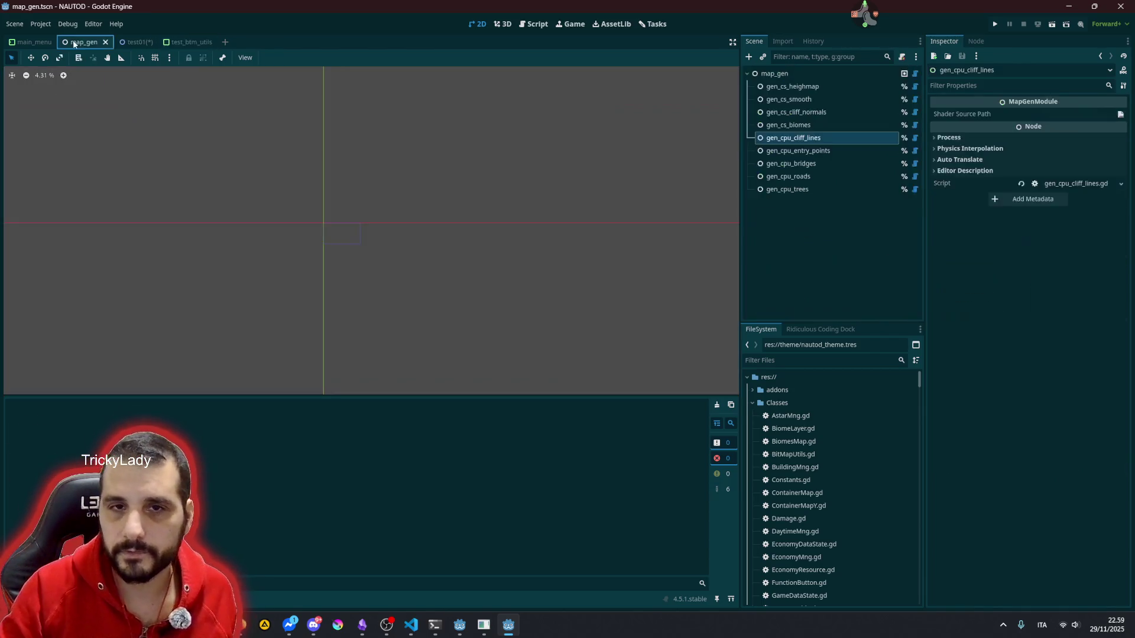
# Open gen_cpu_cliff_lines.gd in the Script workspace and locate the generate_cpu function
pyautogui.click(544, 28)
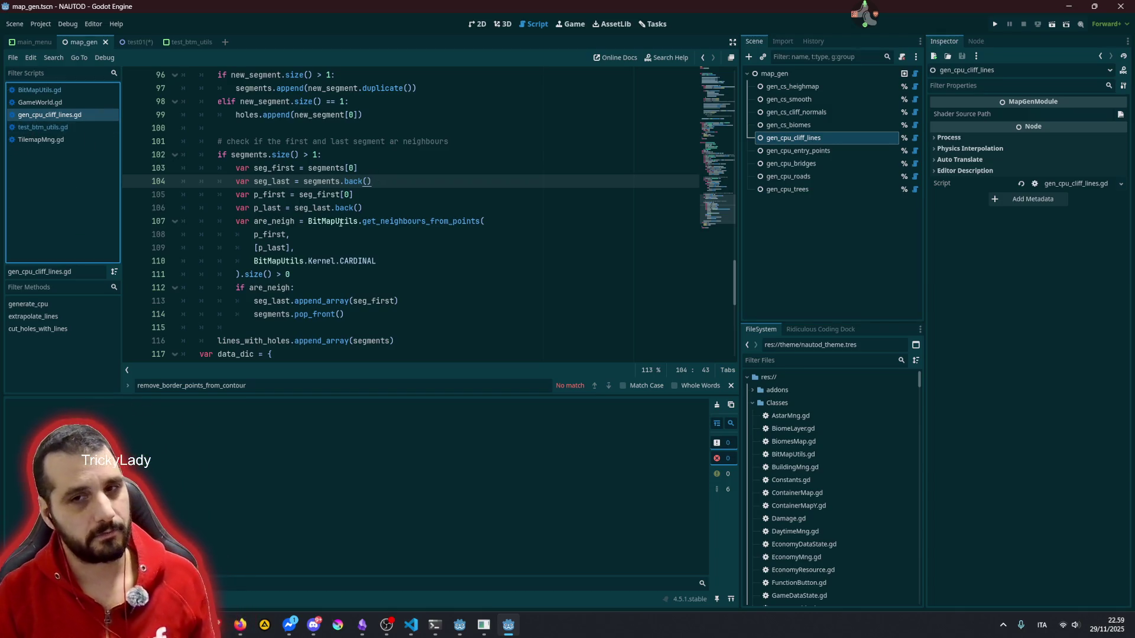
pyautogui.scroll(15, 340, 222)
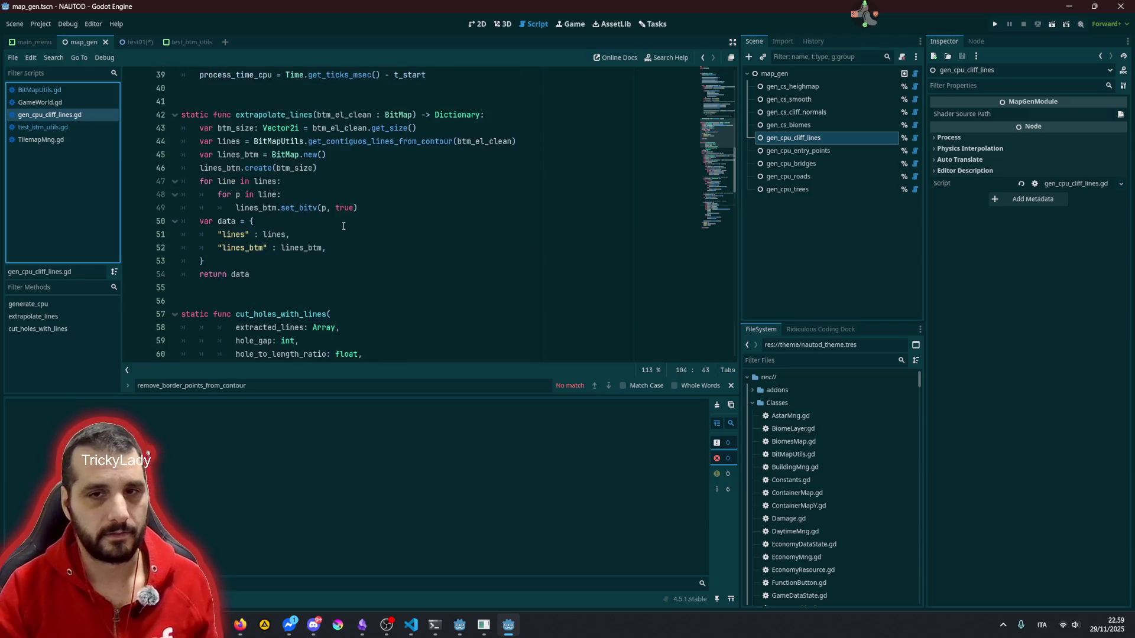
pyautogui.scroll(10, 346, 223)
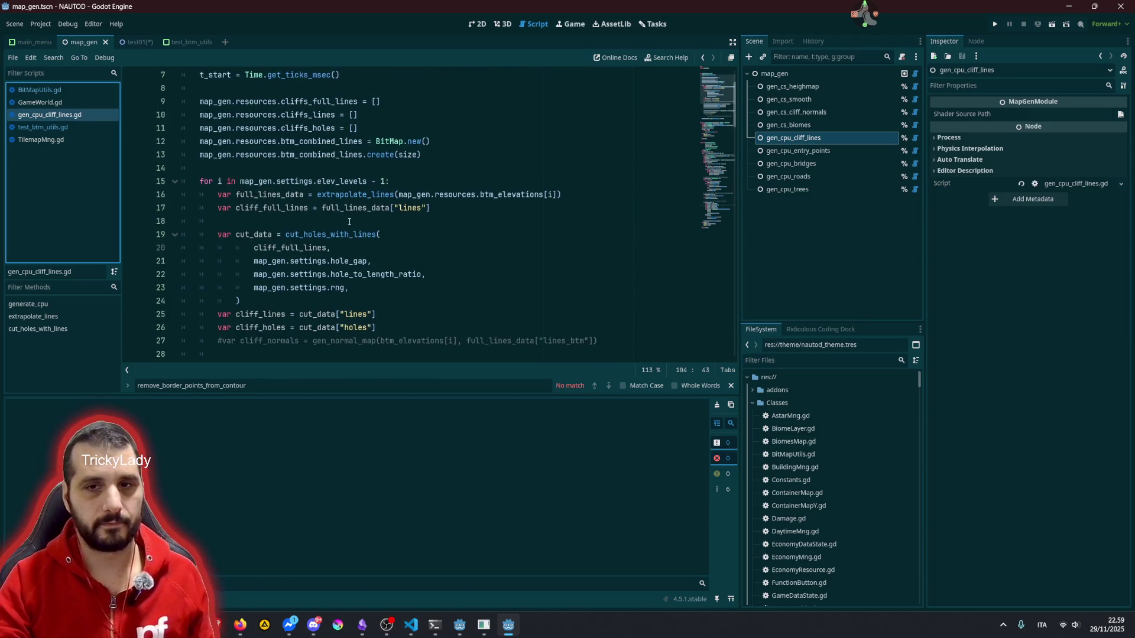
pyautogui.hotkey('ctrl', 'j')
pyautogui.scroll(3, 248, 177)
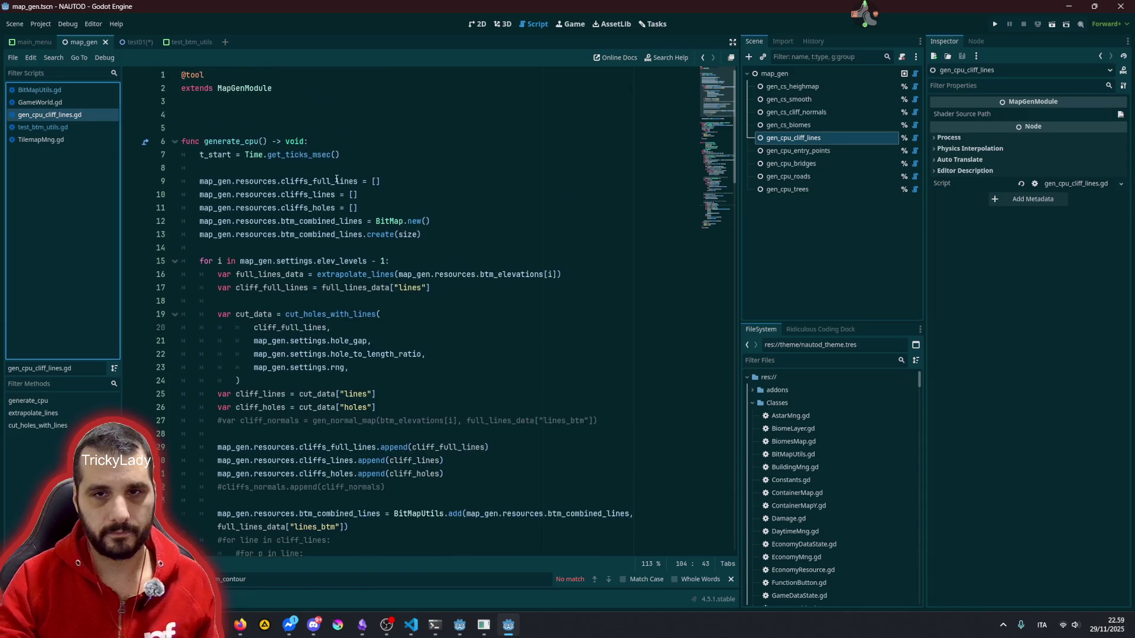
pyautogui.click(245, 142)
pyautogui.doubleClick(245, 142)
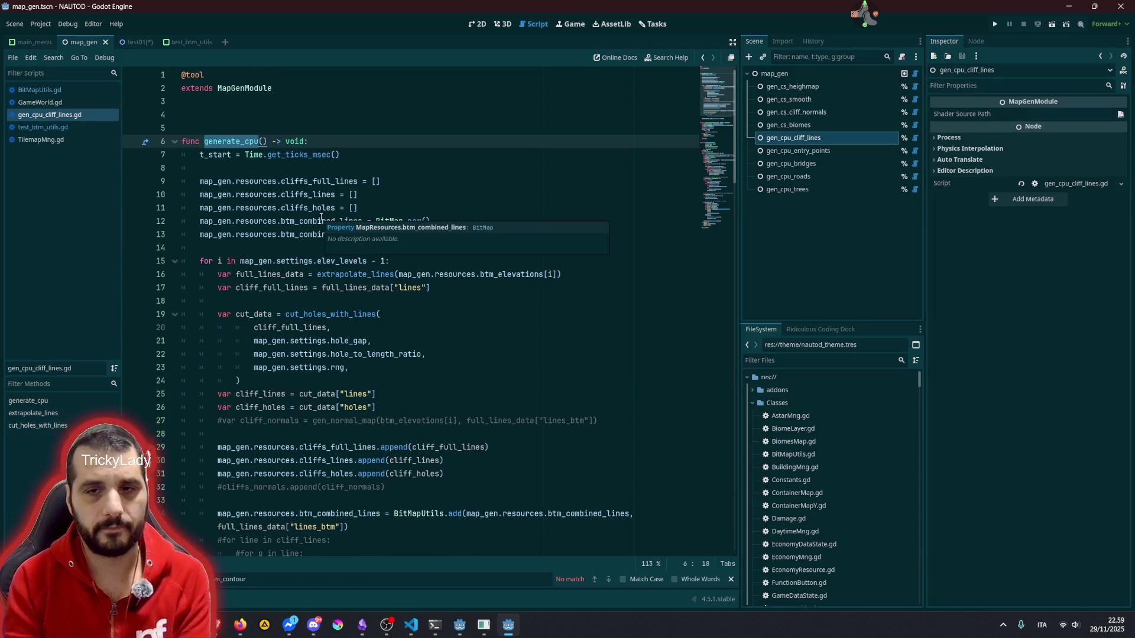
# Review the resource resets and the extrapolate_lines call on line 16 of generate_cpu
pyautogui.click(362, 181)
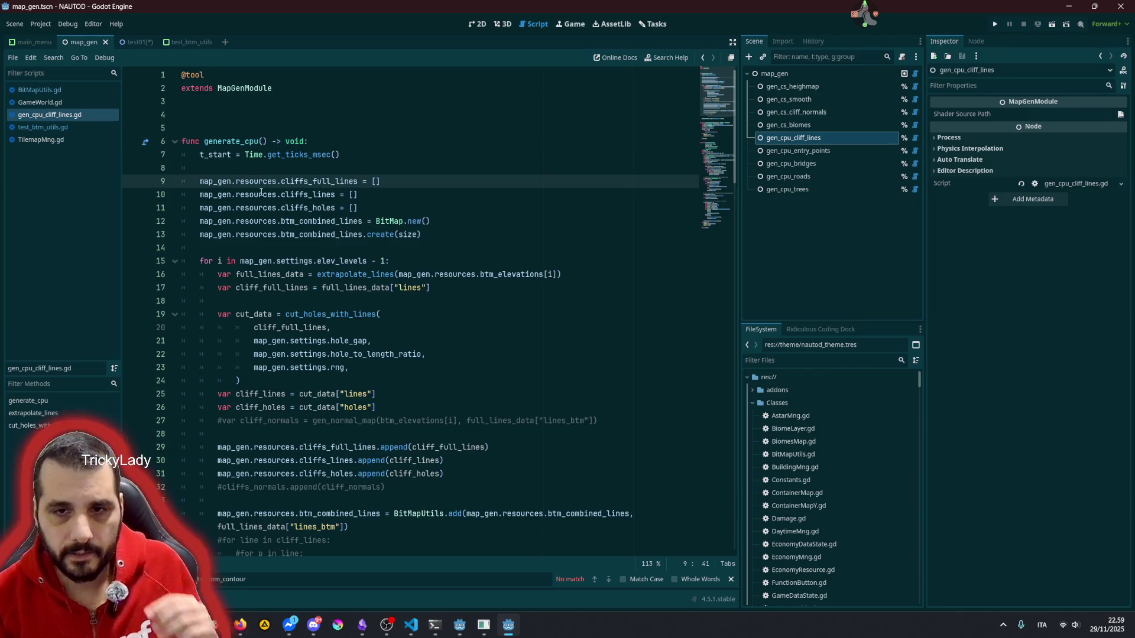
pyautogui.doubleClick(312, 208)
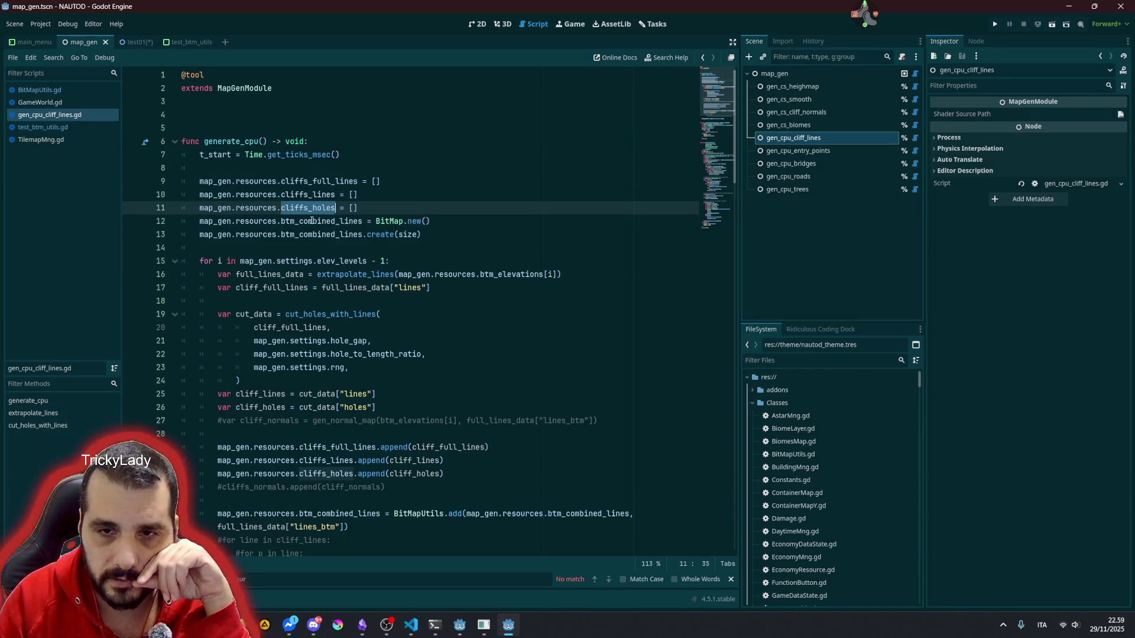
pyautogui.doubleClick(319, 222)
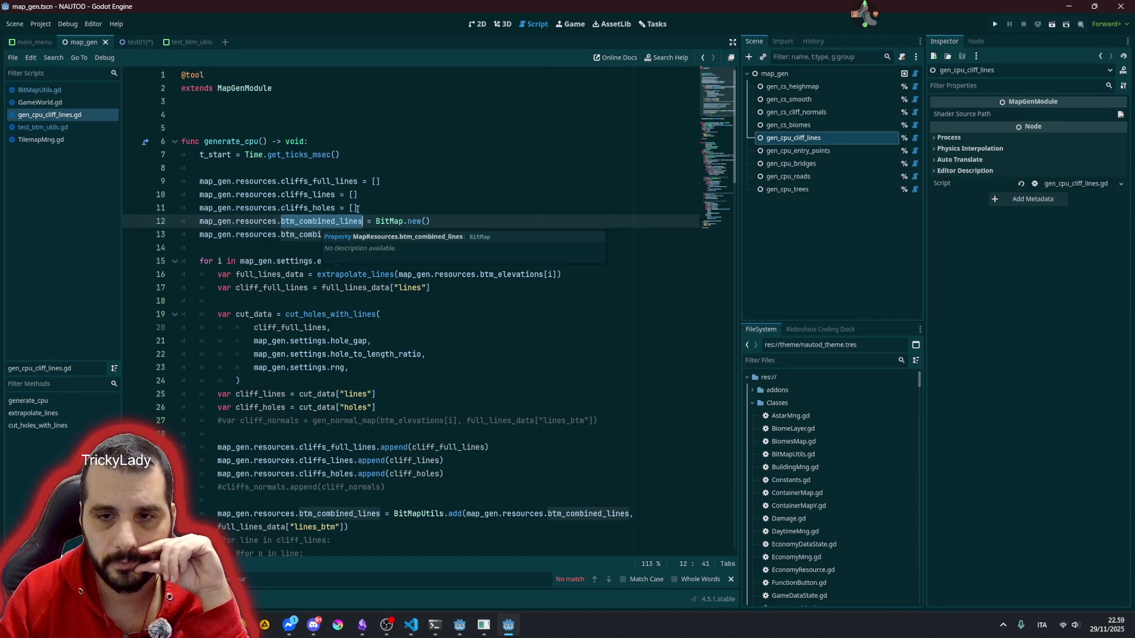
pyautogui.press('End')
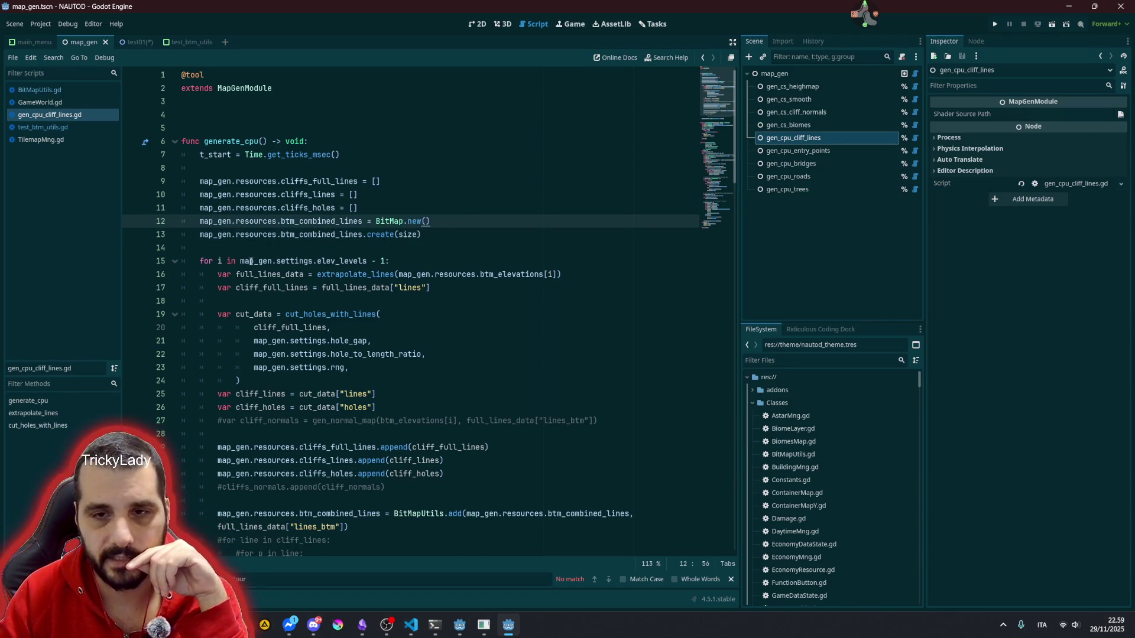
pyautogui.doubleClick(251, 261)
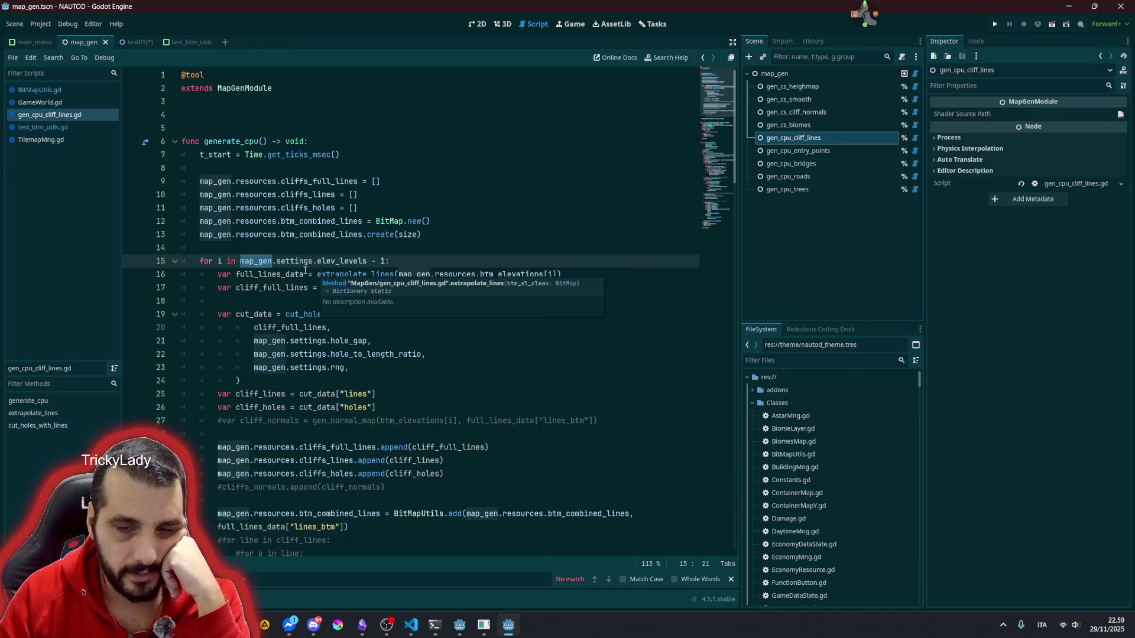
pyautogui.doubleClick(328, 261)
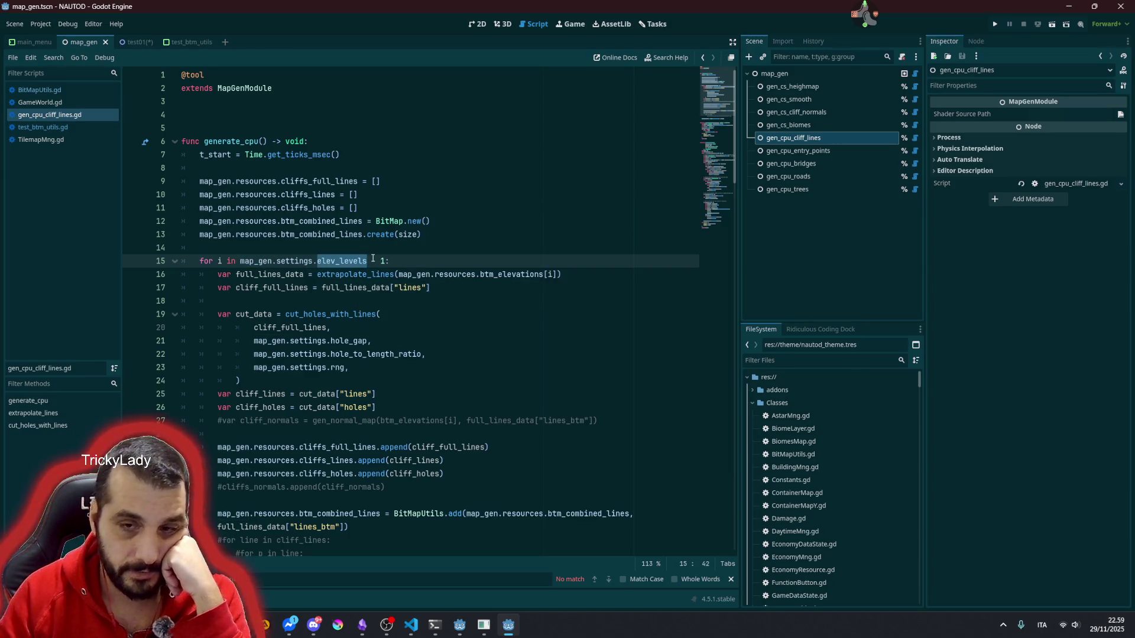
pyautogui.doubleClick(270, 275)
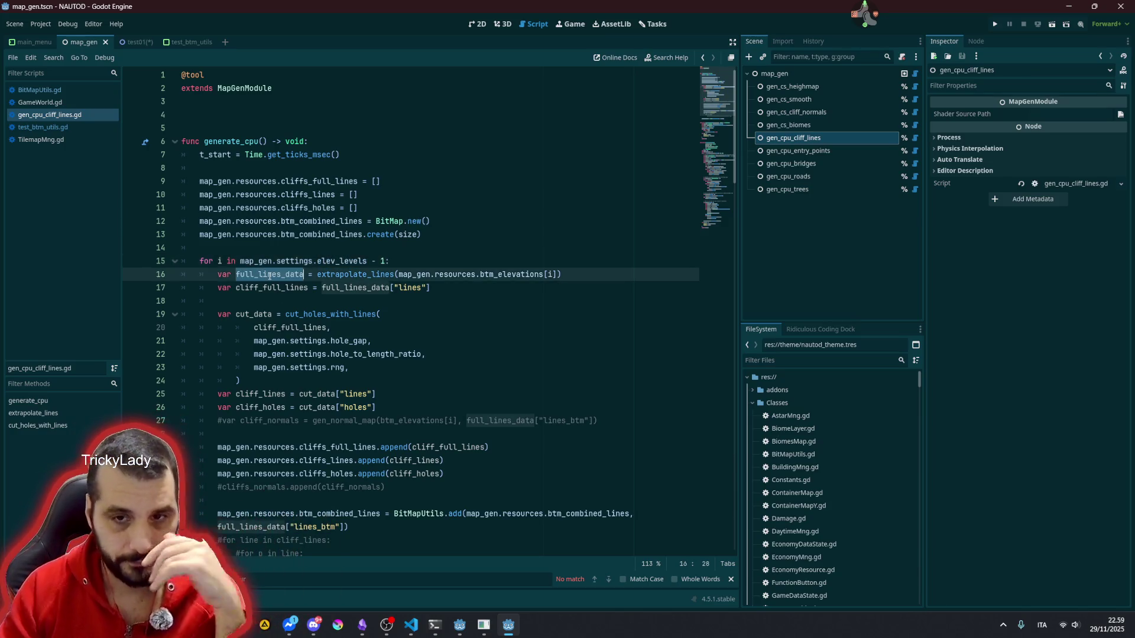
pyautogui.doubleClick(355, 273)
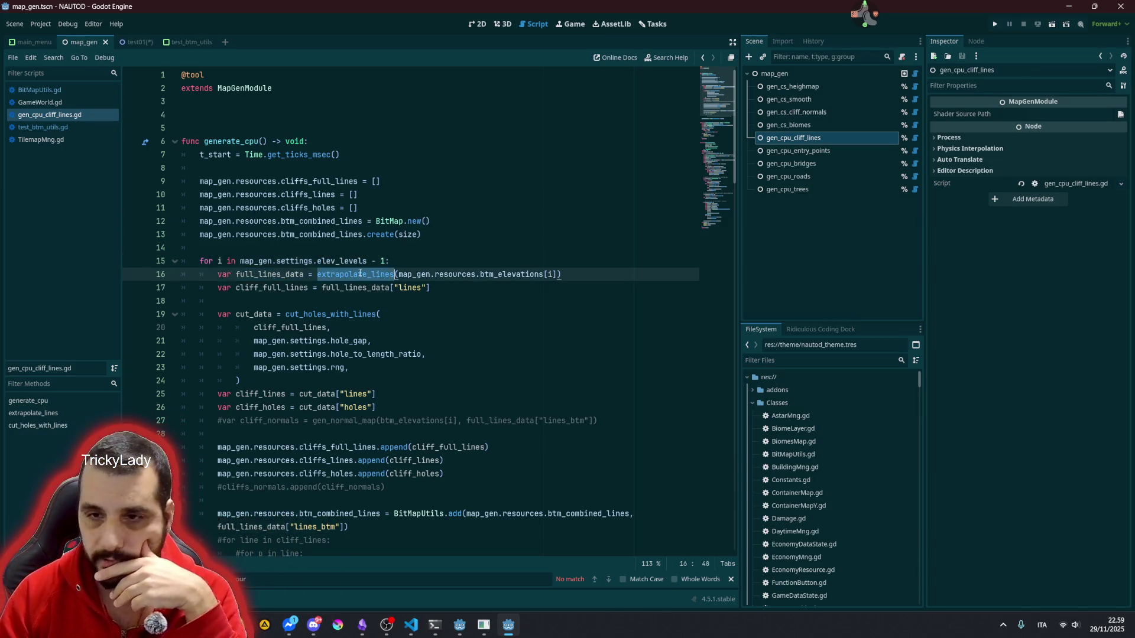
pyautogui.doubleClick(501, 274)
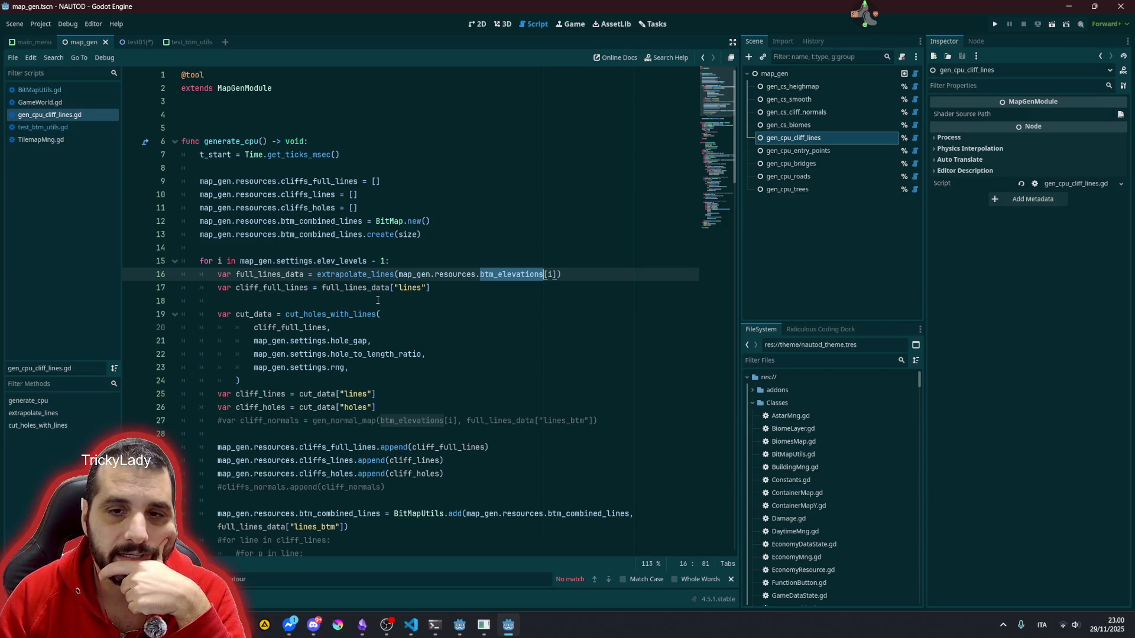
# Annotate full_lines_data with ': Dictionary' and jump to the extrapolate_lines definition
pyautogui.moveTo(357, 278)
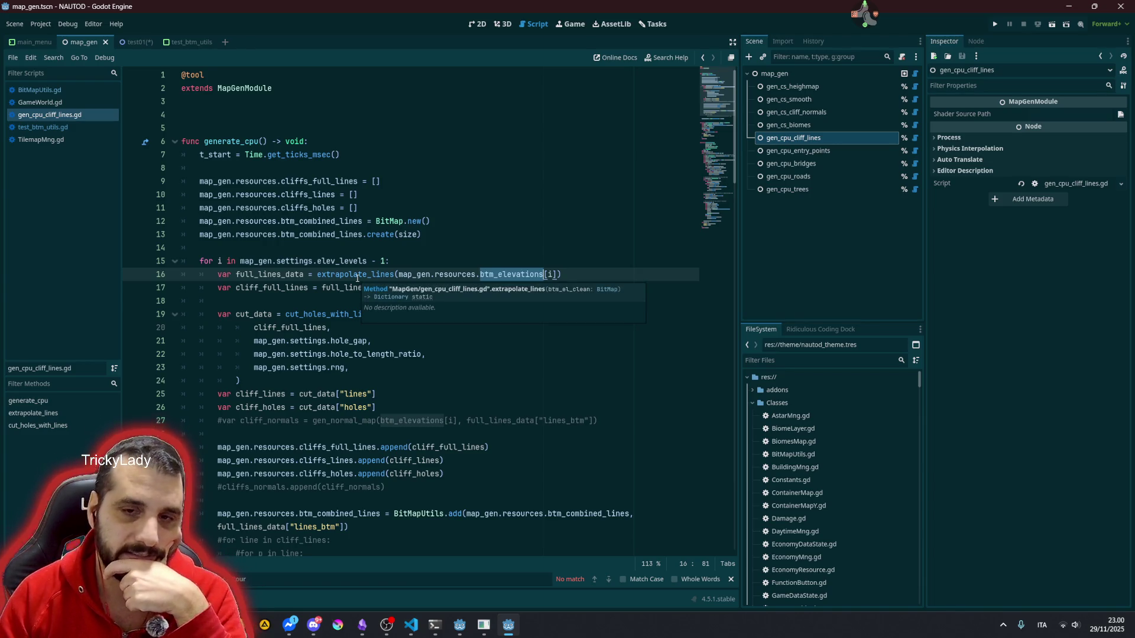
pyautogui.click(303, 264)
pyautogui.press('Down')
pyautogui.write(': Dictionary')
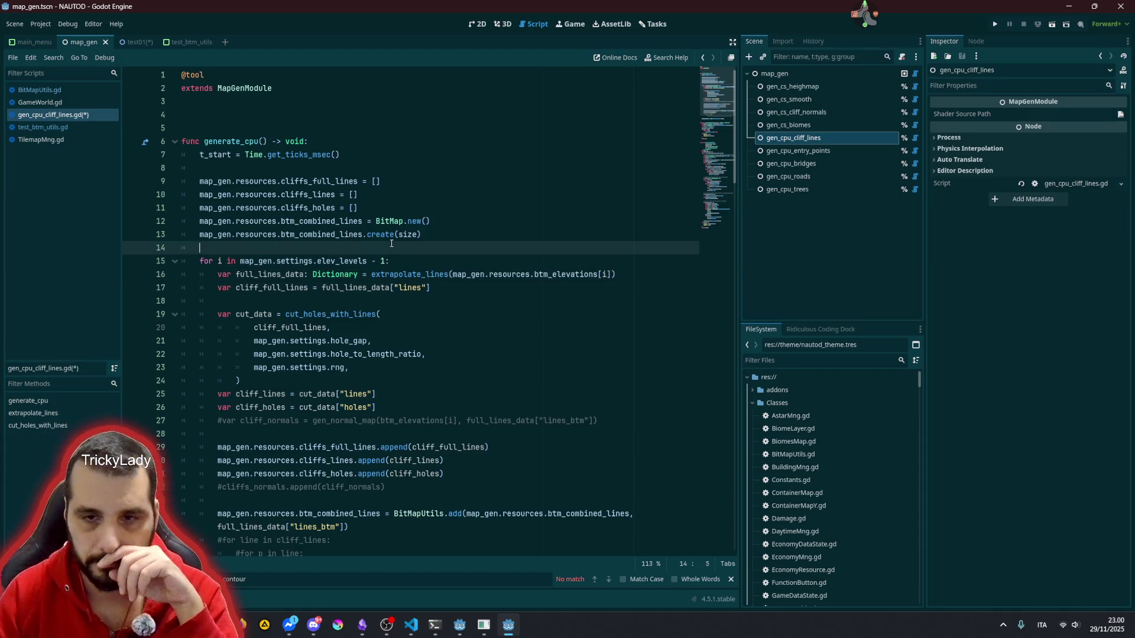
pyautogui.press('Up')
pyautogui.press('Up')
pyautogui.scroll(-1, 380, 269)
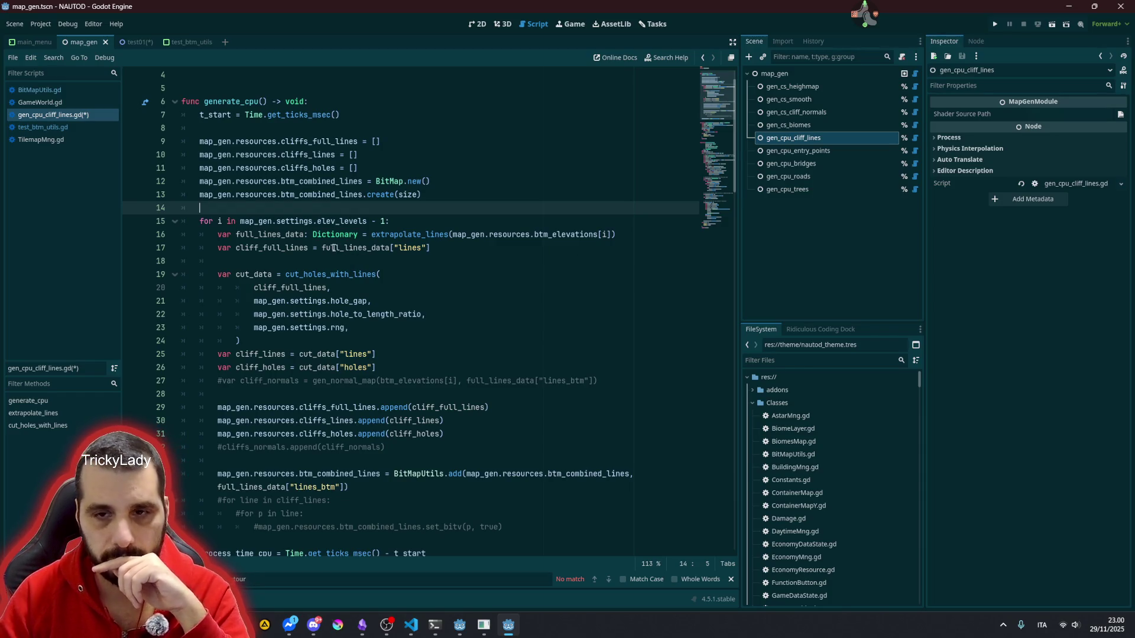
pyautogui.keyDown('ctrl'); pyautogui.click(407, 234); pyautogui.keyUp('ctrl')
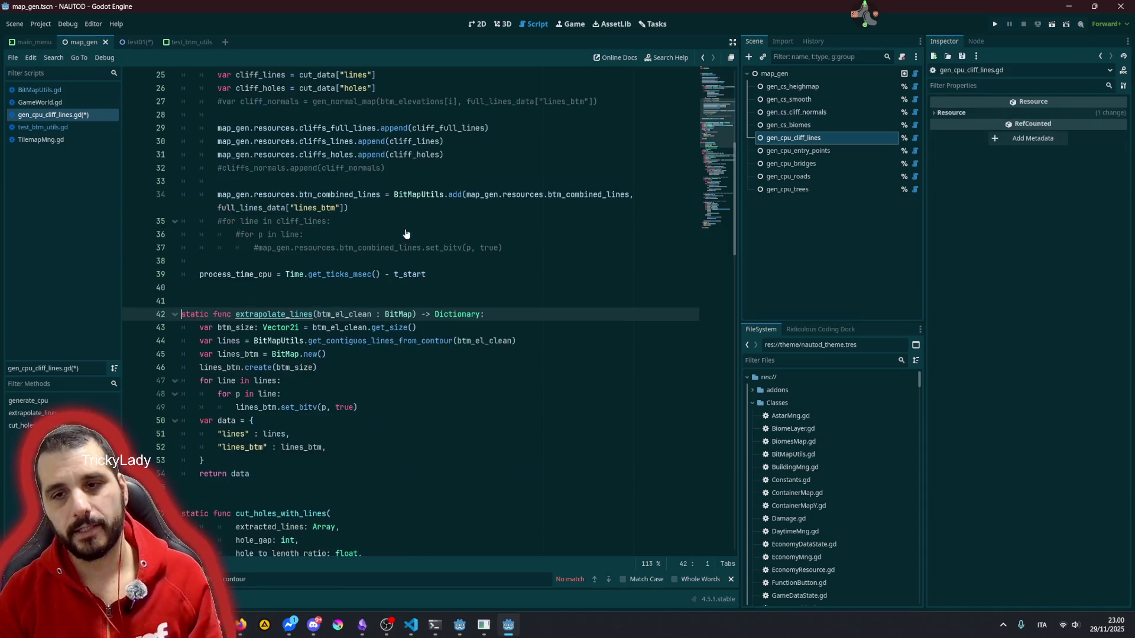
# Declare the lines variable in extrapolate_lines as an Array, correcting the typo
pyautogui.scroll(-4, 355, 316)
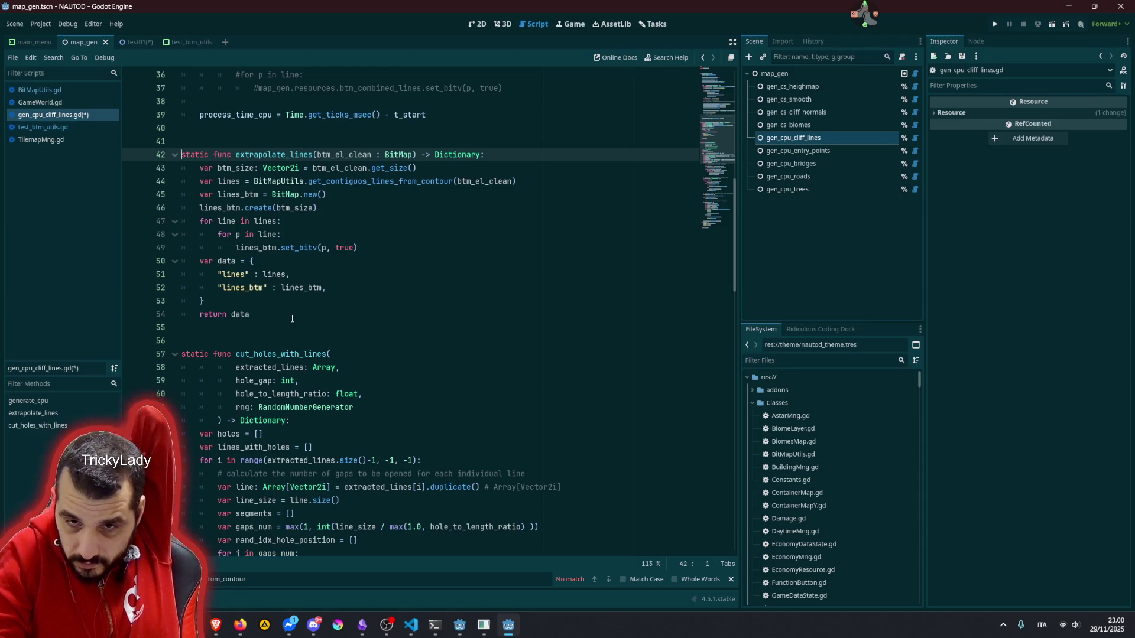
pyautogui.doubleClick(234, 275)
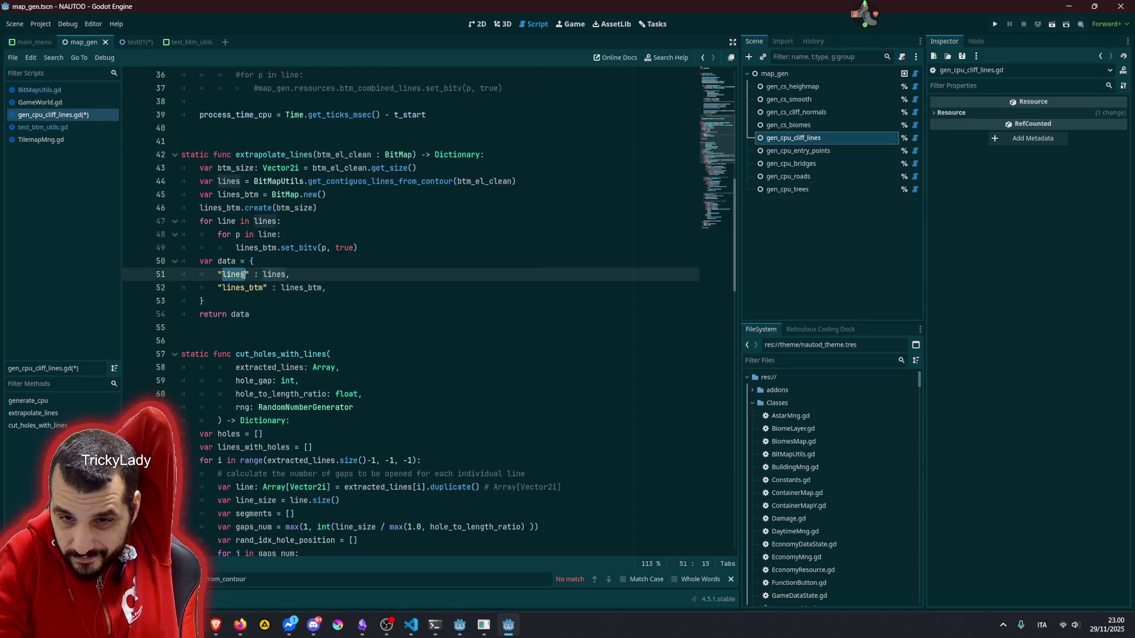
pyautogui.doubleClick(271, 276)
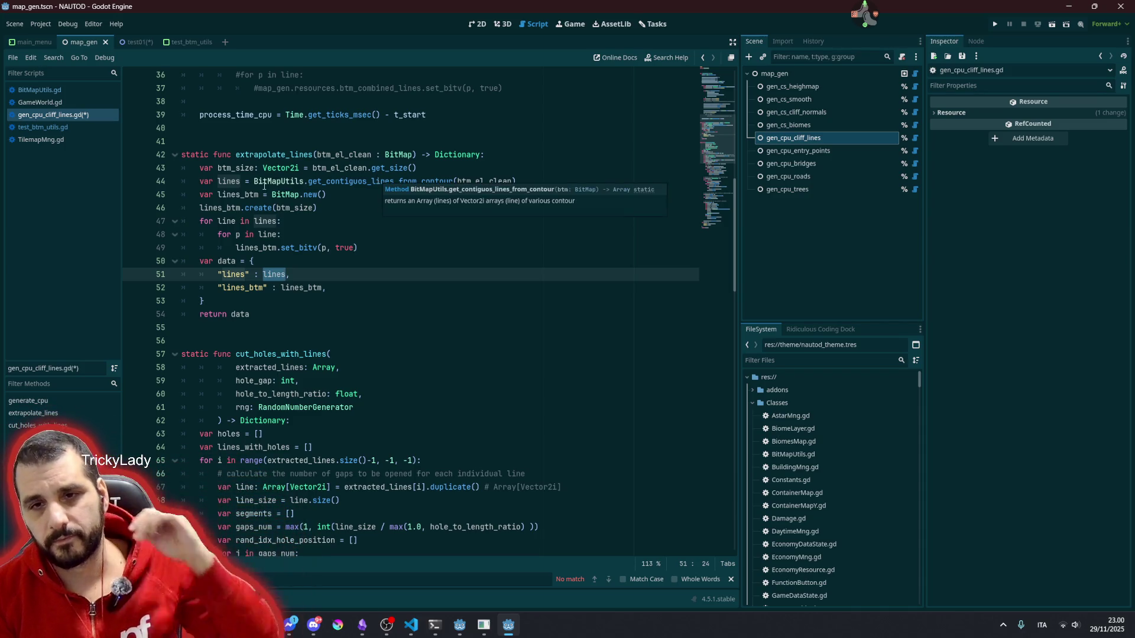
pyautogui.click(235, 179)
pyautogui.write(': Arrya')
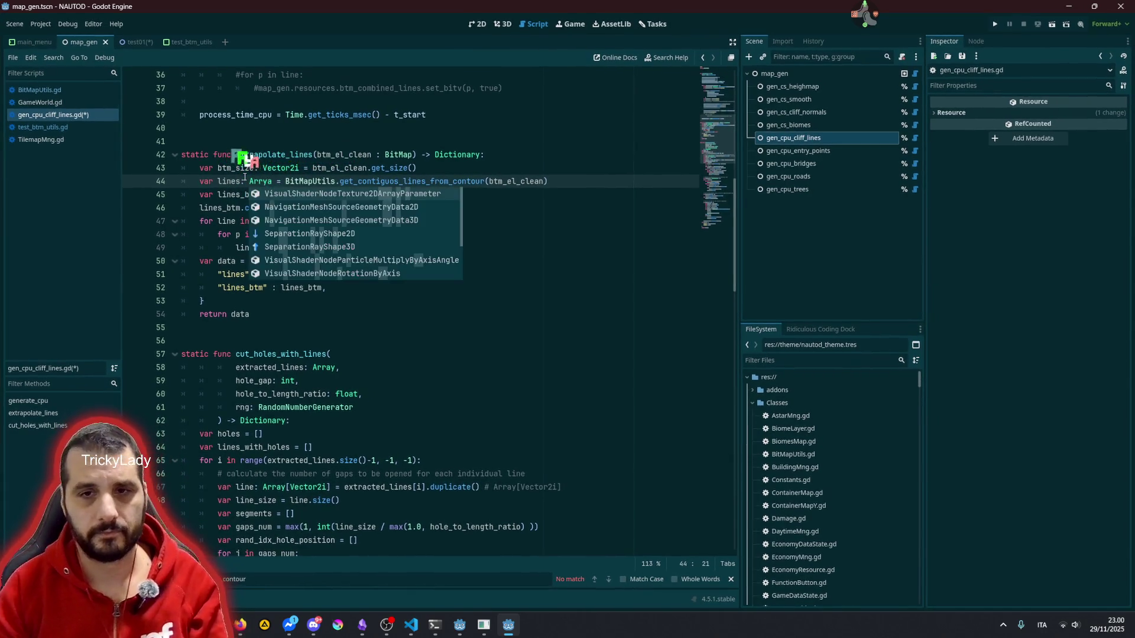
pyautogui.press('BackSpace')
pyautogui.press('BackSpace')
pyautogui.write('aya')
pyautogui.press('BackSpace')
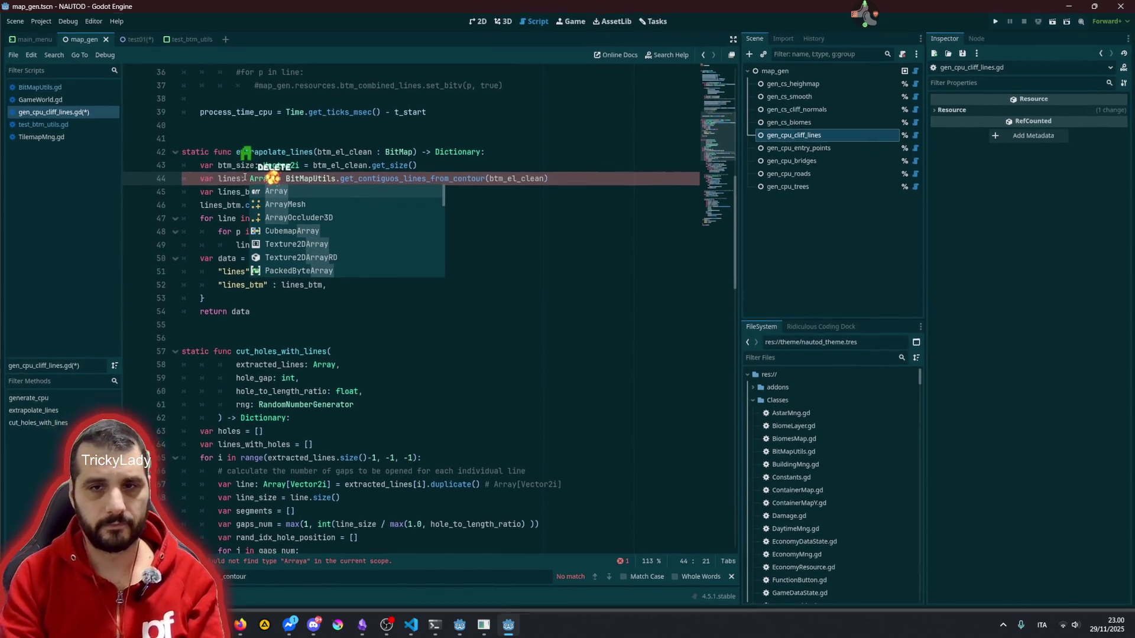
pyautogui.click(263, 182)
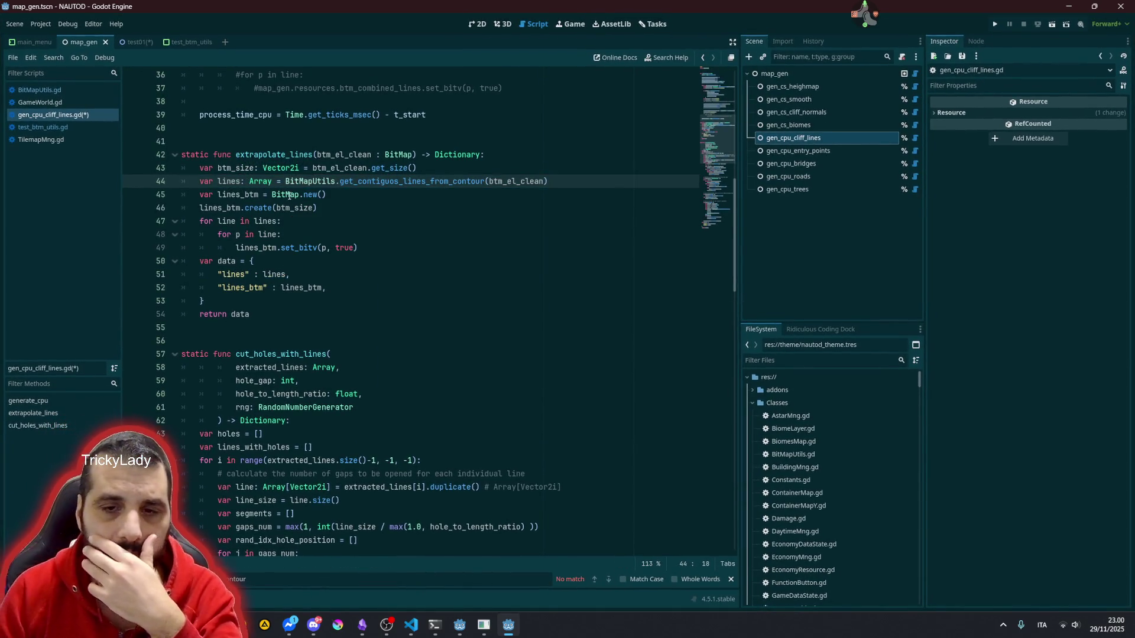
# Type lines_btm as BitMap and remove the spaces before the data dictionary colons
pyautogui.click(264, 195)
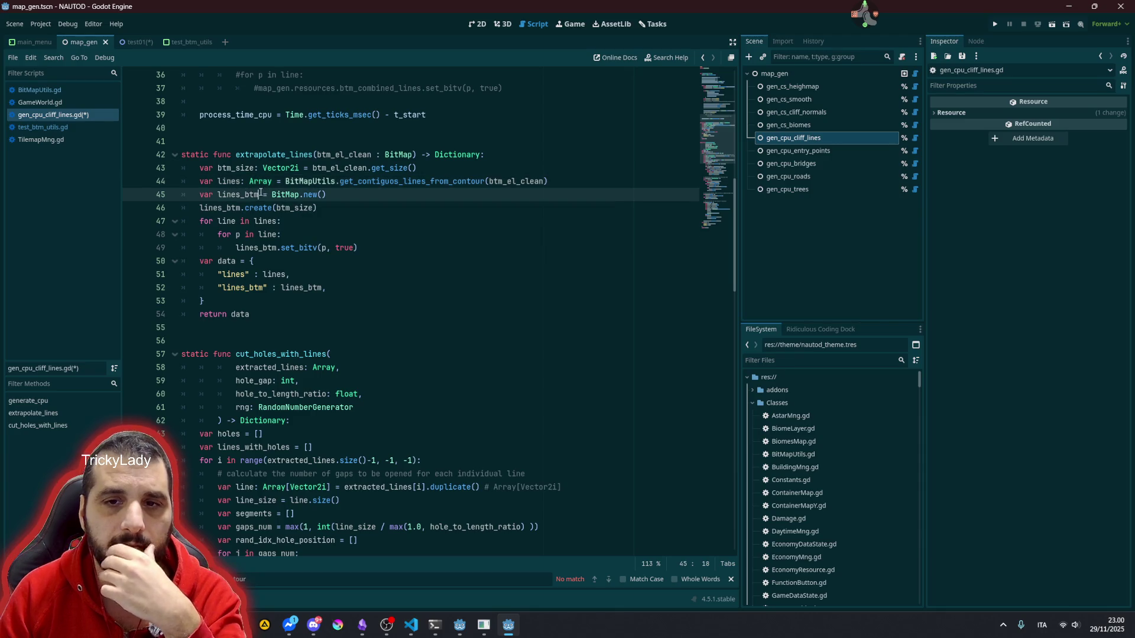
pyautogui.write(': Bit')
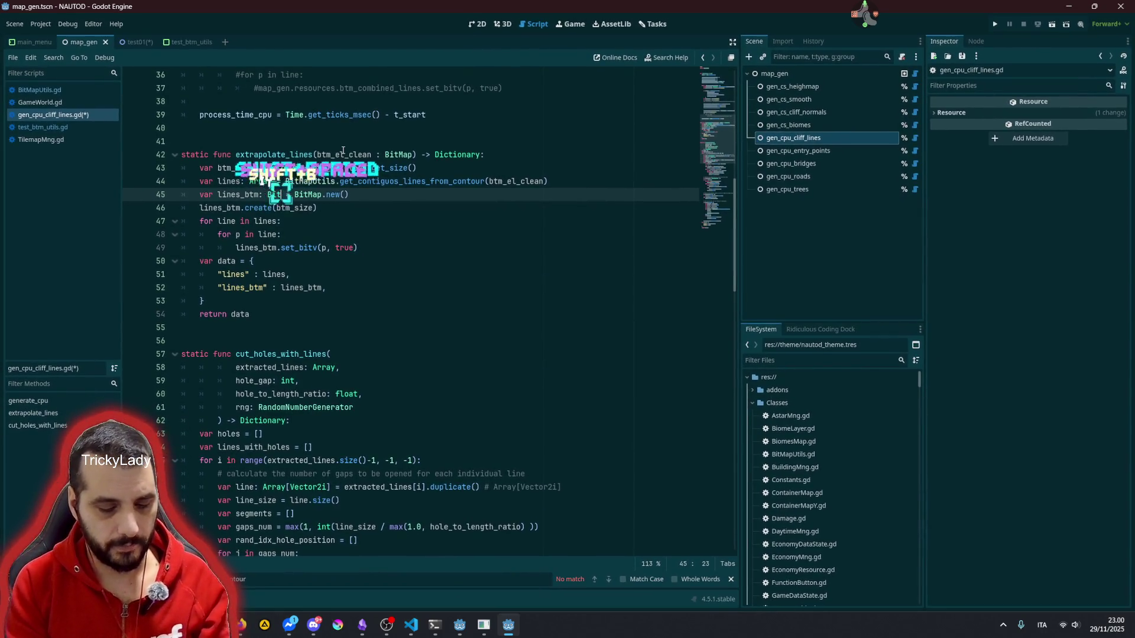
pyautogui.write('M')
pyautogui.press('Return')
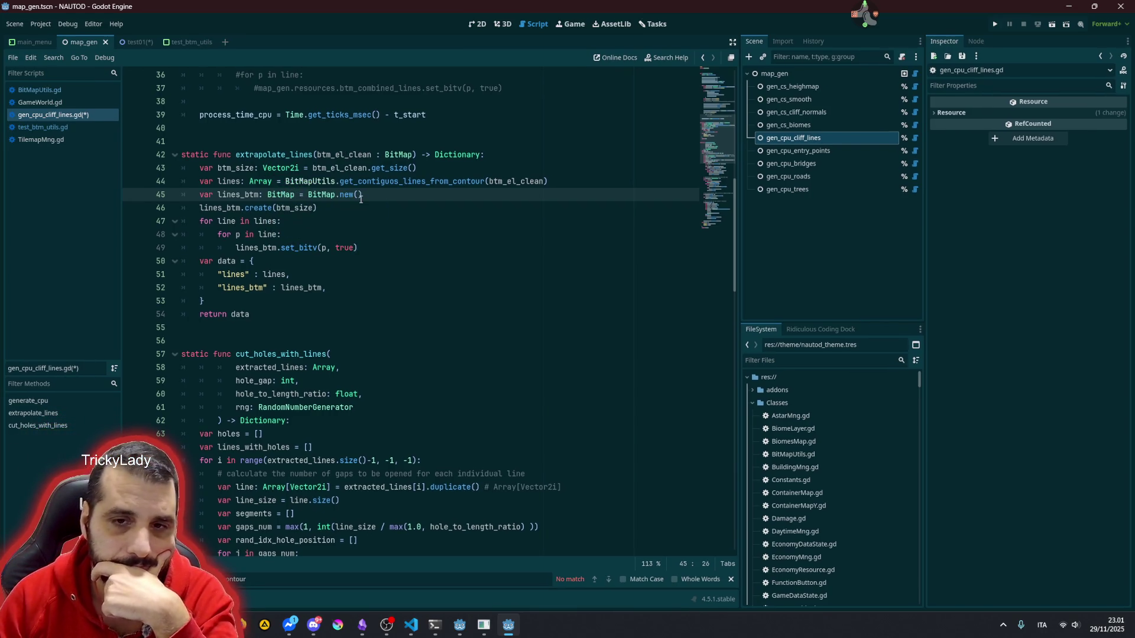
pyautogui.moveTo(253, 275); pyautogui.dragTo(264, 274)
pyautogui.hotkey('ctrl', 'd')
pyautogui.hotkey('ctrl', 'd')
pyautogui.hotkey('ctrl', 'd')
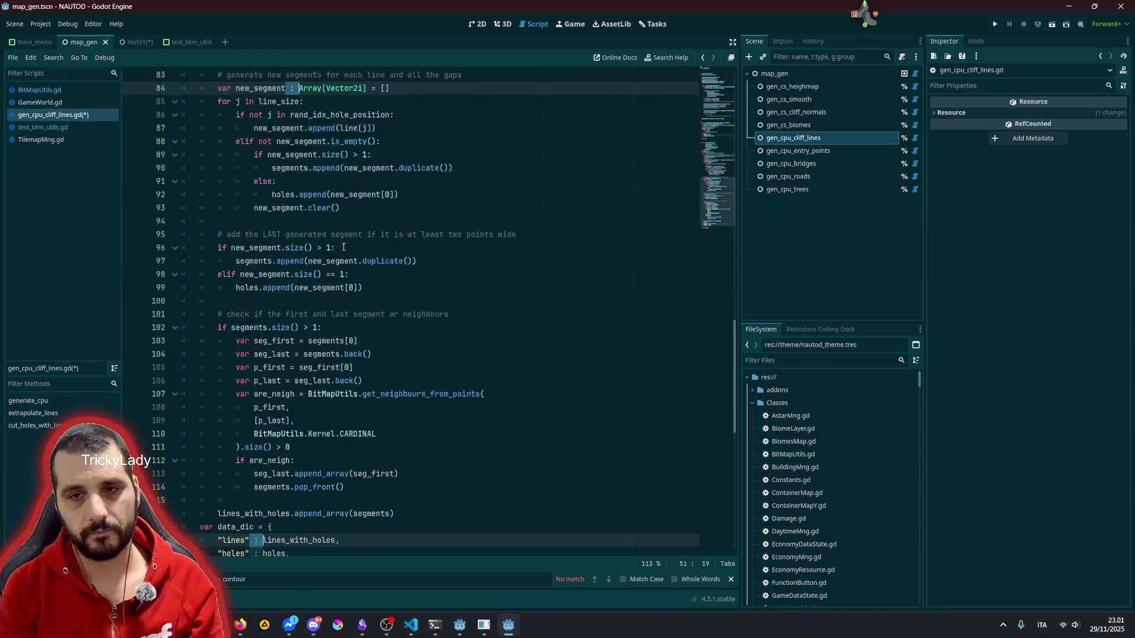
pyautogui.press('Delete')
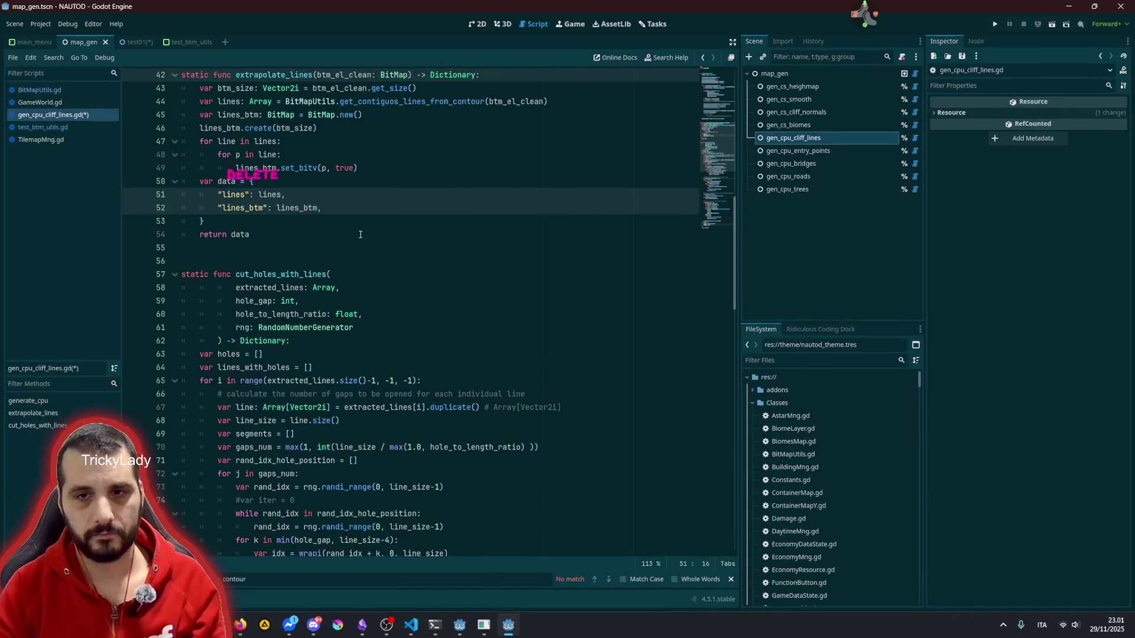
# Check the lines and lines_btm keys and where generate_cpu uses full_lines_data
pyautogui.click(355, 220)
pyautogui.scroll(2, 366, 222)
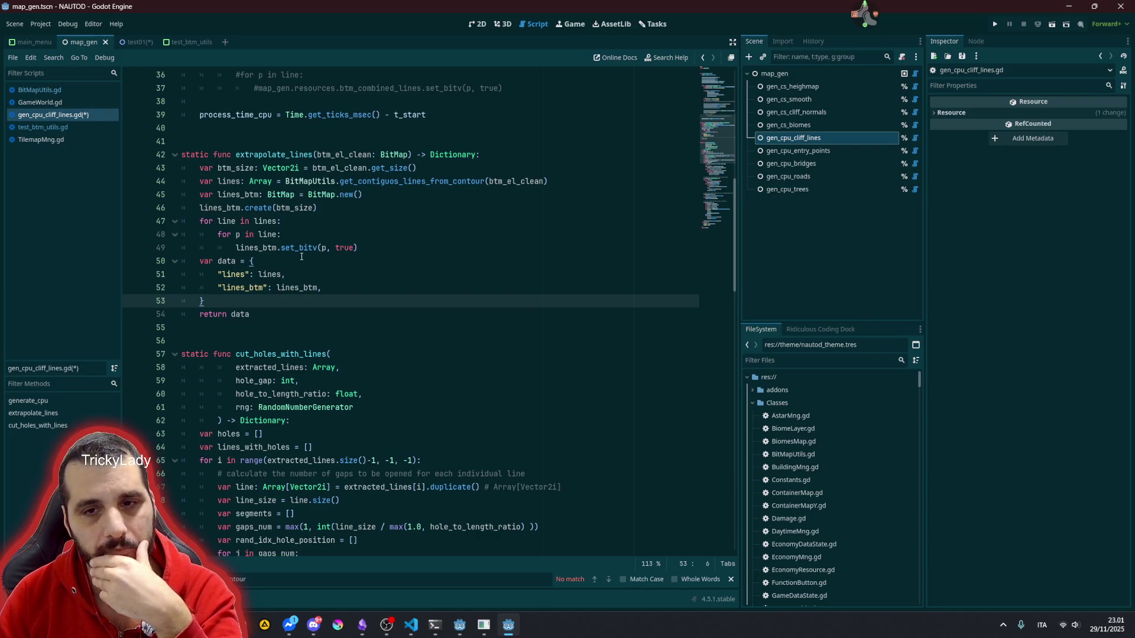
pyautogui.doubleClick(236, 275)
pyautogui.doubleClick(237, 288)
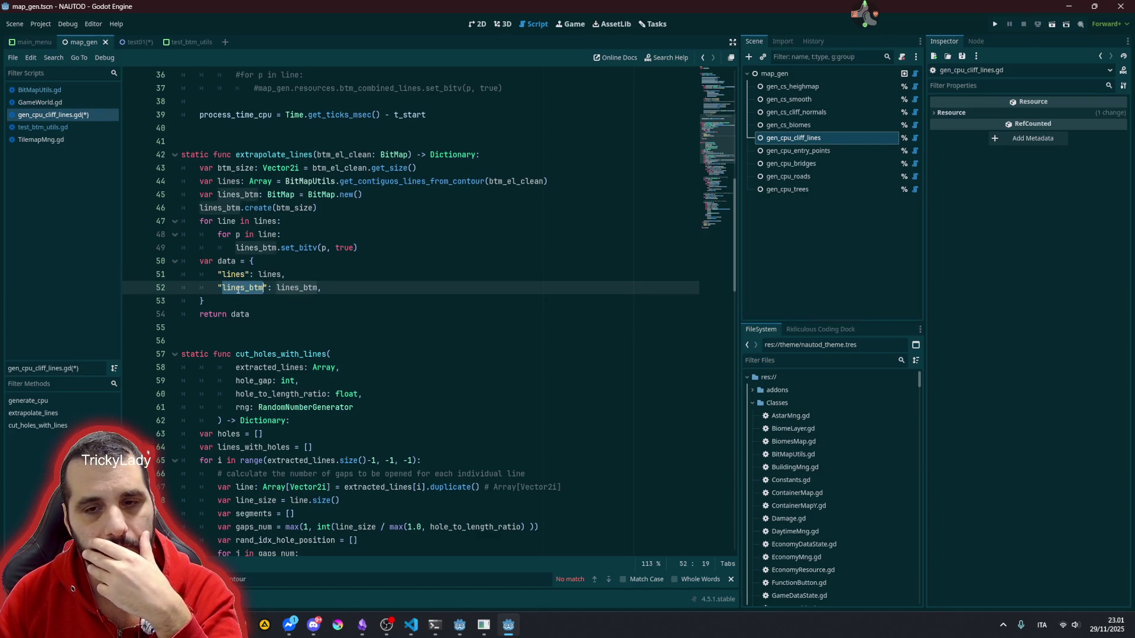
pyautogui.scroll(10, 238, 289)
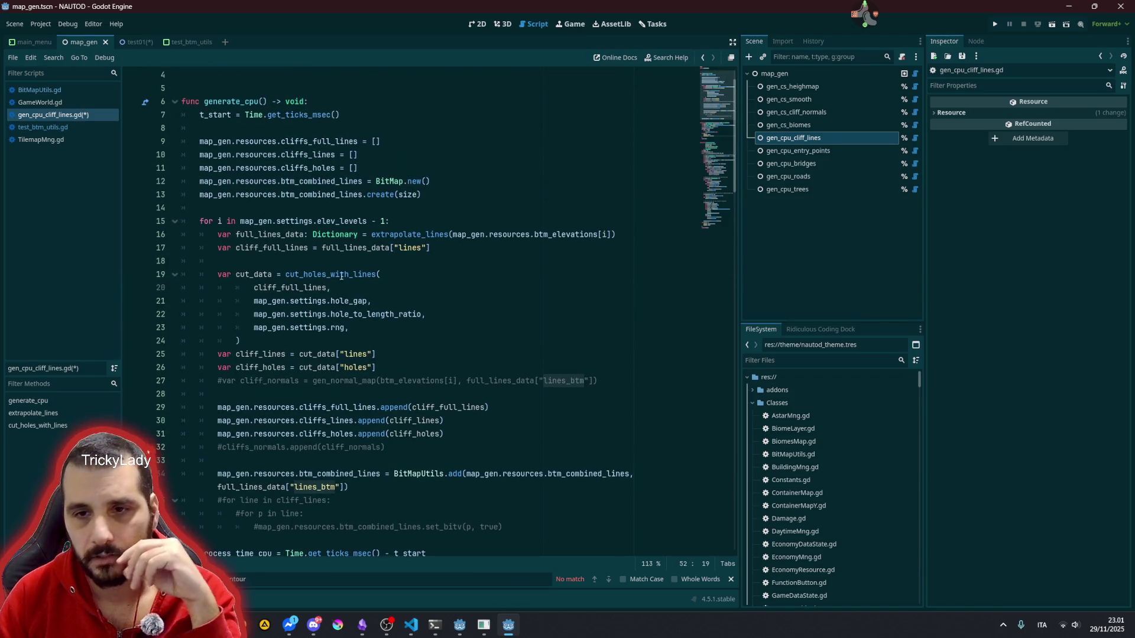
pyautogui.doubleClick(344, 248)
pyautogui.scroll(-4, 343, 260)
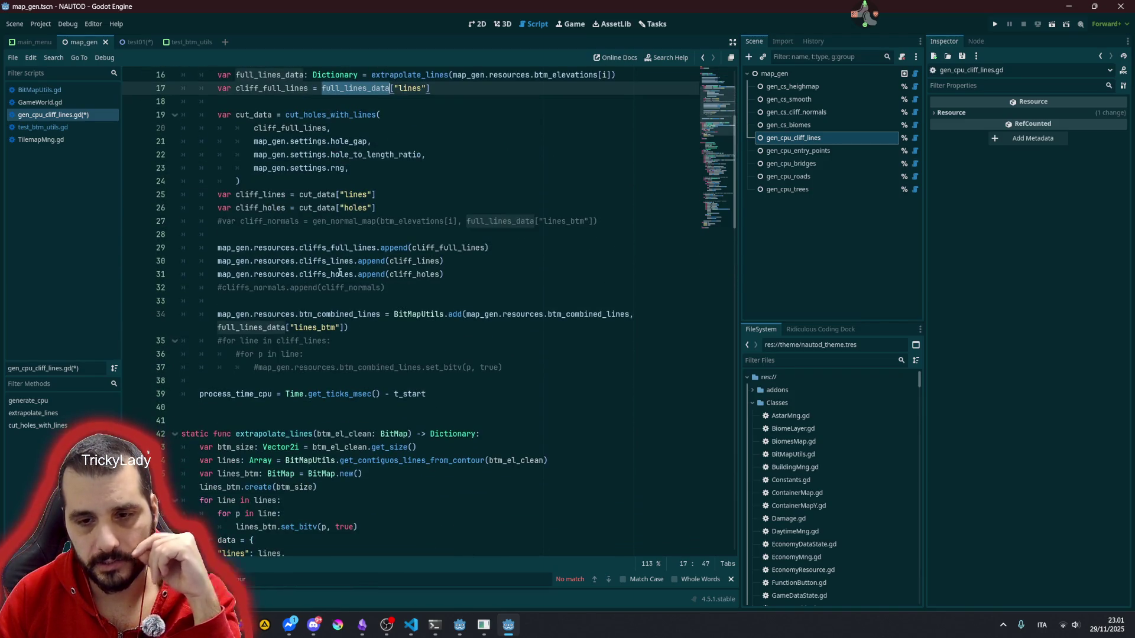
pyautogui.scroll(5, 324, 301)
pyautogui.click(313, 287)
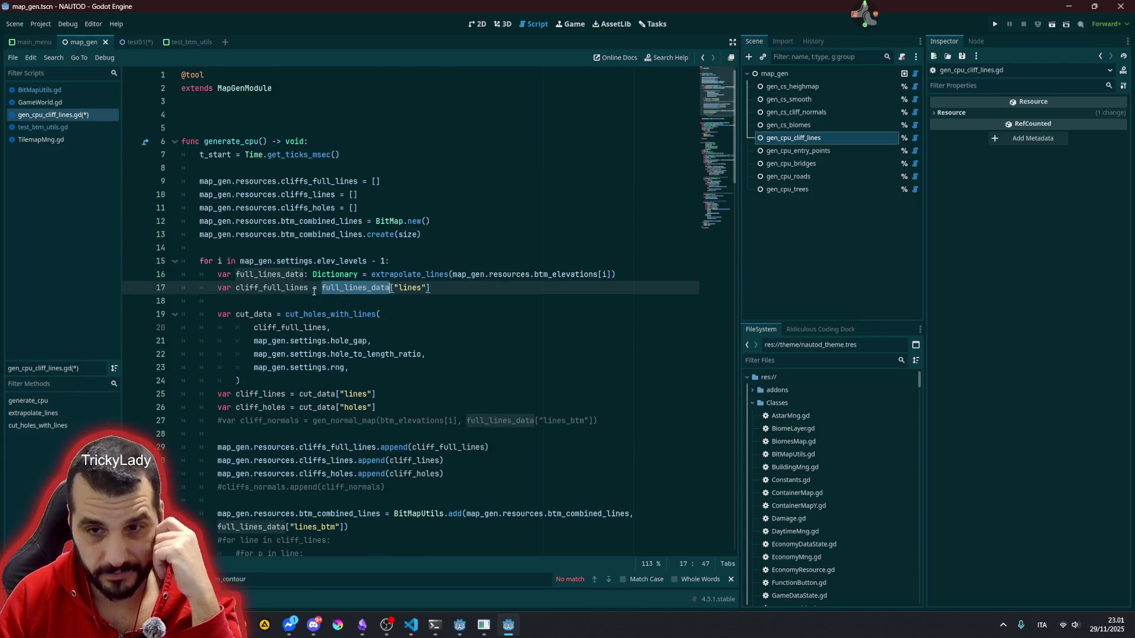
# Declare cliff_full_lines as an Array and trace full_lines_data and cut_data uses
pyautogui.write(': Array')
pyautogui.doubleClick(384, 288)
pyautogui.doubleClick(304, 288)
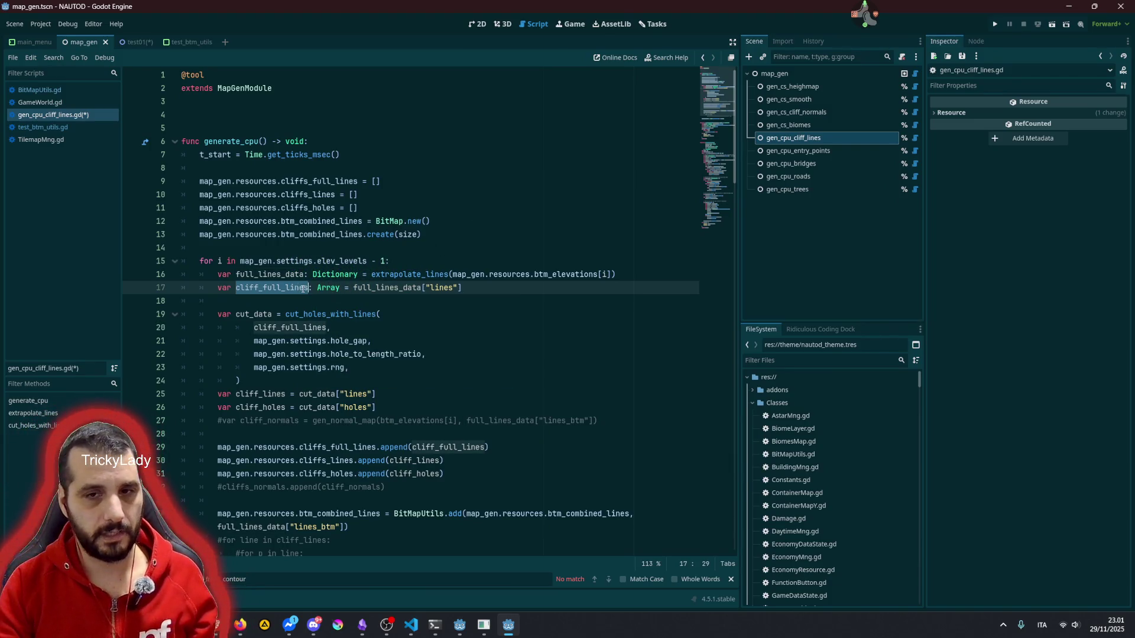
pyautogui.click(256, 315)
pyautogui.doubleClick(255, 315)
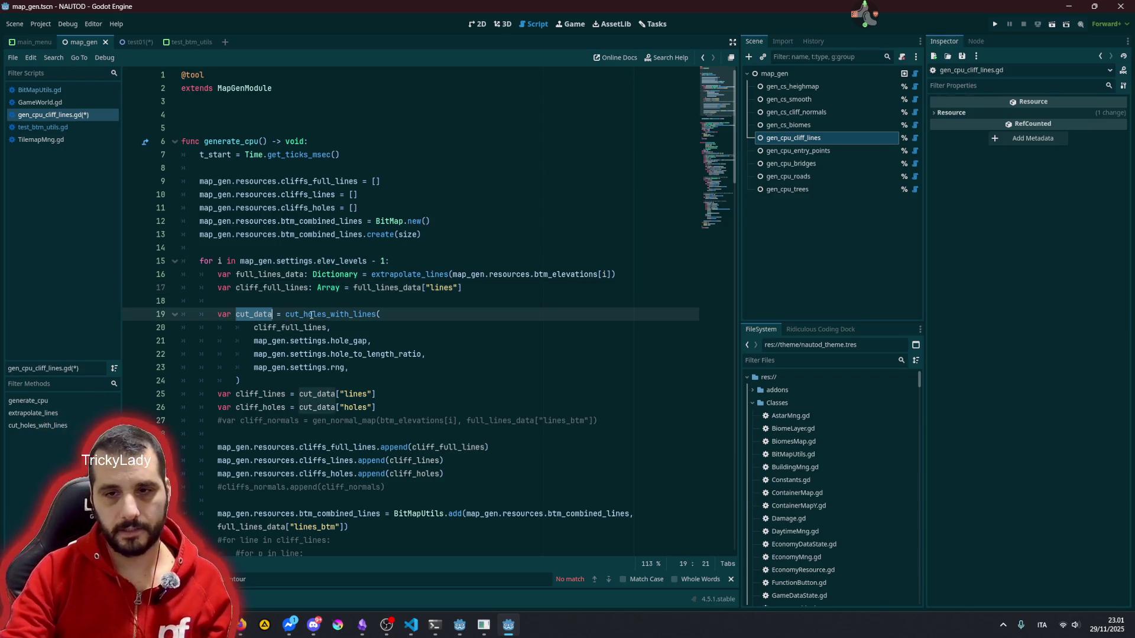
pyautogui.doubleClick(331, 314)
# Check cliff_lines and the cut_data type, then go to the cut_holes_with_lines definition
pyautogui.scroll(-2, 301, 349)
pyautogui.moveTo(308, 322)
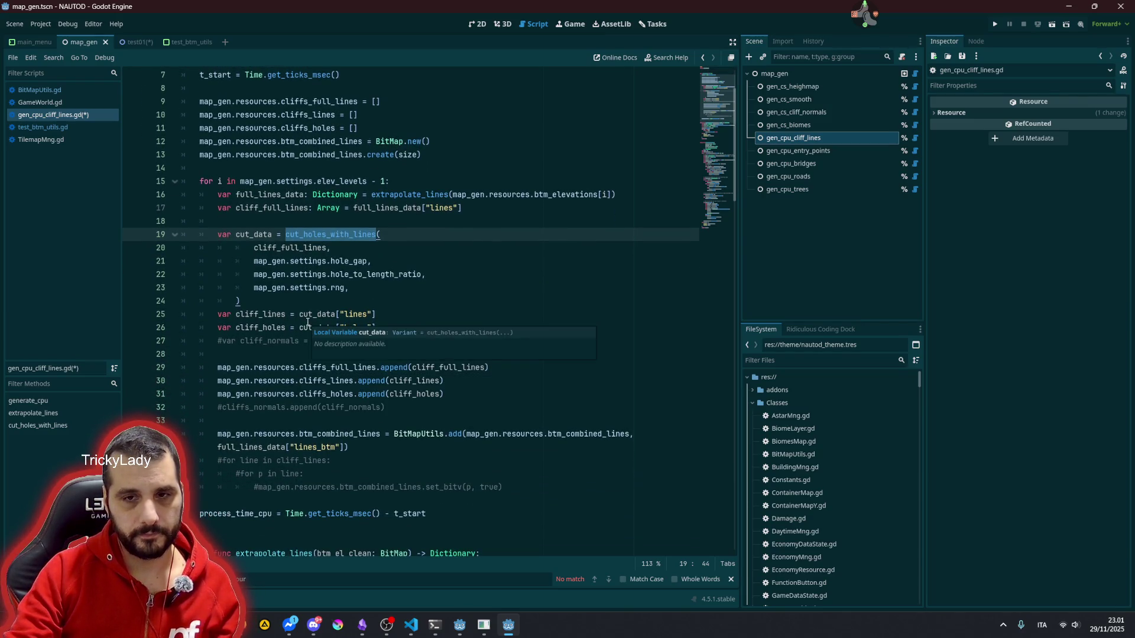
pyautogui.doubleClick(271, 314)
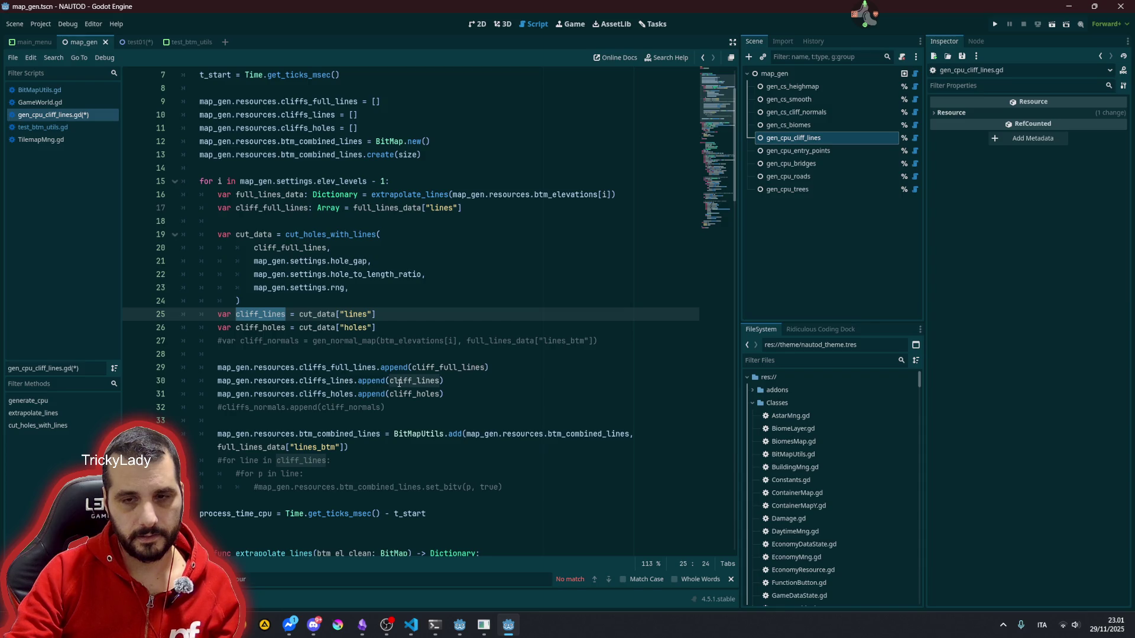
pyautogui.doubleClick(322, 314)
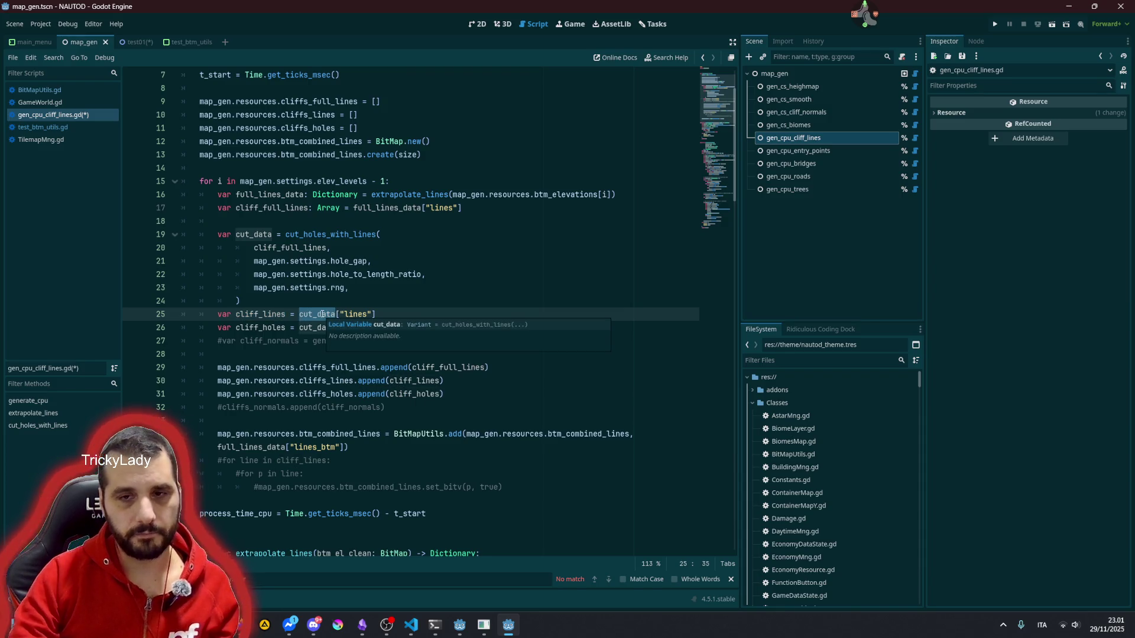
pyautogui.keyDown('ctrl'); pyautogui.click(331, 234); pyautogui.keyUp('ctrl')
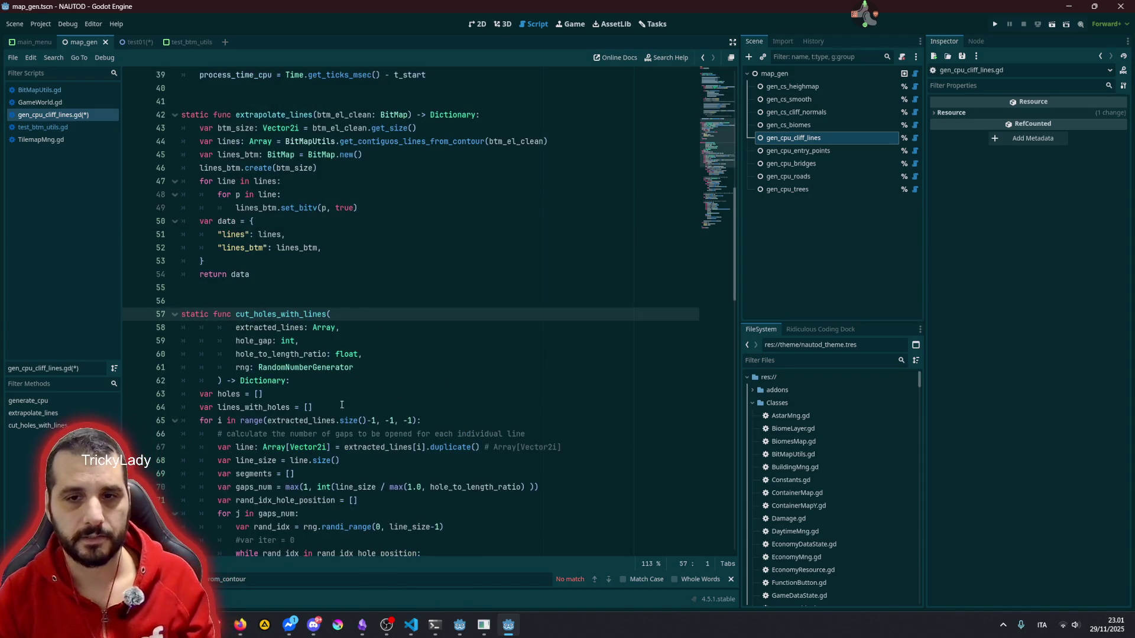
# Review how cut_holes_with_lines builds extracted_lines and lines_with_holes
pyautogui.scroll(-3, 307, 339)
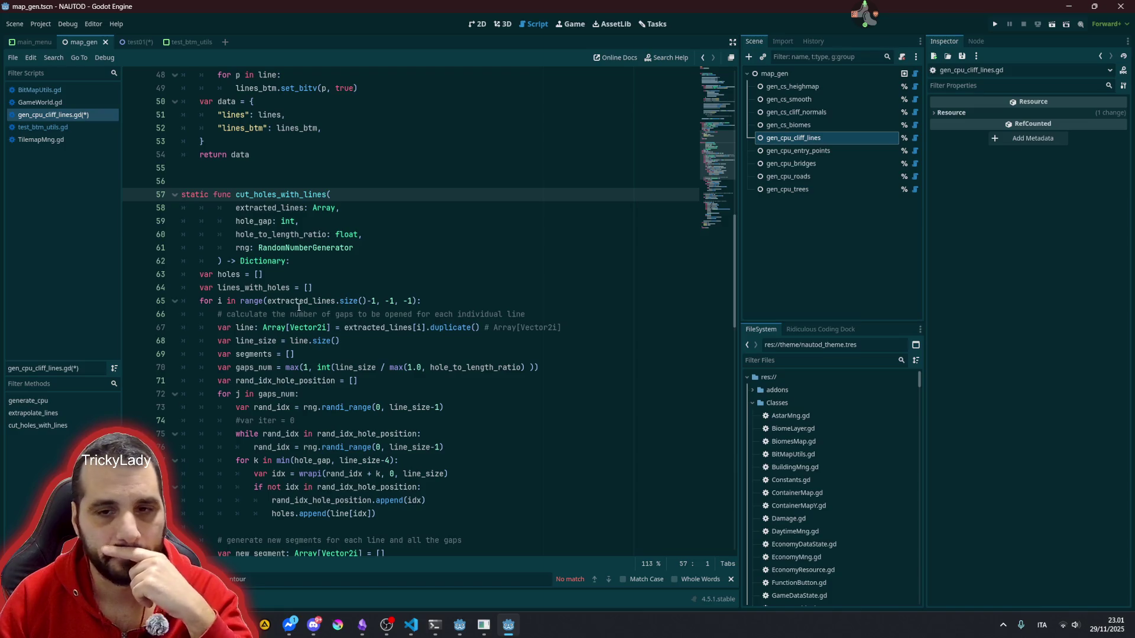
pyautogui.doubleClick(302, 301)
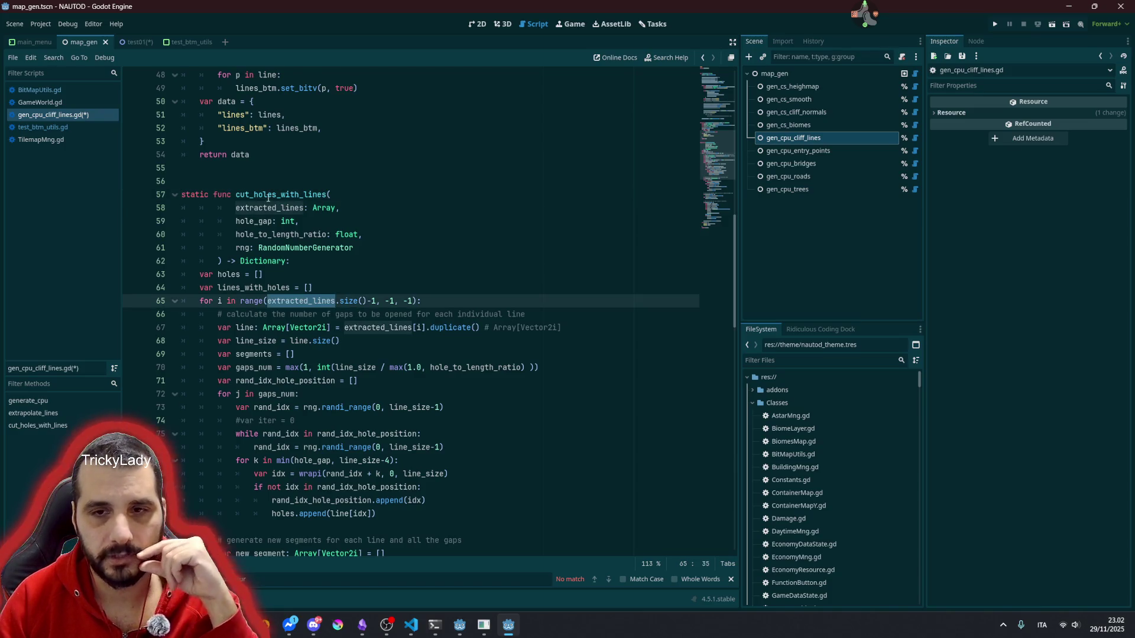
pyautogui.scroll(-1, 362, 300)
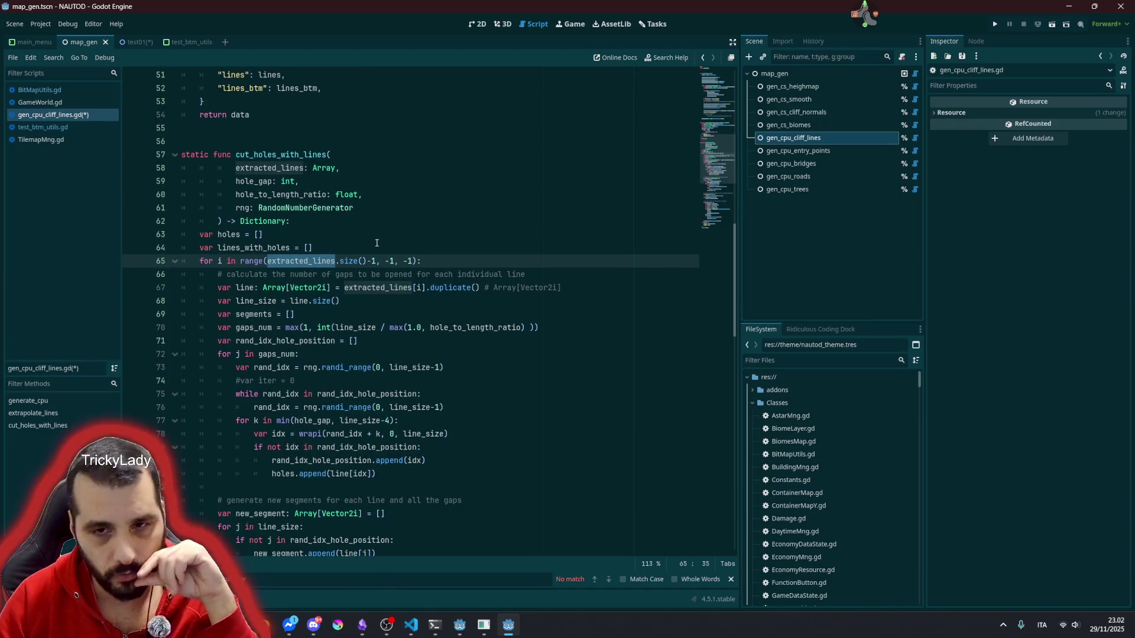
pyautogui.scroll(-2, 325, 277)
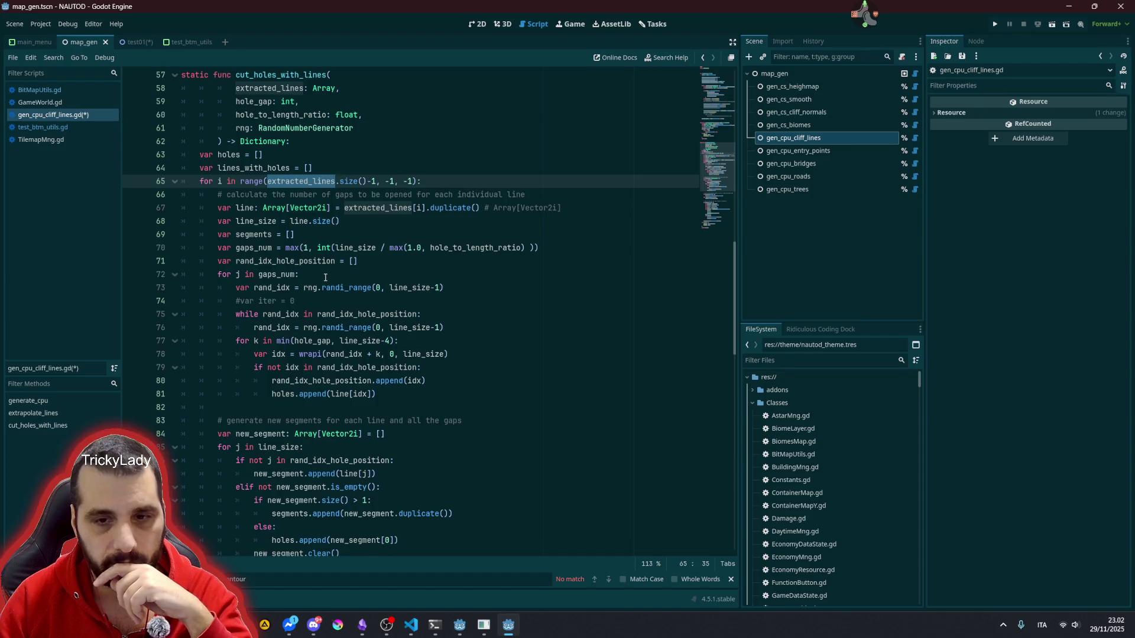
pyautogui.scroll(-1, 325, 277)
pyautogui.scroll(-10, 325, 277)
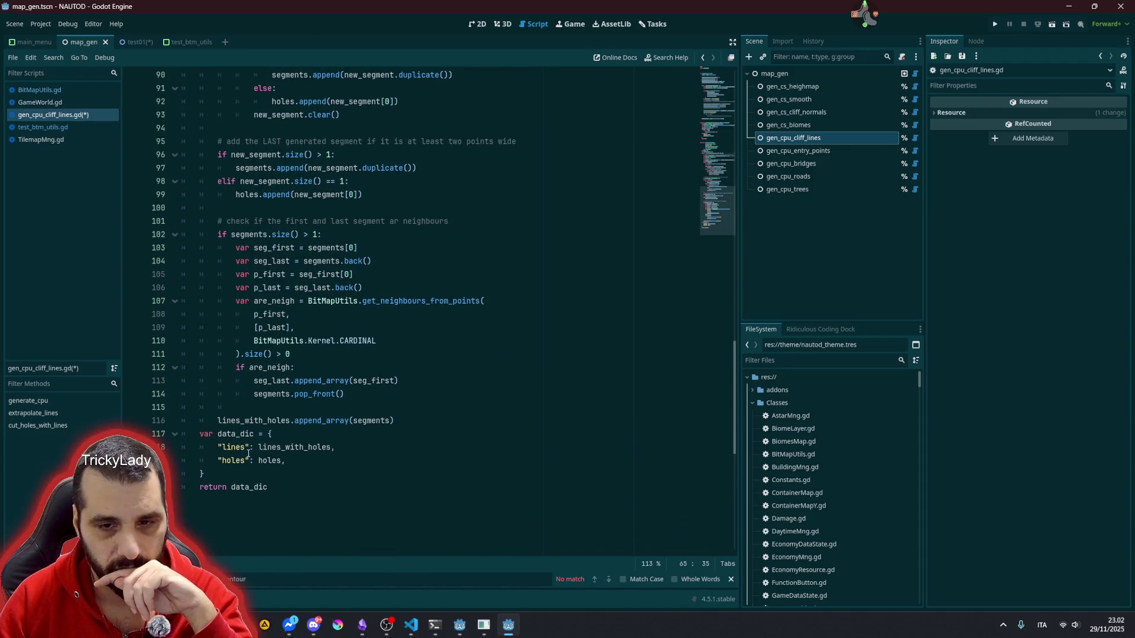
pyautogui.scroll(10, 283, 347)
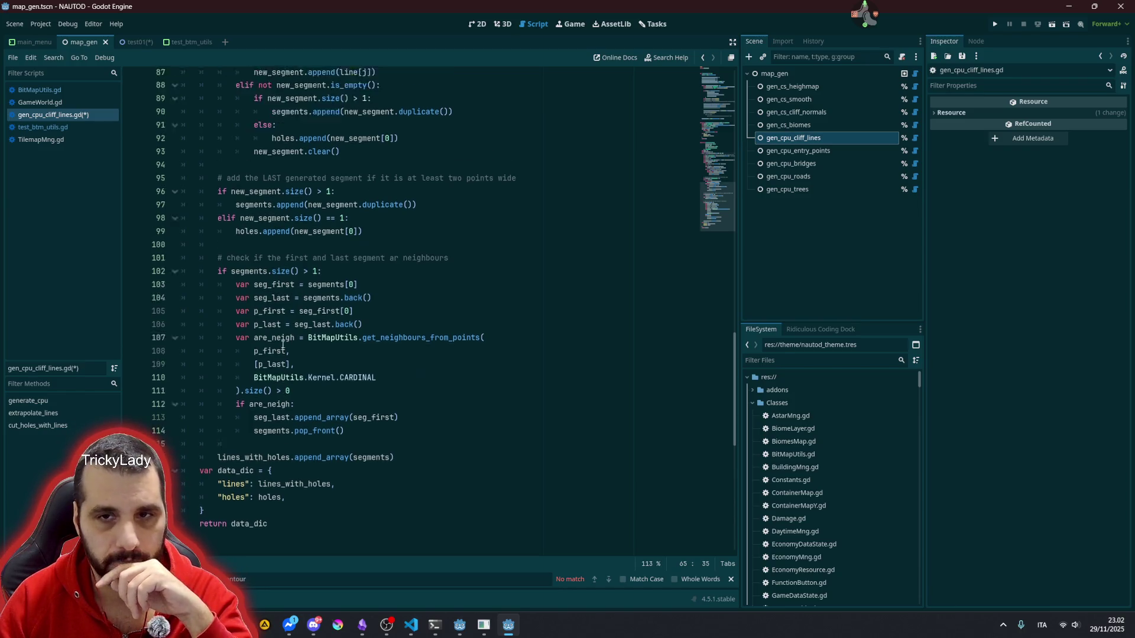
pyautogui.scroll(2, 283, 343)
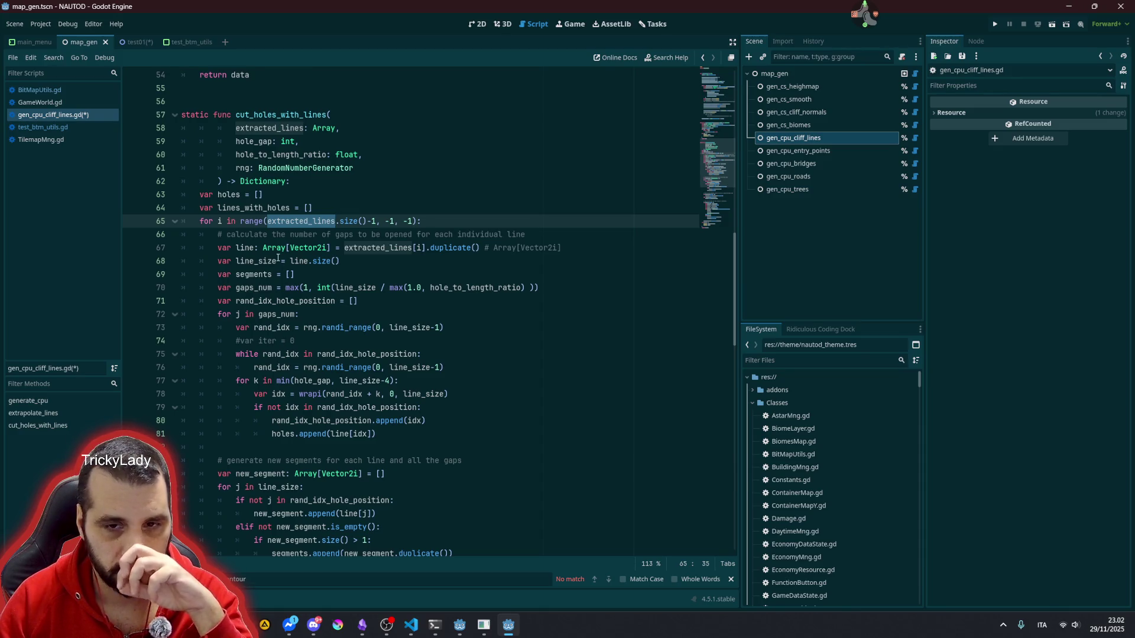
pyautogui.doubleClick(254, 208)
pyautogui.scroll(4, 326, 243)
pyautogui.scroll(1, 326, 243)
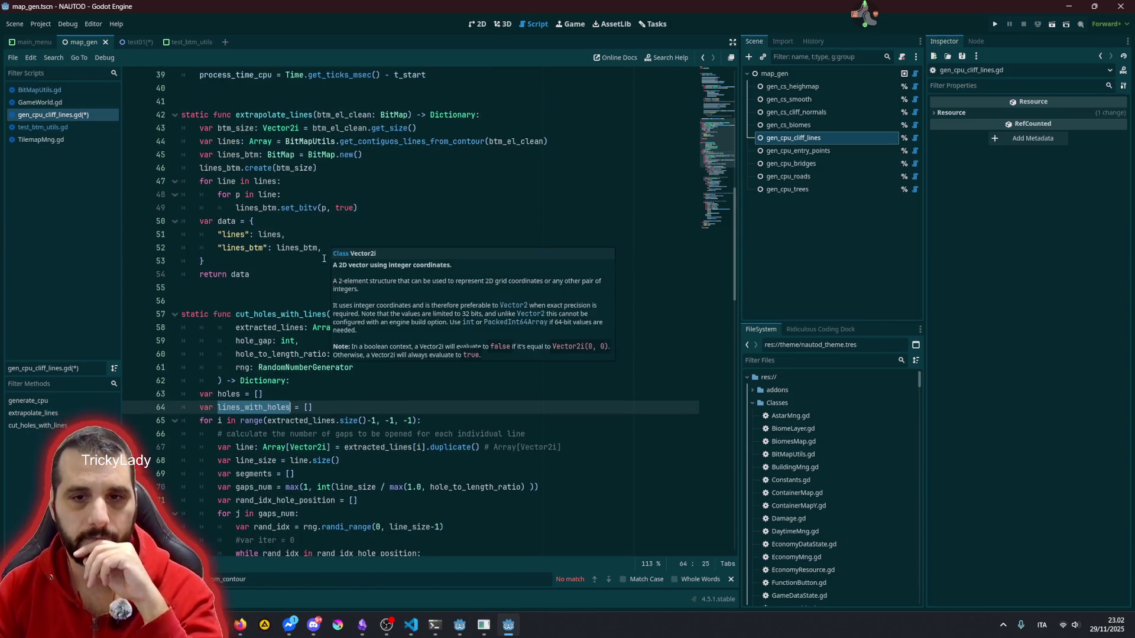
pyautogui.scroll(5, 307, 278)
pyautogui.scroll(3, 307, 278)
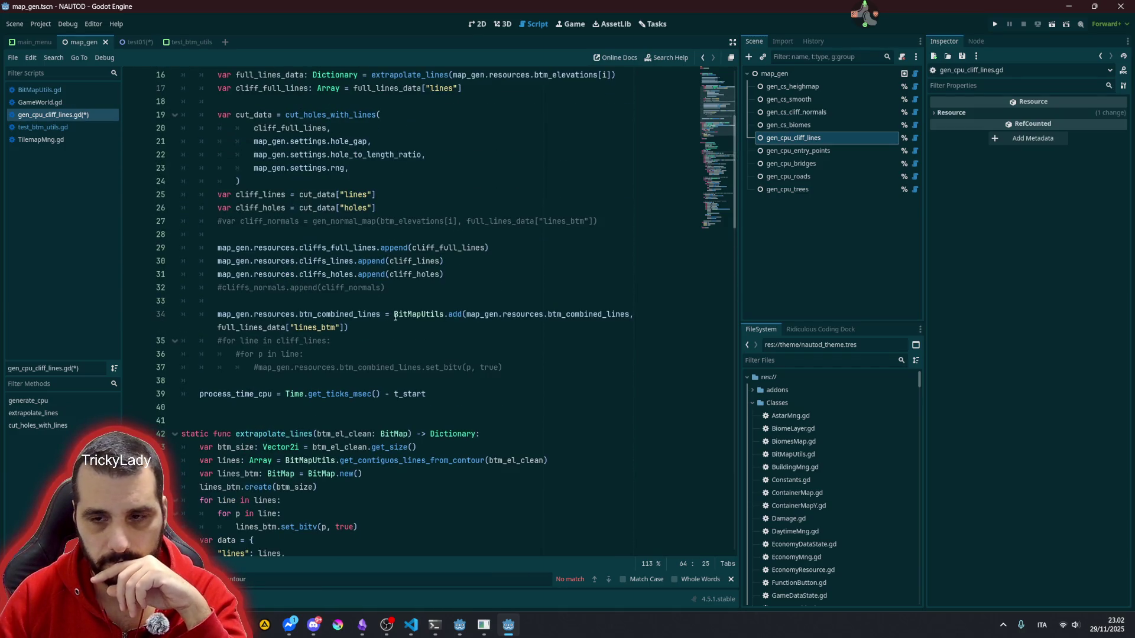
pyautogui.click(467, 312)
# Put each BitMapUtils.add argument and the closing parenthesis on separate lines
pyautogui.press('Return')
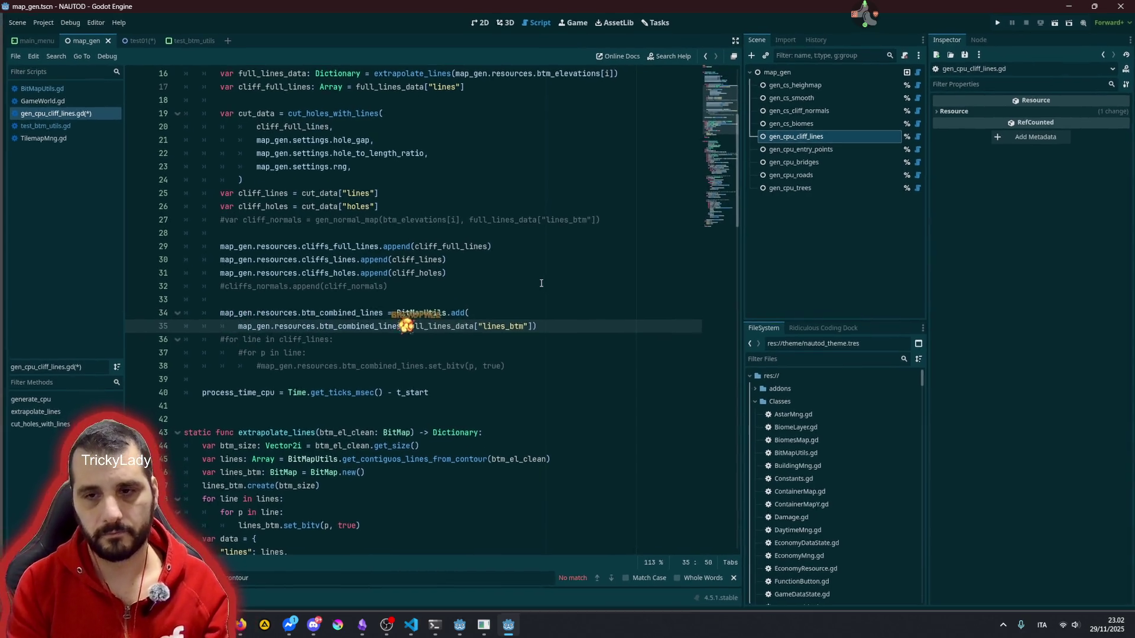
pyautogui.press('BackSpace')
pyautogui.press('Return')
pyautogui.press('End')
pyautogui.press('Left')
pyautogui.press('Left')
pyautogui.press('Return')
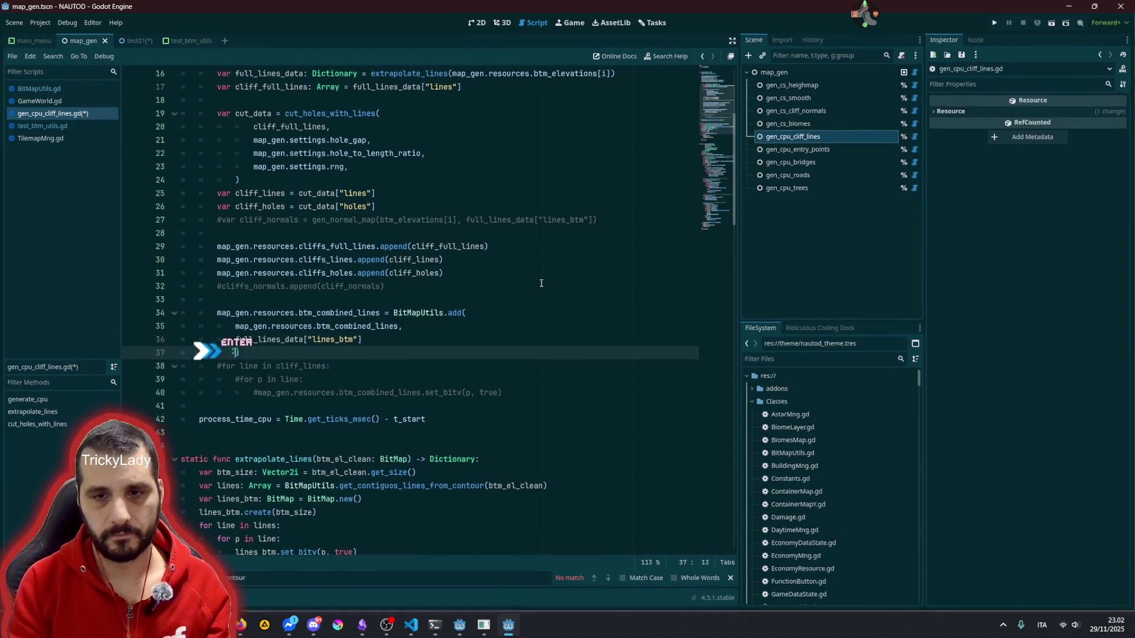
pyautogui.press('BackSpace')
# Inspect lines 35 and 40 and where cliffs_normals gets appended
pyautogui.click(421, 332)
pyautogui.scroll(-1, 421, 338)
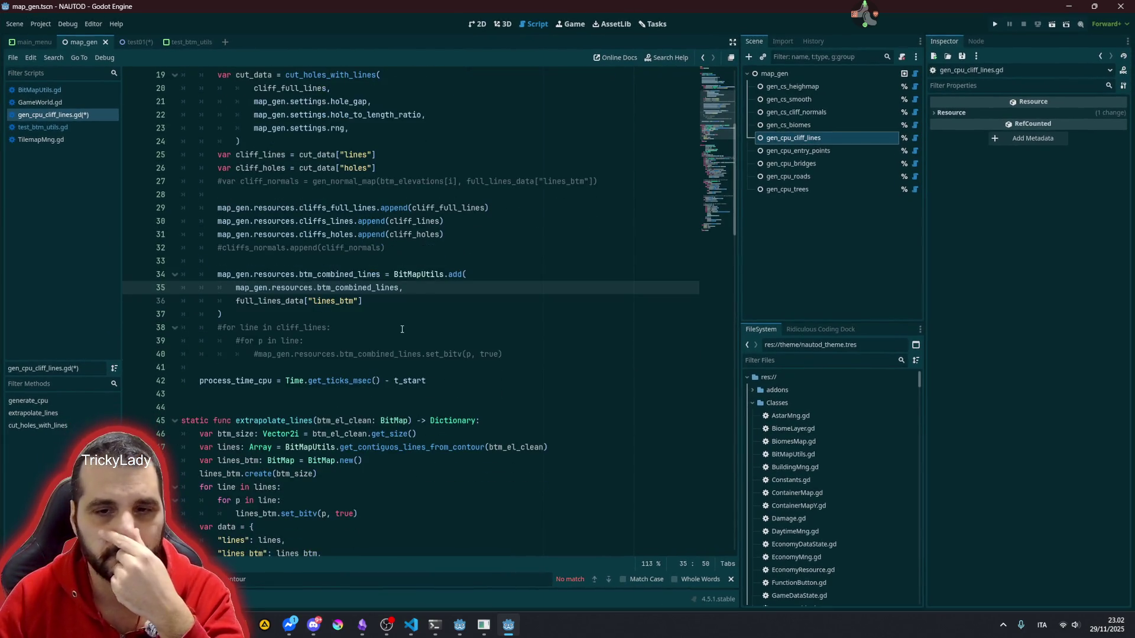
pyautogui.click(516, 352)
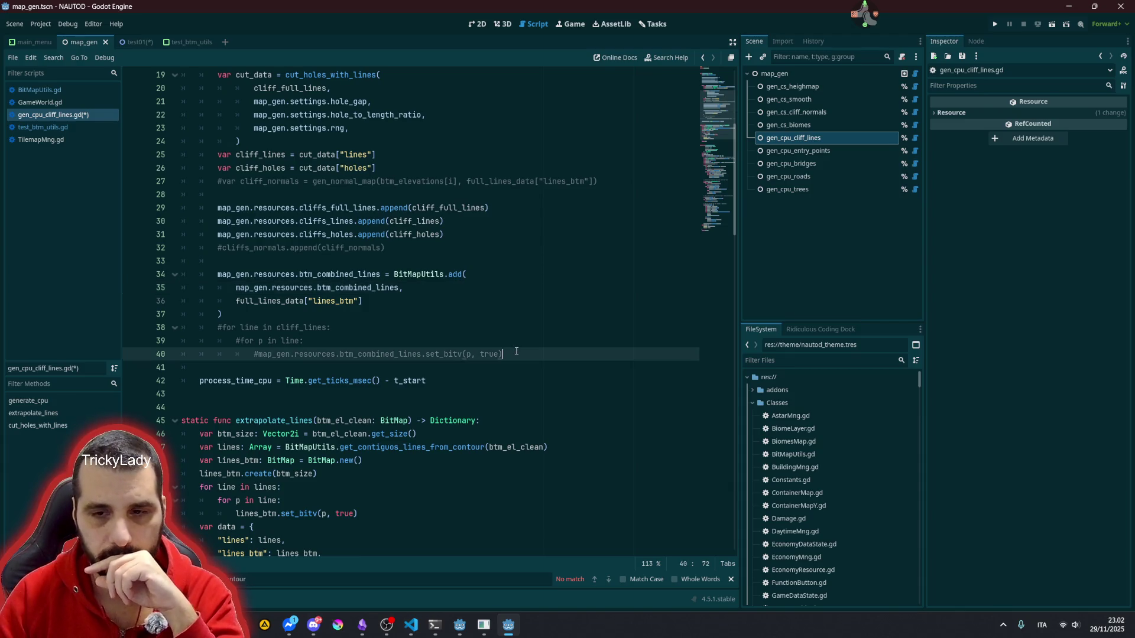
pyautogui.click(313, 249)
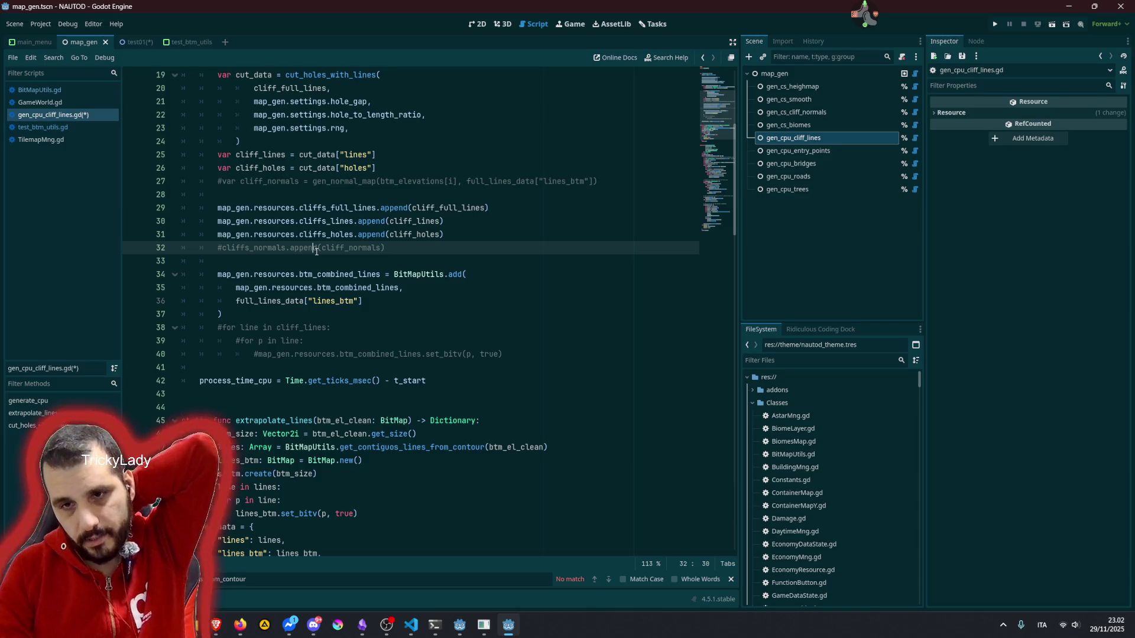
pyautogui.doubleClick(297, 249)
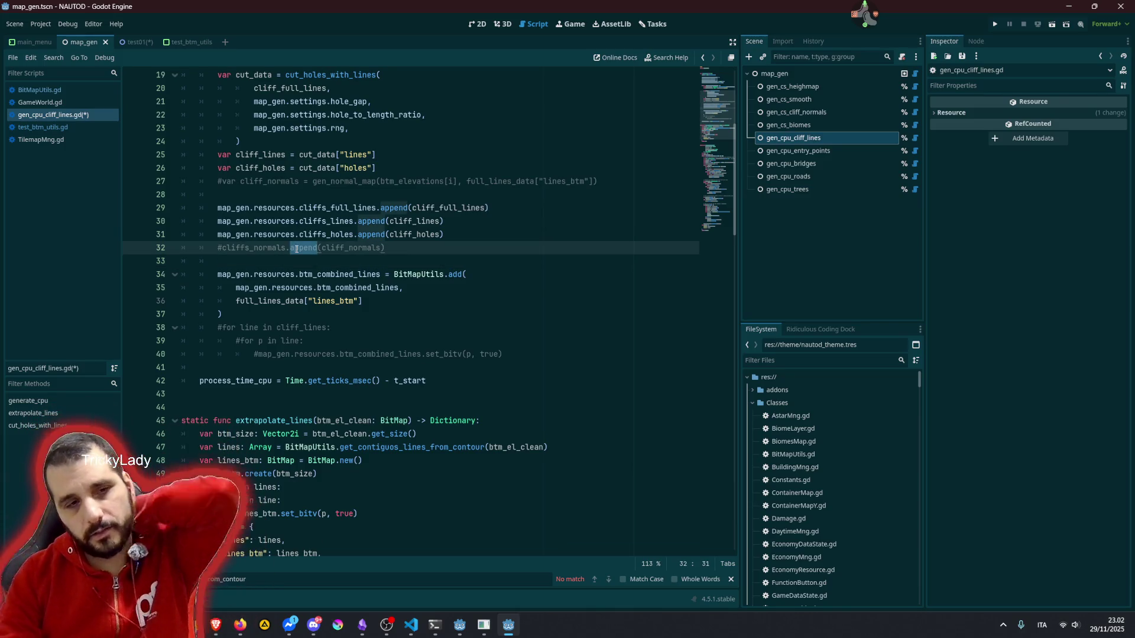
# Delete the commented-out cliff_normals declaration and its cliffs_normals append line
pyautogui.click(345, 181)
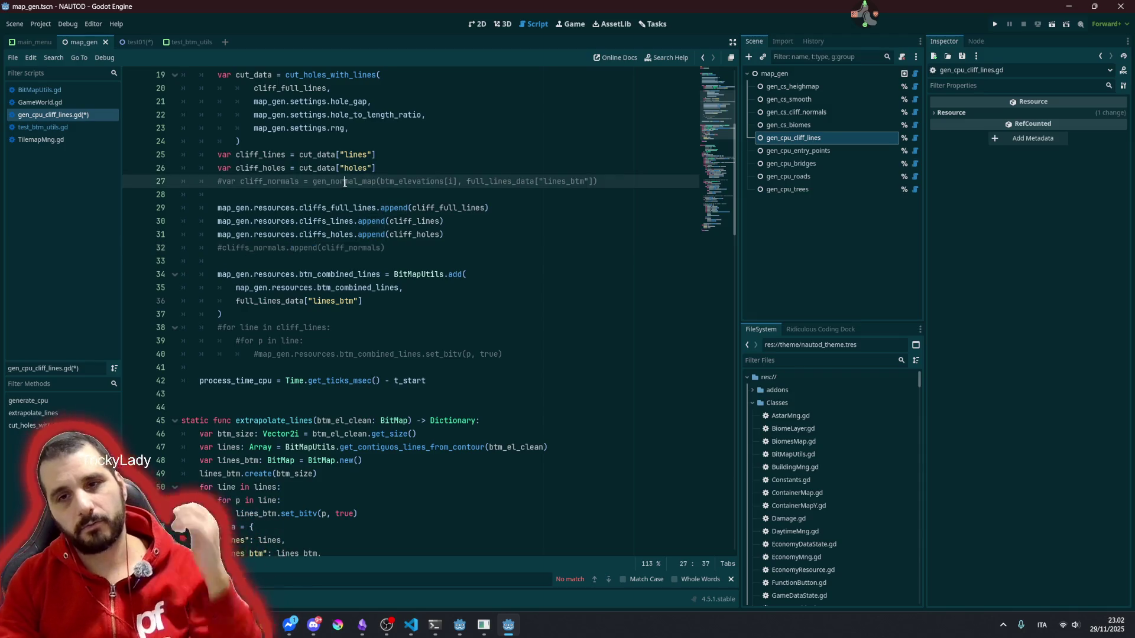
pyautogui.press('End')
pyautogui.hotkey('shift', 'Home')
pyautogui.hotkey('shift', 'Home')
pyautogui.press('BackSpace')
pyautogui.press('BackSpace')
pyautogui.press('Down')
pyautogui.press('Down')
pyautogui.press('Down')
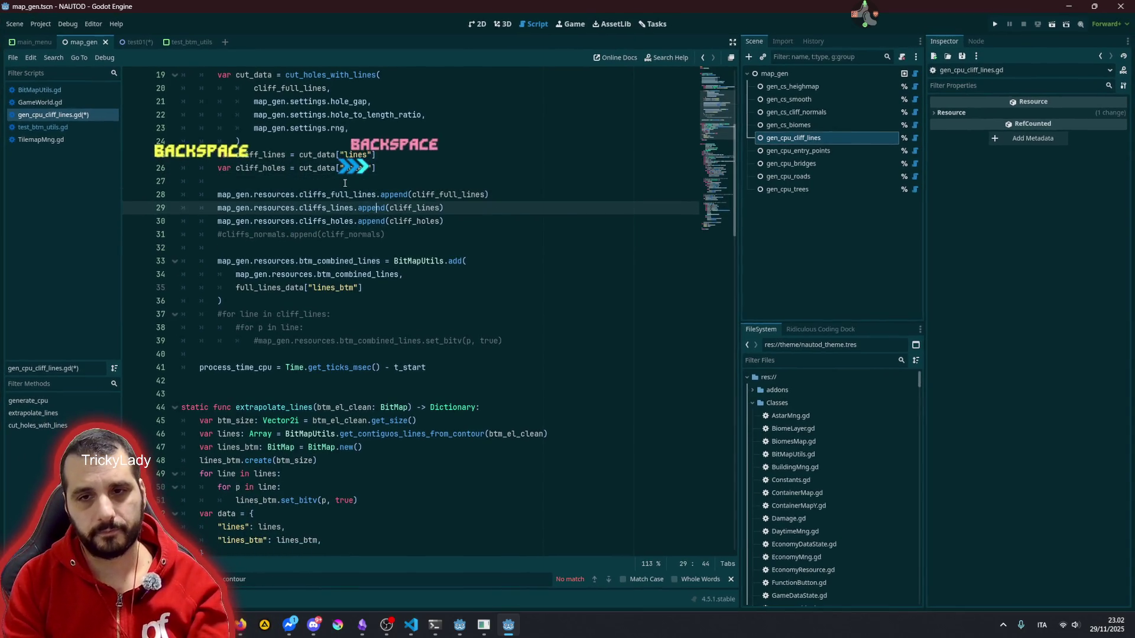
pyautogui.press('End')
pyautogui.hotkey('shift', 'Home')
pyautogui.hotkey('shift', 'Home')
pyautogui.press('BackSpace')
pyautogui.press('BackSpace')
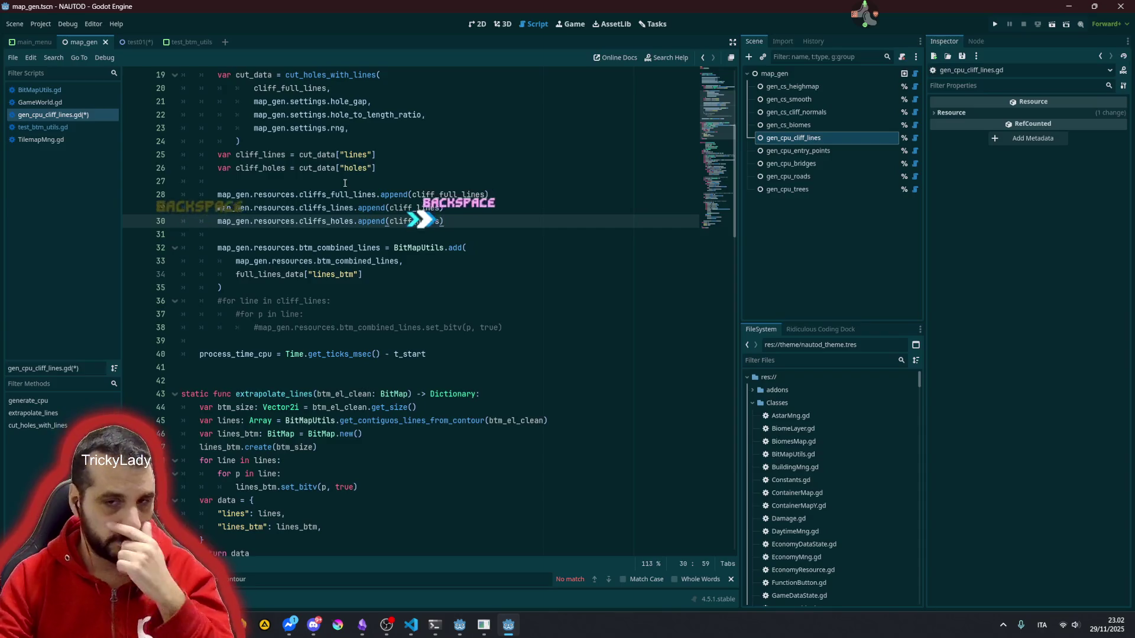
pyautogui.doubleClick(326, 208)
pyautogui.scroll(2, 346, 223)
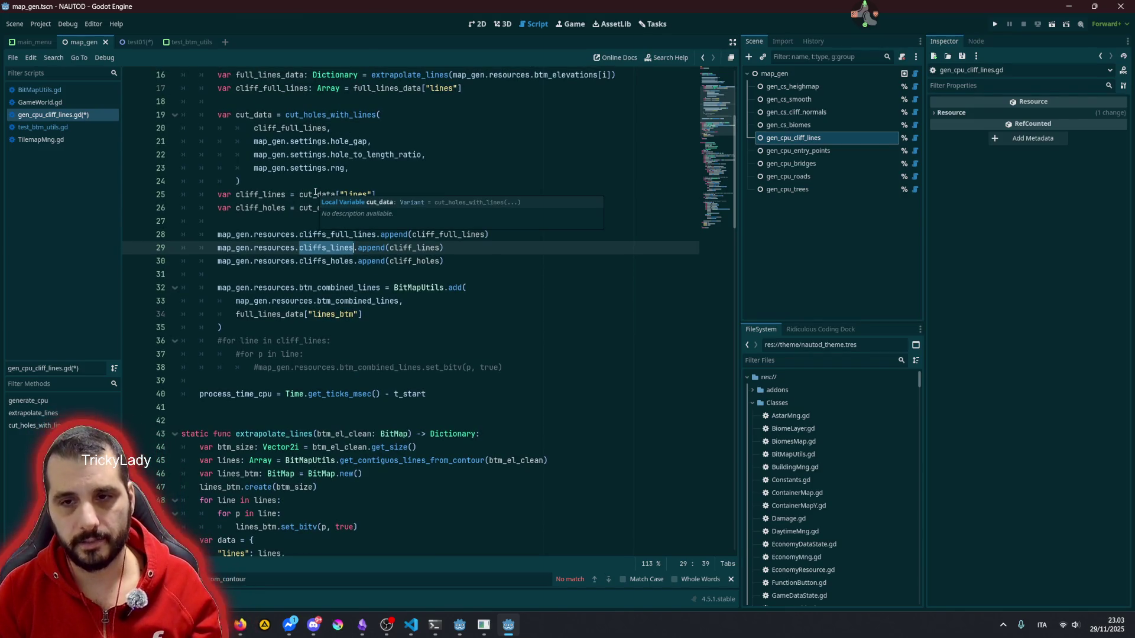
pyautogui.keyDown('ctrl'); pyautogui.click(335, 121); pyautogui.keyUp('ctrl')
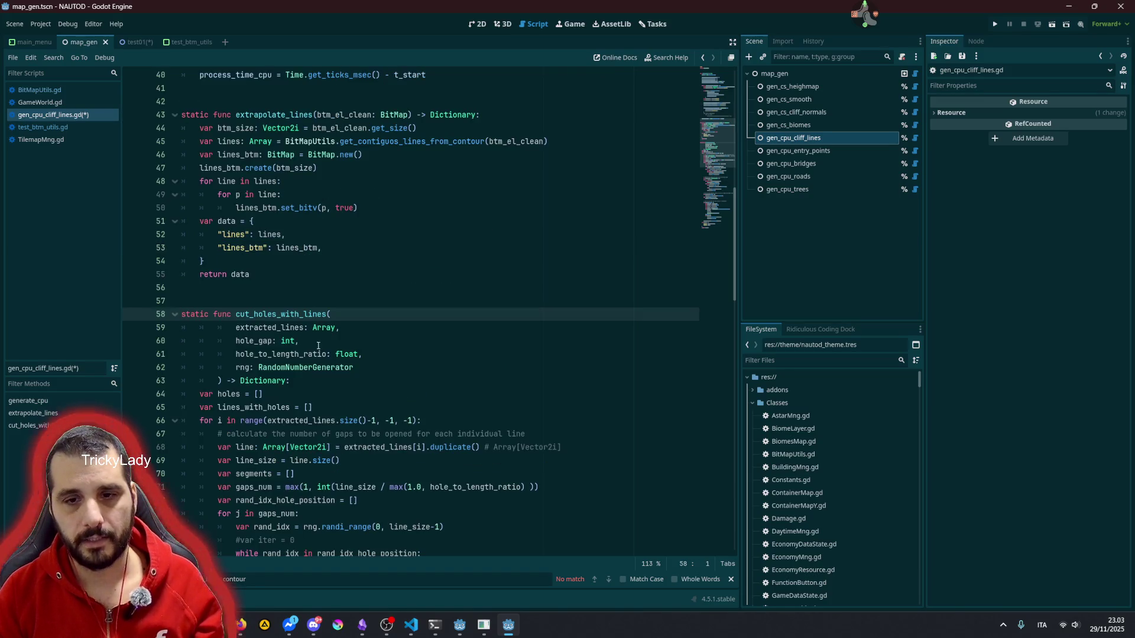
pyautogui.scroll(-5, 315, 369)
pyautogui.scroll(-10, 316, 369)
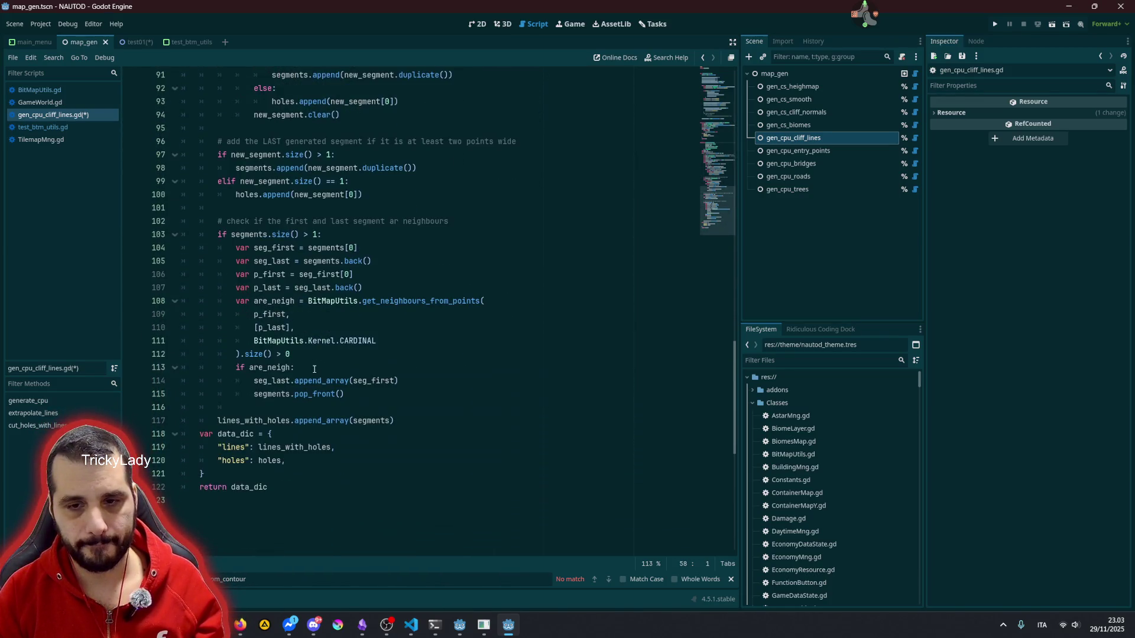
pyautogui.doubleClick(275, 448)
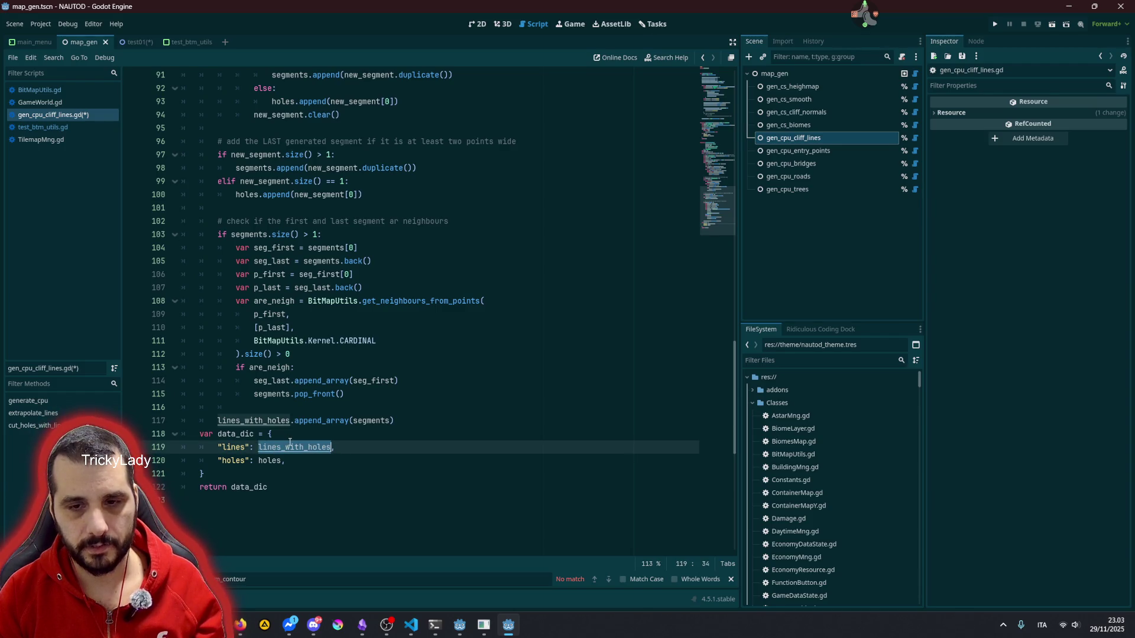
pyautogui.keyDown('ctrl'); pyautogui.click(284, 447); pyautogui.keyUp('ctrl')
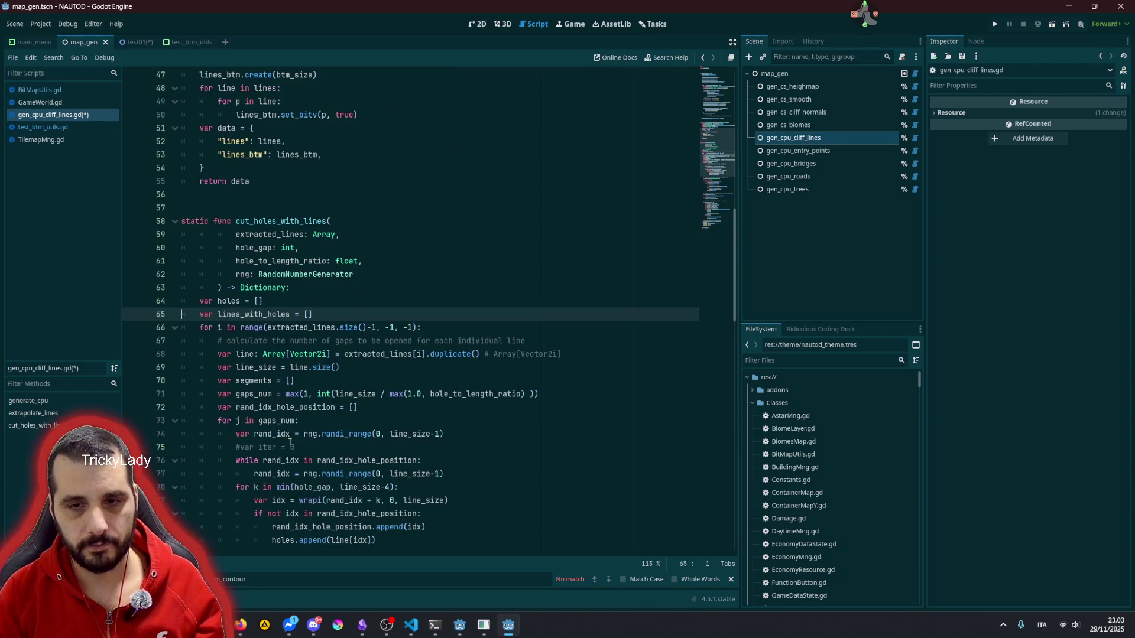
pyautogui.doubleClick(278, 314)
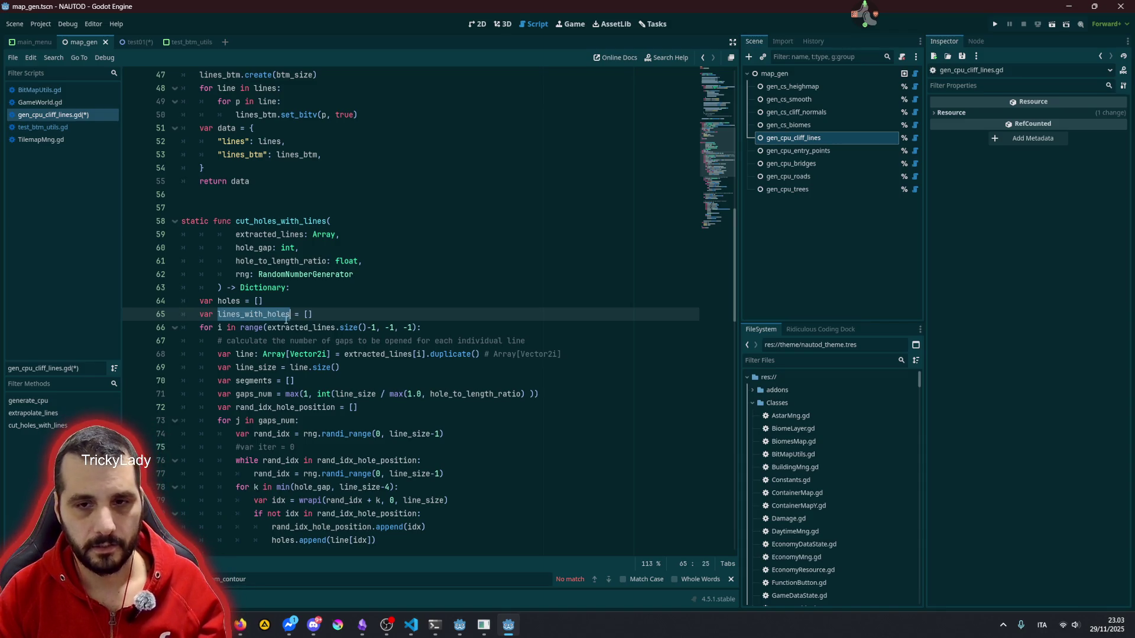
pyautogui.scroll(-7, 315, 340)
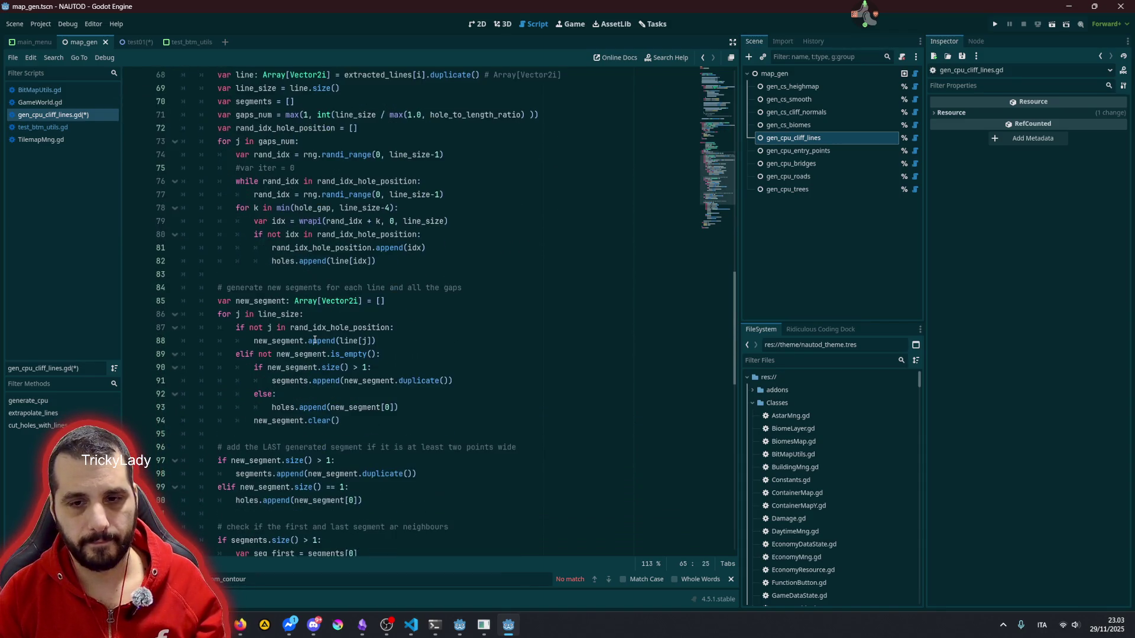
pyautogui.scroll(3, 314, 340)
pyautogui.scroll(-7, 306, 282)
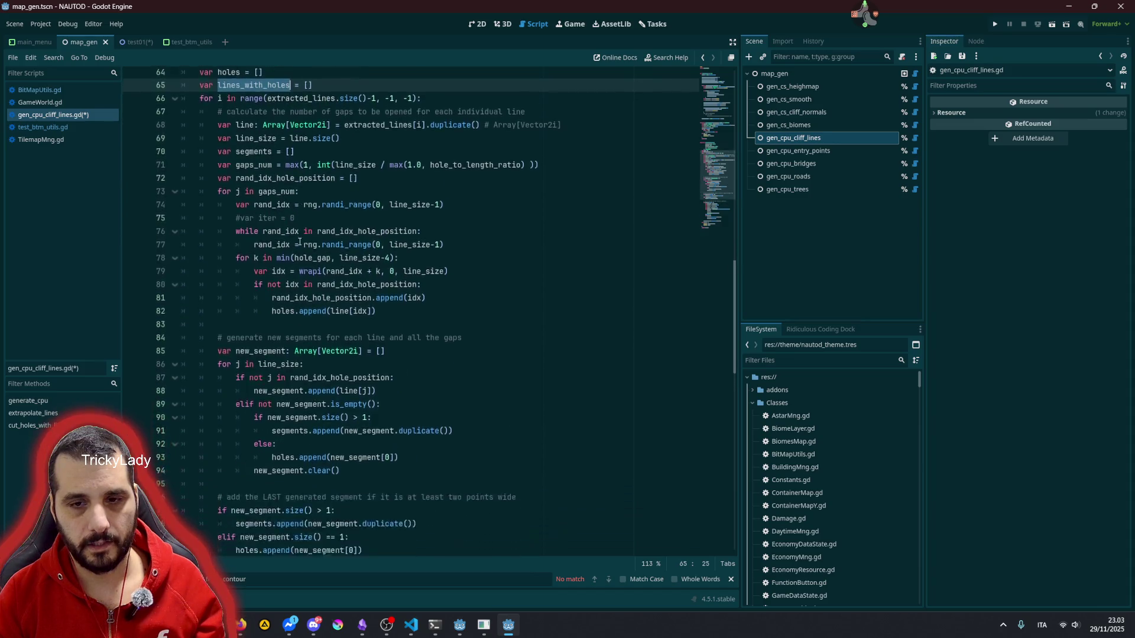
pyautogui.scroll(-4, 305, 282)
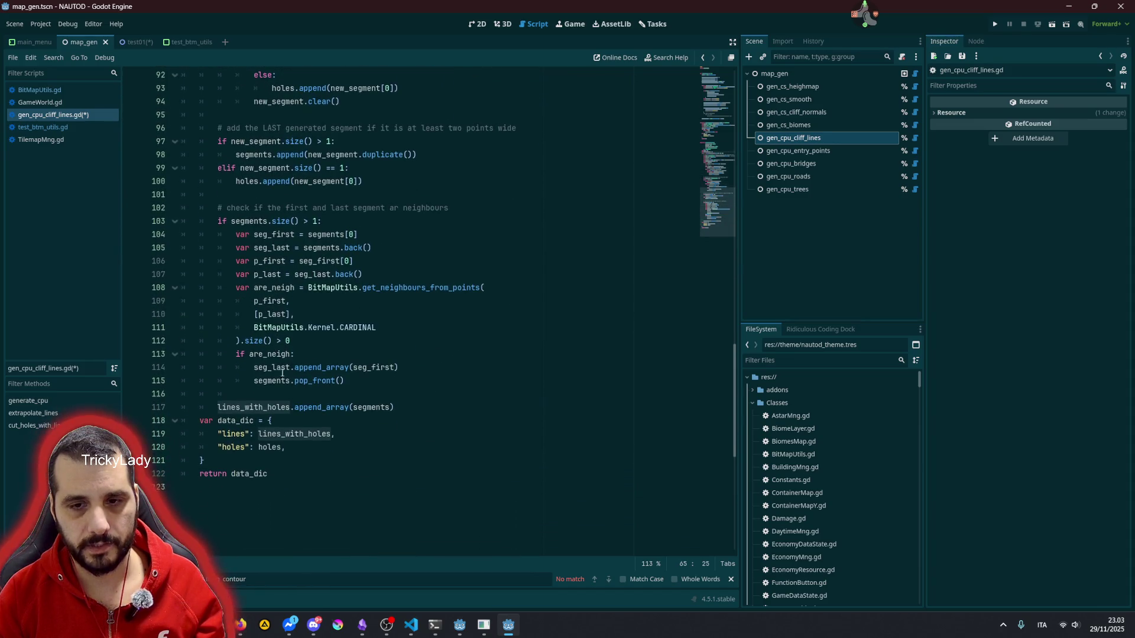
pyautogui.doubleClick(367, 407)
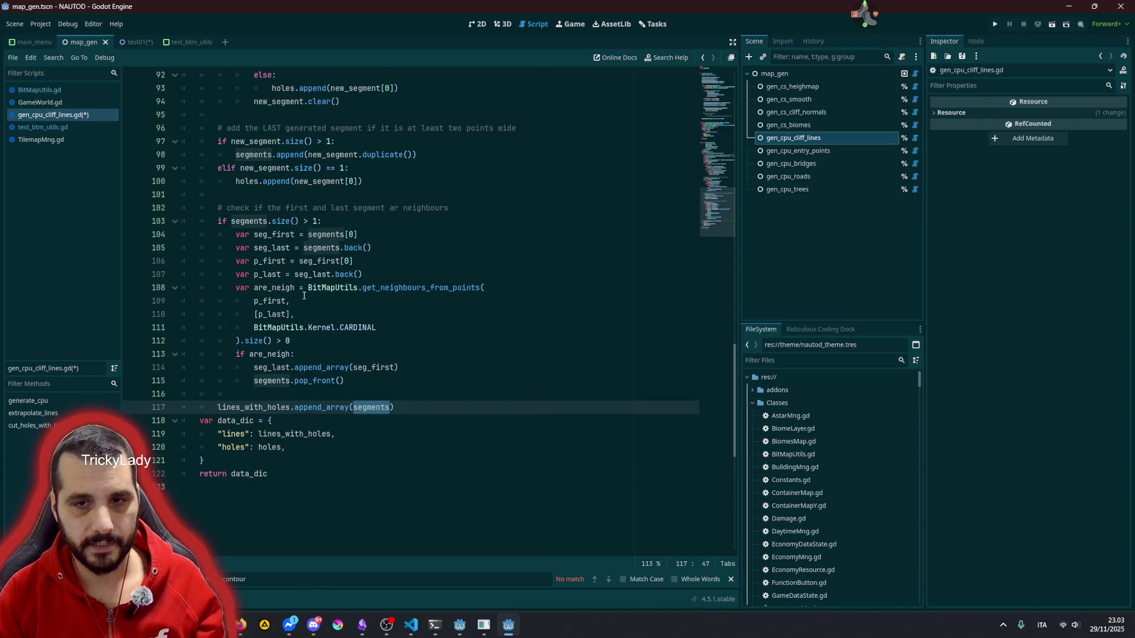
pyautogui.scroll(5, 305, 295)
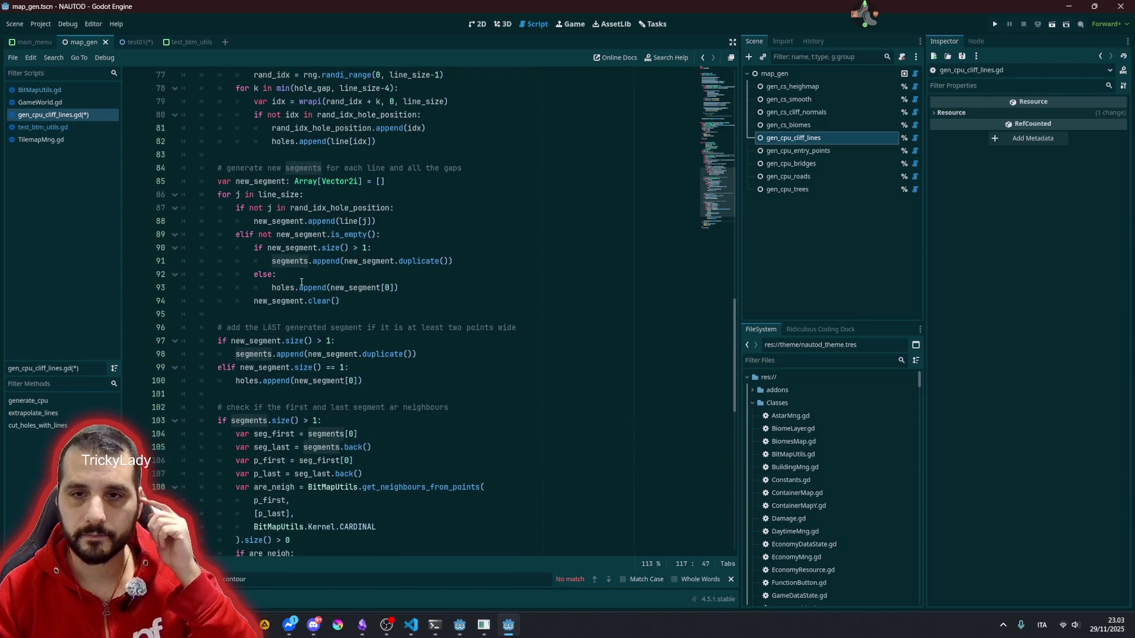
pyautogui.scroll(5, 301, 282)
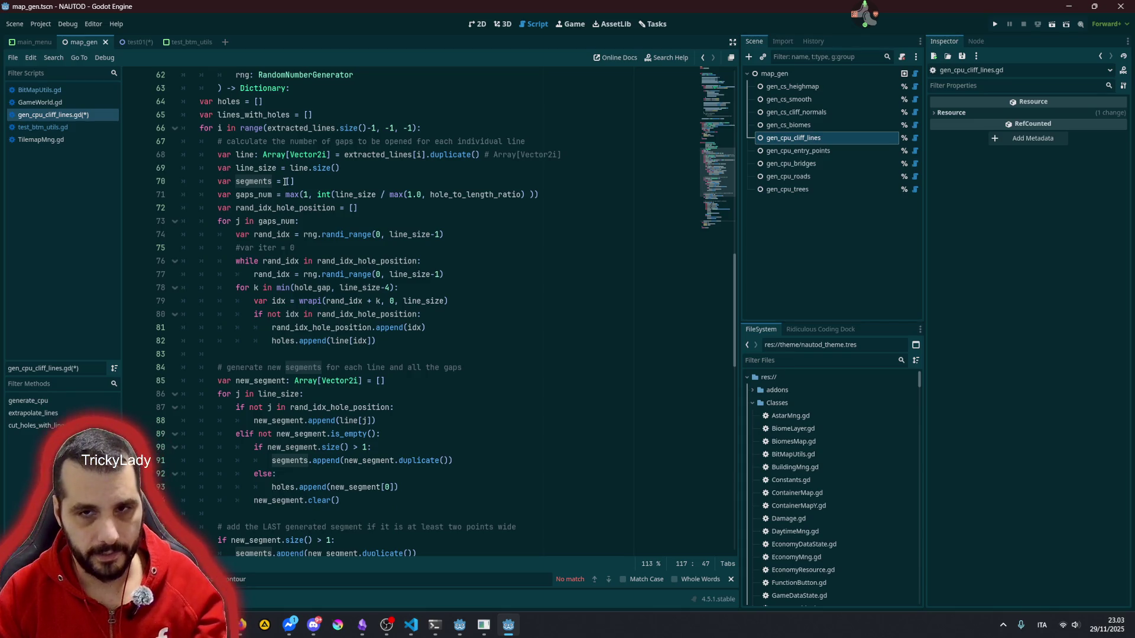
pyautogui.scroll(-5, 319, 319)
pyautogui.moveTo(355, 262)
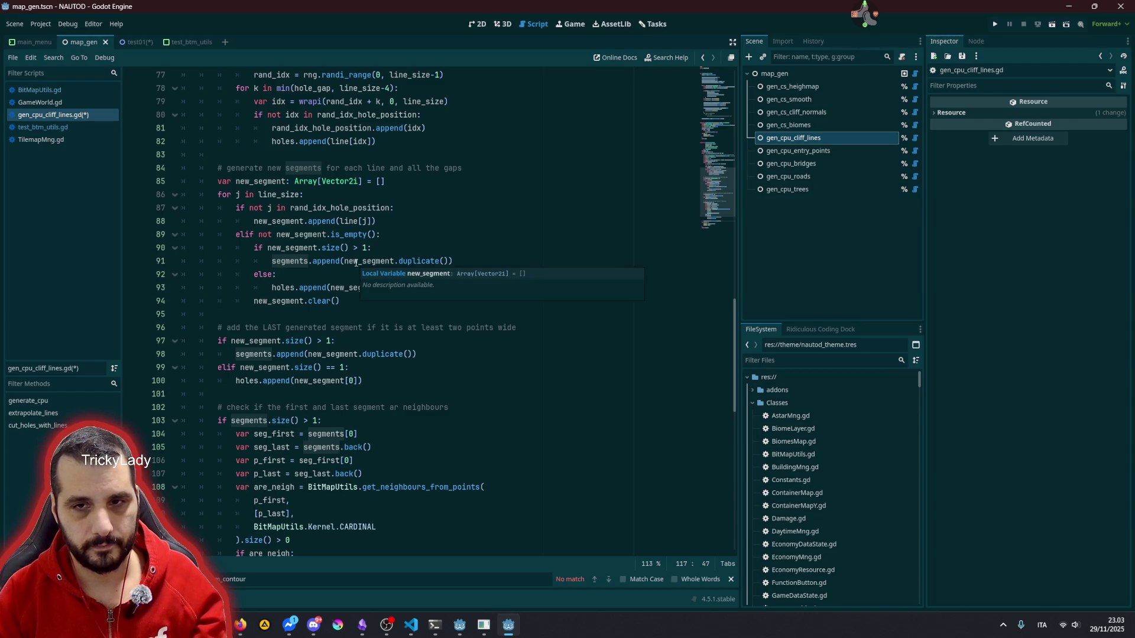
pyautogui.scroll(2, 355, 263)
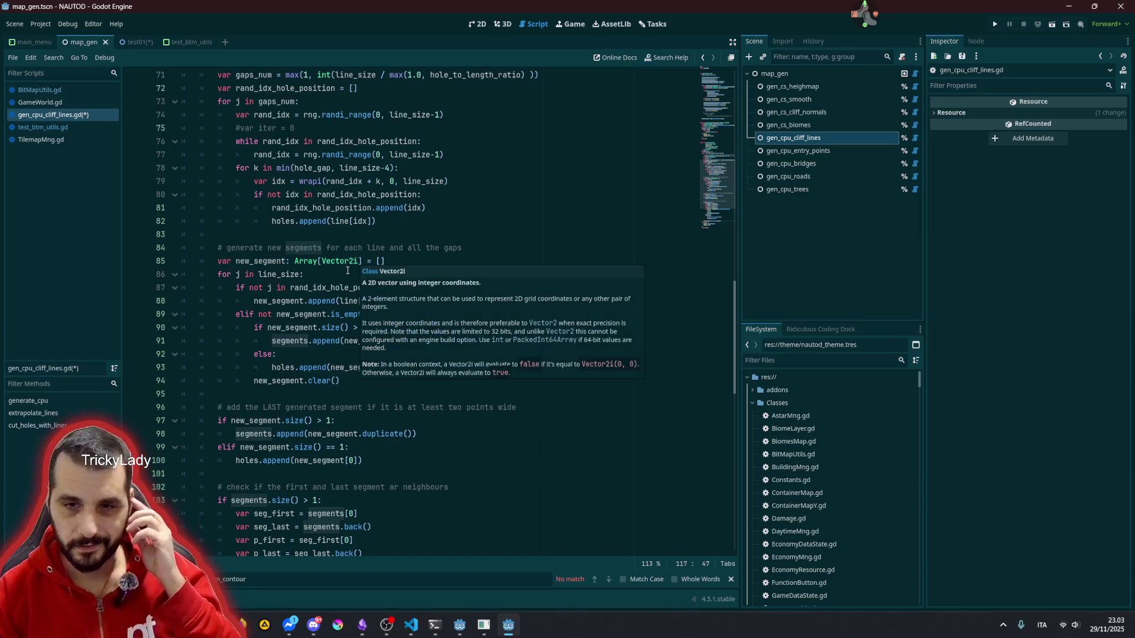
pyautogui.scroll(2, 300, 266)
pyautogui.click(275, 141)
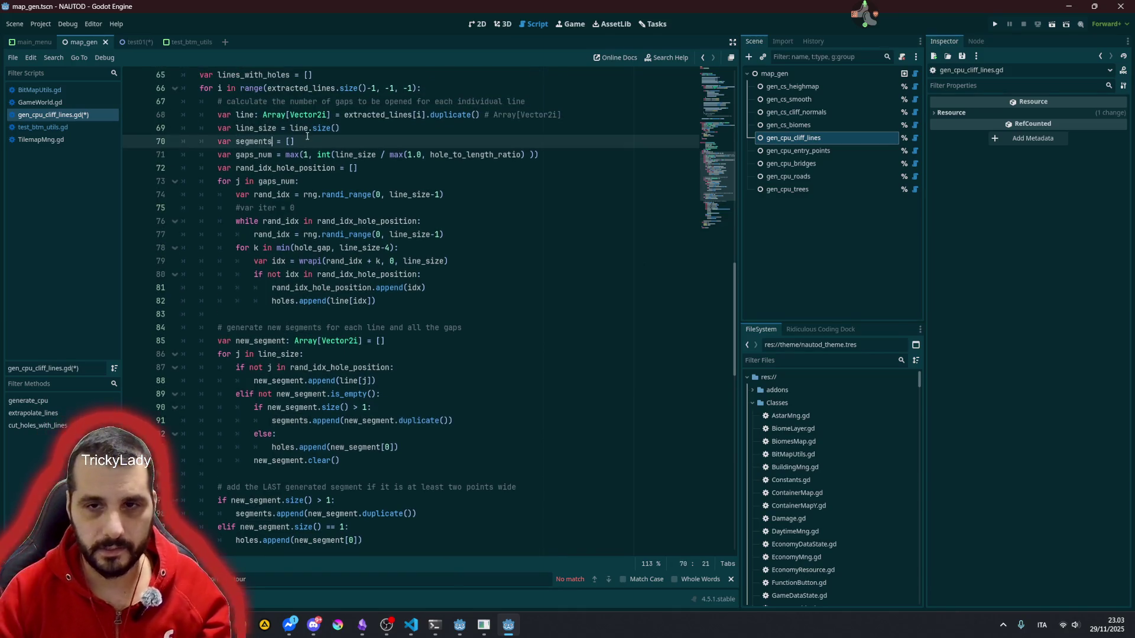
# Type ': Array' as a type annotation and dismiss the autocomplete suggestions
pyautogui.write(': Array')
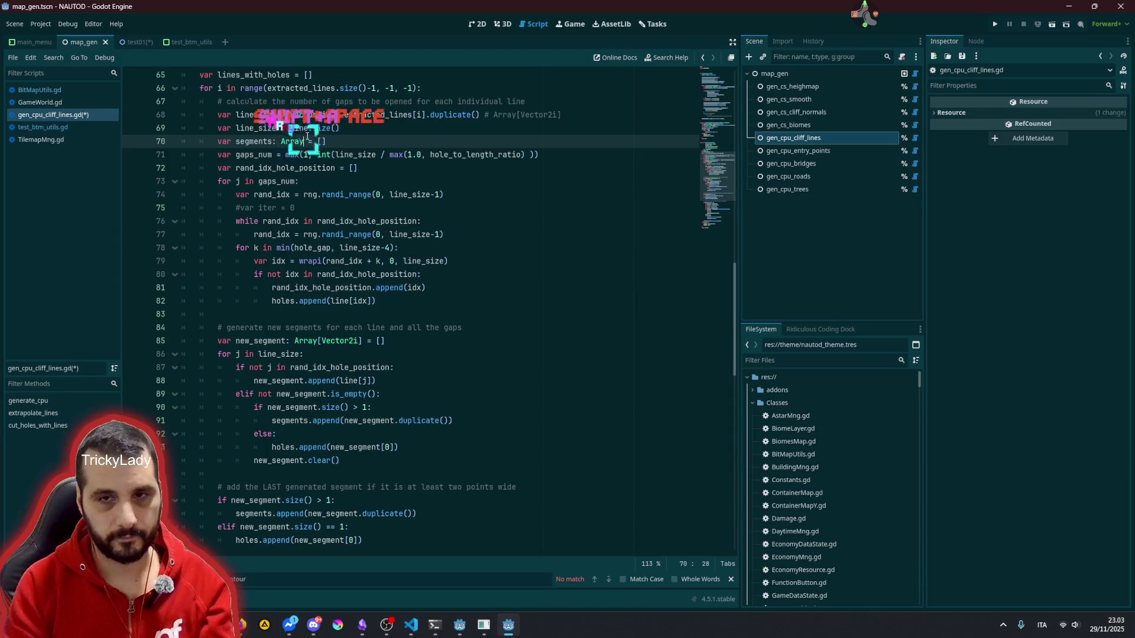
pyautogui.press('Escape')
pyautogui.moveTo(290, 144)
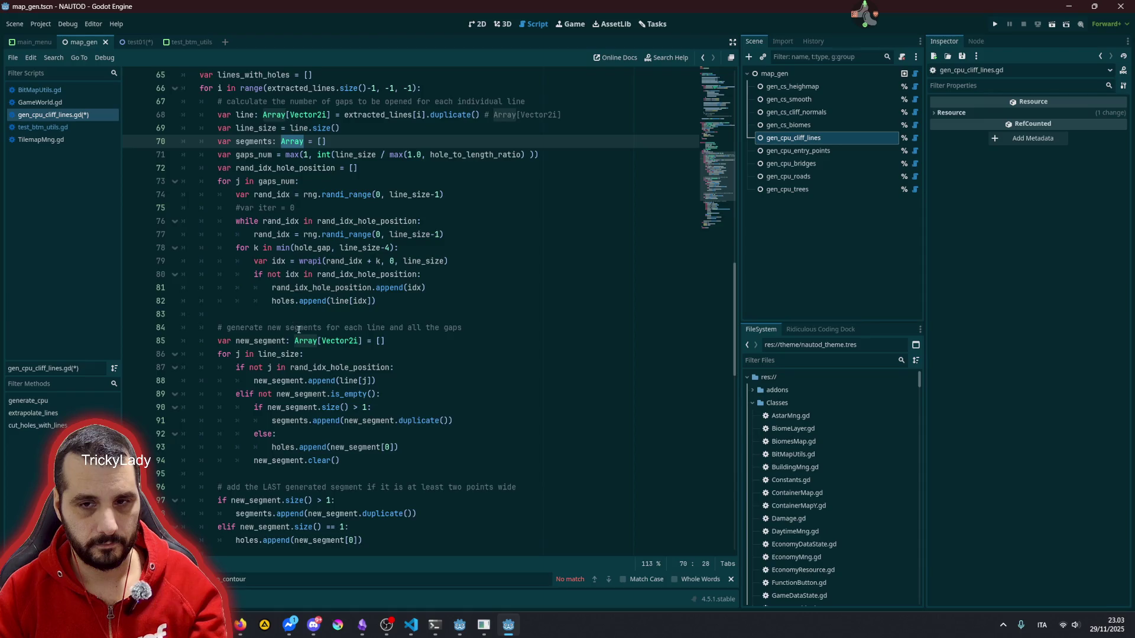
pyautogui.scroll(-3, 301, 326)
# Highlight uses of new_segment and segments to check their Array types
pyautogui.doubleClick(266, 221)
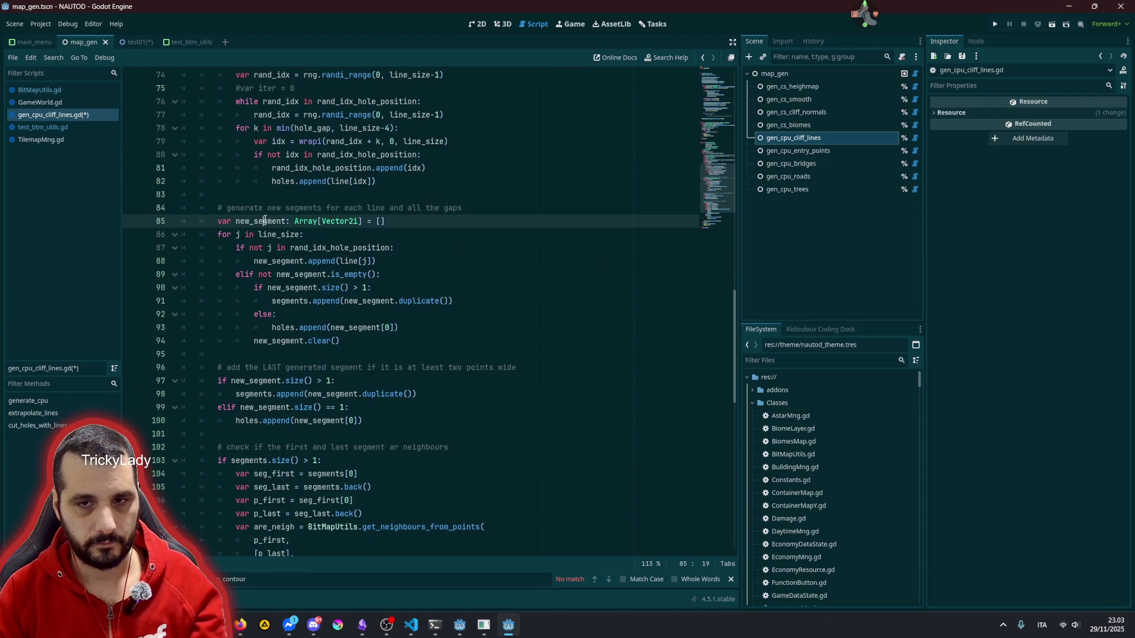
pyautogui.doubleClick(297, 221)
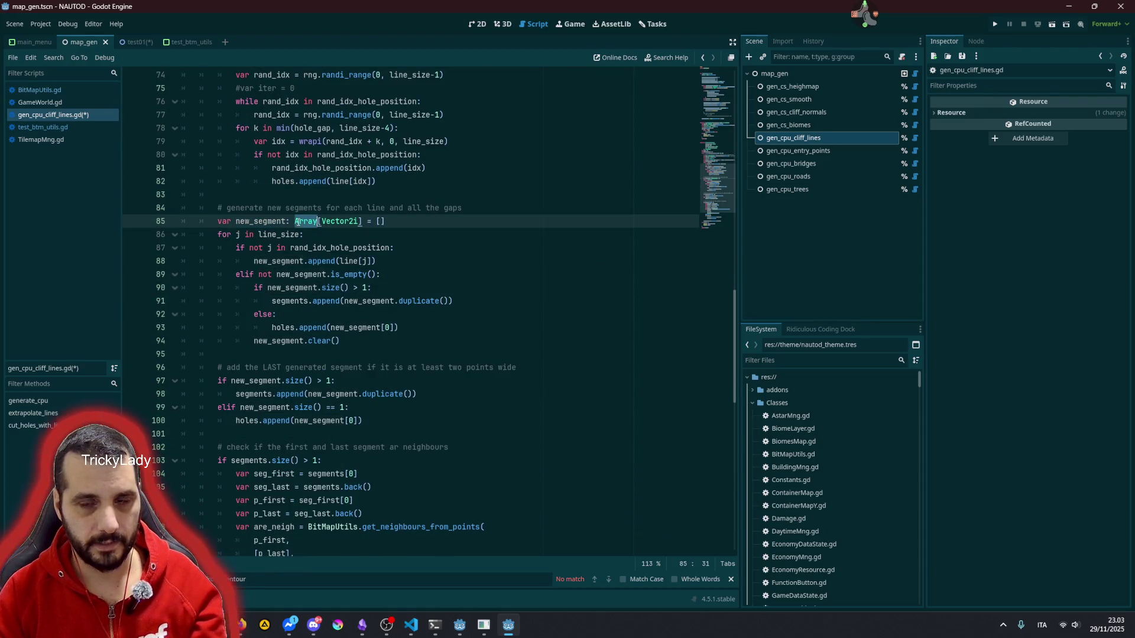
pyautogui.moveTo(336, 223)
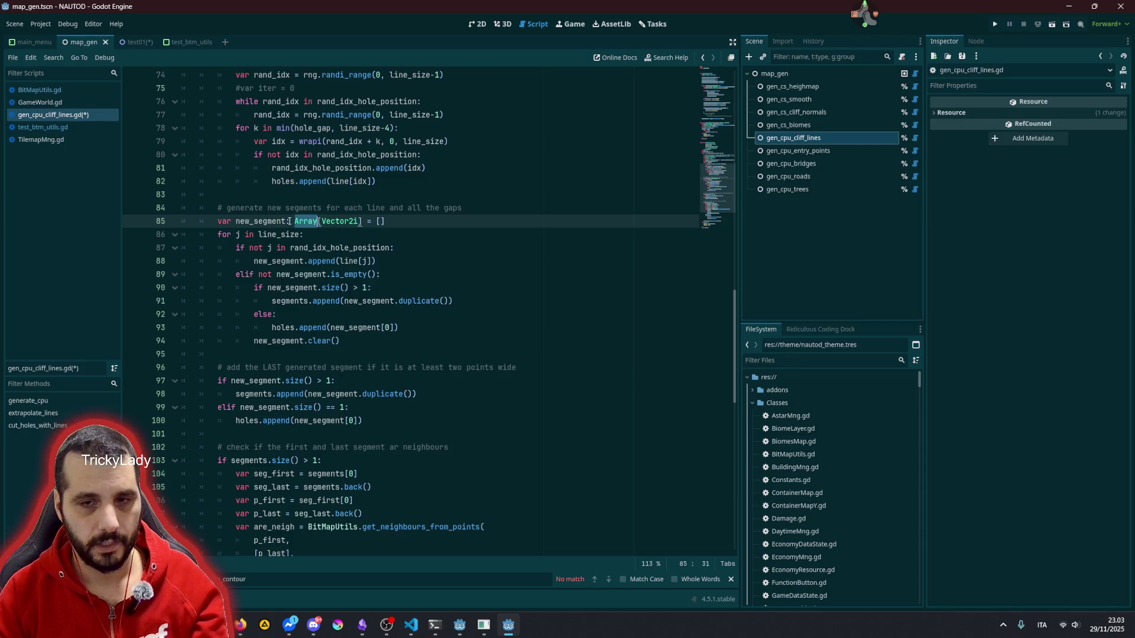
pyautogui.doubleClick(255, 394)
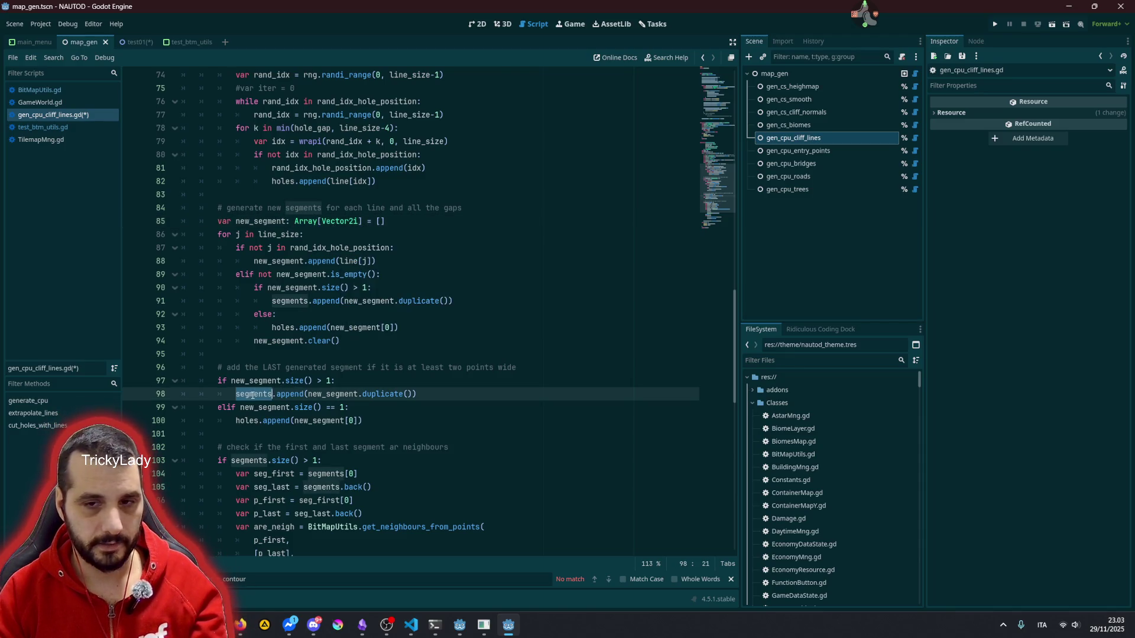
pyautogui.doubleClick(319, 393)
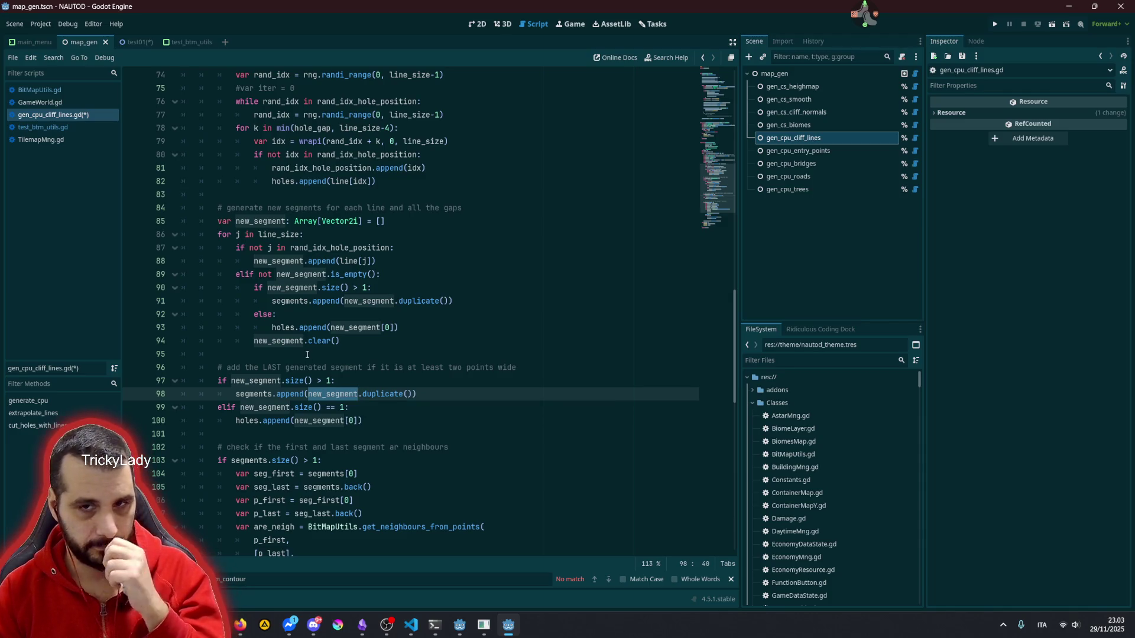
# Review segments, lines_with_holes and holes in the returned dictionary further down
pyautogui.scroll(-3, 308, 355)
pyautogui.scroll(-3, 309, 347)
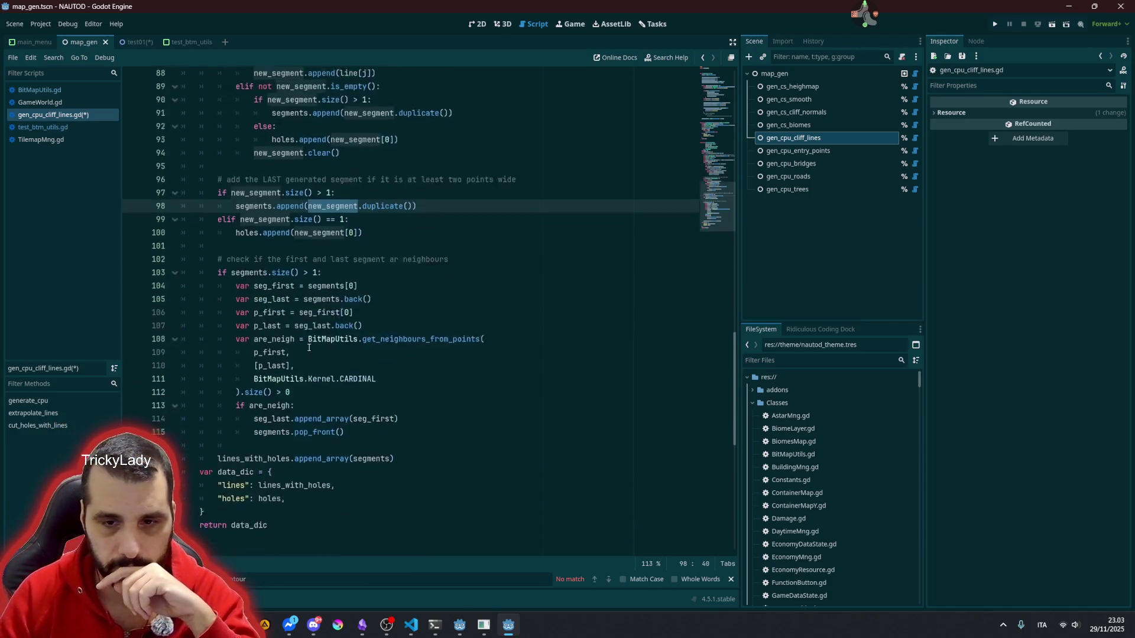
pyautogui.scroll(-3, 300, 346)
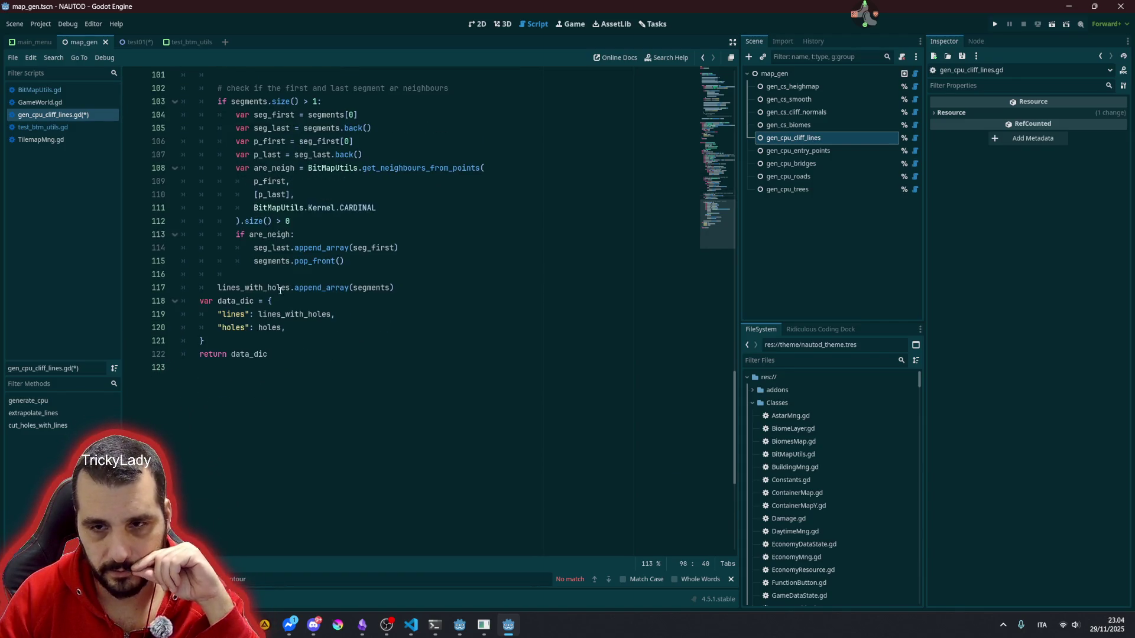
pyautogui.doubleClick(374, 288)
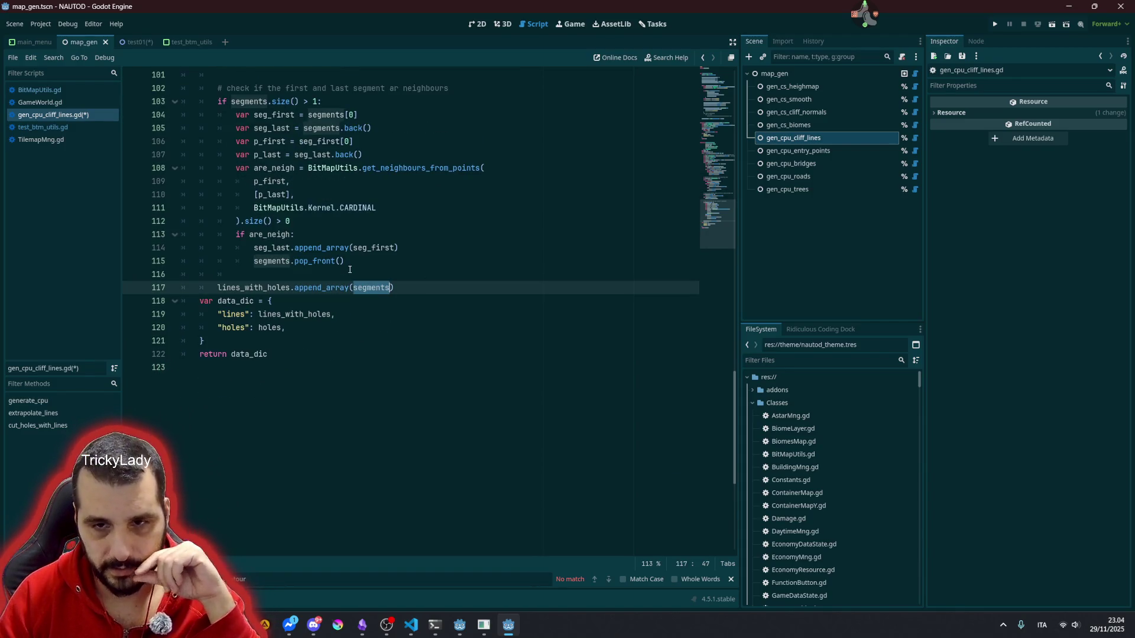
pyautogui.doubleClick(283, 314)
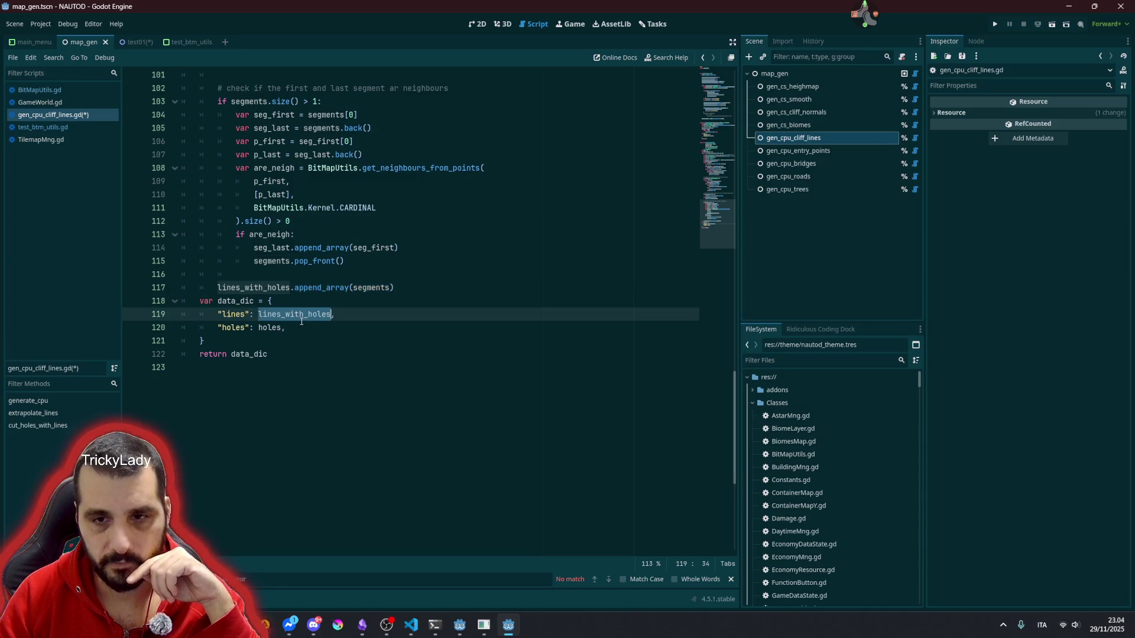
pyautogui.scroll(1, 273, 341)
pyautogui.doubleClick(270, 367)
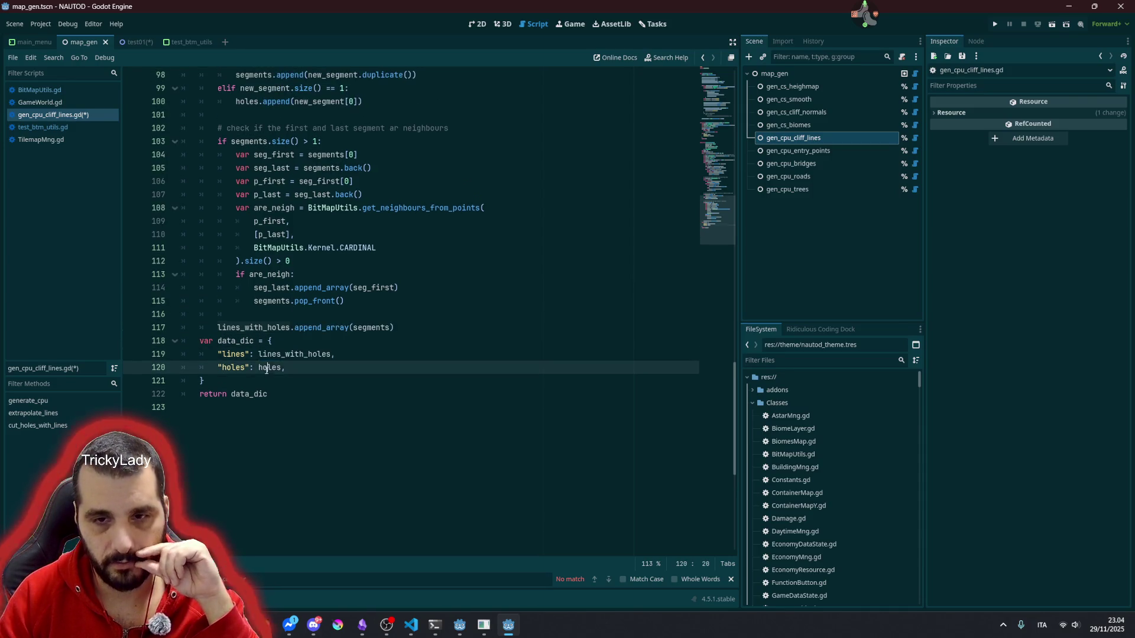
pyautogui.scroll(3, 286, 349)
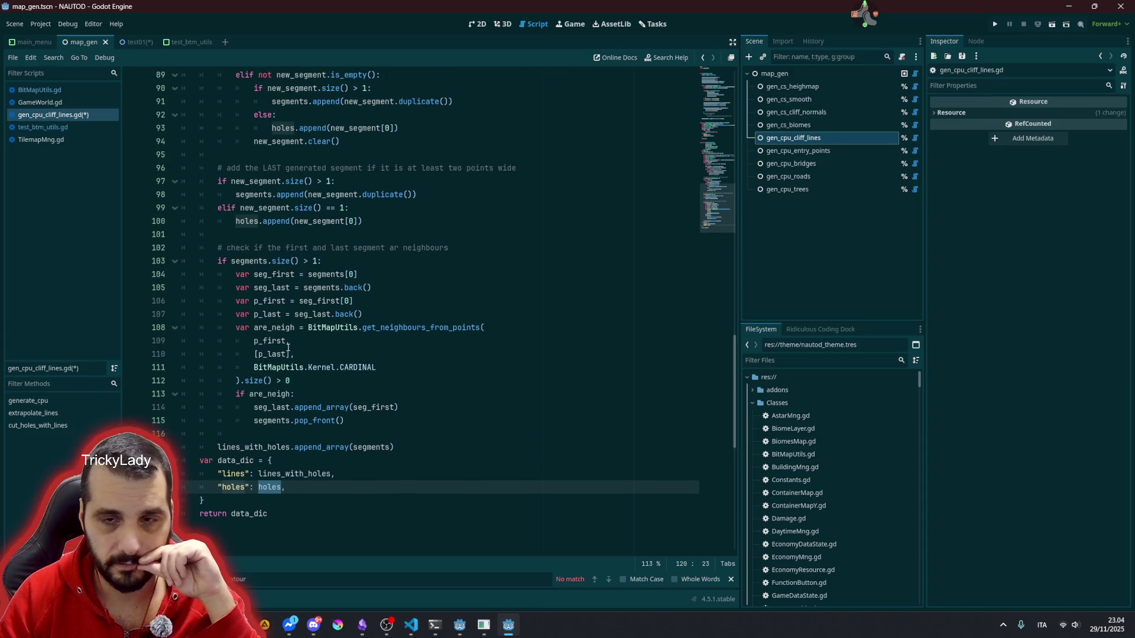
pyautogui.scroll(3, 287, 348)
pyautogui.moveTo(339, 342)
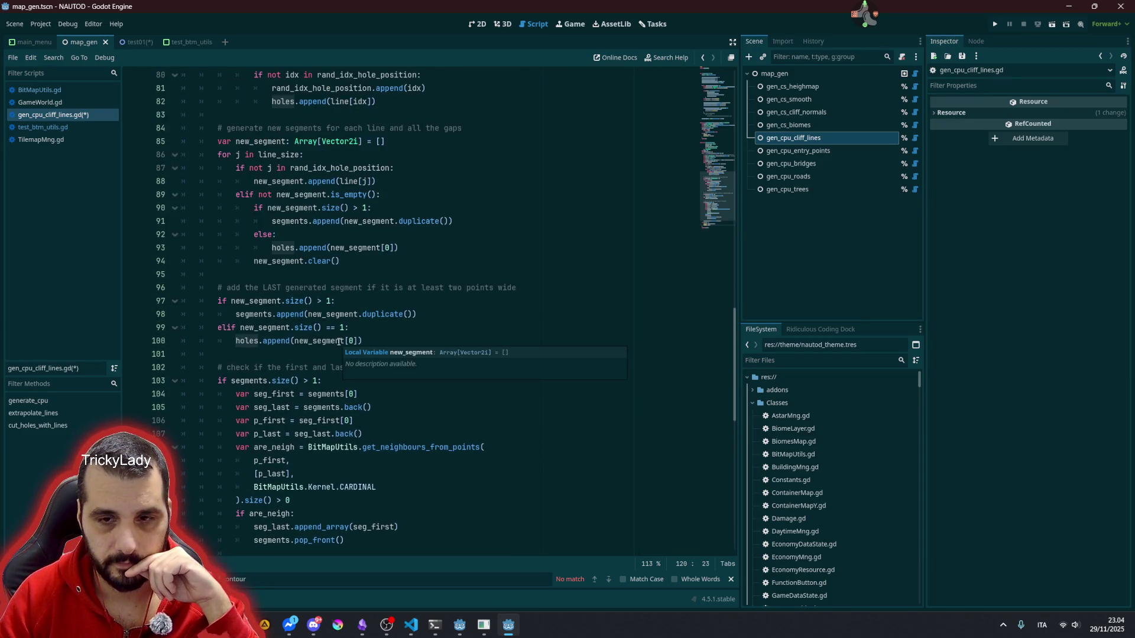
pyautogui.scroll(15, 339, 342)
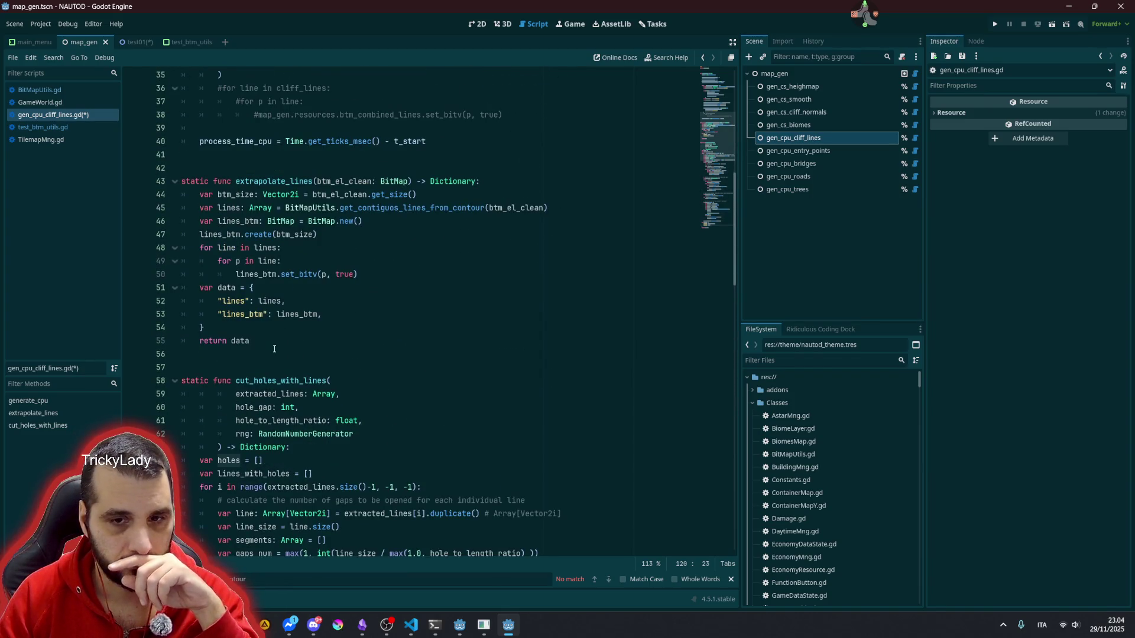
pyautogui.scroll(10, 272, 347)
# Annotate both cliff_lines and cliff_holes as ': Array' using a second caret
pyautogui.click(301, 262)
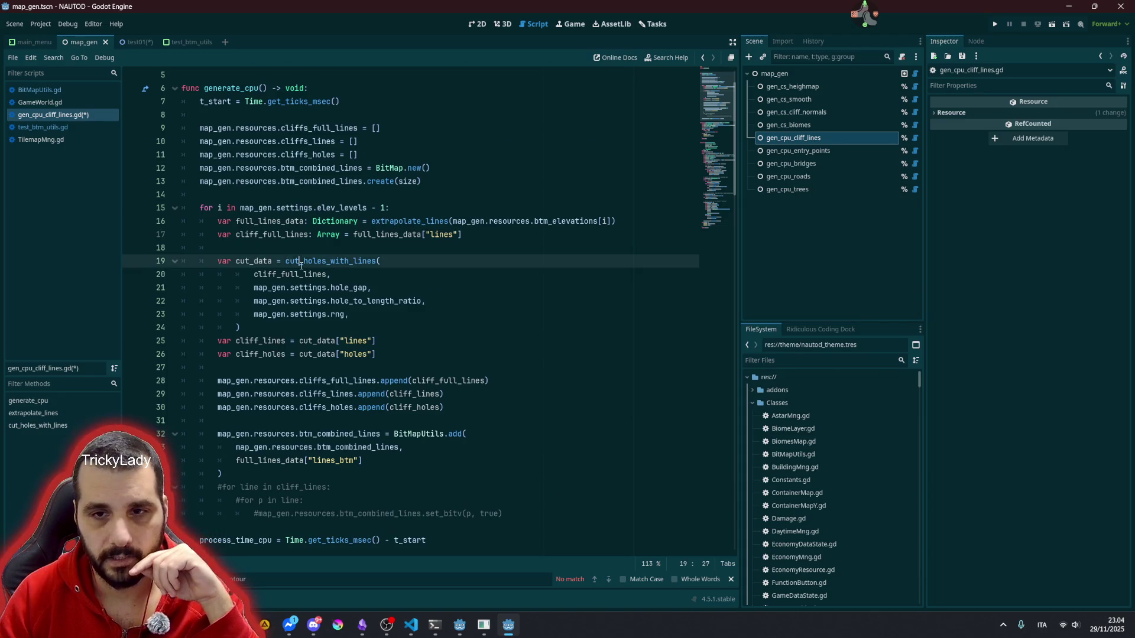
pyautogui.click(273, 261)
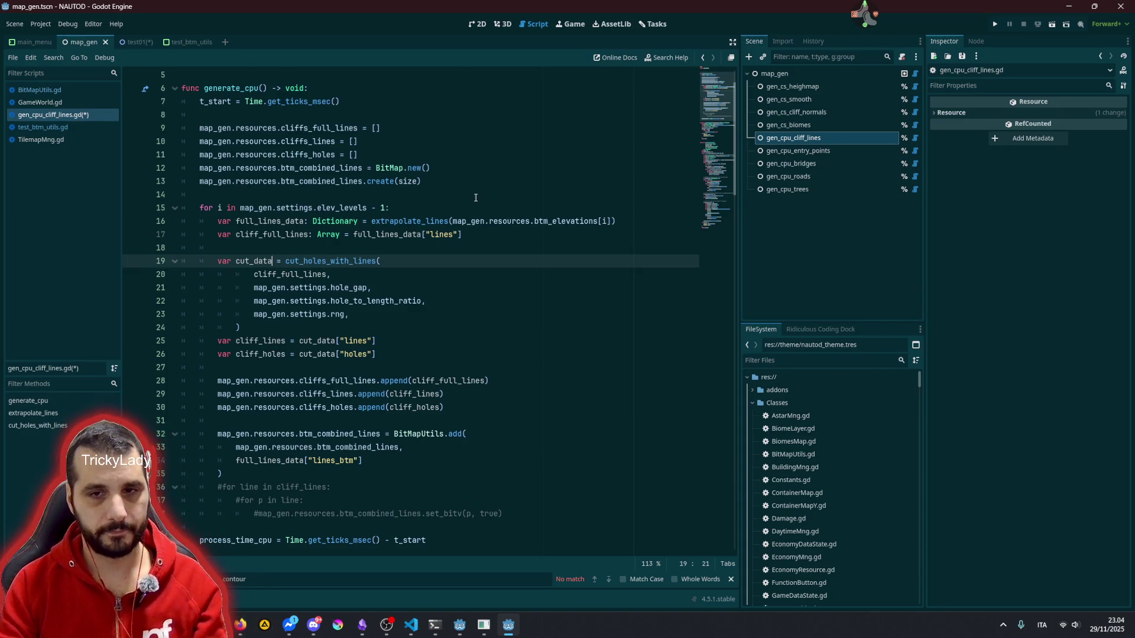
pyautogui.doubleClick(348, 261)
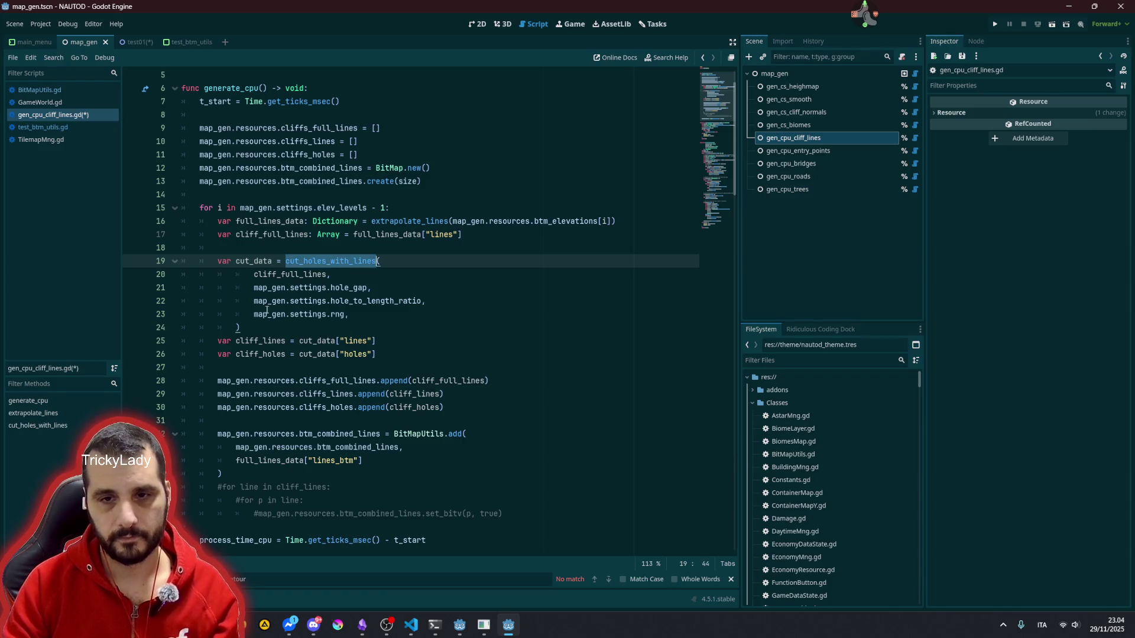
pyautogui.click(285, 341)
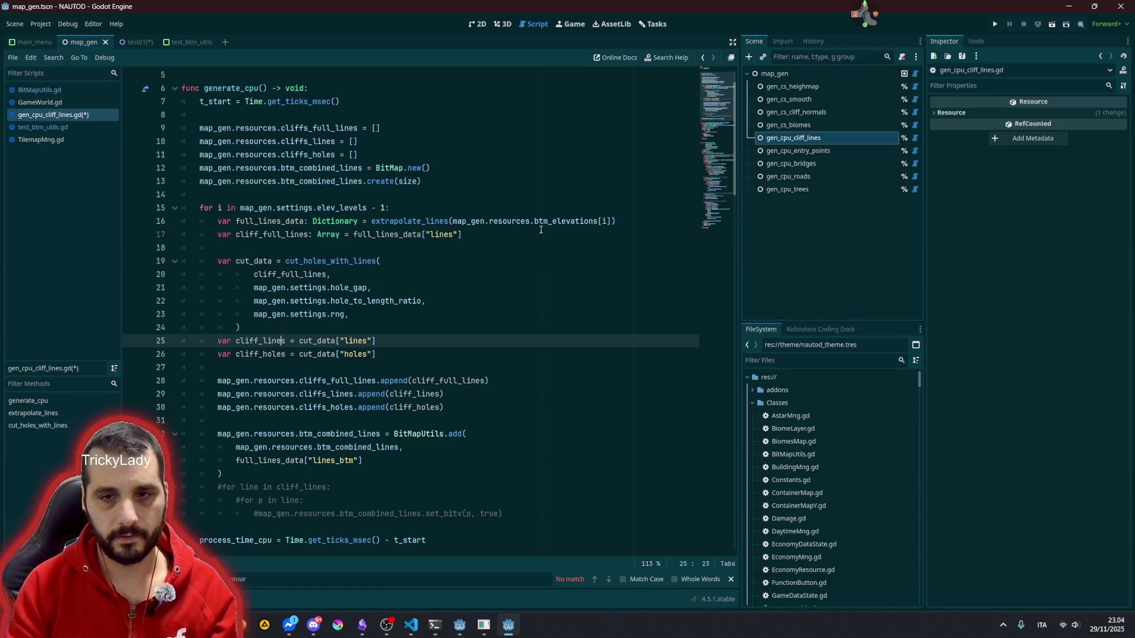
pyautogui.hotkey('shift', 'alt', 'Down')
pyautogui.write(': Array')
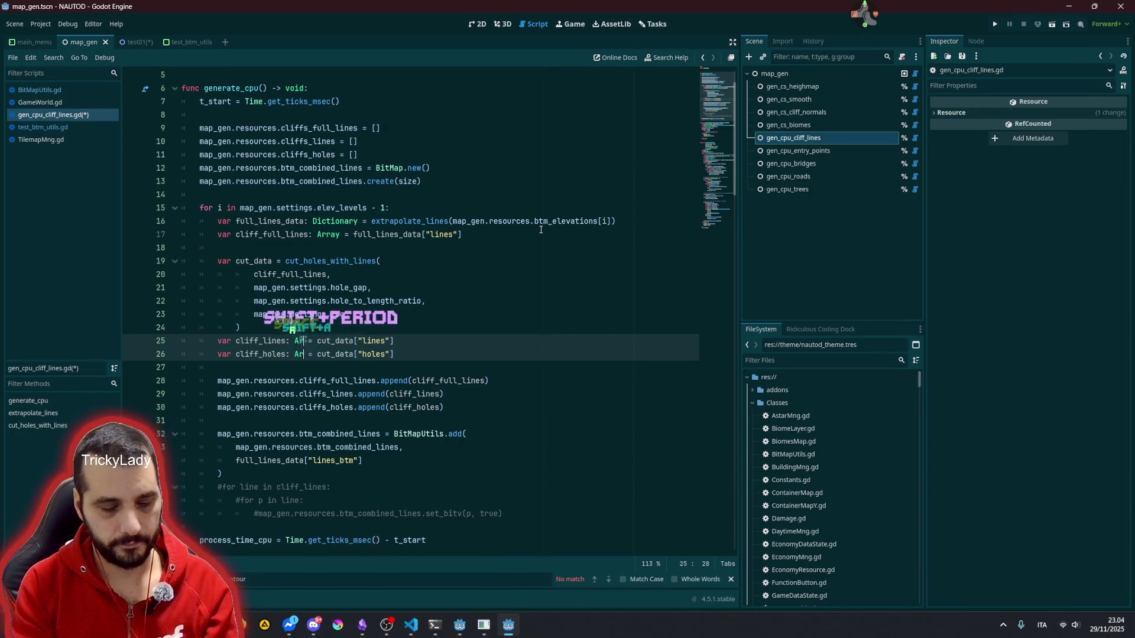
pyautogui.click(416, 319)
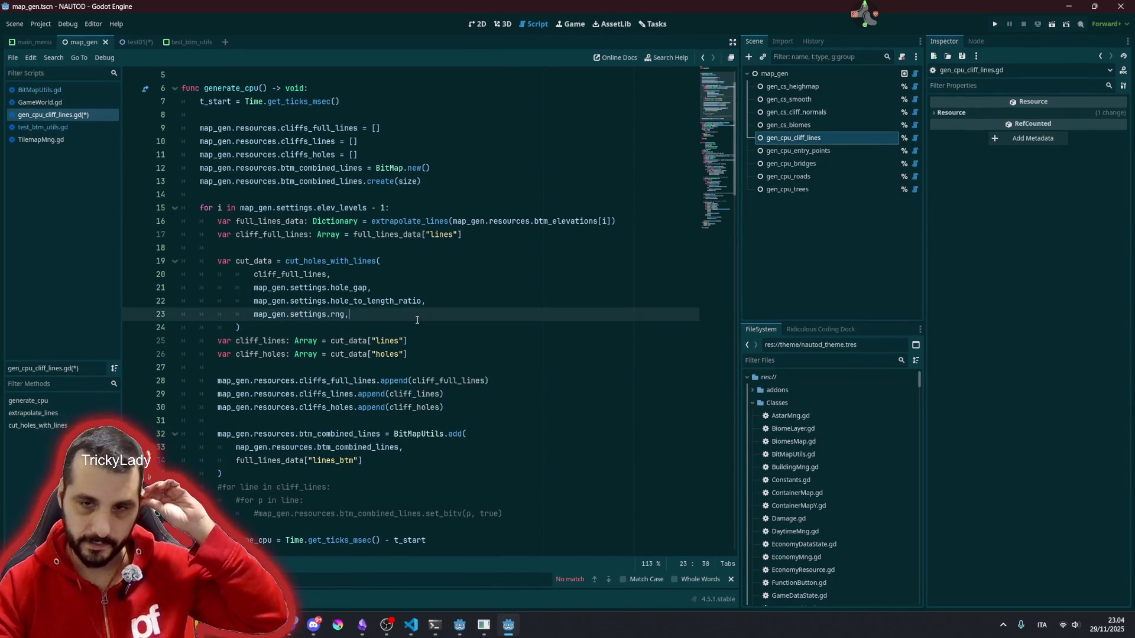
pyautogui.click(338, 367)
pyautogui.scroll(-3, 338, 367)
pyautogui.click(446, 302)
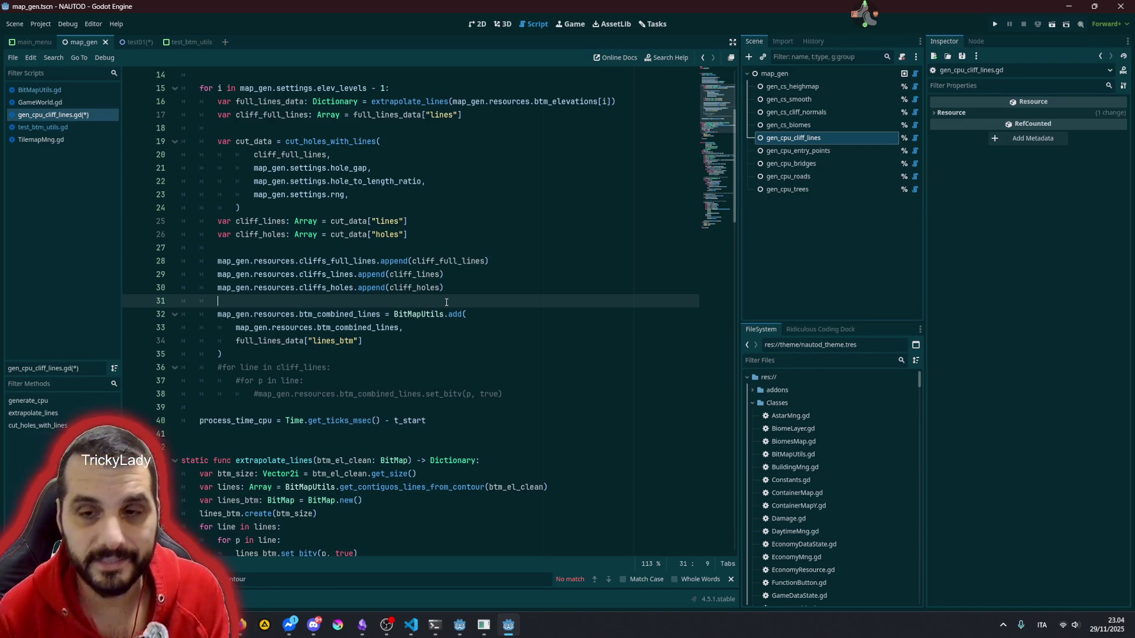
# Review the lines variable and btm_el_clean parameter in extrapolate_lines
pyautogui.scroll(2, 377, 276)
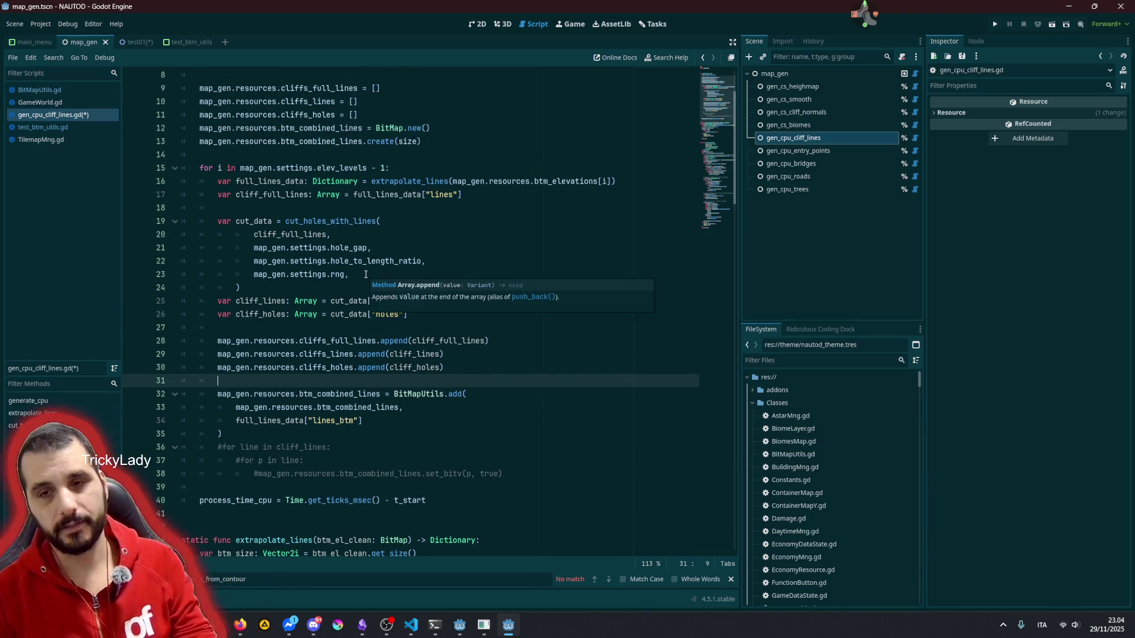
pyautogui.scroll(3, 366, 274)
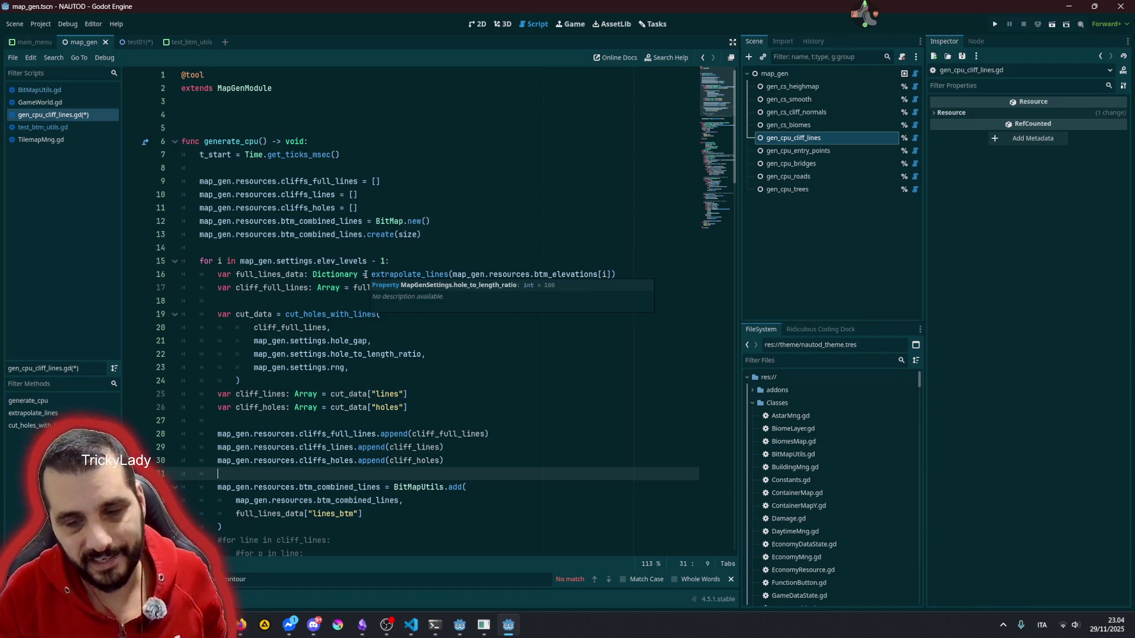
pyautogui.click(347, 245)
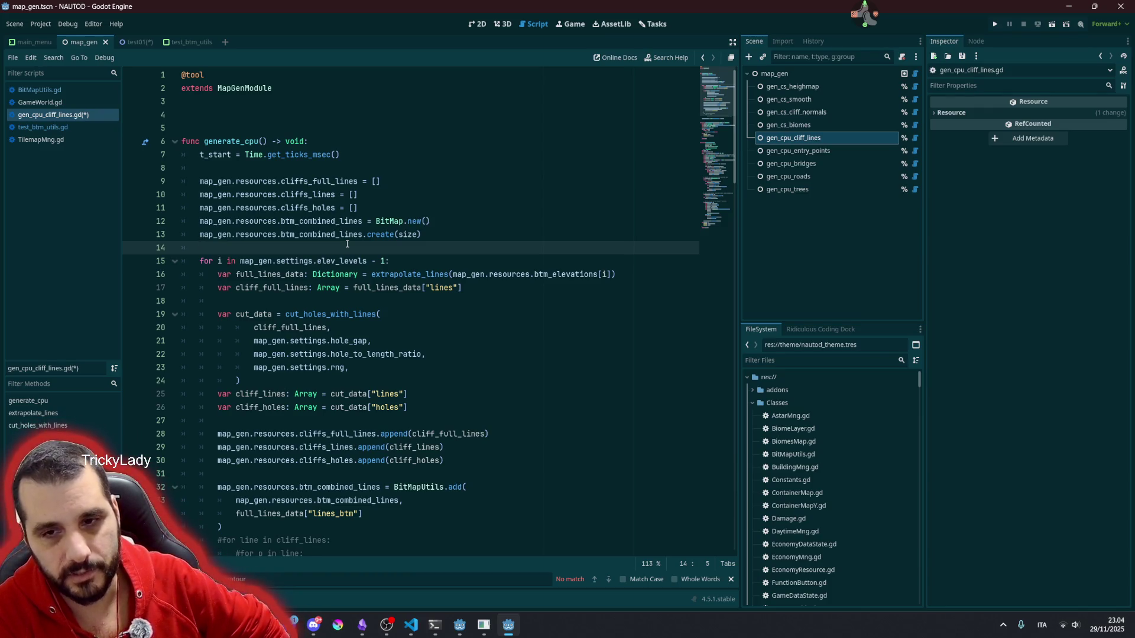
pyautogui.scroll(-11, 266, 236)
pyautogui.doubleClick(229, 221)
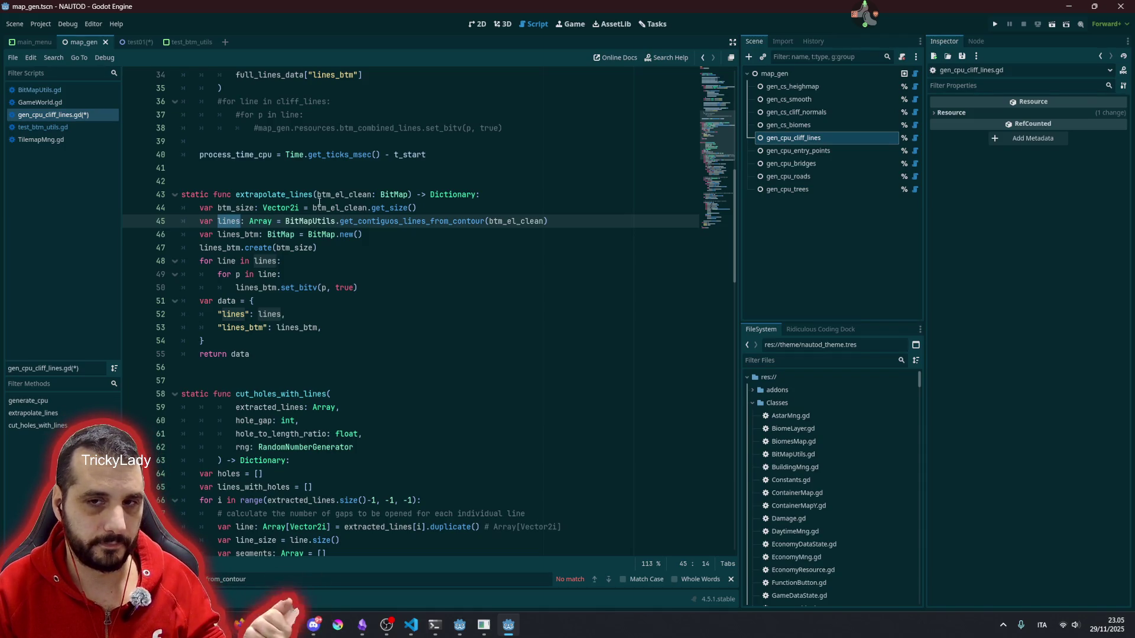
pyautogui.doubleClick(336, 195)
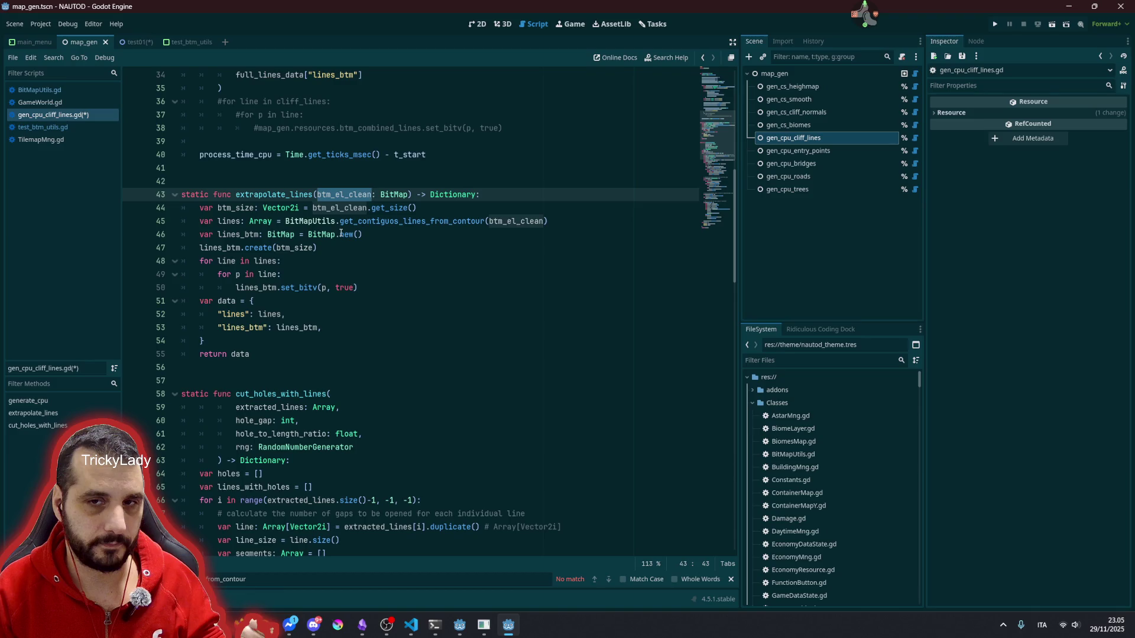
pyautogui.scroll(1, 340, 235)
pyautogui.doubleClick(238, 262)
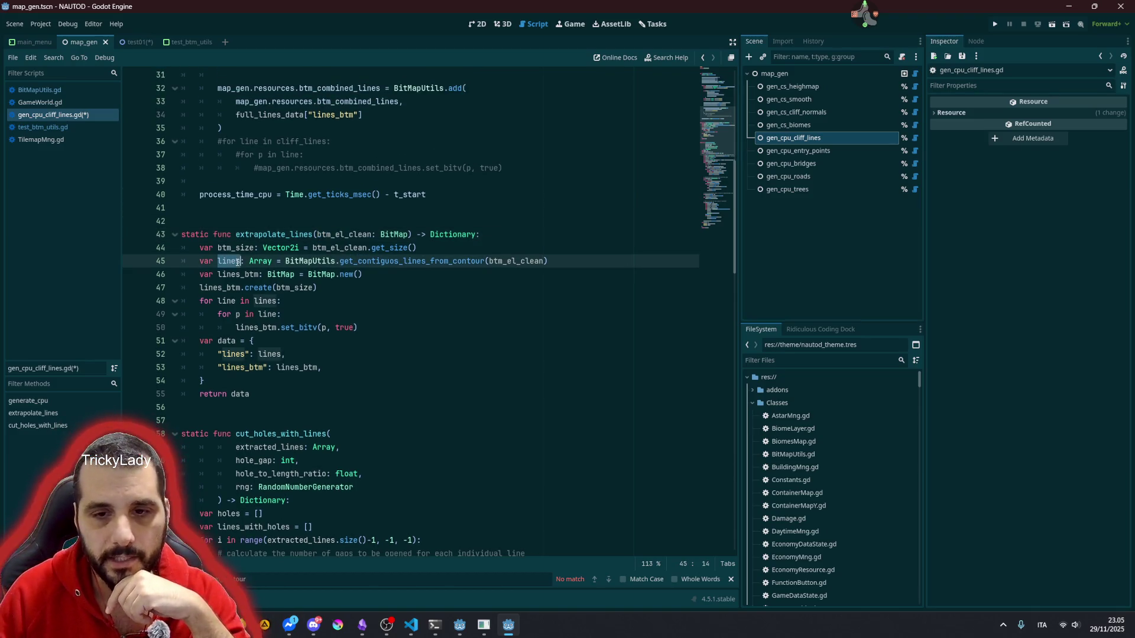
pyautogui.click(275, 348)
pyautogui.click(272, 234)
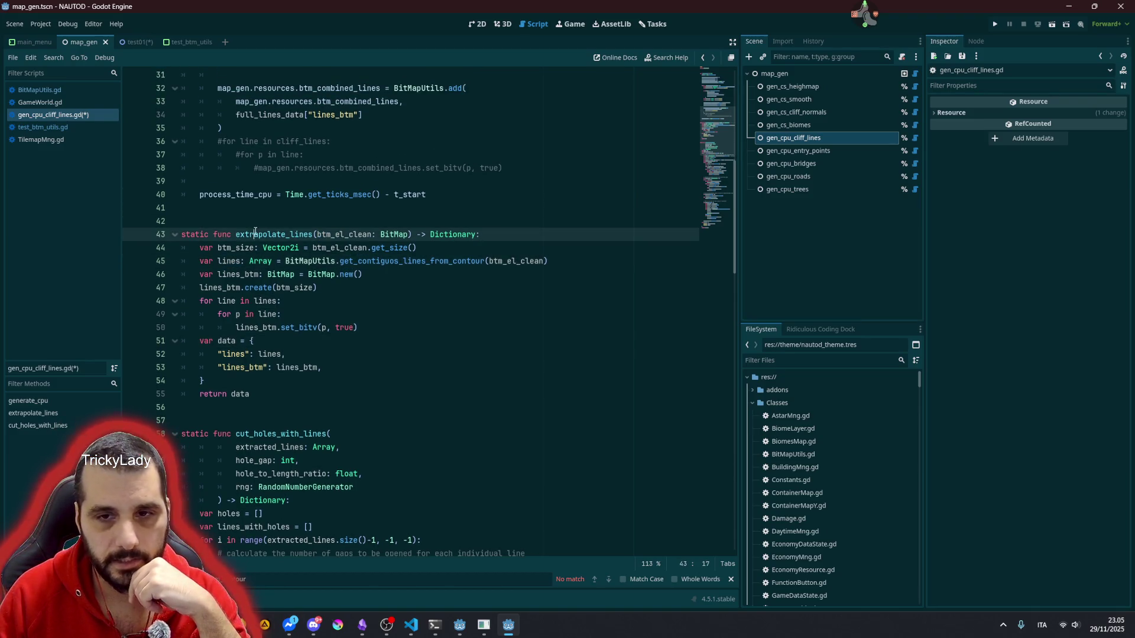
pyautogui.click(267, 353)
pyautogui.doubleClick(267, 354)
# Highlight cliff_full_lines and open blank lines after line 18 for a new check
pyautogui.scroll(6, 291, 341)
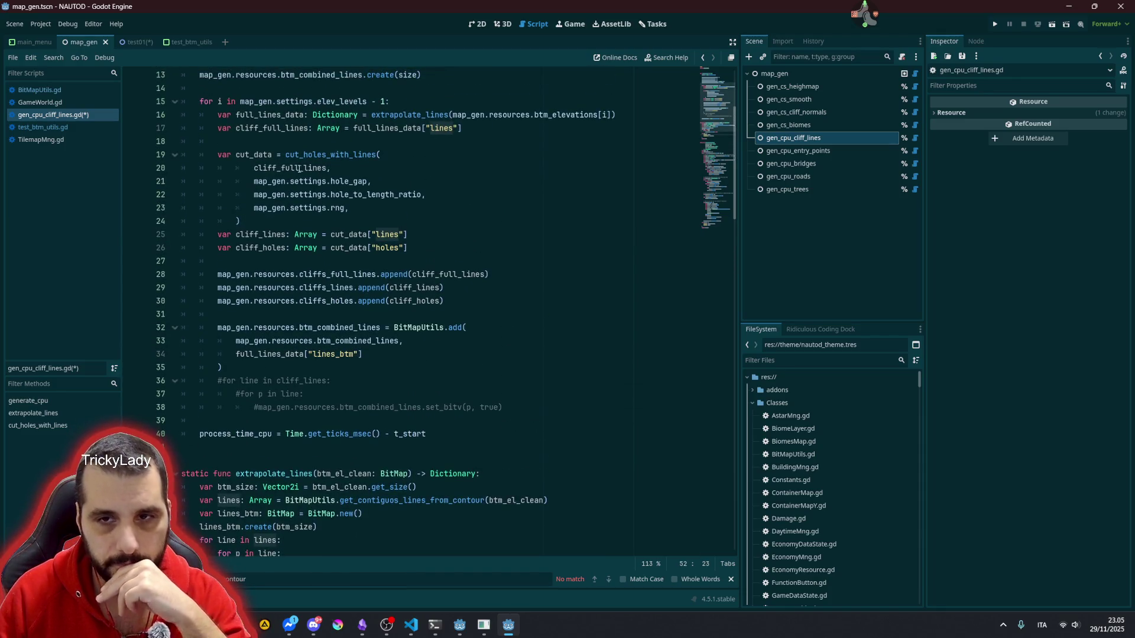
pyautogui.scroll(2, 392, 216)
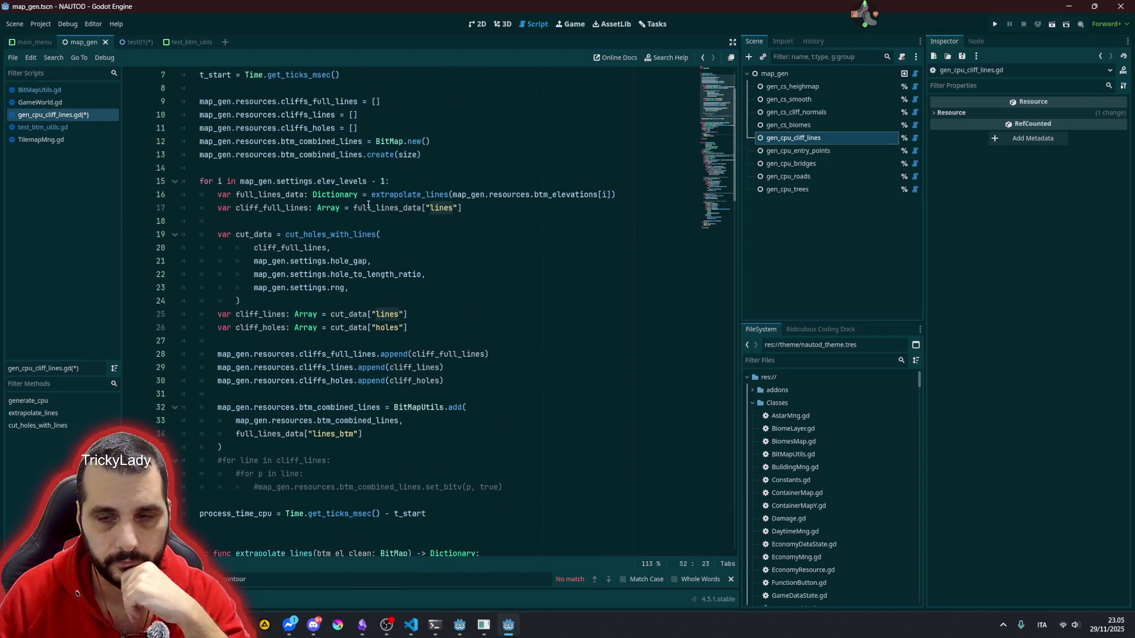
pyautogui.doubleClick(258, 207)
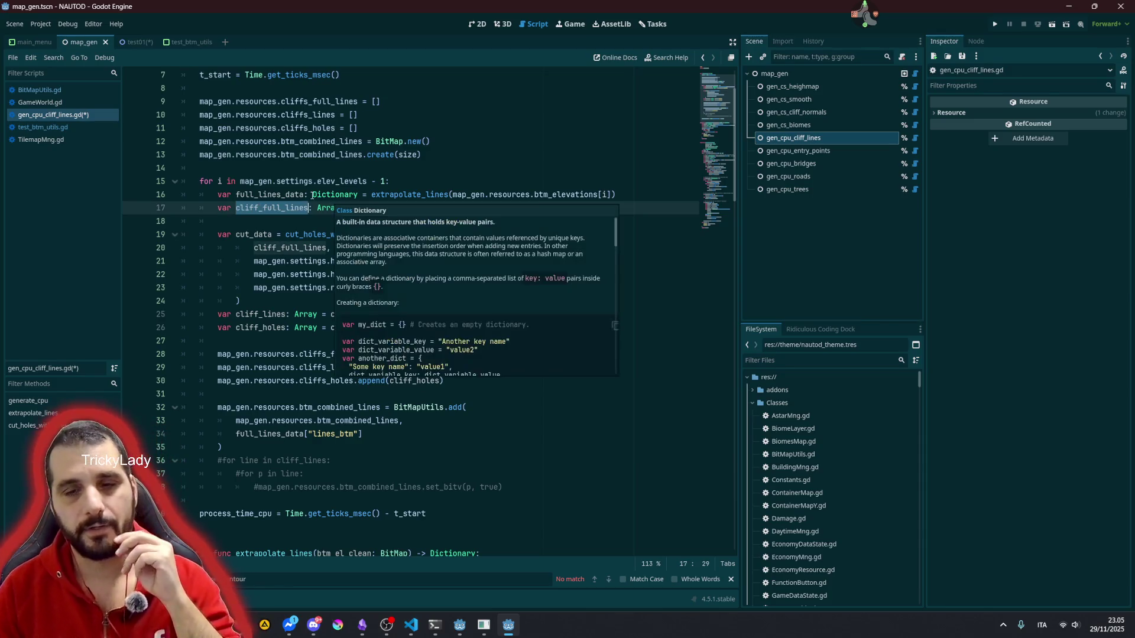
pyautogui.moveTo(312, 196)
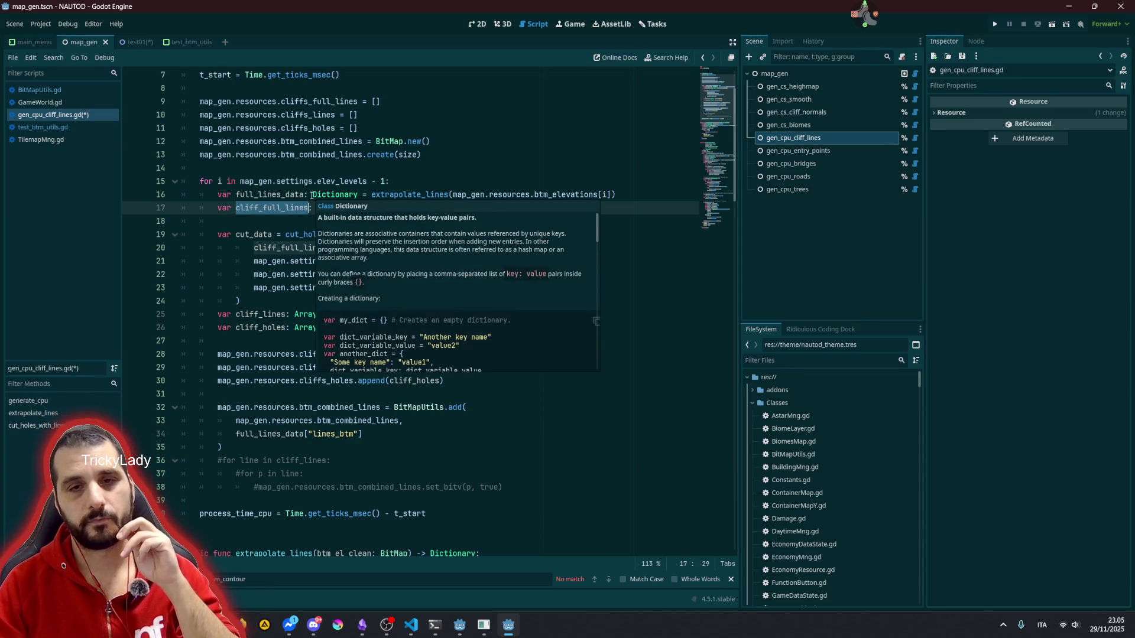
pyautogui.click(291, 219)
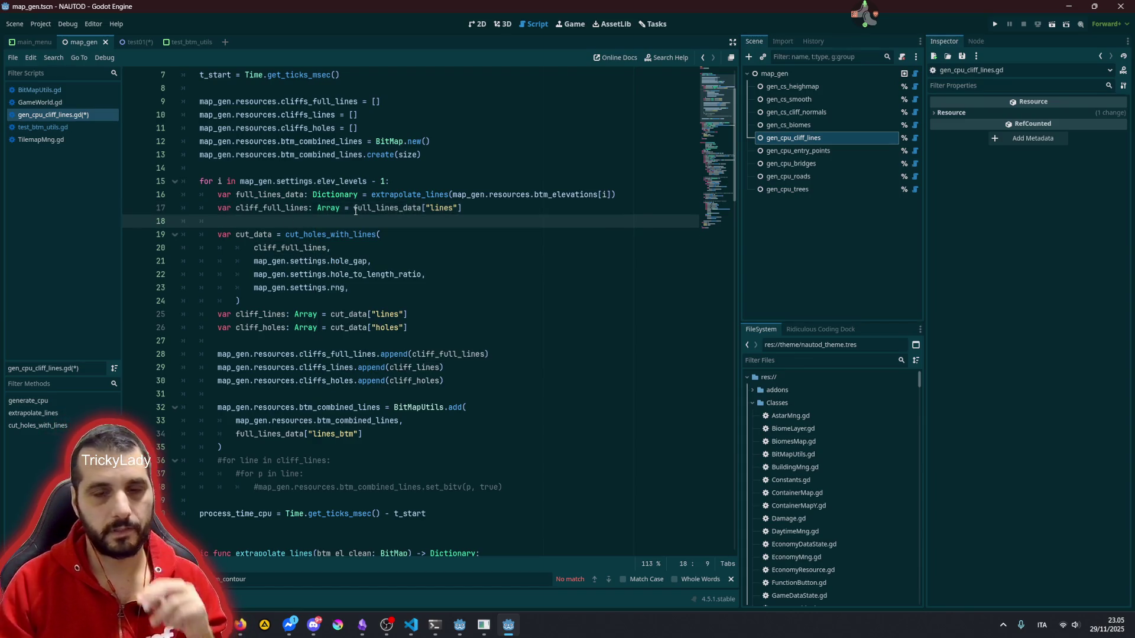
pyautogui.press('Return')
pyautogui.press('Return')
pyautogui.press('Up')
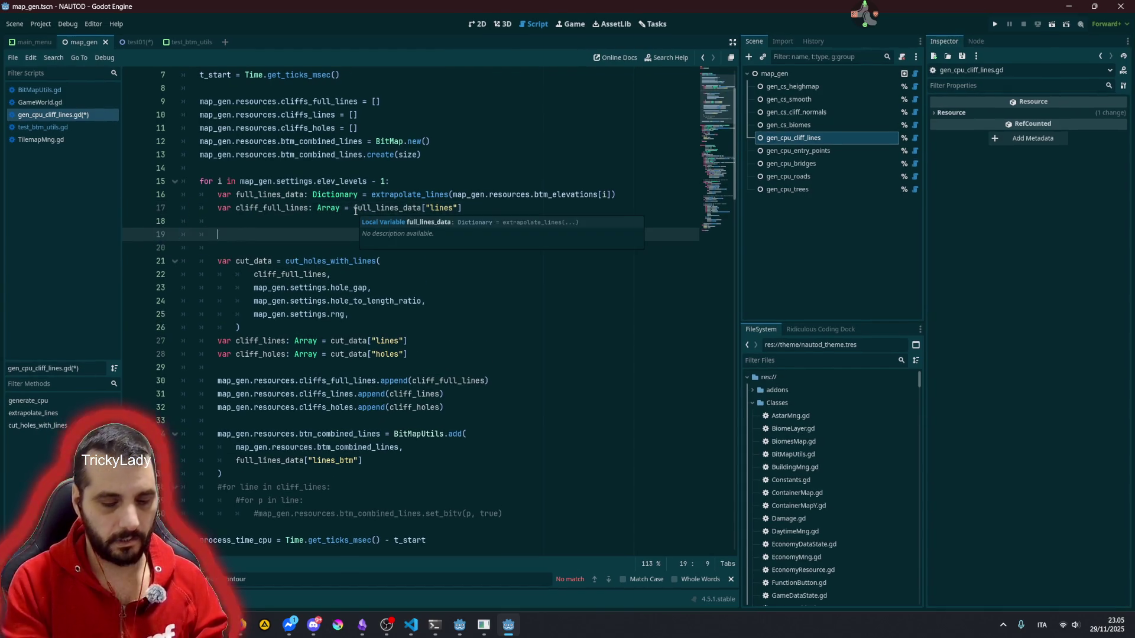
# Add an 'if i == 3: pass' block to the elevation loop and switch to test01
pyautogui.write('if i')
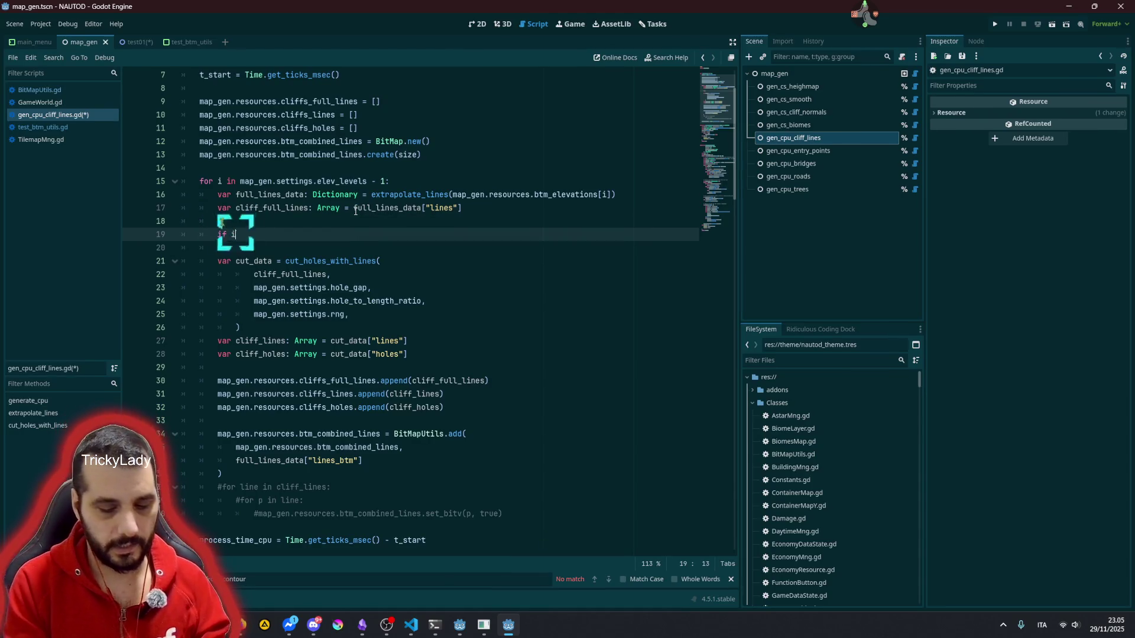
pyautogui.write(' == ')
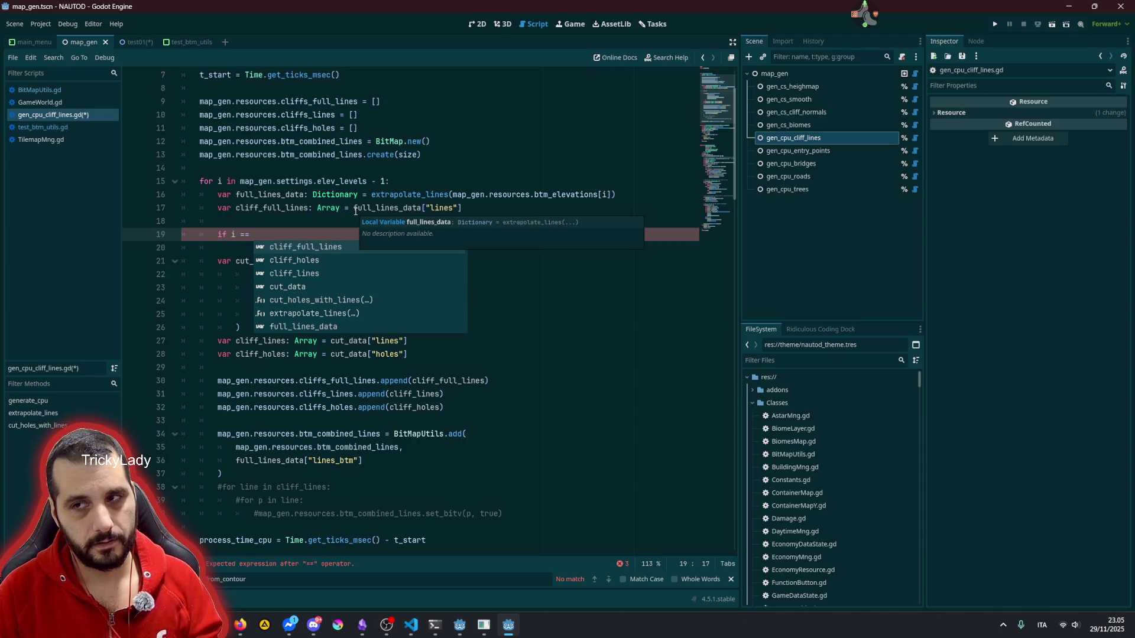
pyautogui.write('3:')
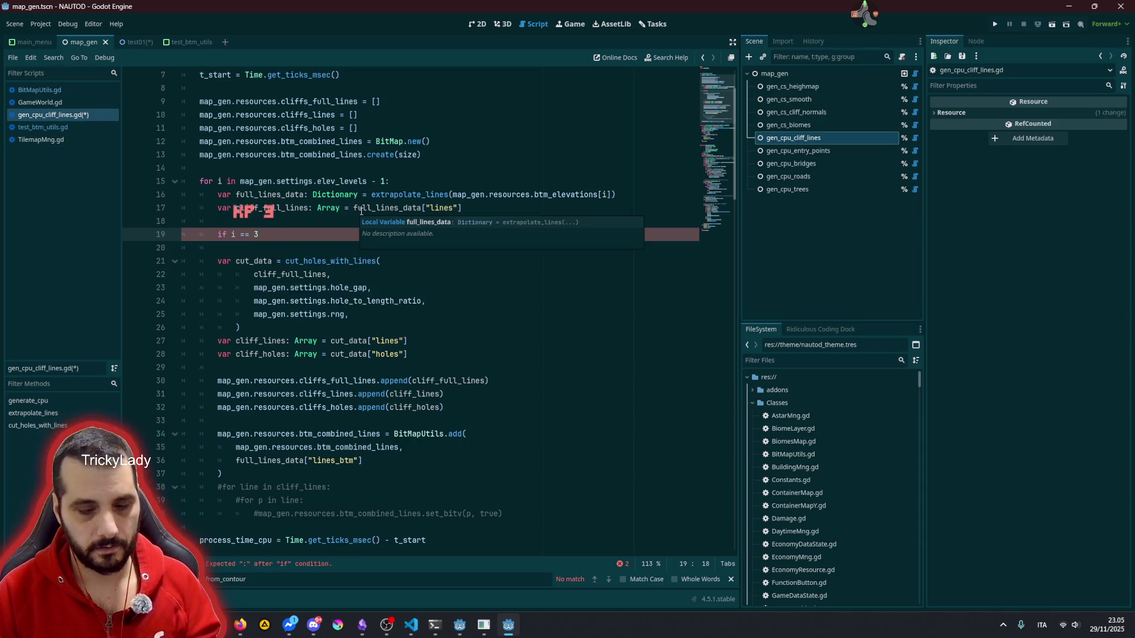
pyautogui.press('Return')
pyautogui.write('pass')
pyautogui.click(411, 195)
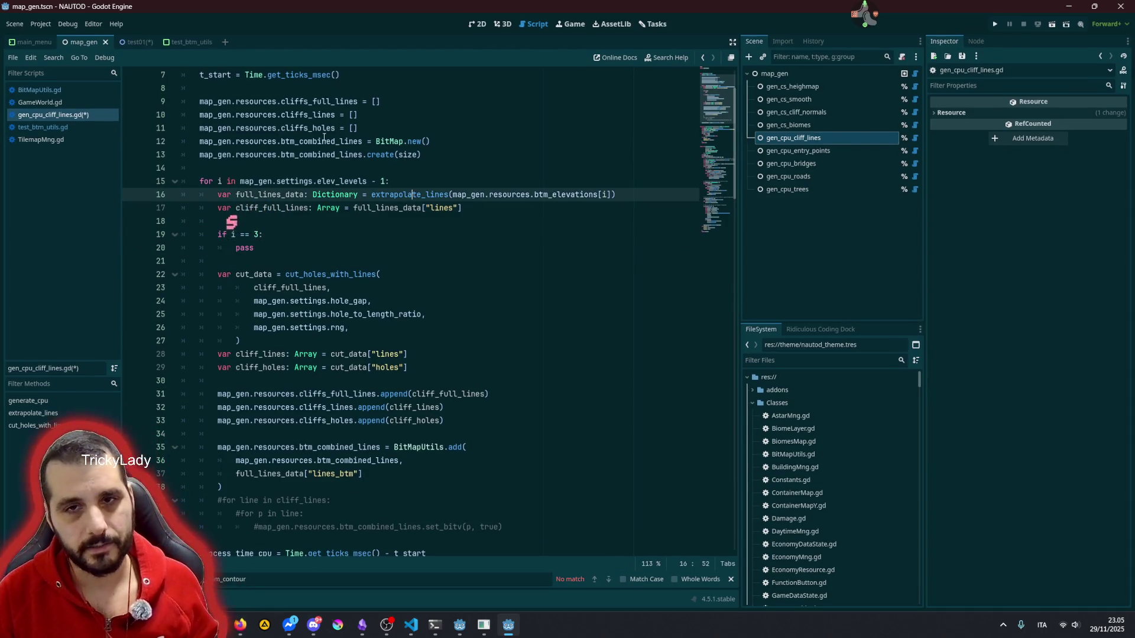
pyautogui.click(144, 44)
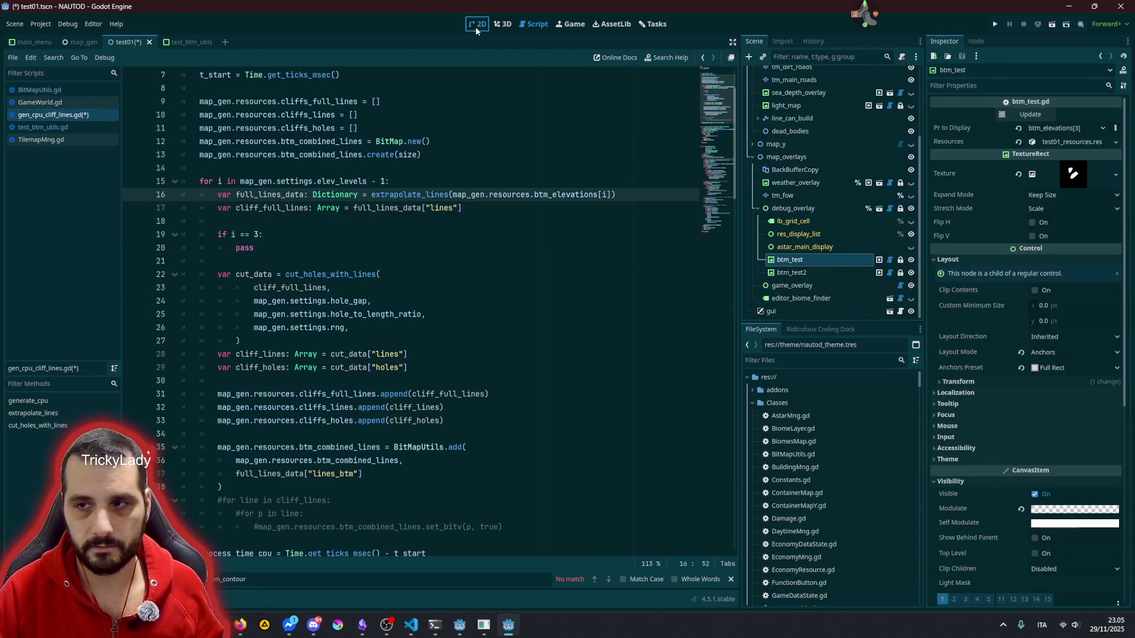
# Zoom around the test01 2D canvas to check the contour lines, then return to the script
pyautogui.click(477, 24)
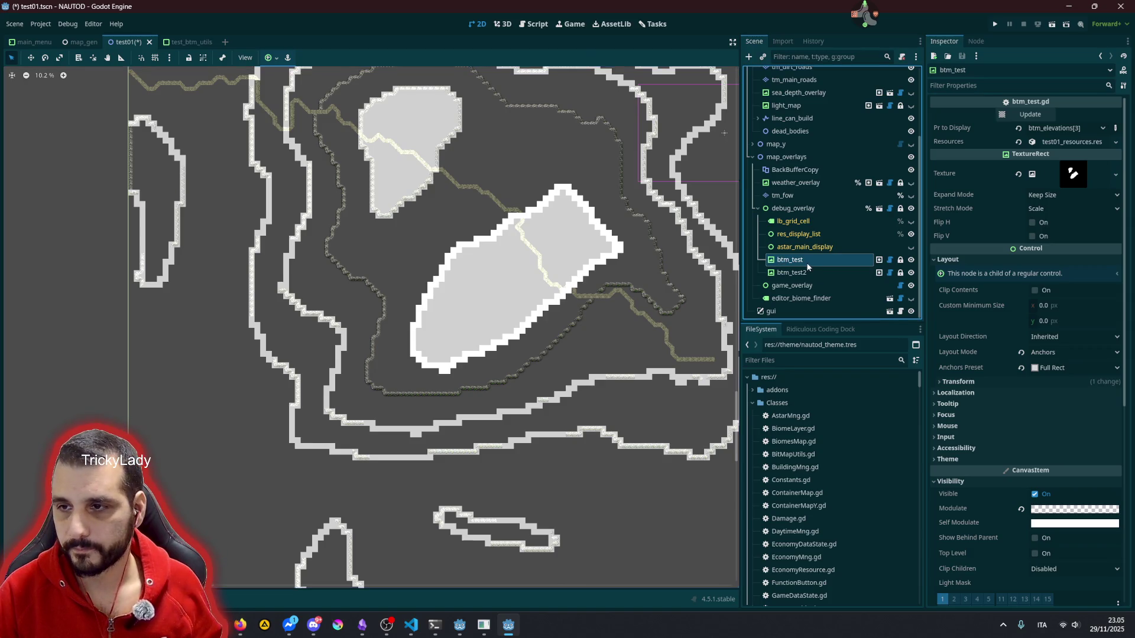
pyautogui.scroll(-2, 406, 316)
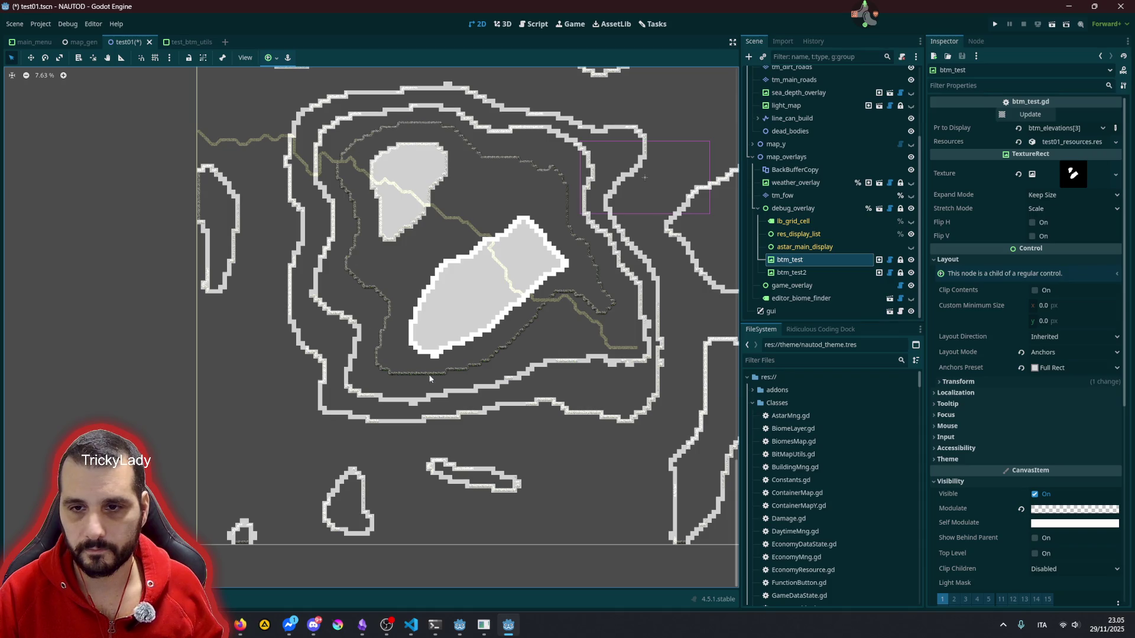
pyautogui.scroll(-2, 401, 226)
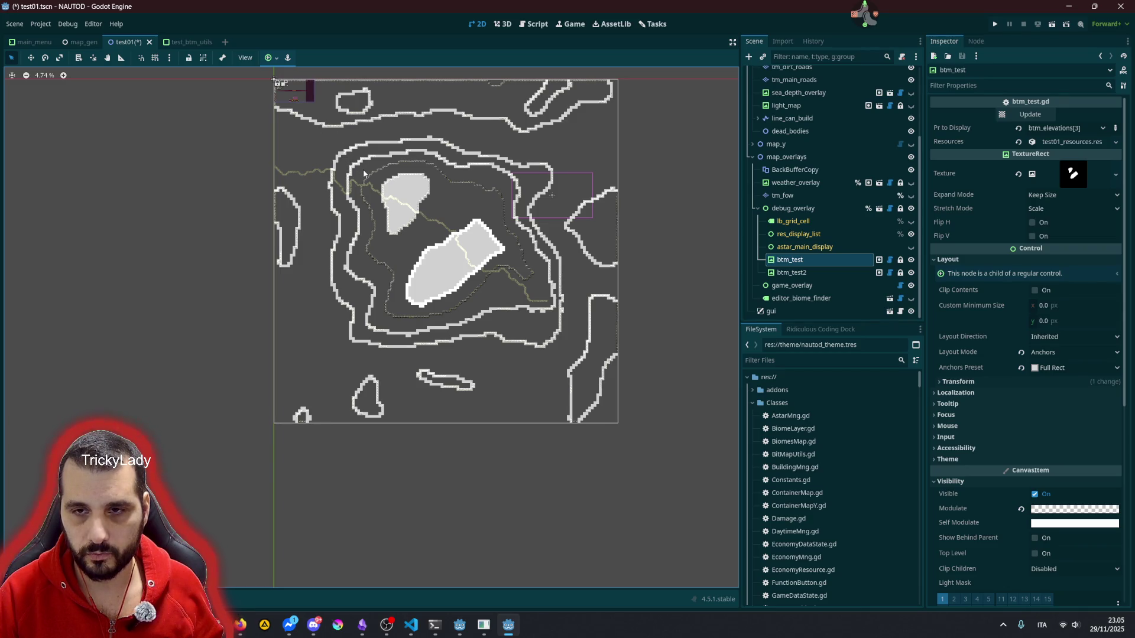
pyautogui.scroll(5, 371, 174)
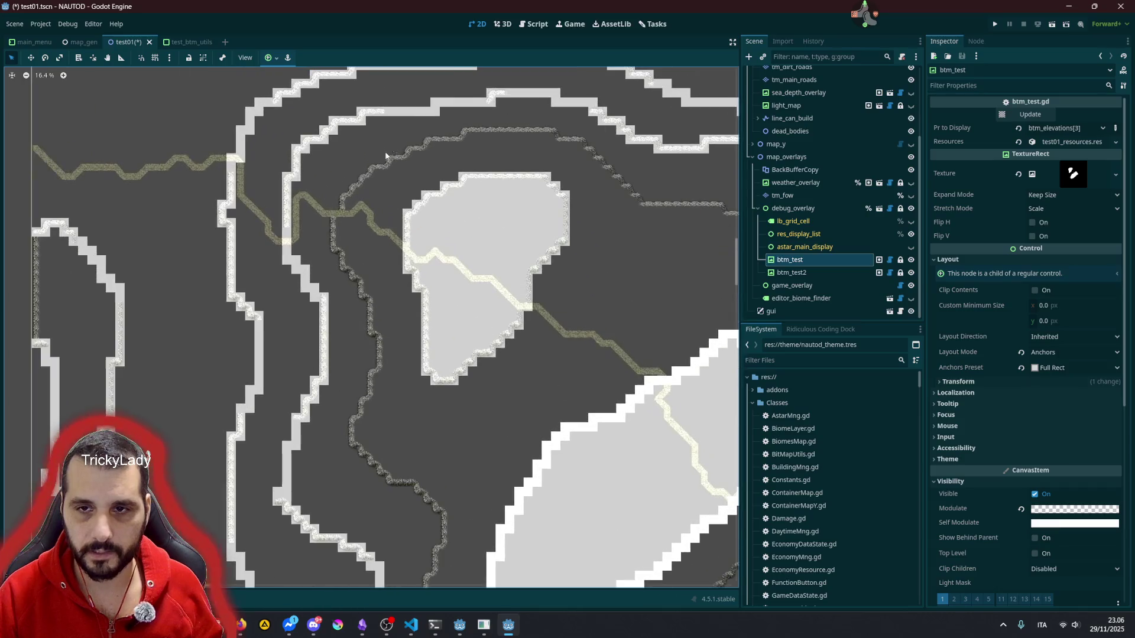
pyautogui.scroll(-1, 428, 370)
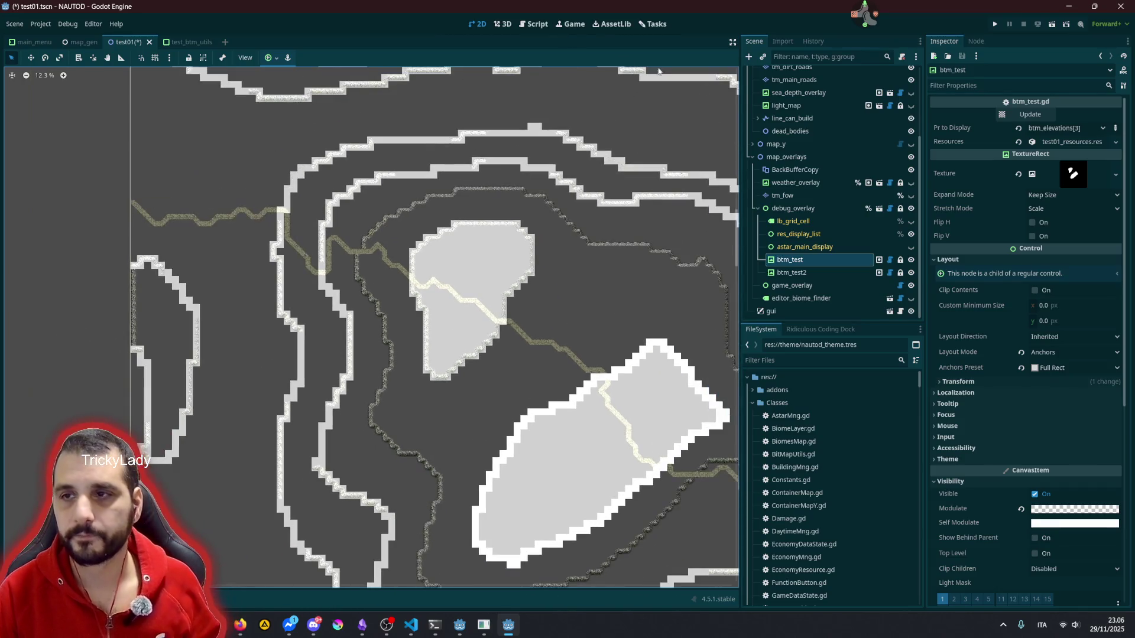
pyautogui.scroll(4, 898, 115)
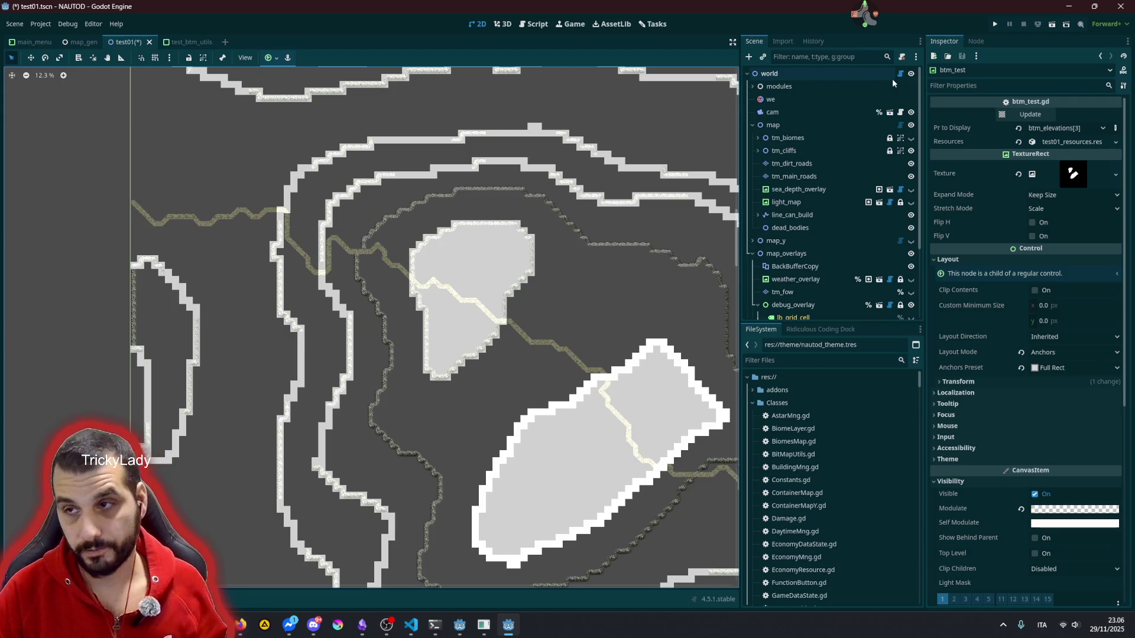
pyautogui.click(535, 24)
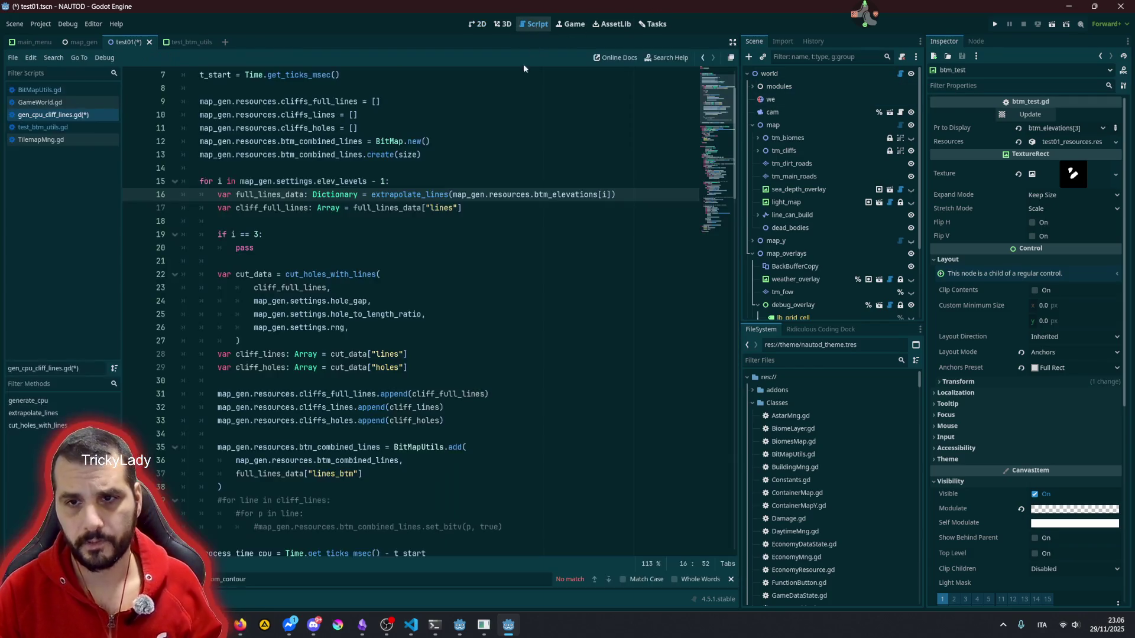
# Replace the pass statement with print(cliff_full_lines)
pyautogui.doubleClick(258, 232)
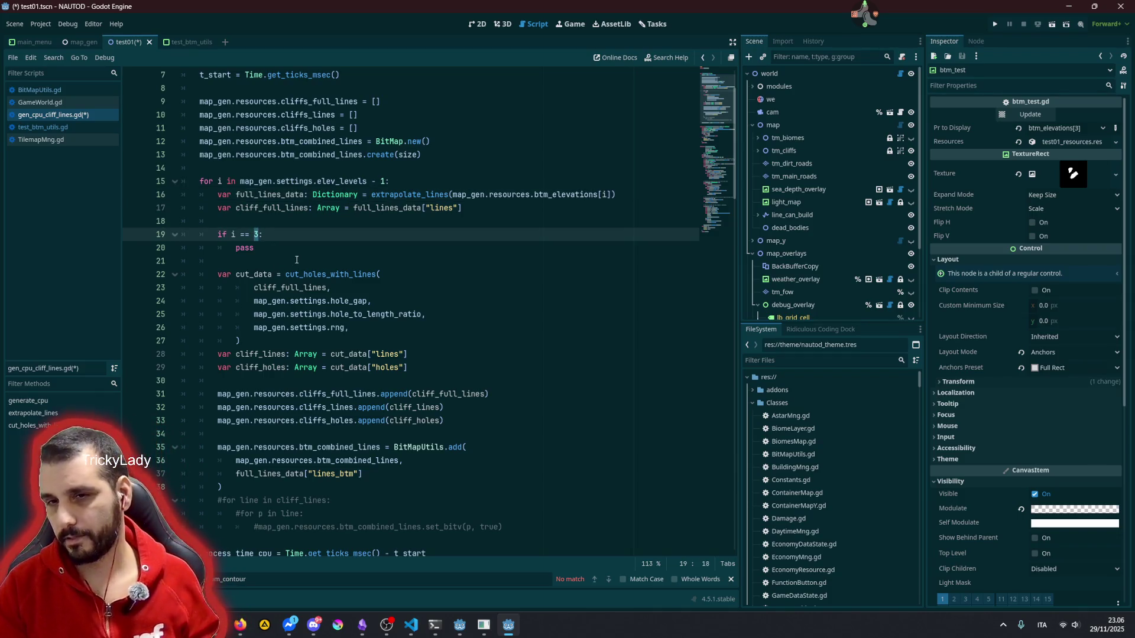
pyautogui.doubleClick(295, 208)
pyautogui.hotkey('ctrl', 'c')
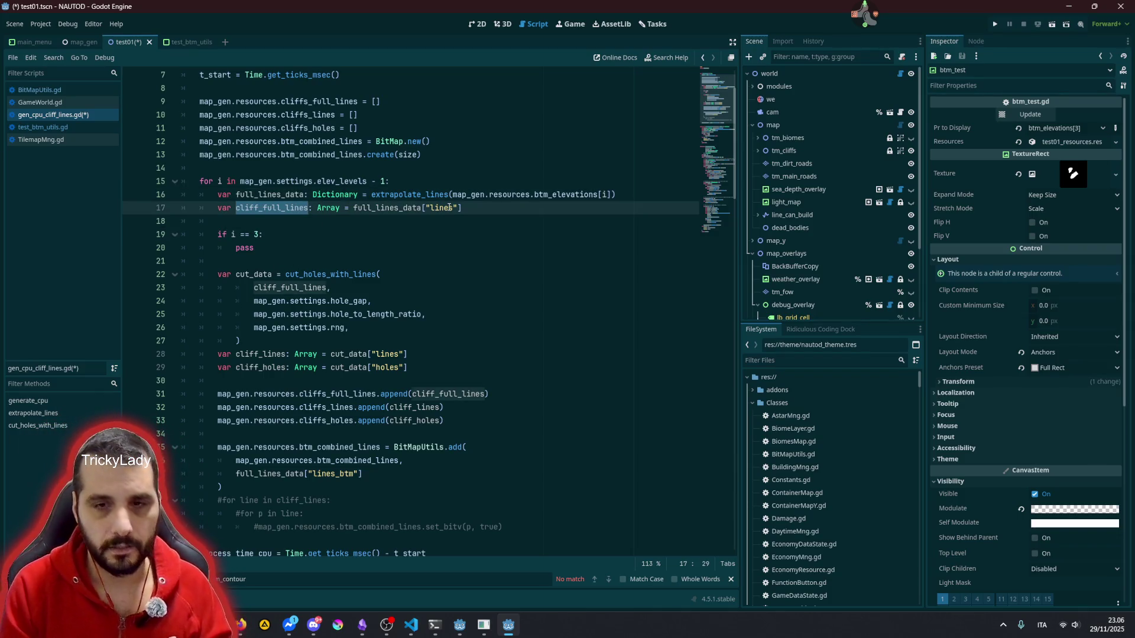
pyautogui.press('Down')
pyautogui.press('Down')
pyautogui.press('Down')
pyautogui.hotkey('ctrl', 'shift', 'Left')
pyautogui.press('BackSpace')
pyautogui.write('print(')
pyautogui.hotkey('ctrl', 'v')
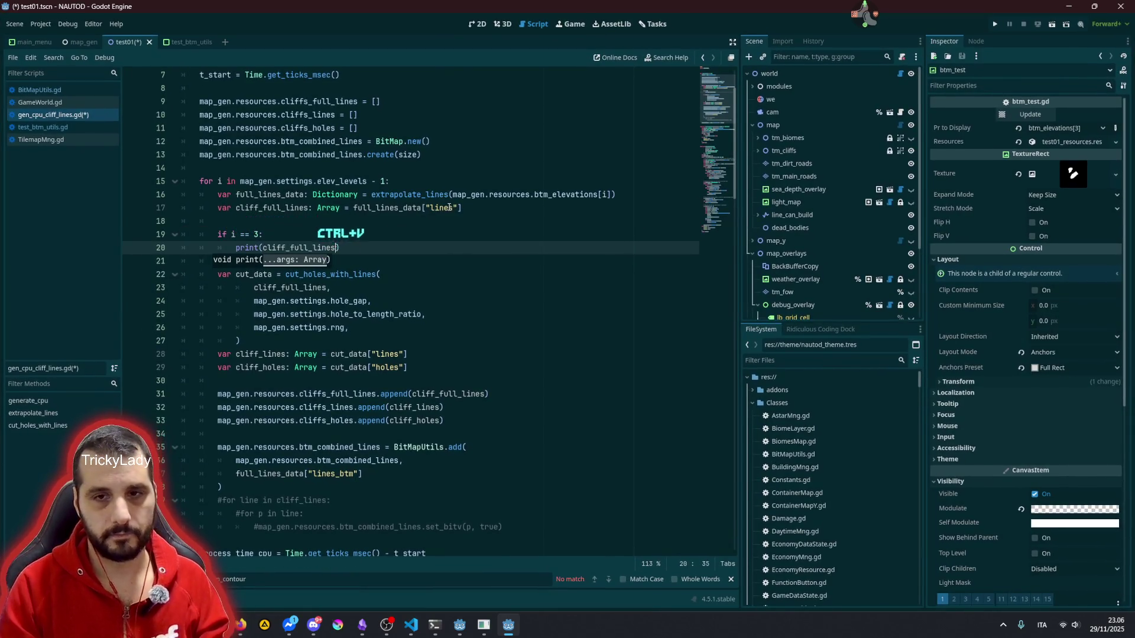
# Add a print("Checking elevation 3 lines...") line above it, save, and show the output log
pyautogui.press('Up')
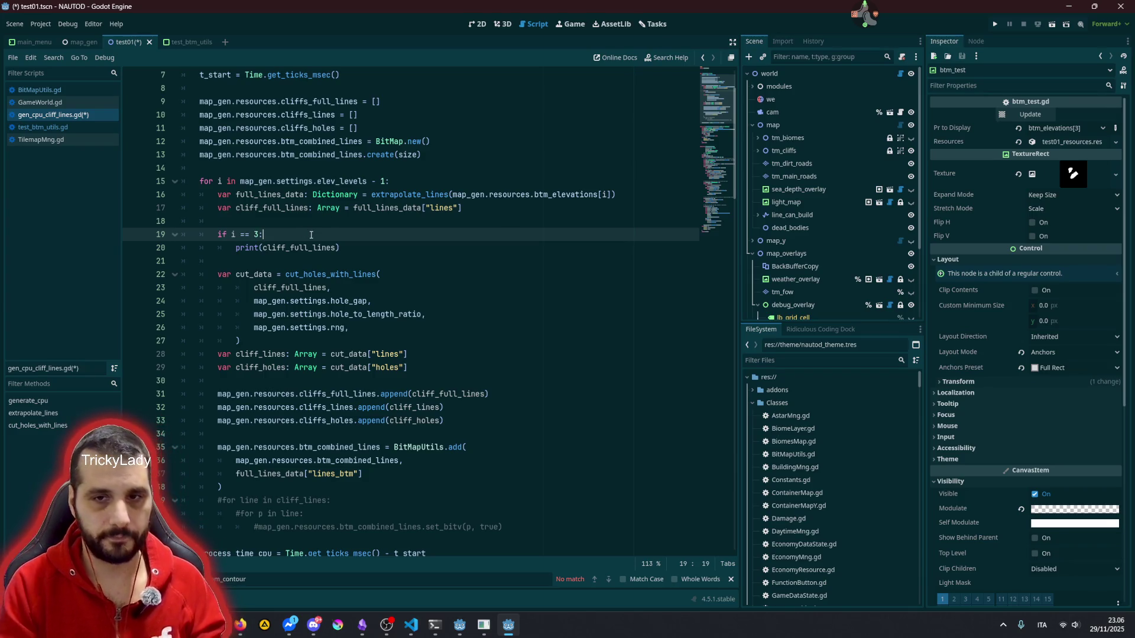
pyautogui.press('Return')
pyautogui.write('print("')
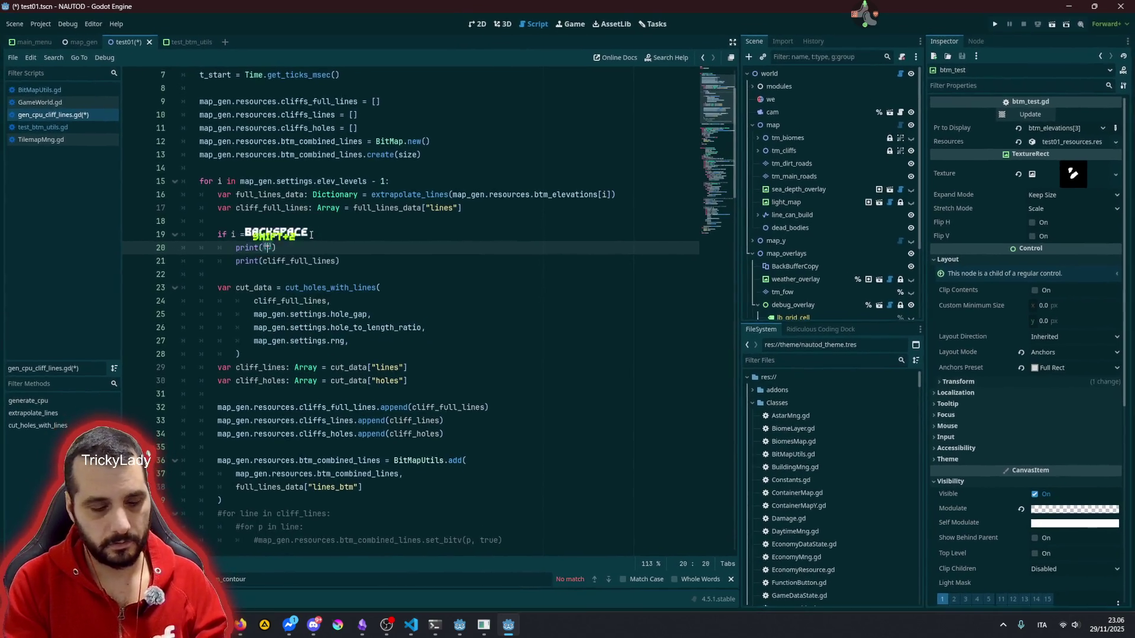
pyautogui.write('Checking')
pyautogui.write(' e')
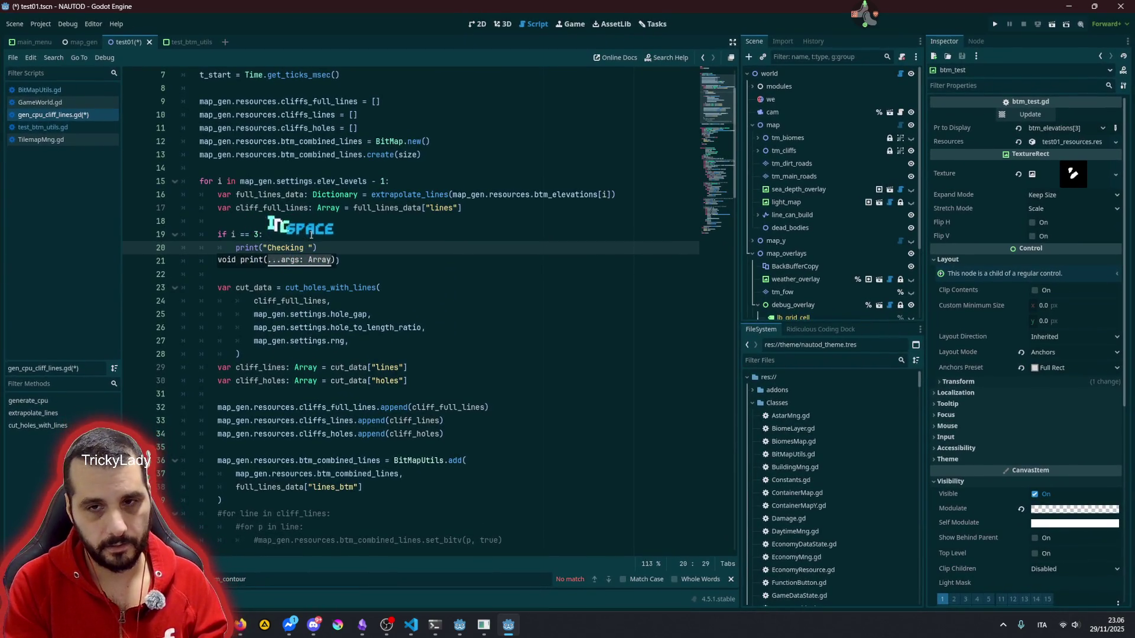
pyautogui.write('levation')
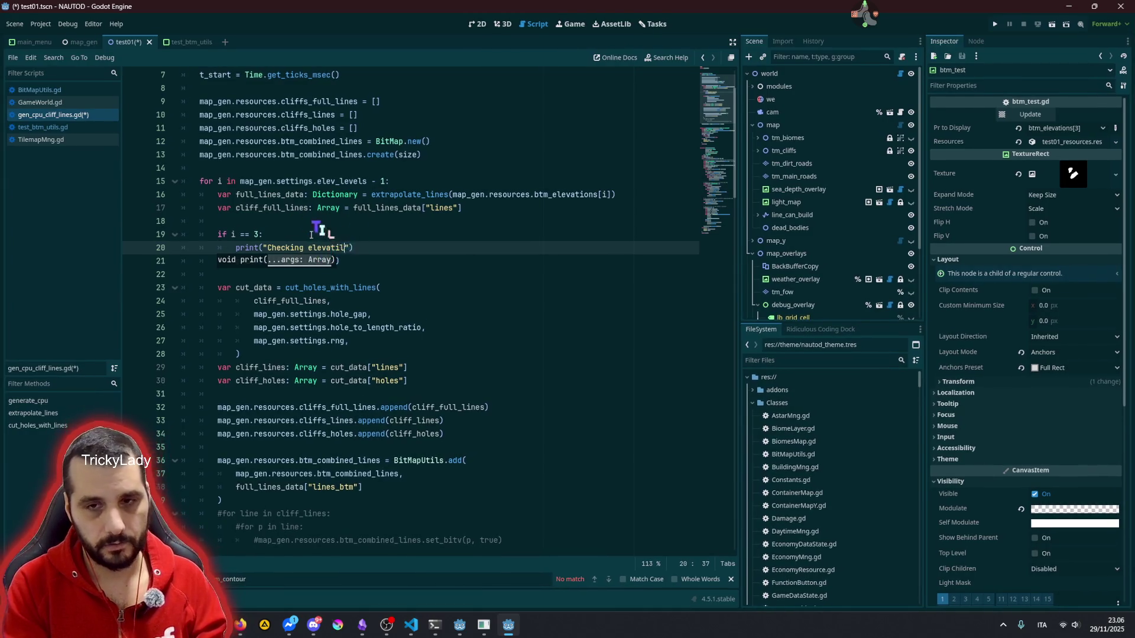
pyautogui.write('3 lines...')
pyautogui.click(331, 229)
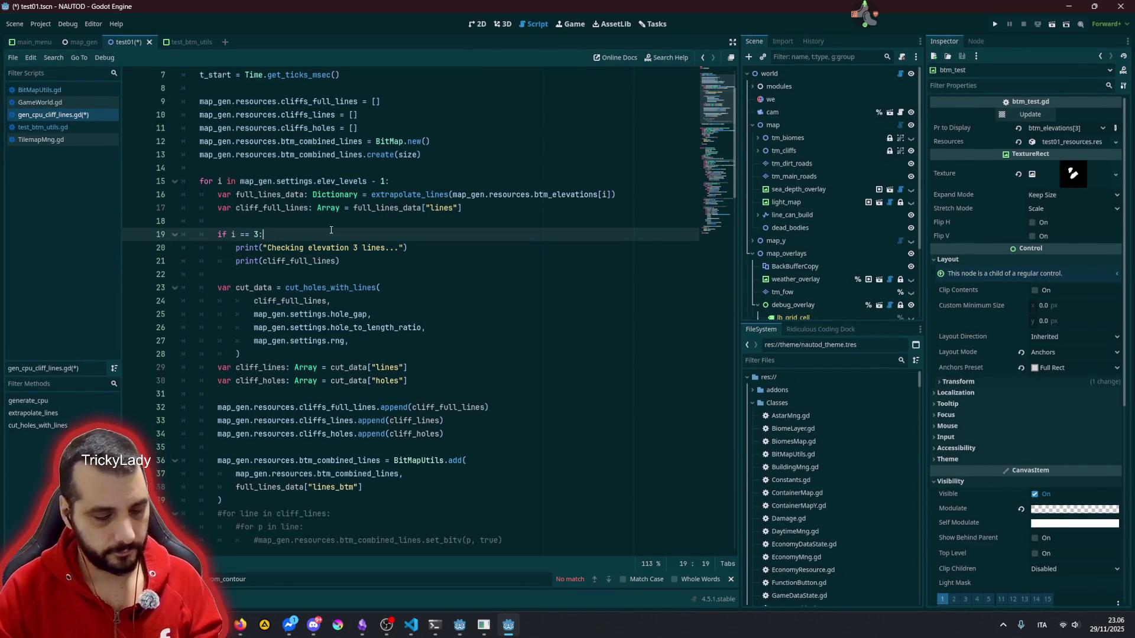
pyautogui.hotkey('ctrl', 's')
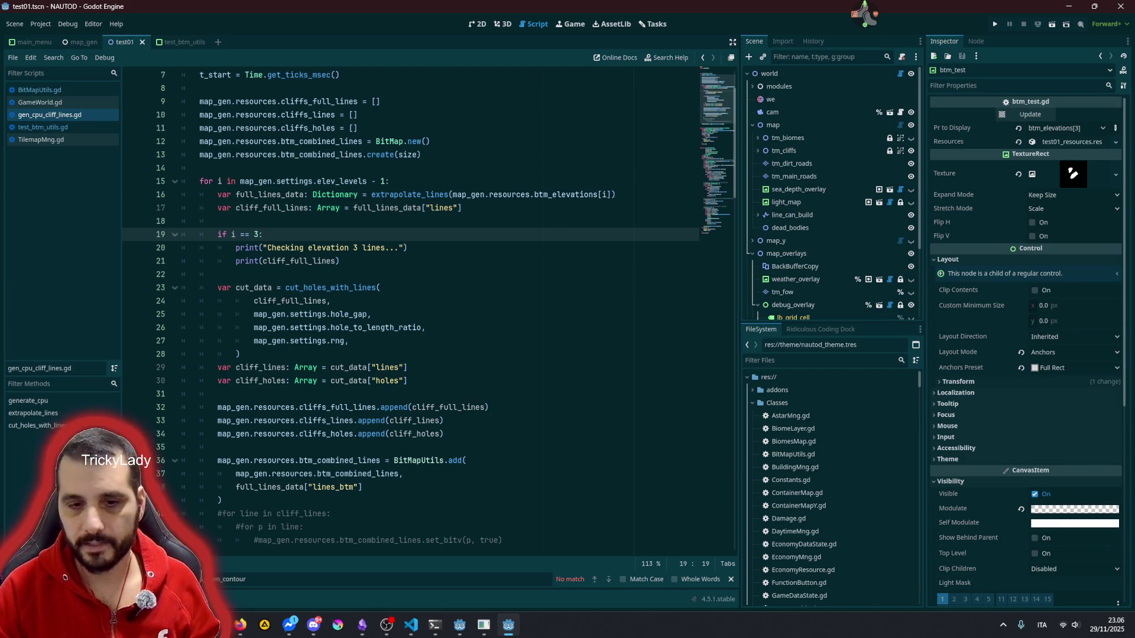
pyautogui.press('F6')
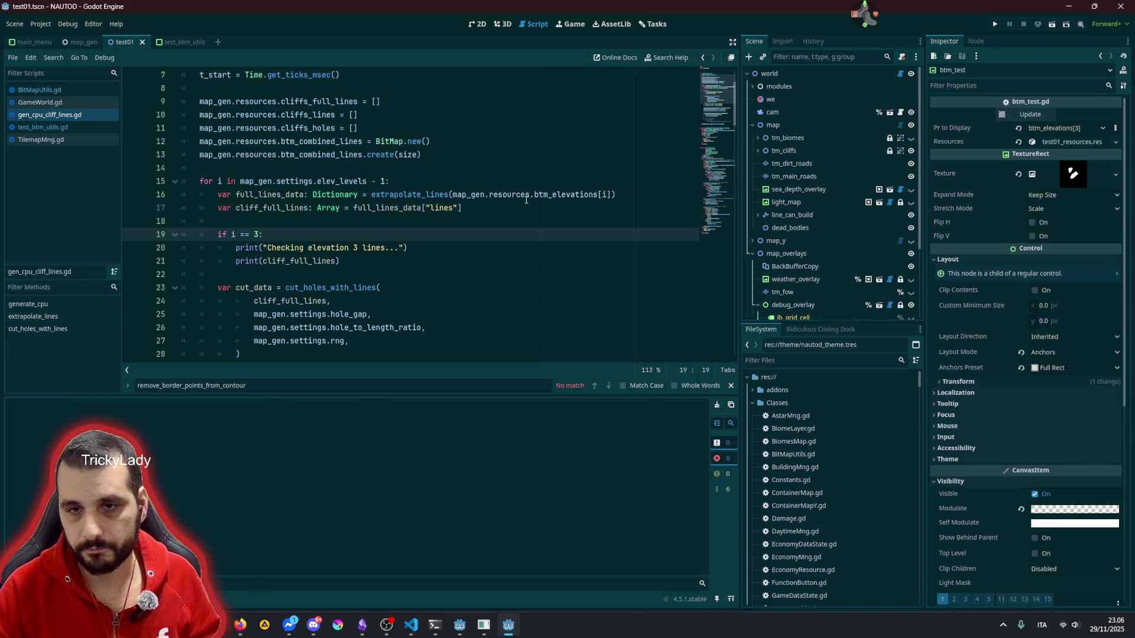
# Select the world node, run Generate map resources, and inspect the printed elevation 3 points
pyautogui.click(477, 24)
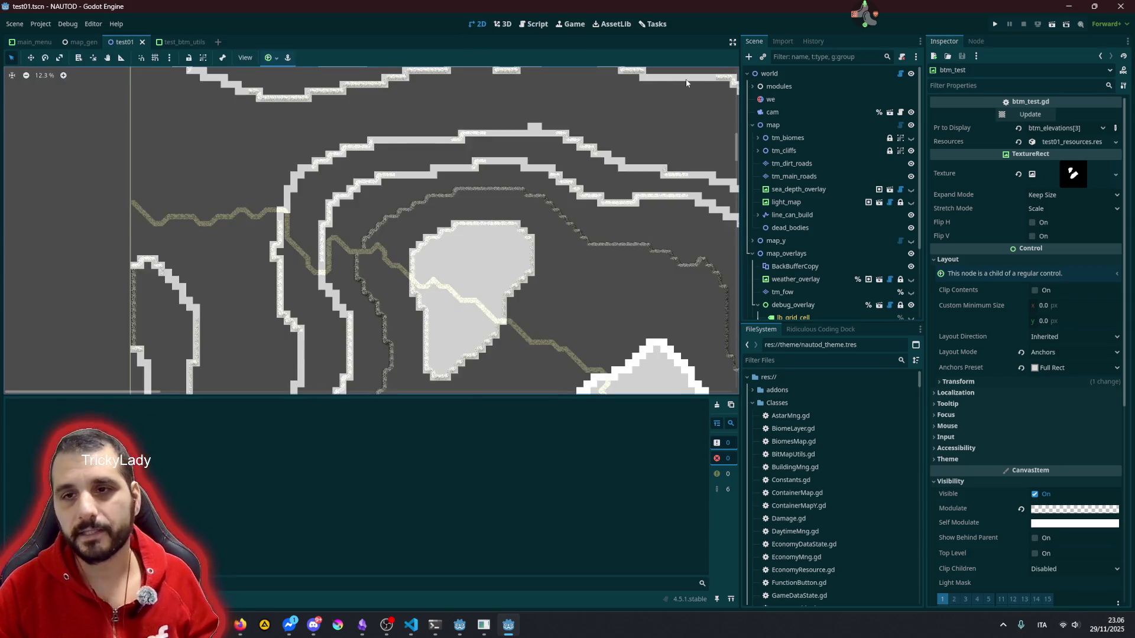
pyautogui.click(803, 72)
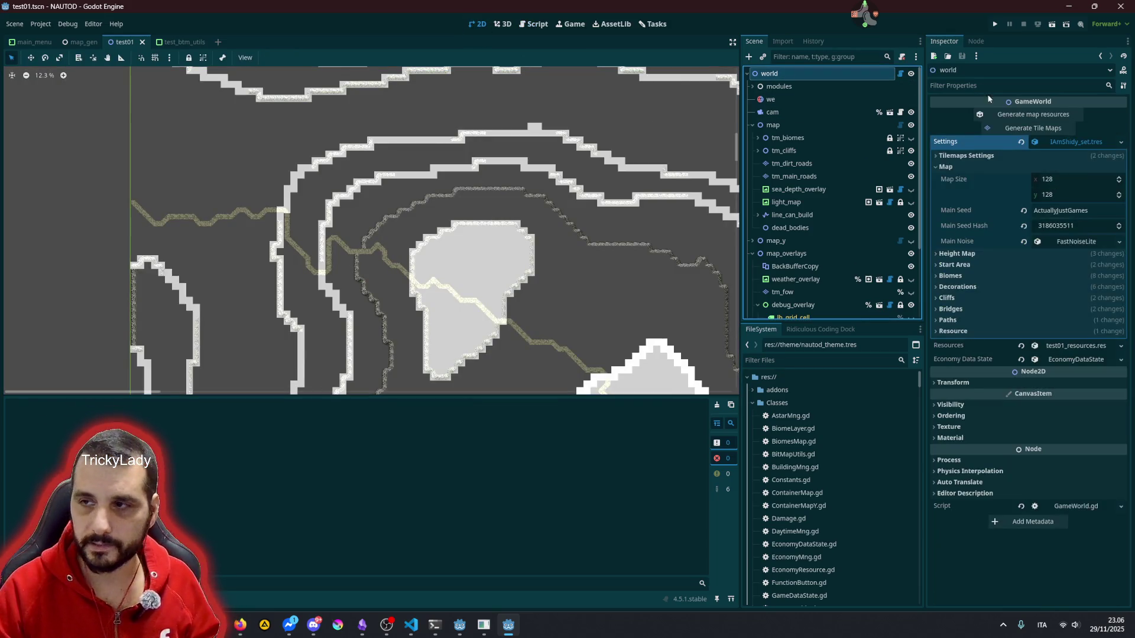
pyautogui.click(1013, 114)
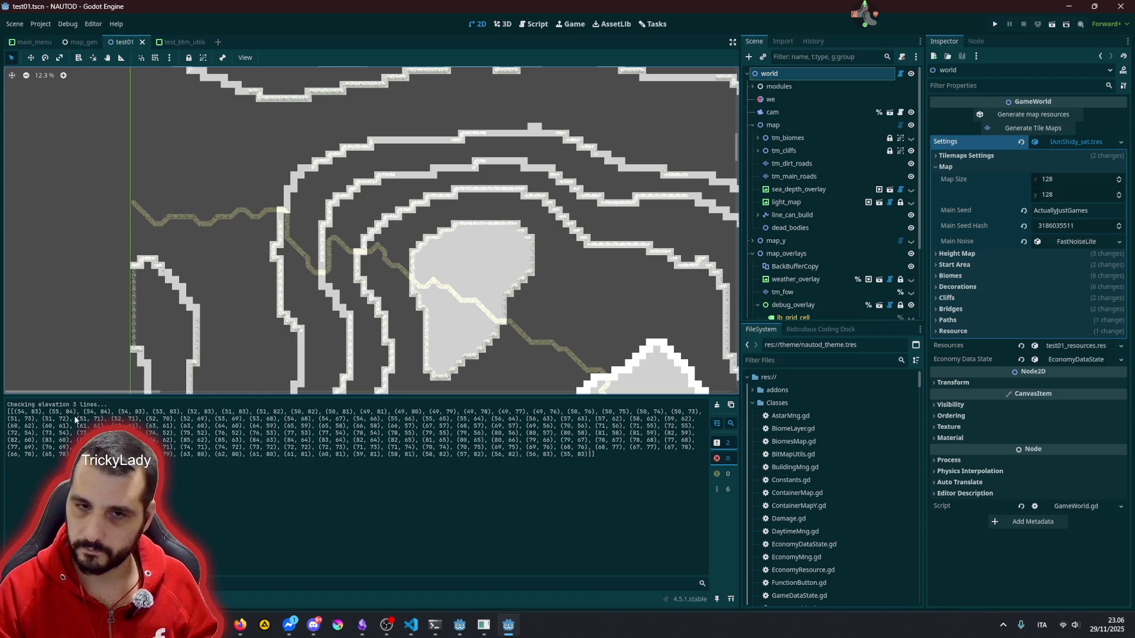
pyautogui.doubleClick(14, 411)
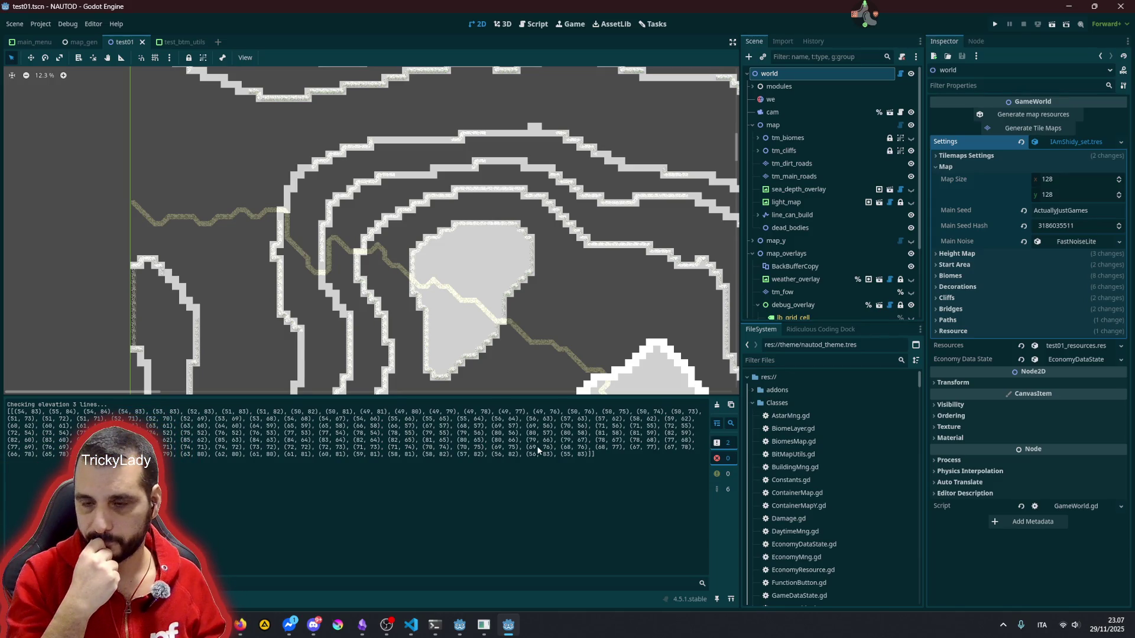
pyautogui.scroll(-5, 502, 164)
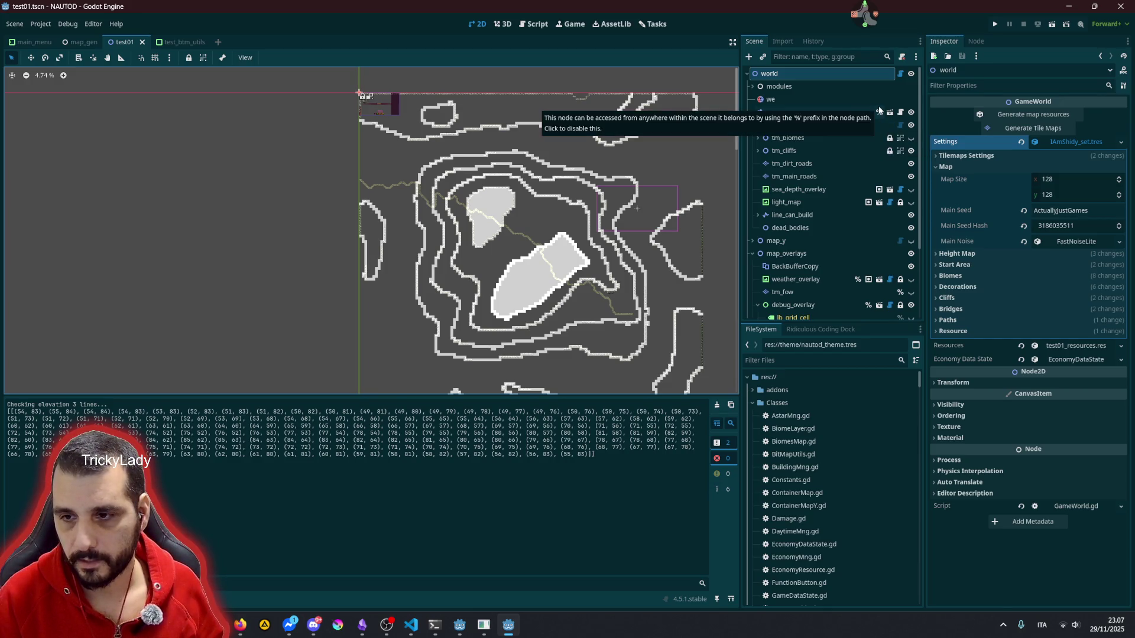
pyautogui.click(898, 73)
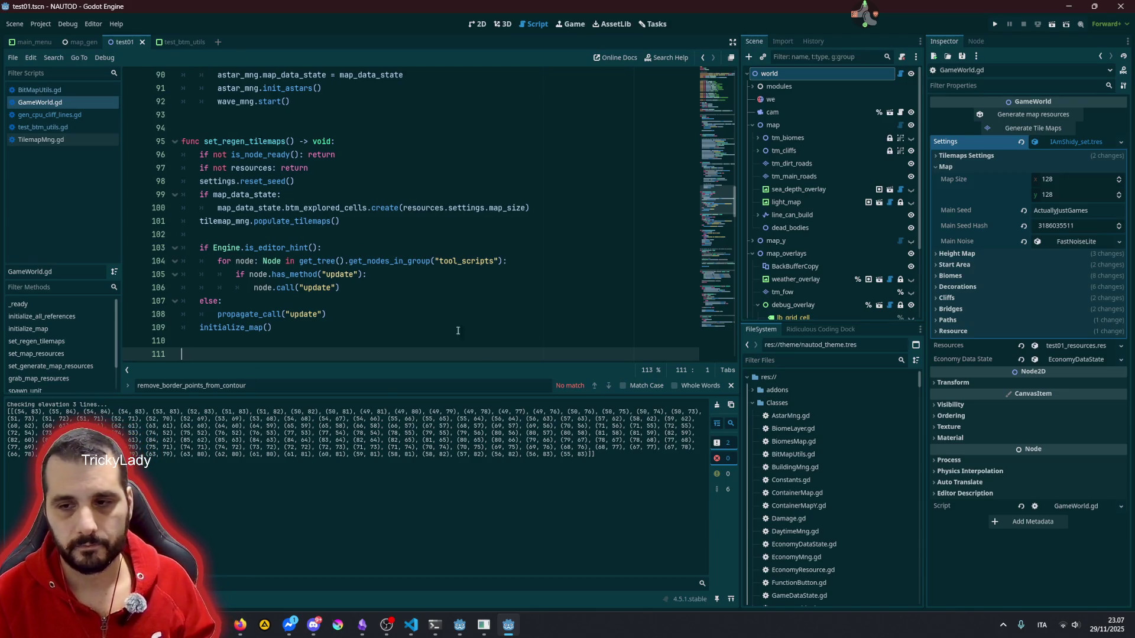
# Clear the output log and reopen gen_cpu_cliff_lines.gd at the cliff_full_lines debug print
pyautogui.click(731, 406)
pyautogui.click(440, 207)
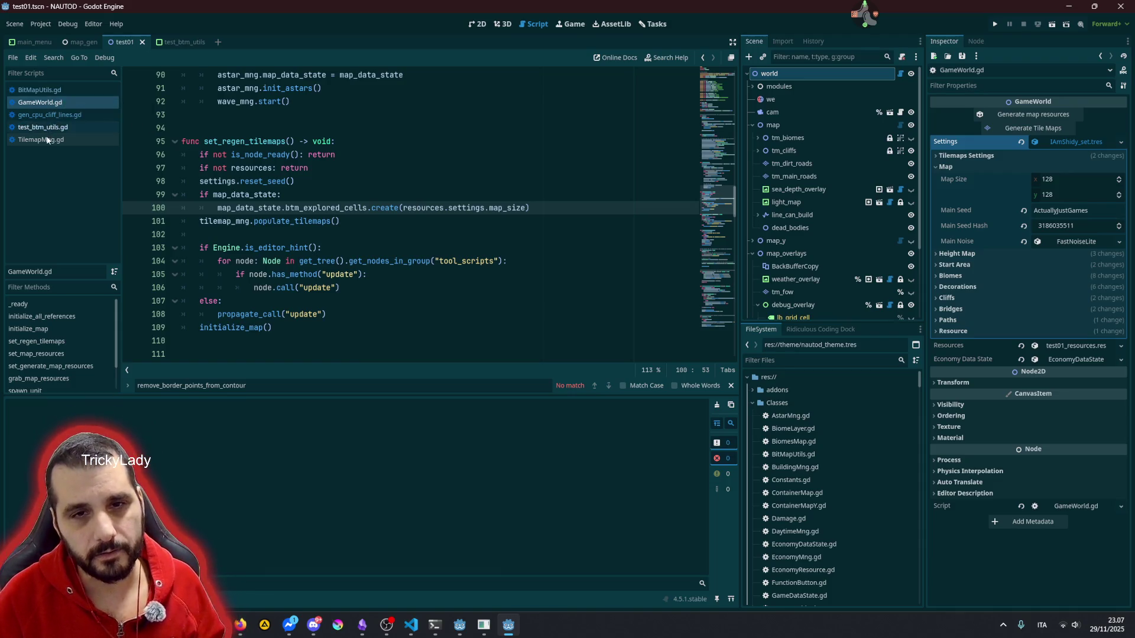
pyautogui.click(55, 114)
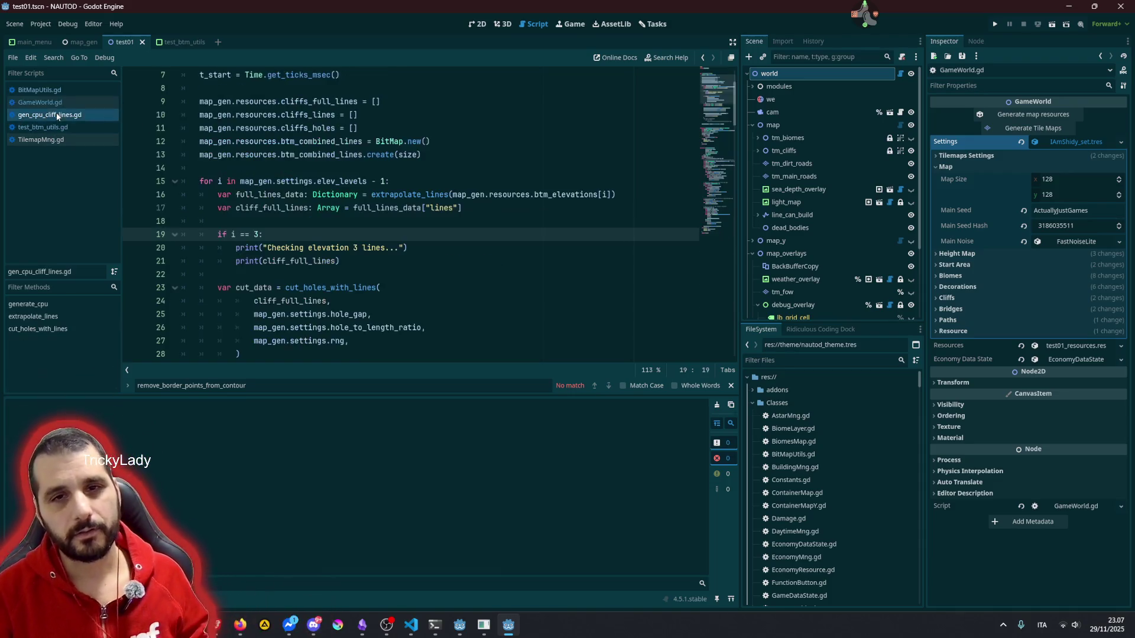
pyautogui.doubleClick(306, 260)
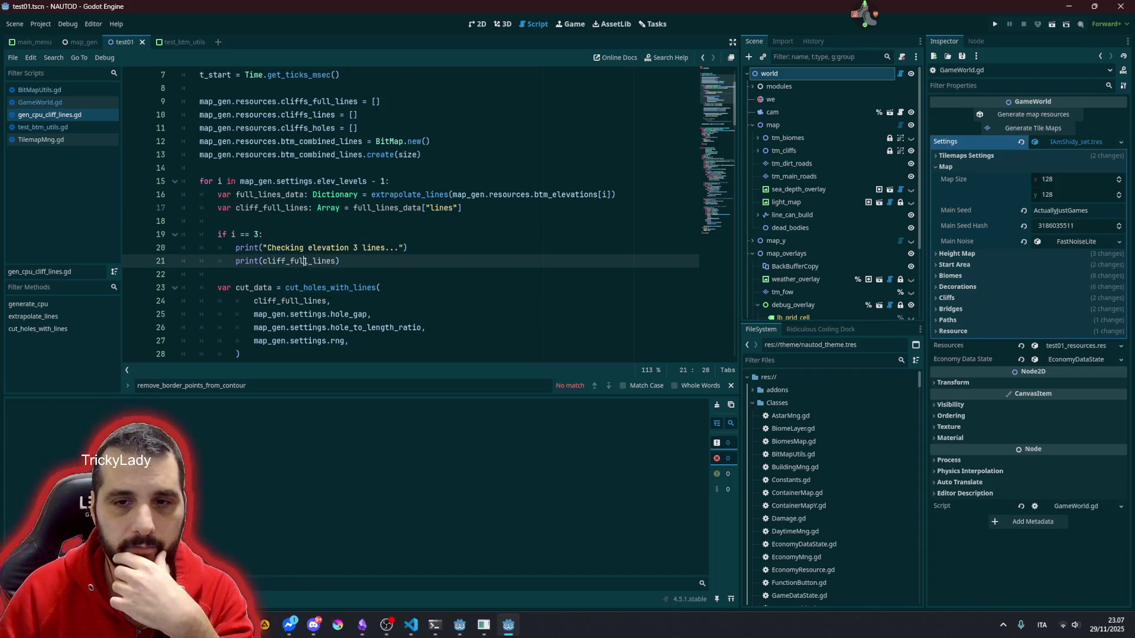
pyautogui.scroll(-2, 319, 252)
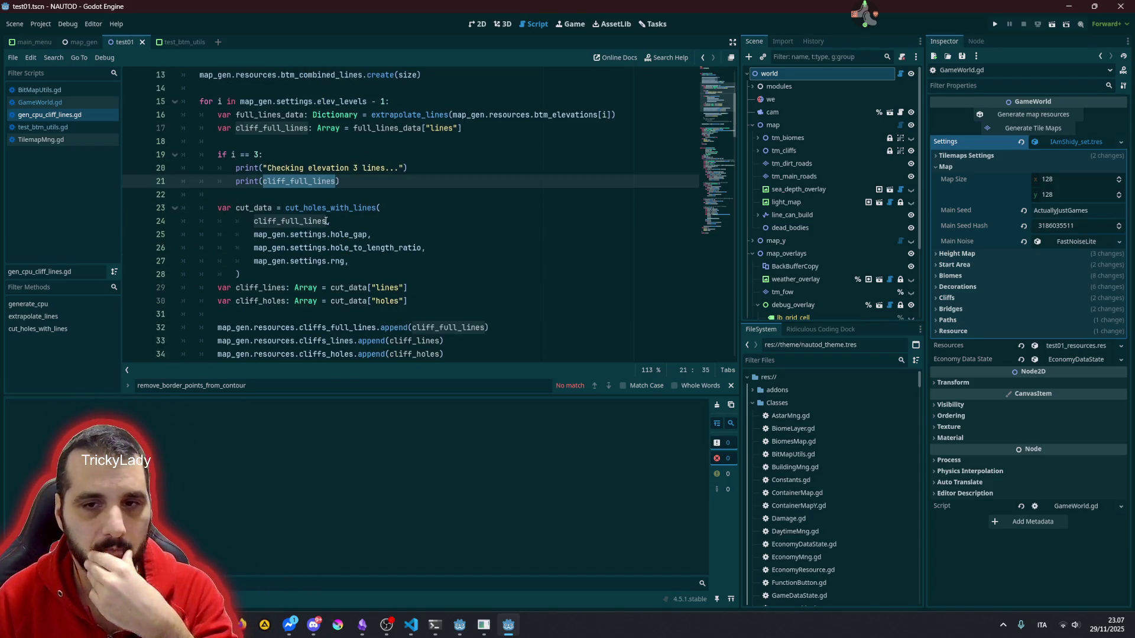
pyautogui.scroll(-2, 326, 221)
pyautogui.scroll(2, 327, 221)
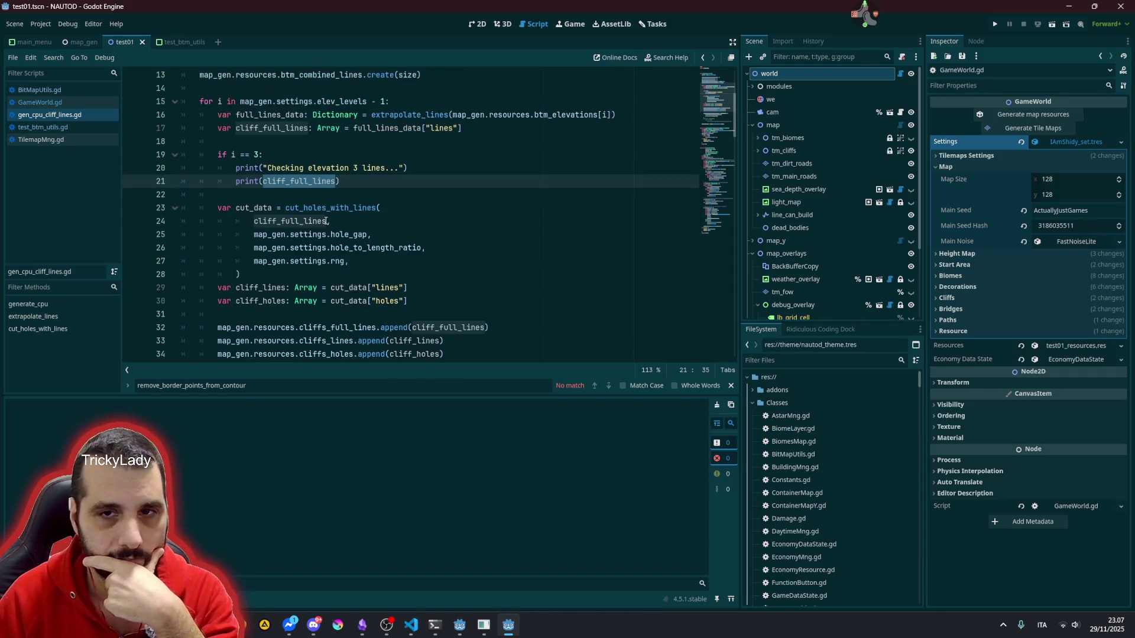
# Expand Resources > Cliffs in the world's Inspector and preview the Btm Combined Lines bitmap
pyautogui.scroll(-1, 326, 221)
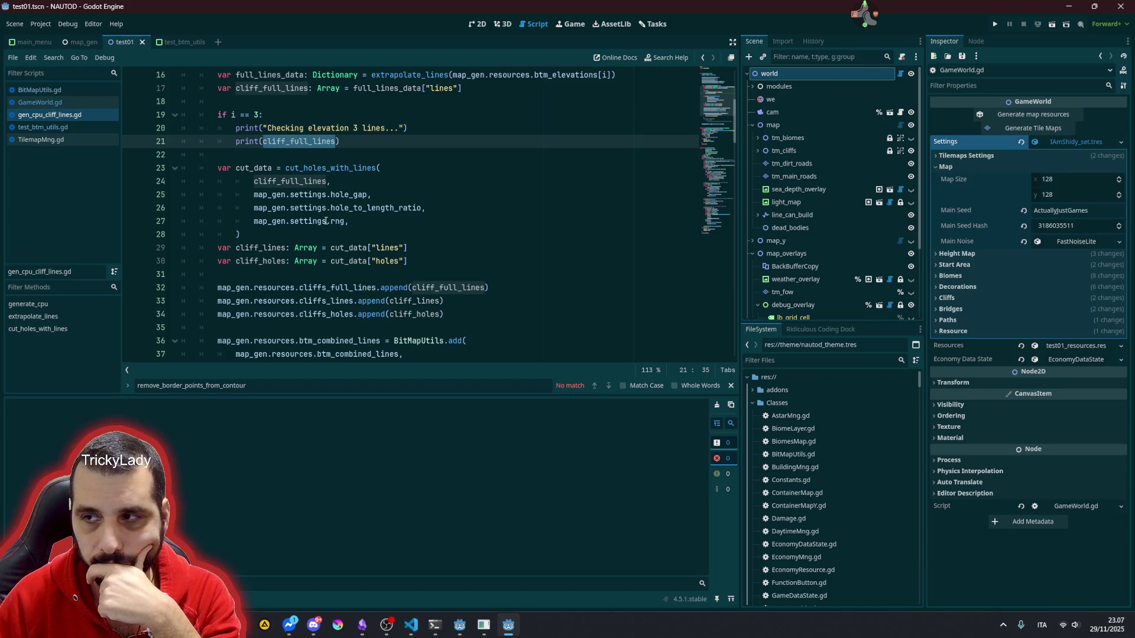
pyautogui.click(1057, 140)
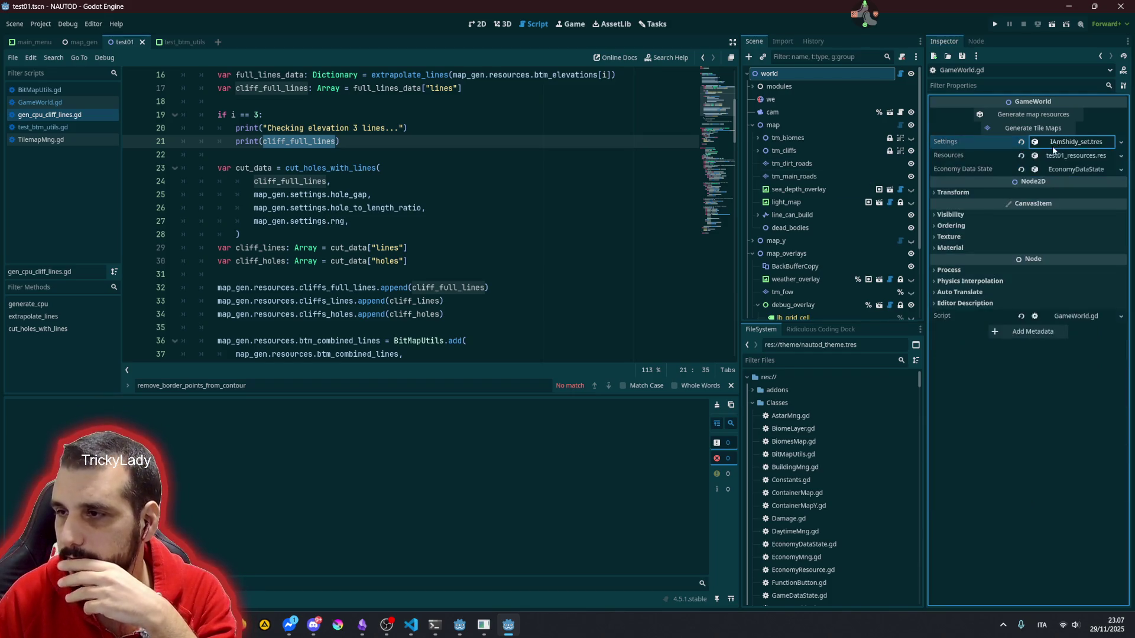
pyautogui.click(1062, 155)
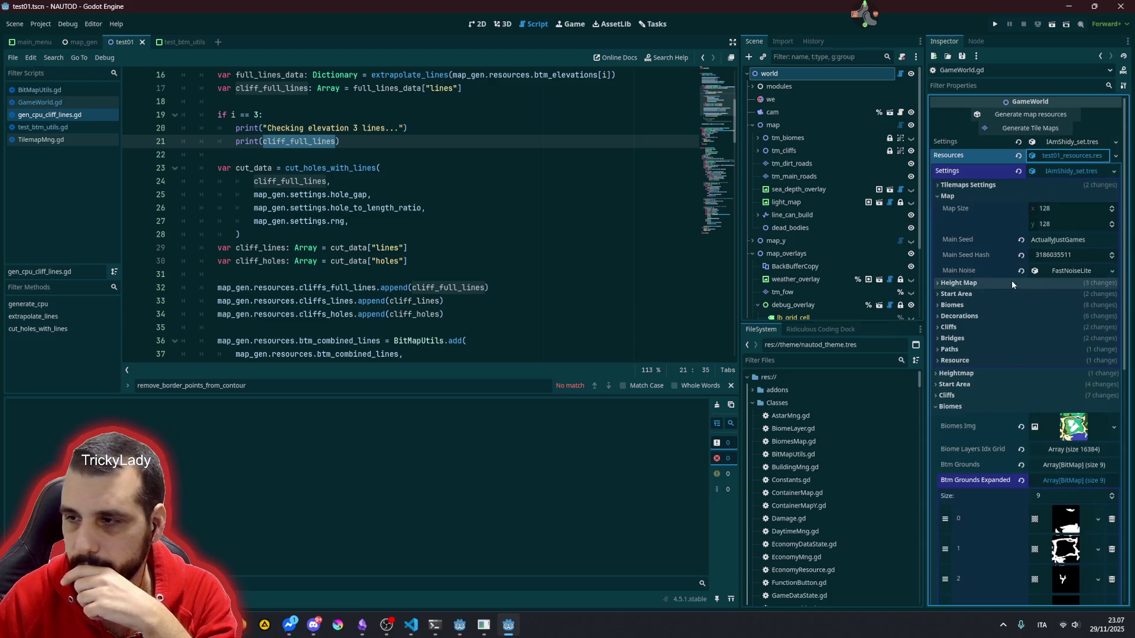
pyautogui.click(959, 326)
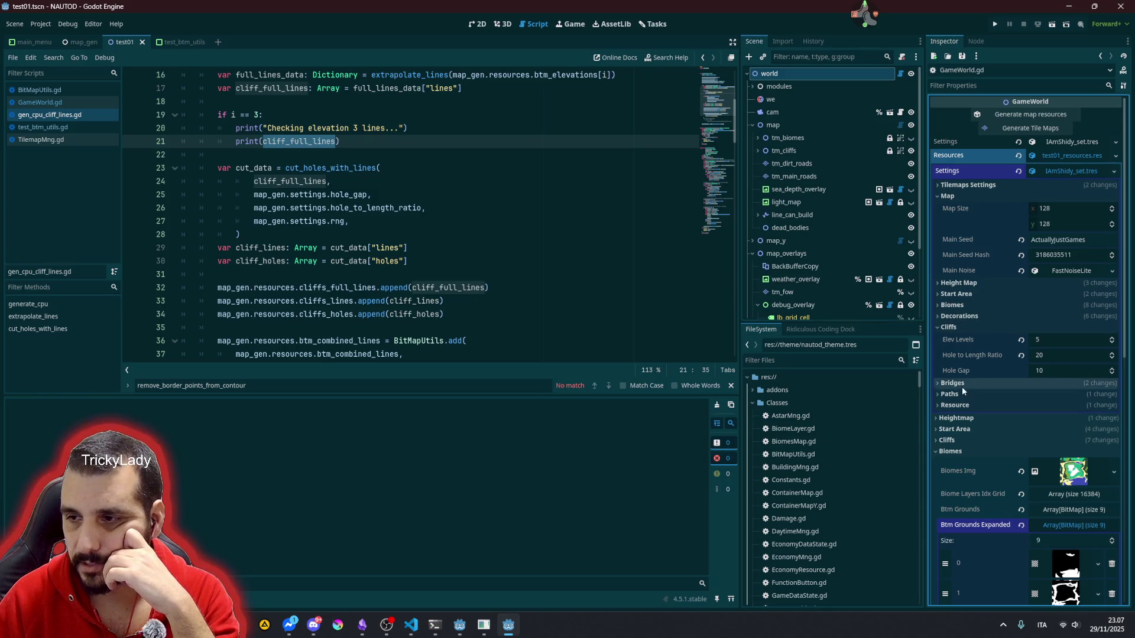
pyautogui.click(967, 331)
pyautogui.click(1046, 172)
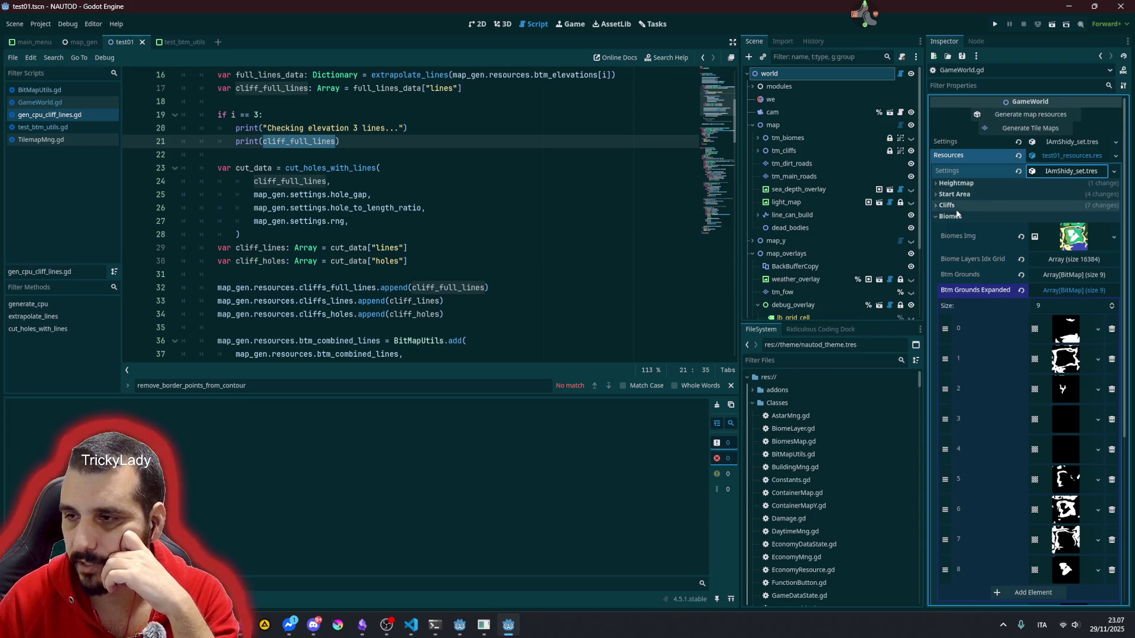
pyautogui.click(951, 215)
pyautogui.click(949, 205)
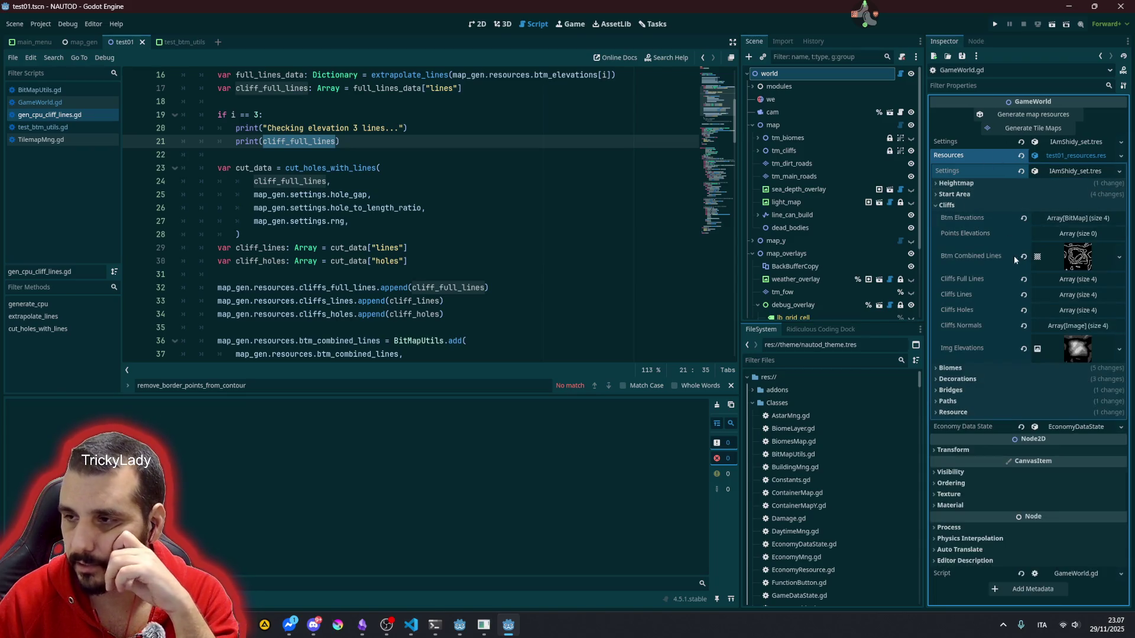
pyautogui.click(1073, 255)
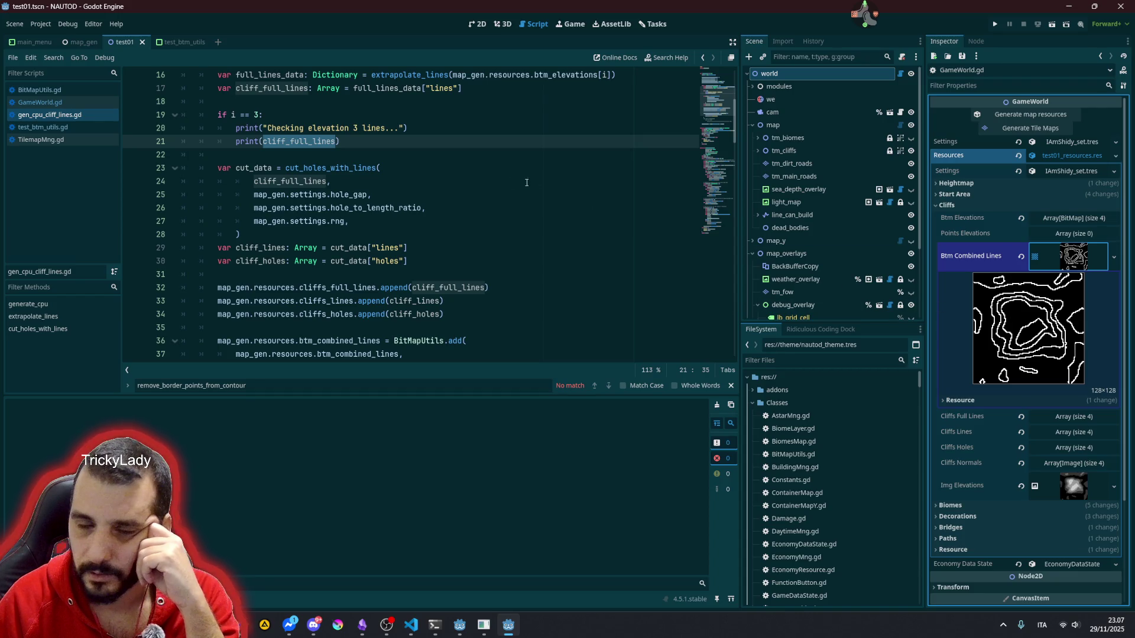
pyautogui.click(443, 173)
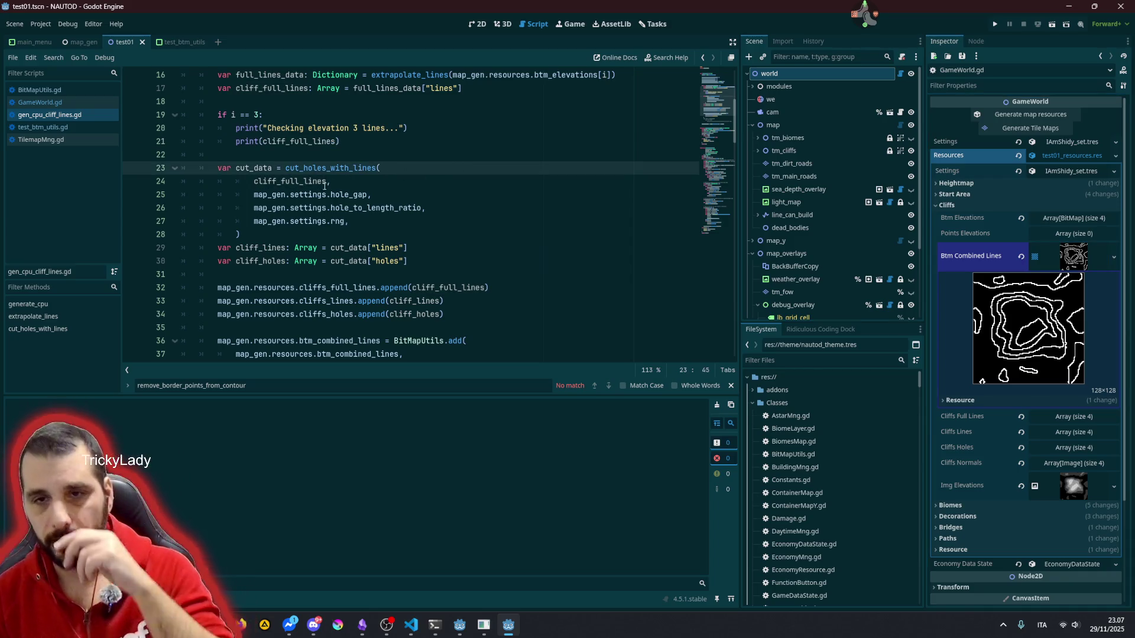
pyautogui.click(254, 116)
# Change the debug check's elevation number to 4
pyautogui.write('4')
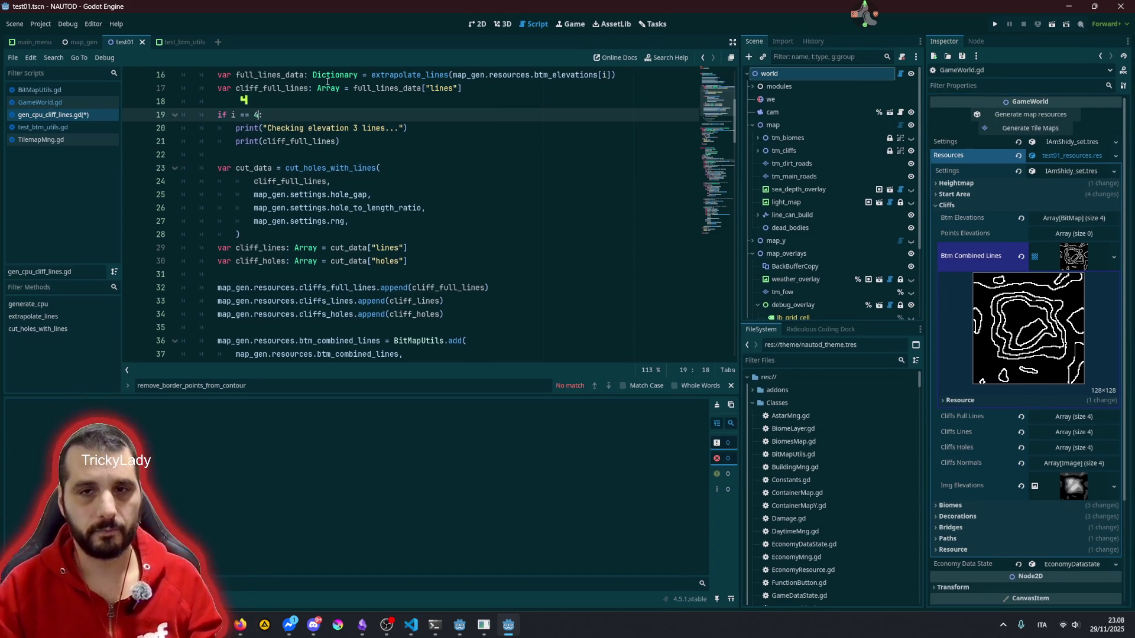
pyautogui.click(354, 128)
pyautogui.click(363, 137)
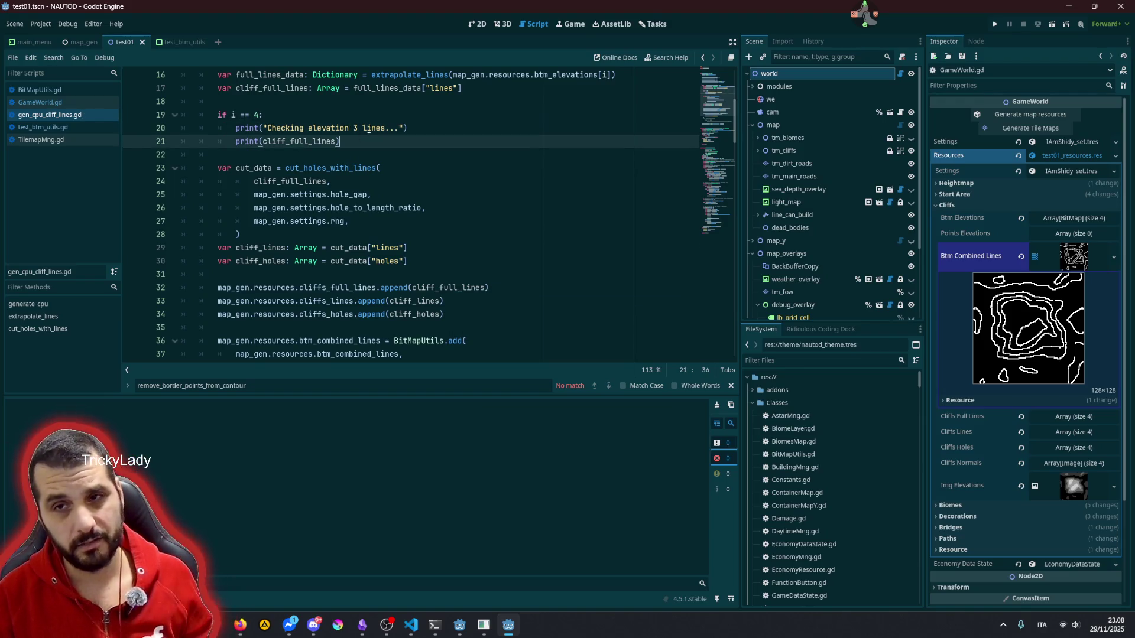
# Switch to the 2D map view and pan and zoom to centre the contours
pyautogui.click(476, 23)
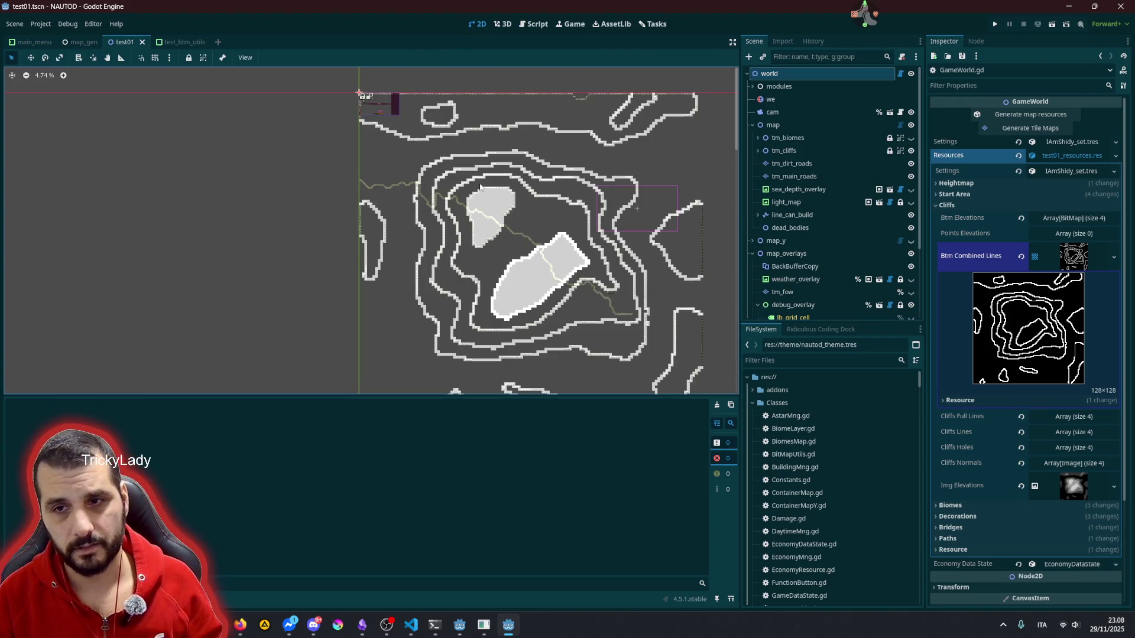
pyautogui.scroll(6, 481, 187)
pyautogui.scroll(-3, 470, 179)
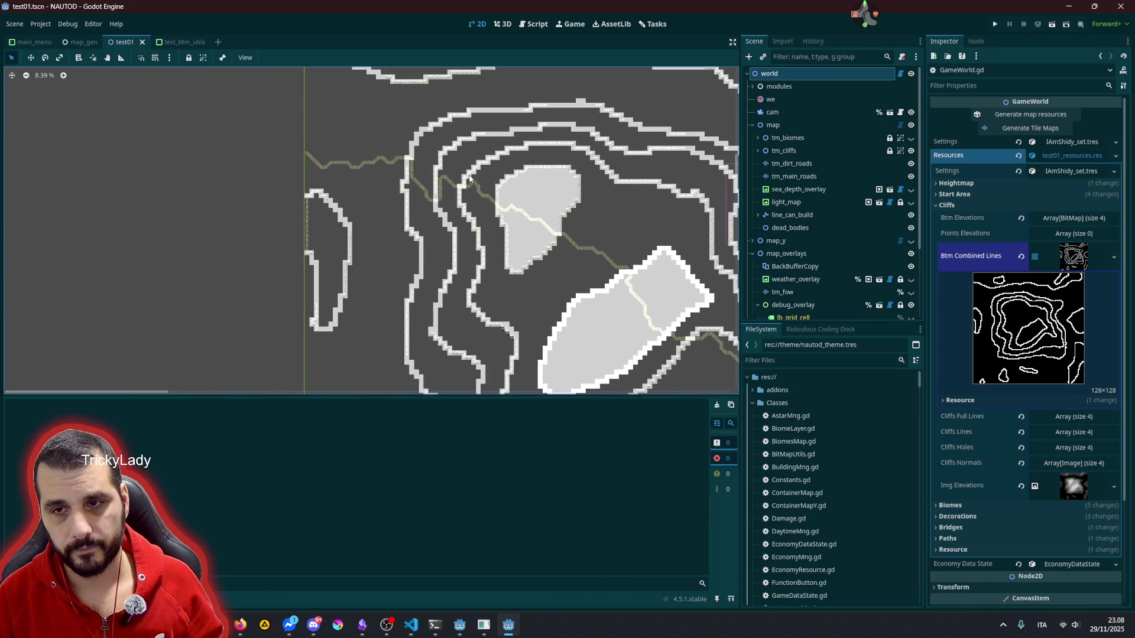
pyautogui.scroll(-3, 473, 189)
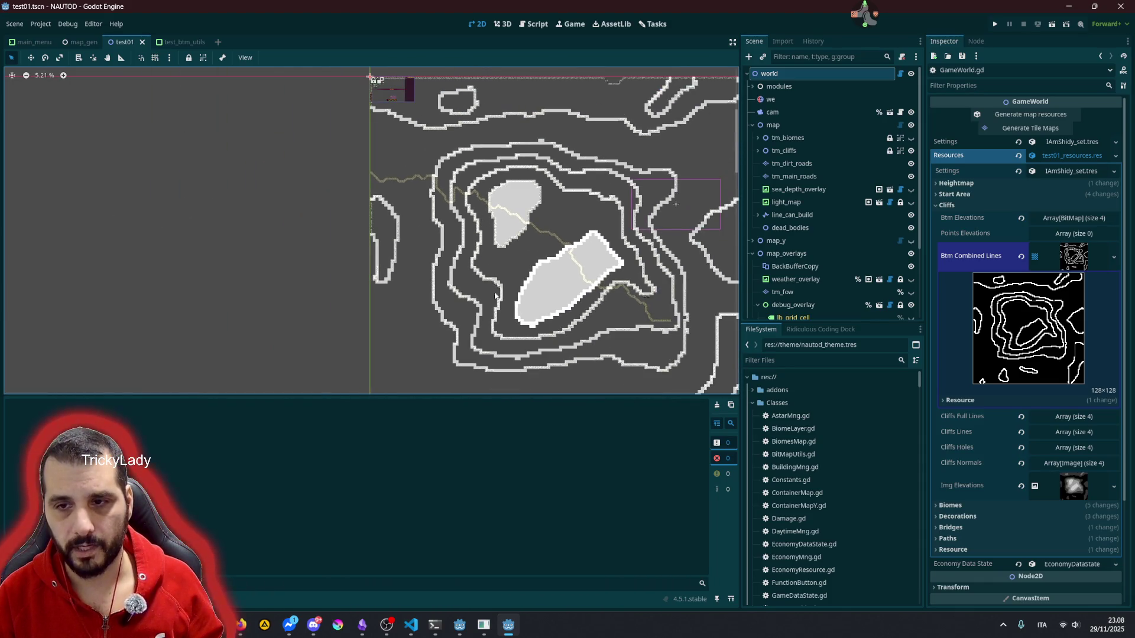
pyautogui.moveTo(511, 292); pyautogui.dragTo(478, 287)
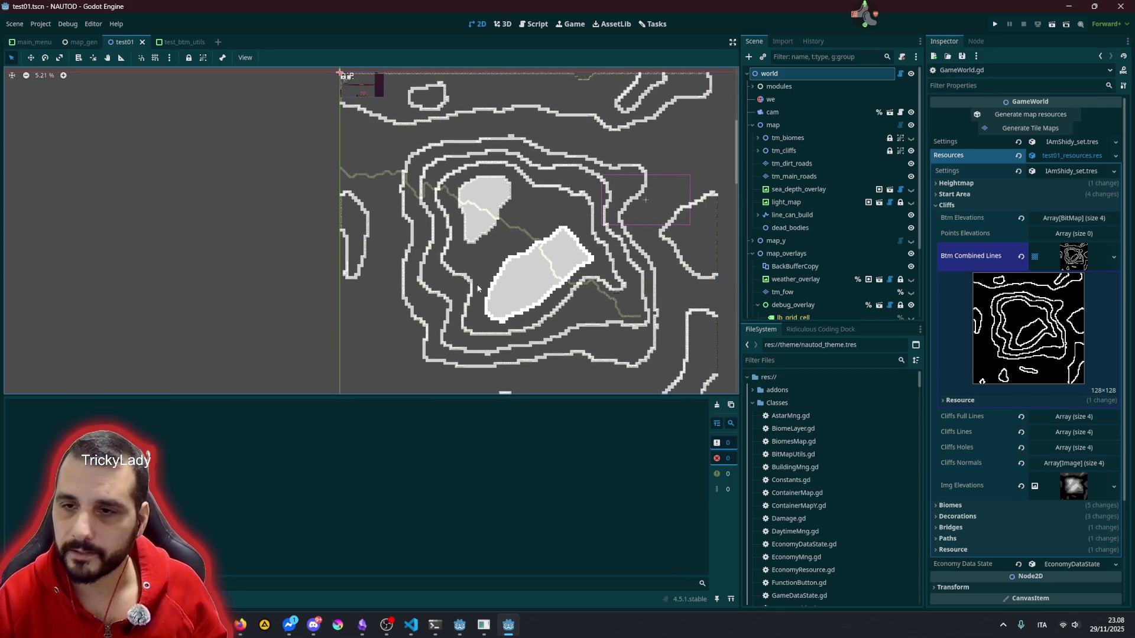
pyautogui.scroll(3, 475, 215)
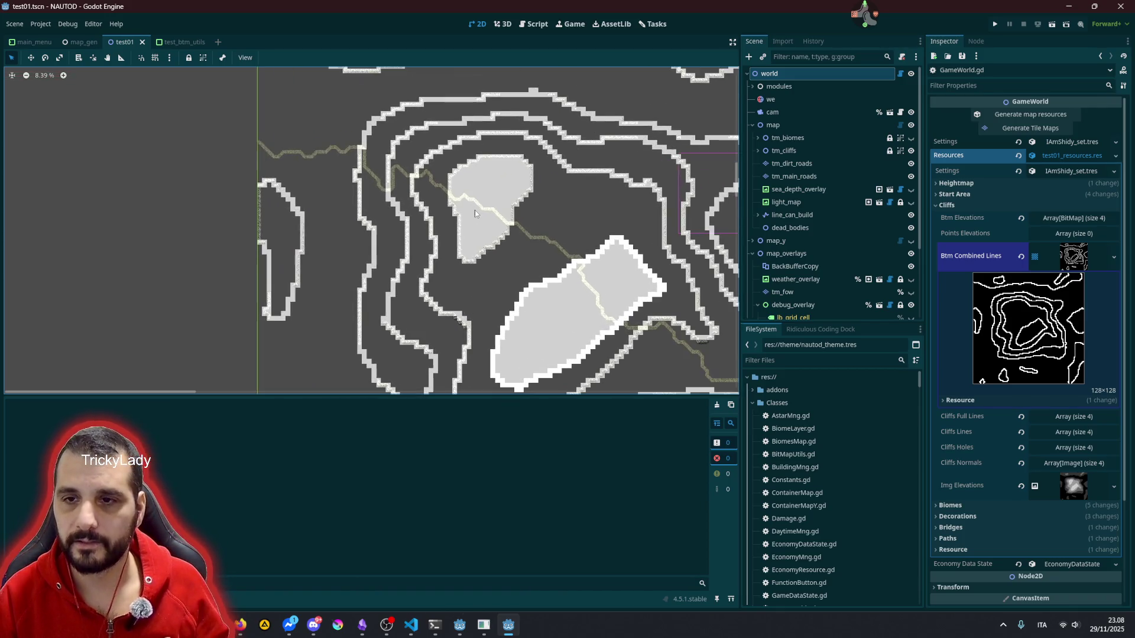
pyautogui.scroll(-3, 791, 232)
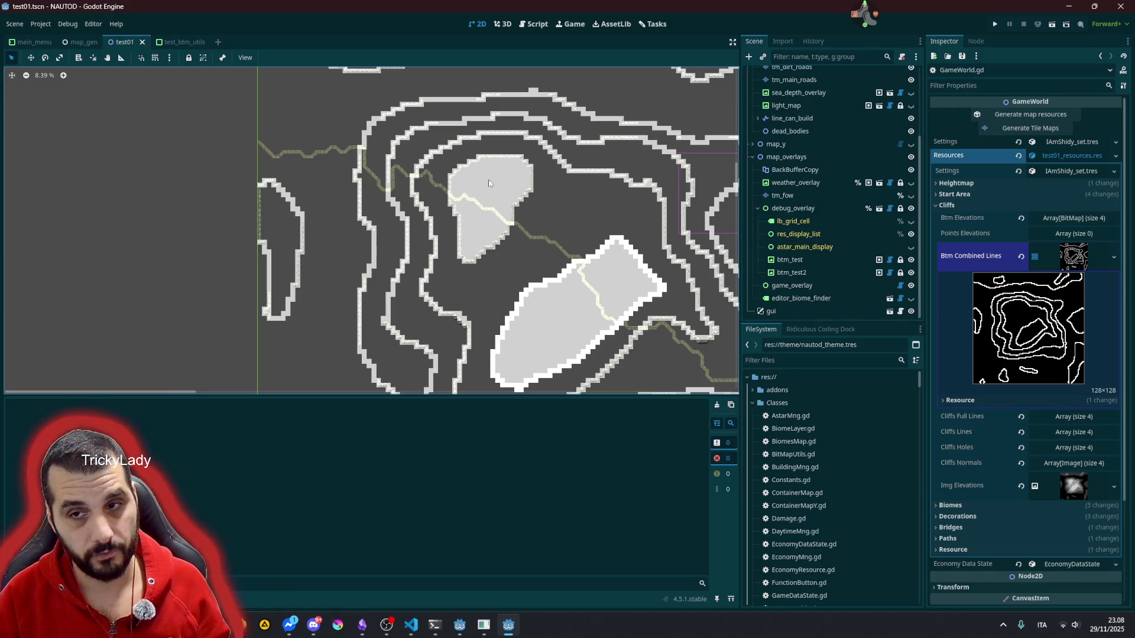
# Hide the btm_test overlay under res_display_list so only white contour lines show
pyautogui.click(892, 233)
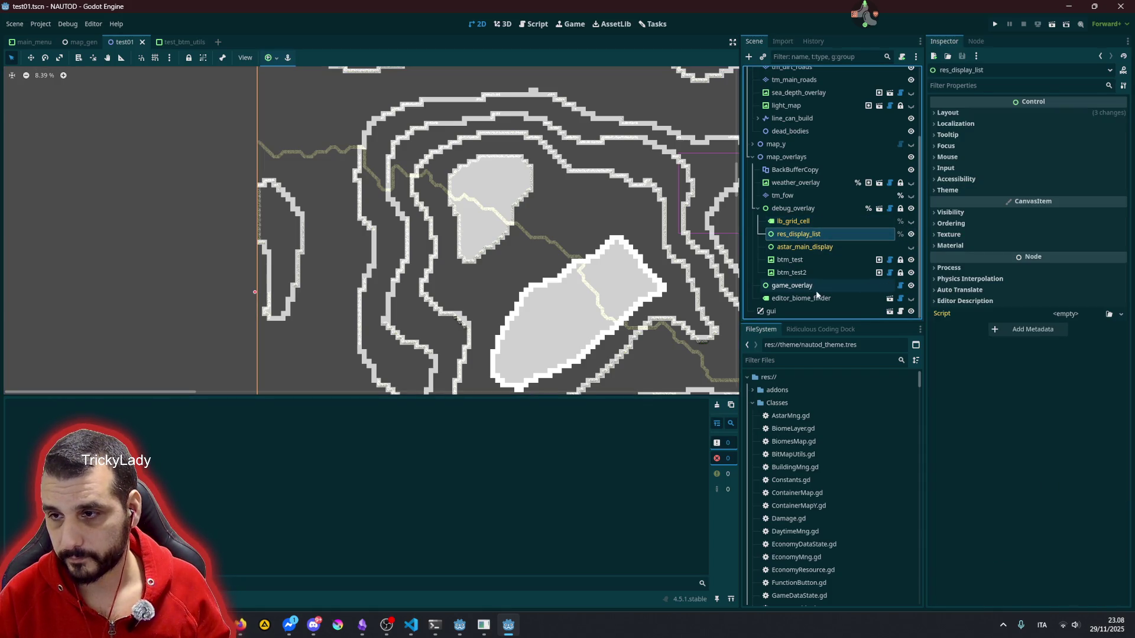
pyautogui.click(910, 261)
pyautogui.click(910, 261)
pyautogui.click(910, 261)
pyautogui.click(910, 260)
pyautogui.click(910, 261)
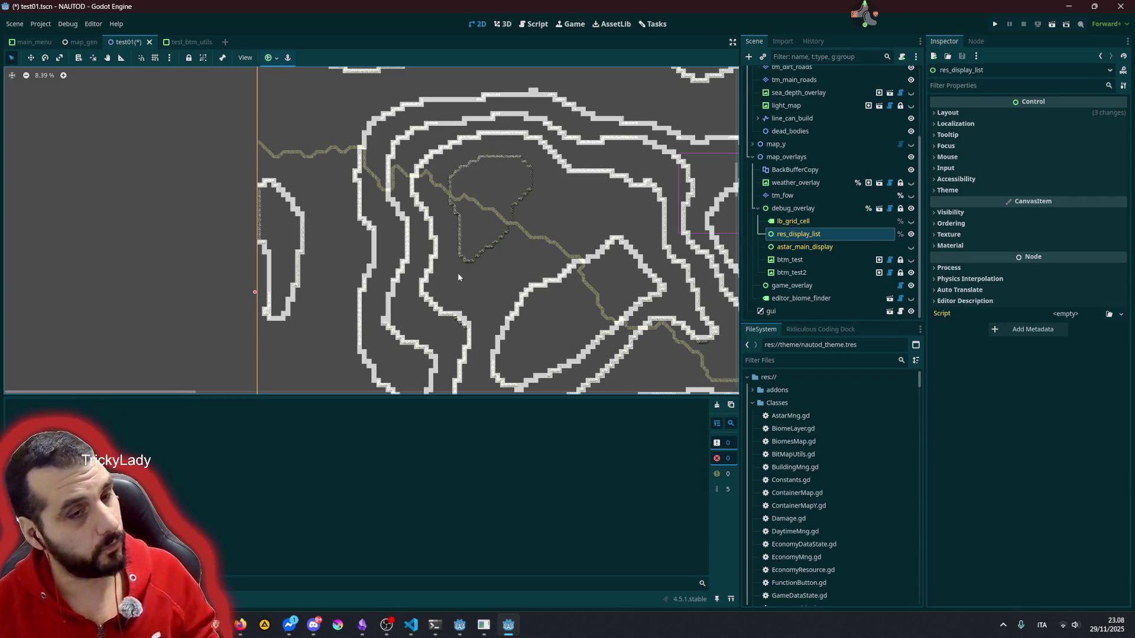
pyautogui.click(537, 25)
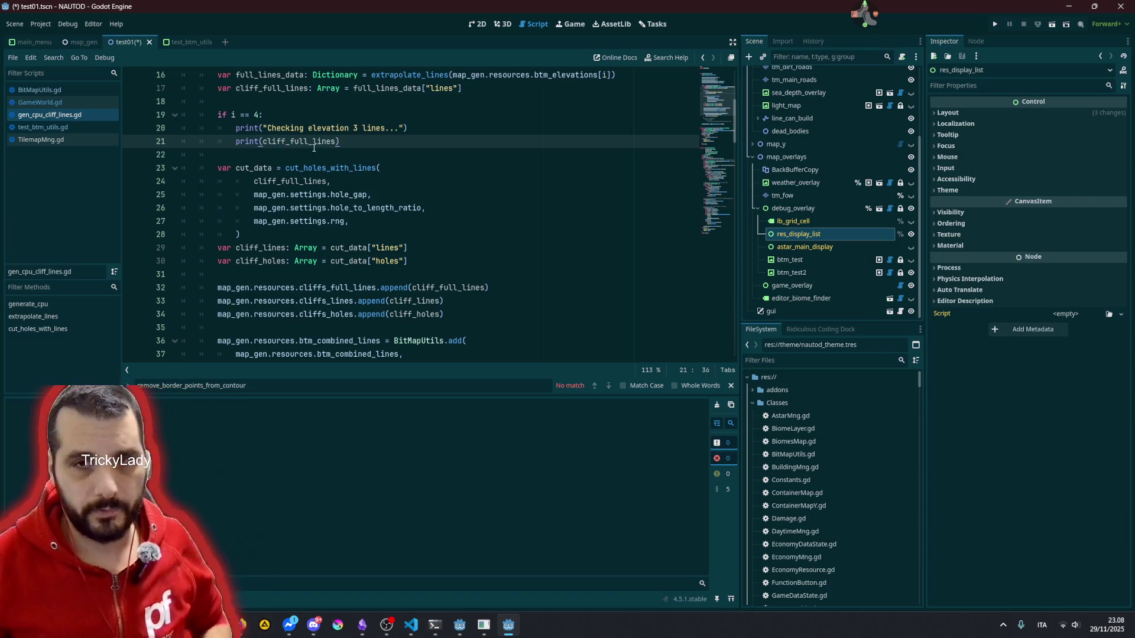
# Make the block print elevation 4 and 'lines count: ' with cliff_full_lines.size(), then save
pyautogui.click(362, 127)
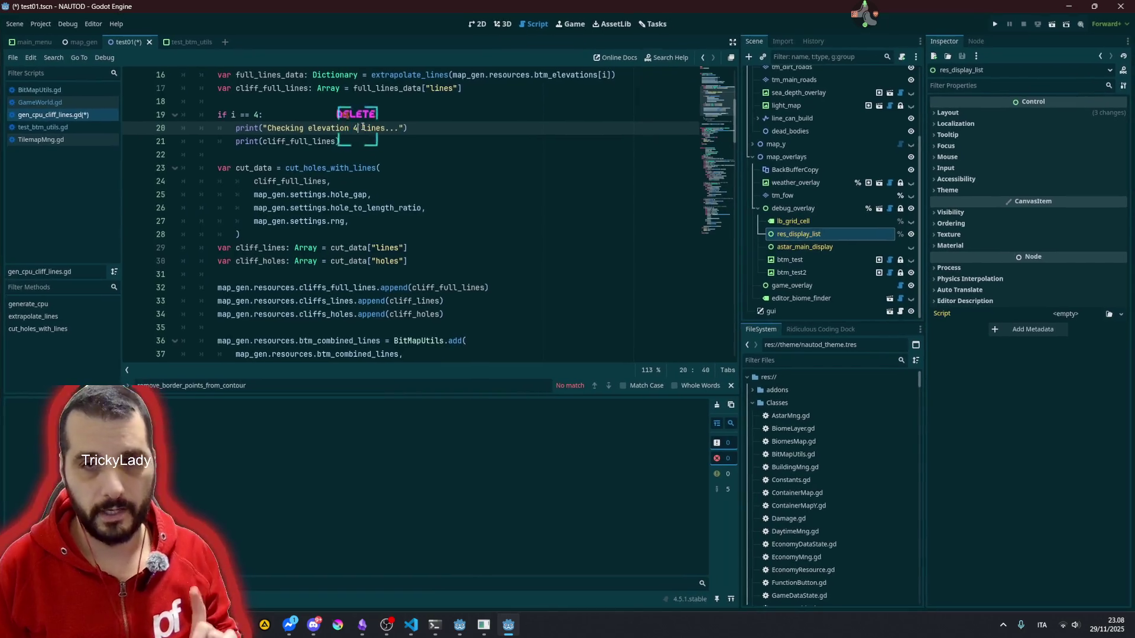
pyautogui.press('Delete')
pyautogui.write('4')
pyautogui.click(262, 142)
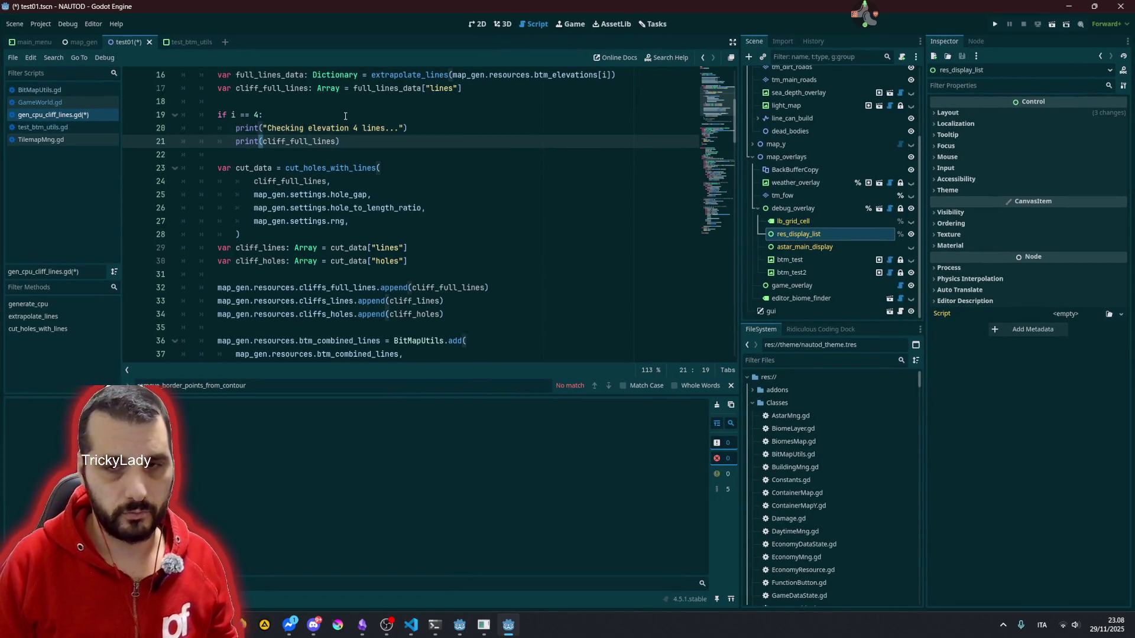
pyautogui.write('"", ')
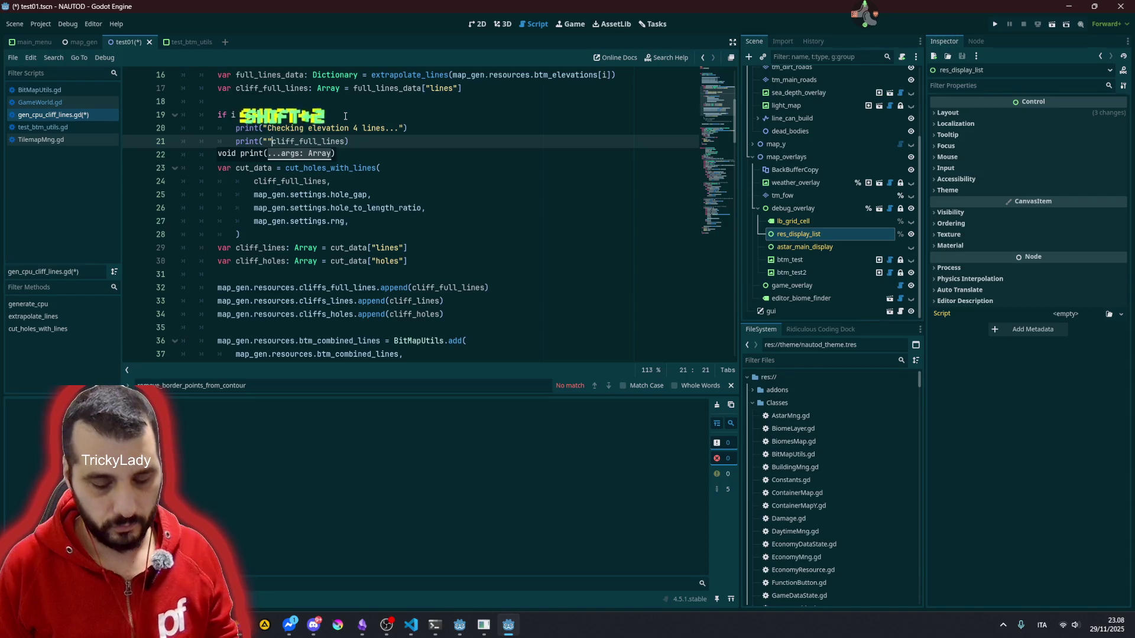
pyautogui.write('lines')
pyautogui.write(' count')
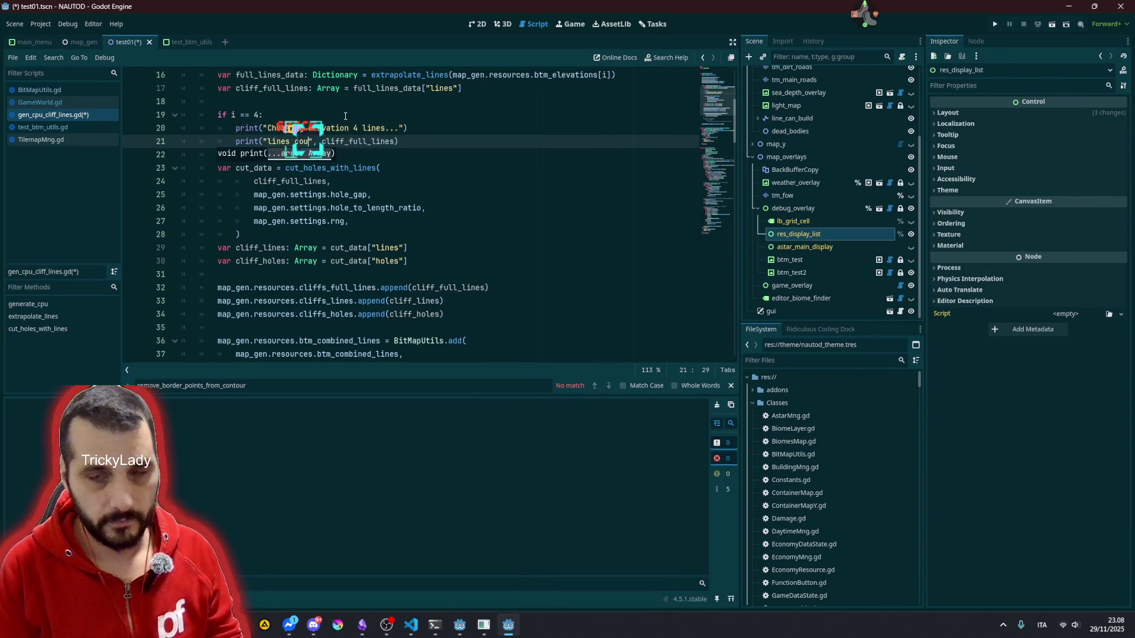
pyautogui.write(':')
pyautogui.press('End')
pyautogui.press('Left')
pyautogui.write('.size(')
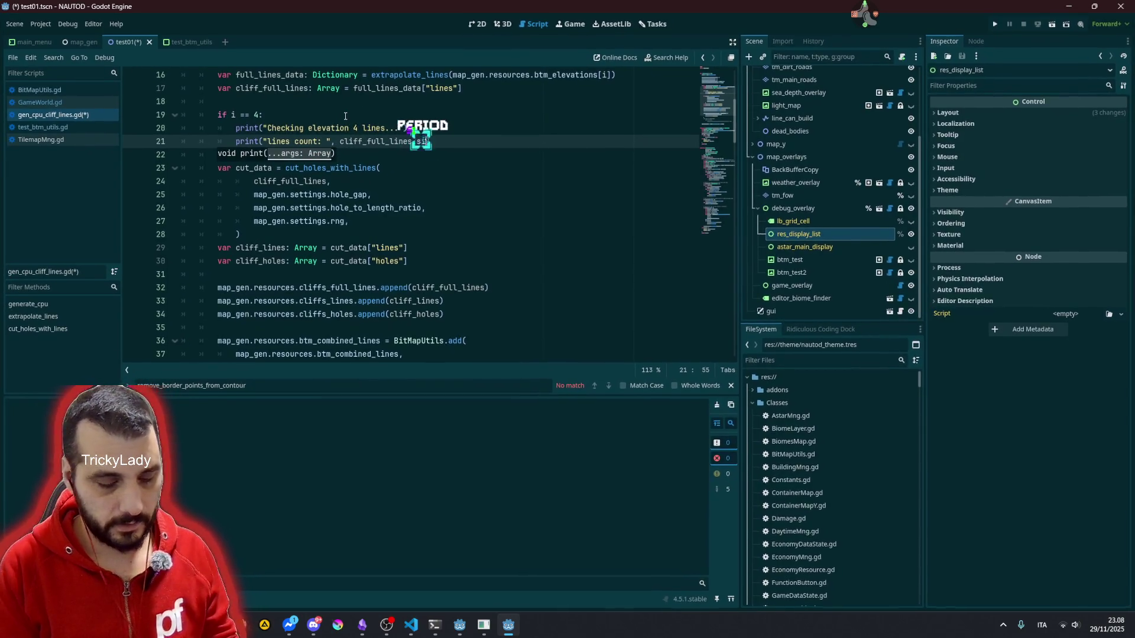
pyautogui.hotkey('ctrl', 's')
pyautogui.click(345, 127)
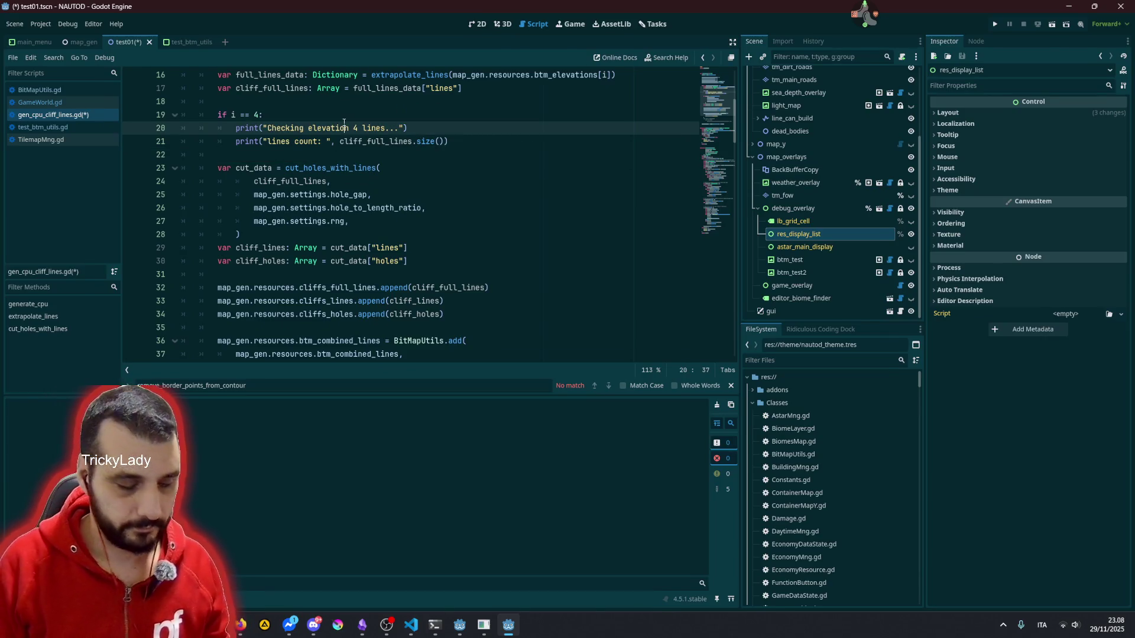
pyautogui.click(351, 207)
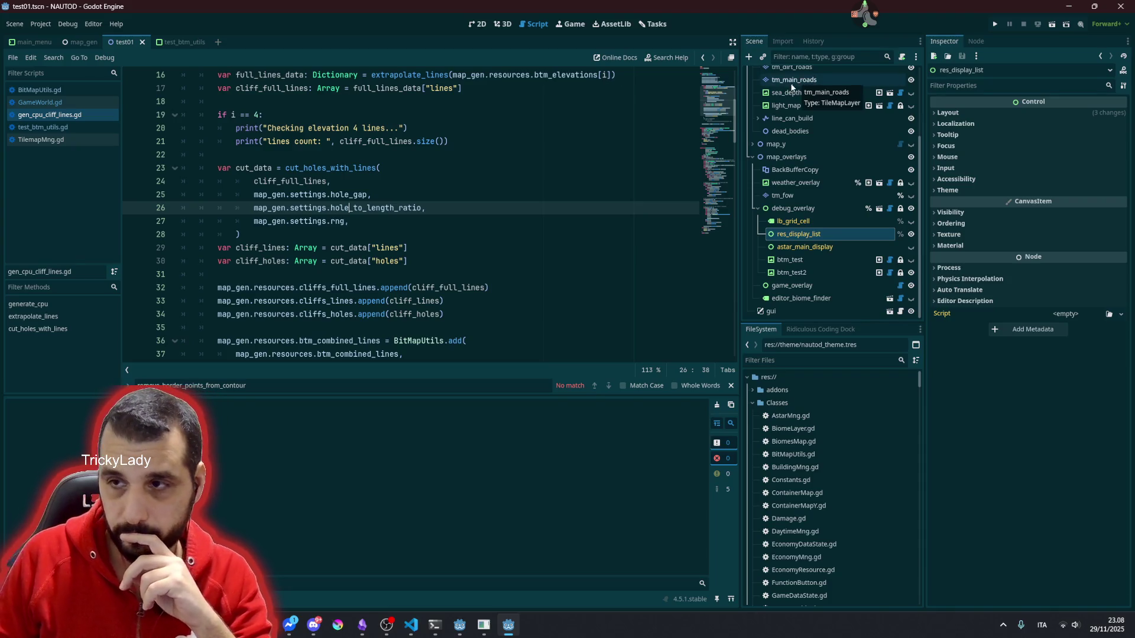
# Select the world node, expand its map Settings, and run Generate map resources again
pyautogui.scroll(4, 796, 80)
pyautogui.click(827, 73)
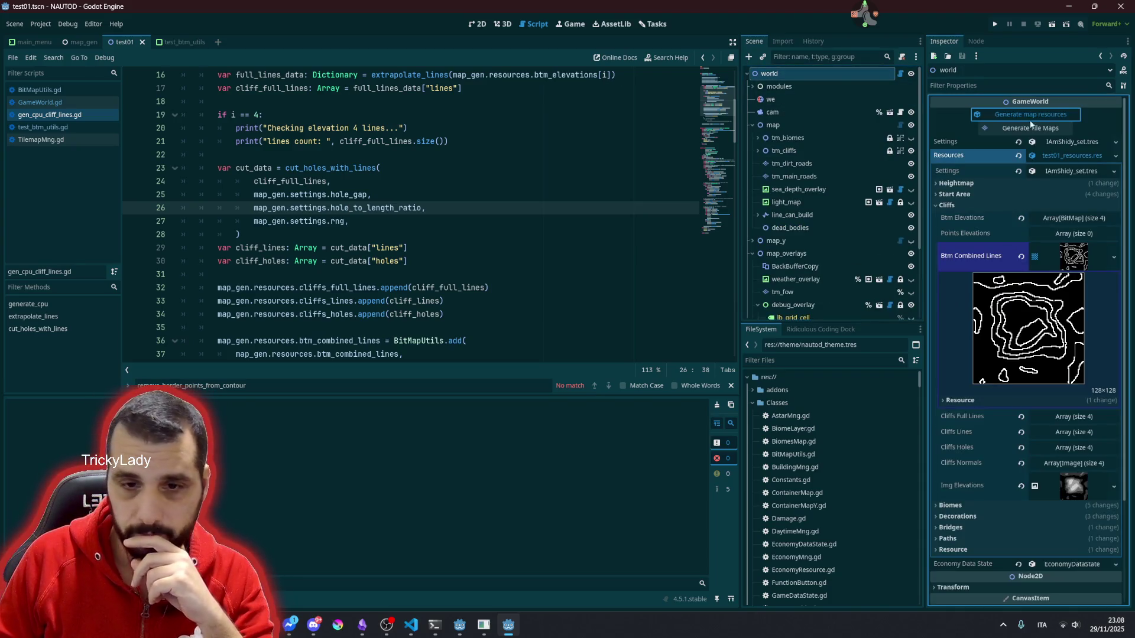
pyautogui.click(975, 170)
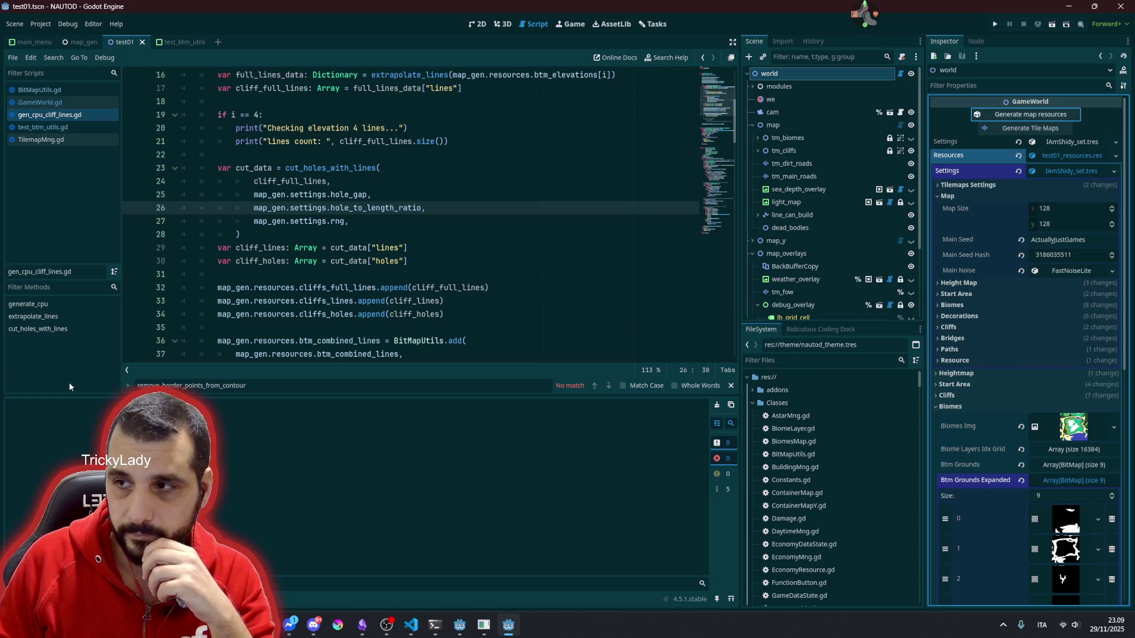
pyautogui.click(364, 195)
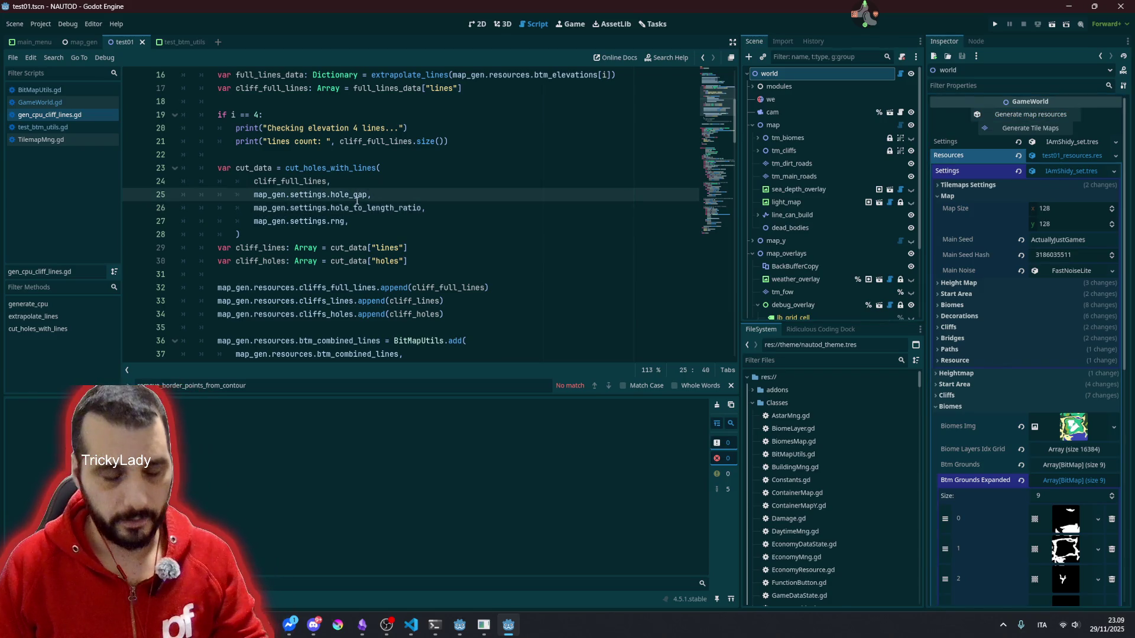
pyautogui.click(358, 184)
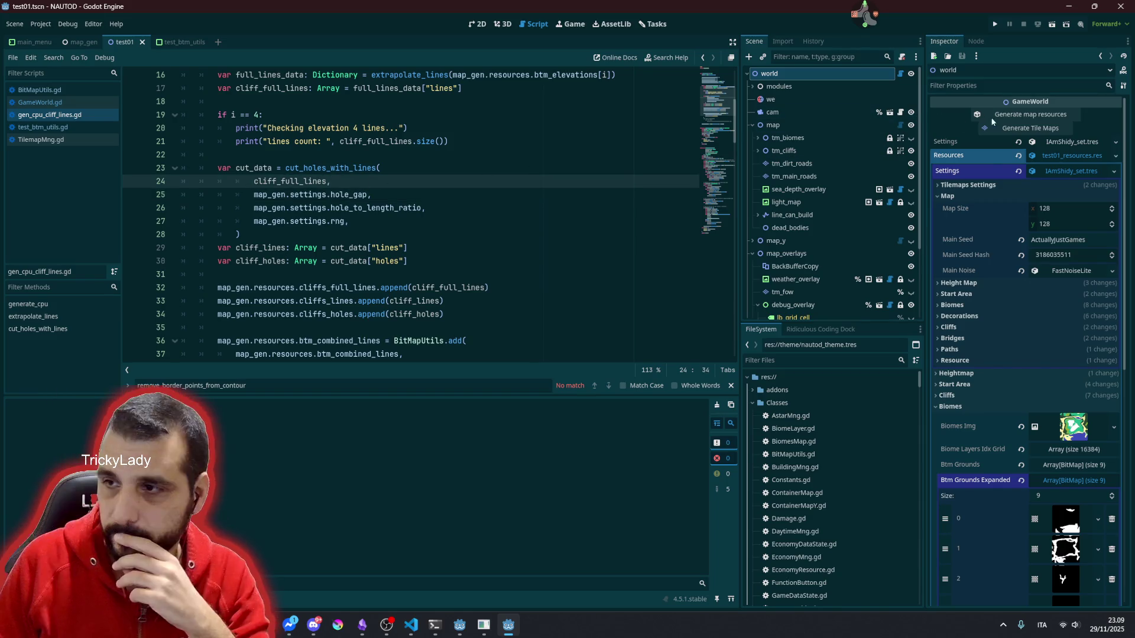
pyautogui.click(842, 87)
pyautogui.click(831, 72)
pyautogui.click(998, 112)
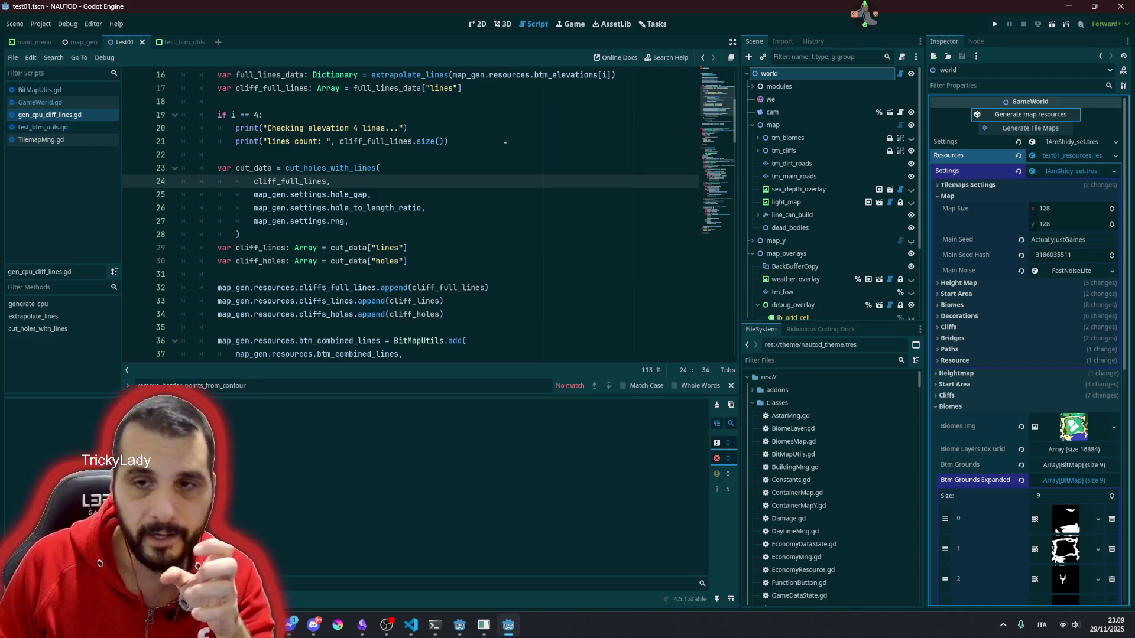
pyautogui.moveTo(402, 142)
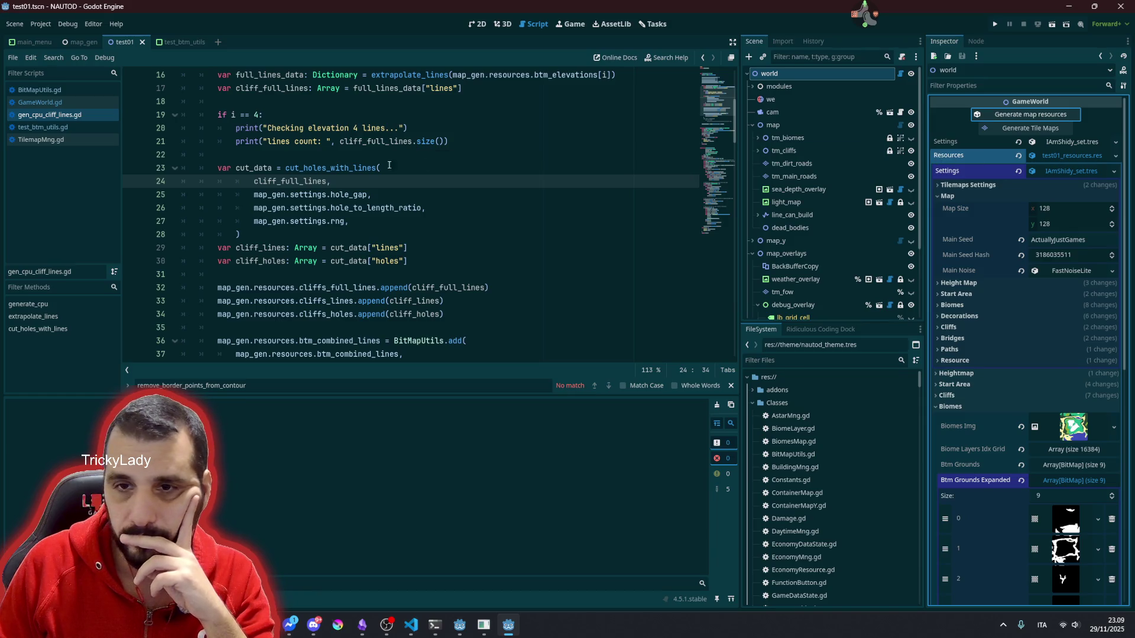
pyautogui.moveTo(244, 127)
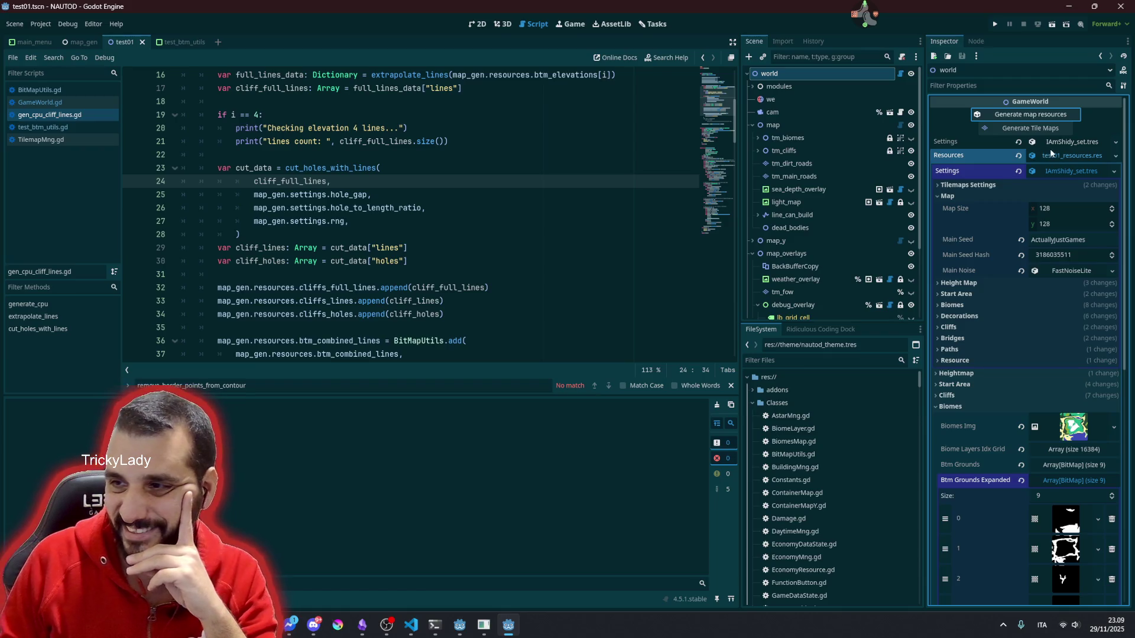
pyautogui.scroll(-3, 855, 253)
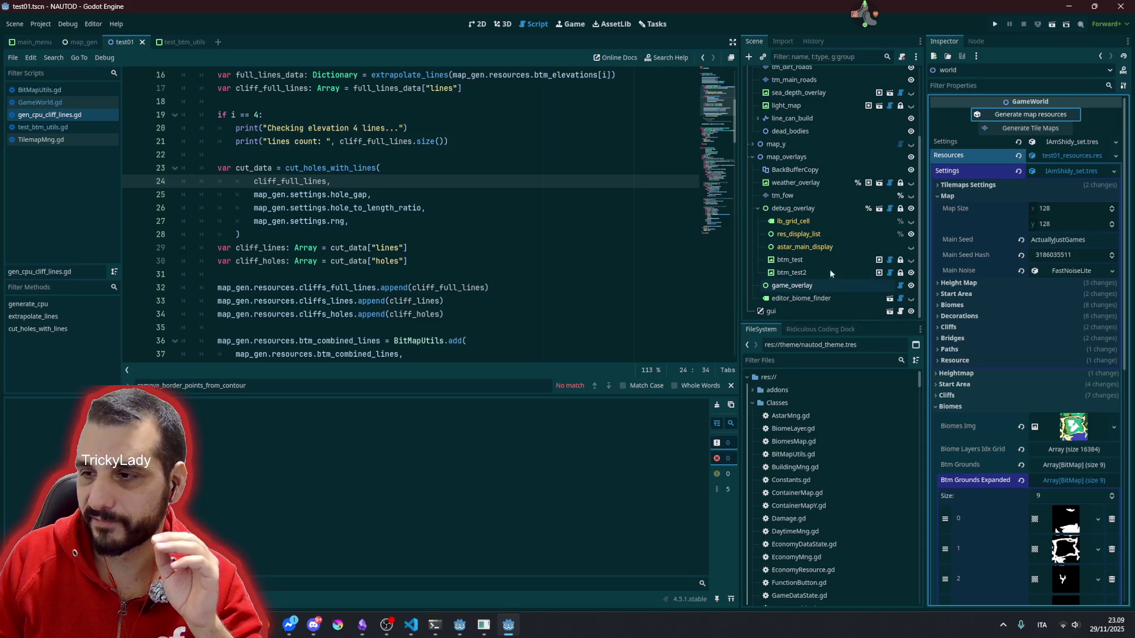
# Select btm_test, keep btm_elevations[3], and toggle its overlay on and off in 2D
pyautogui.click(831, 265)
pyautogui.click(1055, 128)
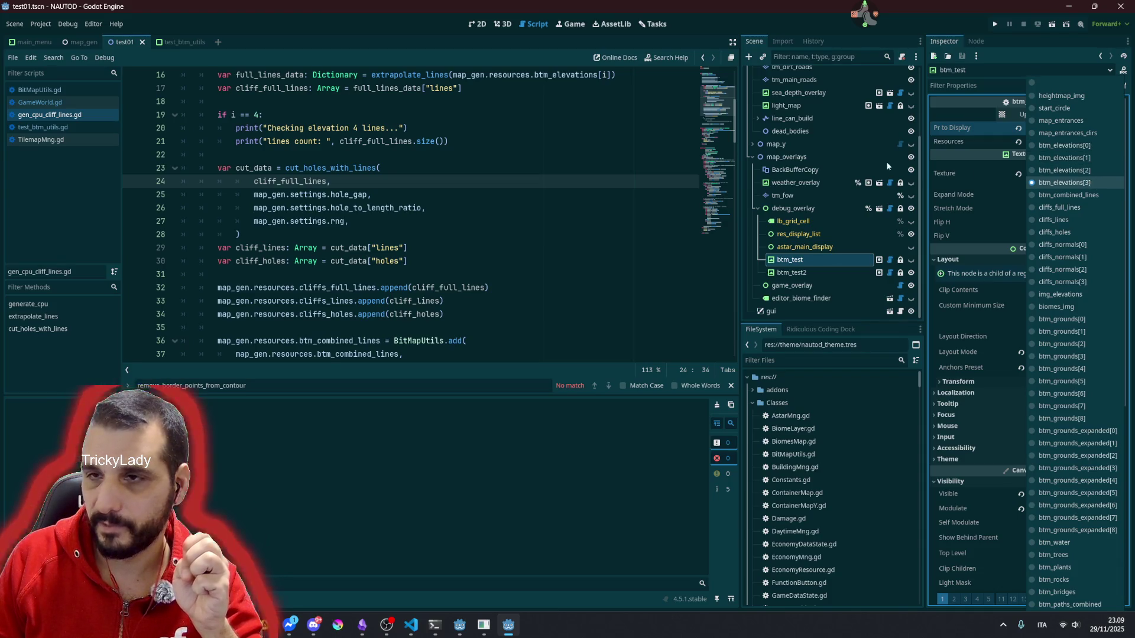
pyautogui.click(478, 140)
pyautogui.click(478, 26)
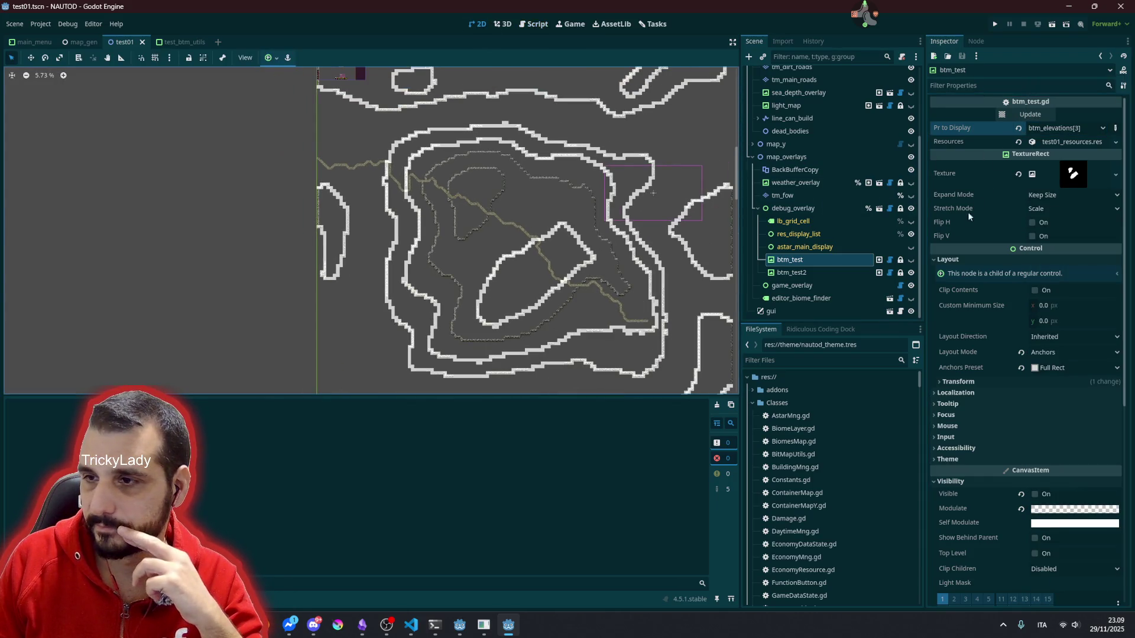
pyautogui.click(910, 260)
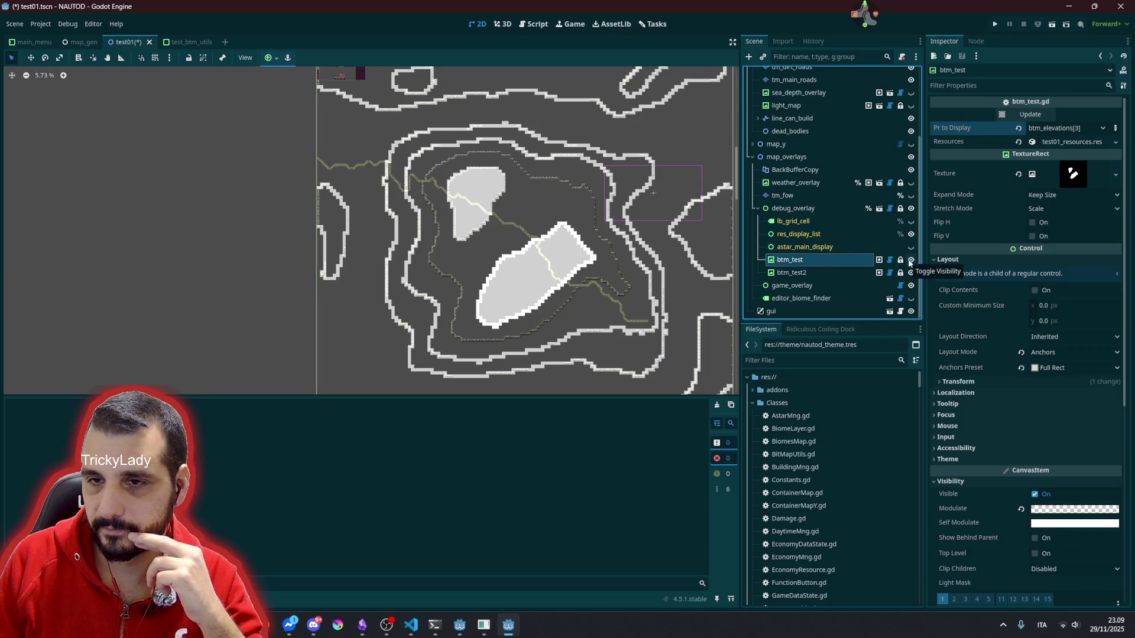
pyautogui.click(910, 260)
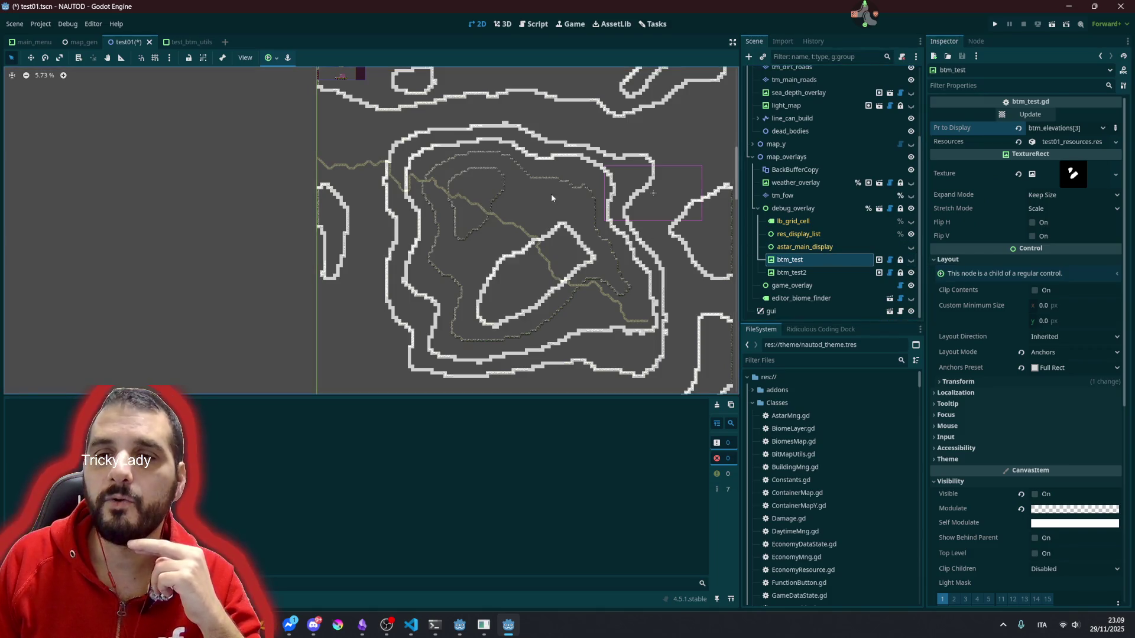
# Switch btm_test to btm_elevations[2], compare it on the map, then hide it
pyautogui.click(1064, 128)
pyautogui.click(1058, 170)
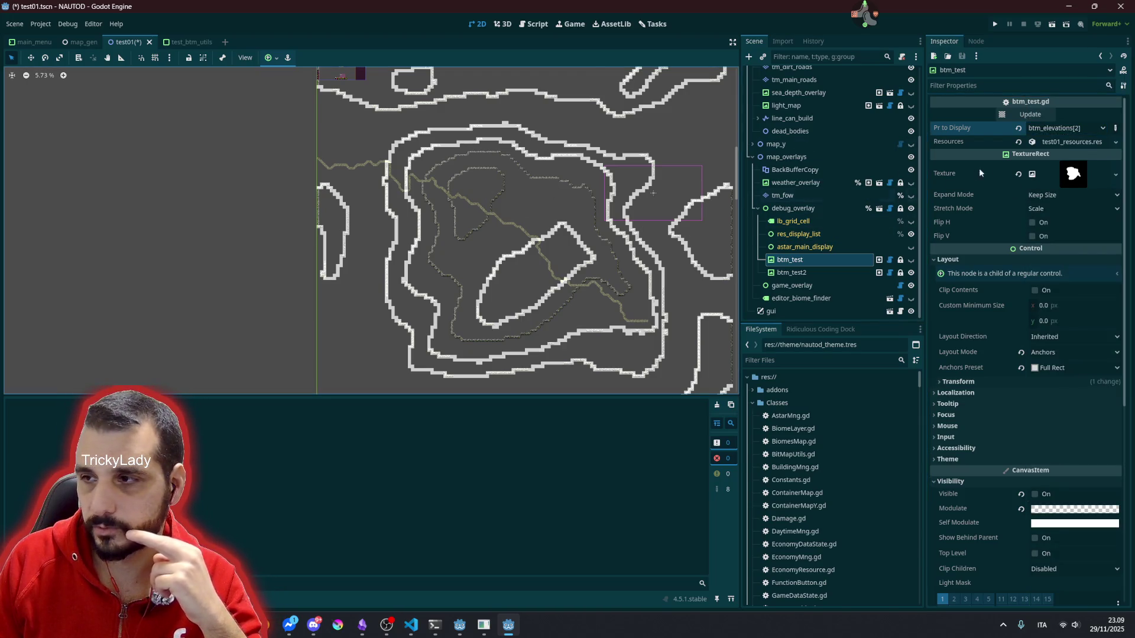
pyautogui.click(910, 260)
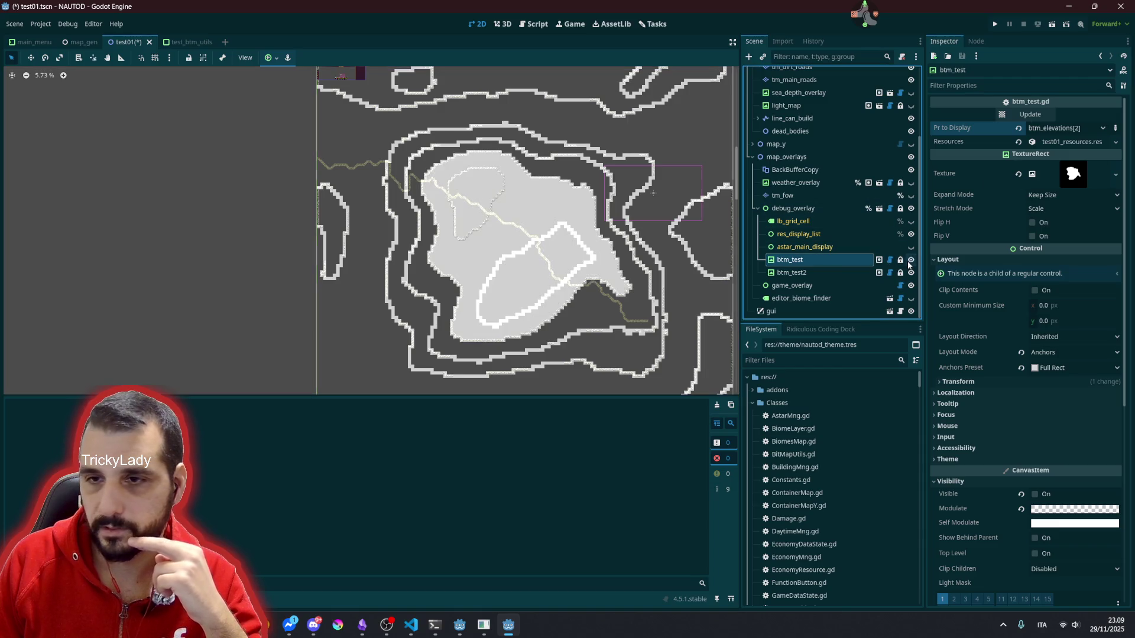
pyautogui.click(910, 260)
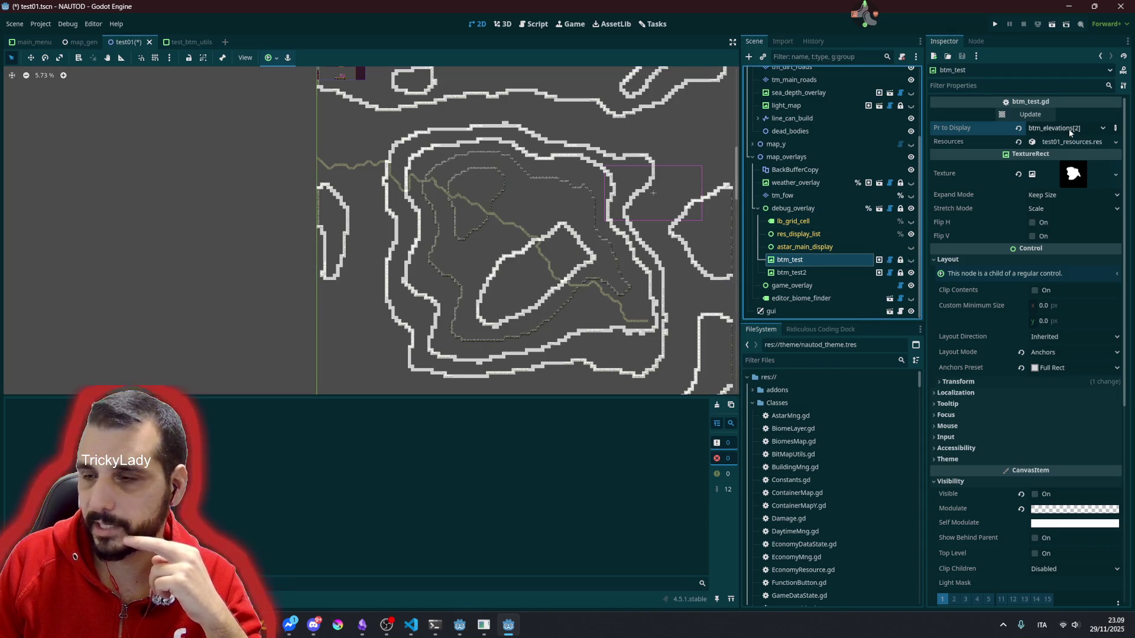
pyautogui.scroll(3, 865, 118)
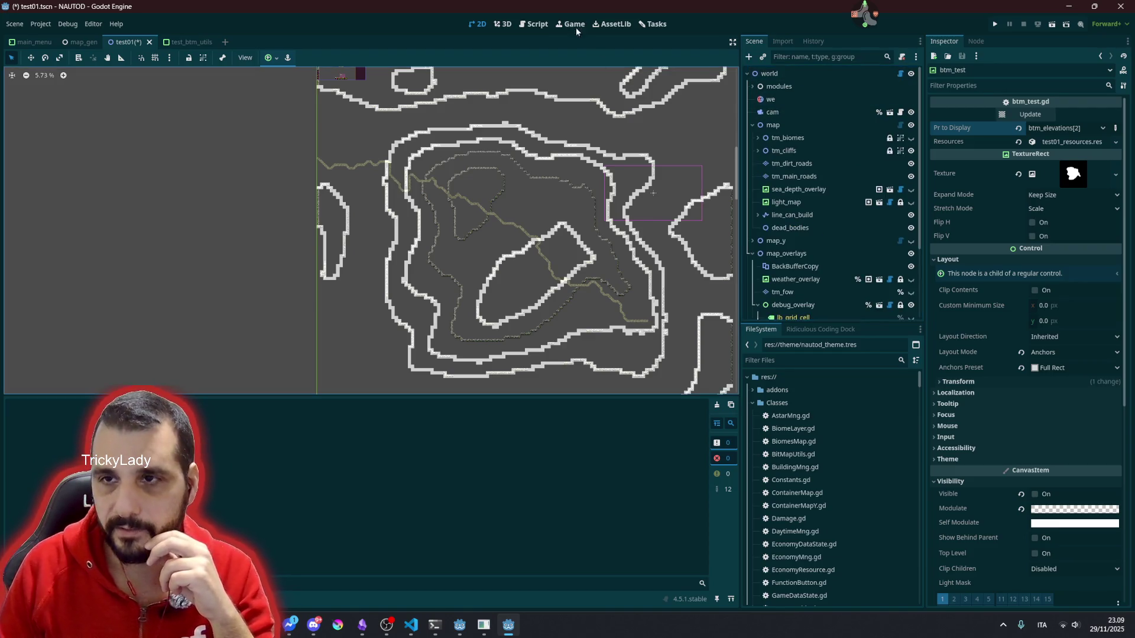
pyautogui.click(533, 24)
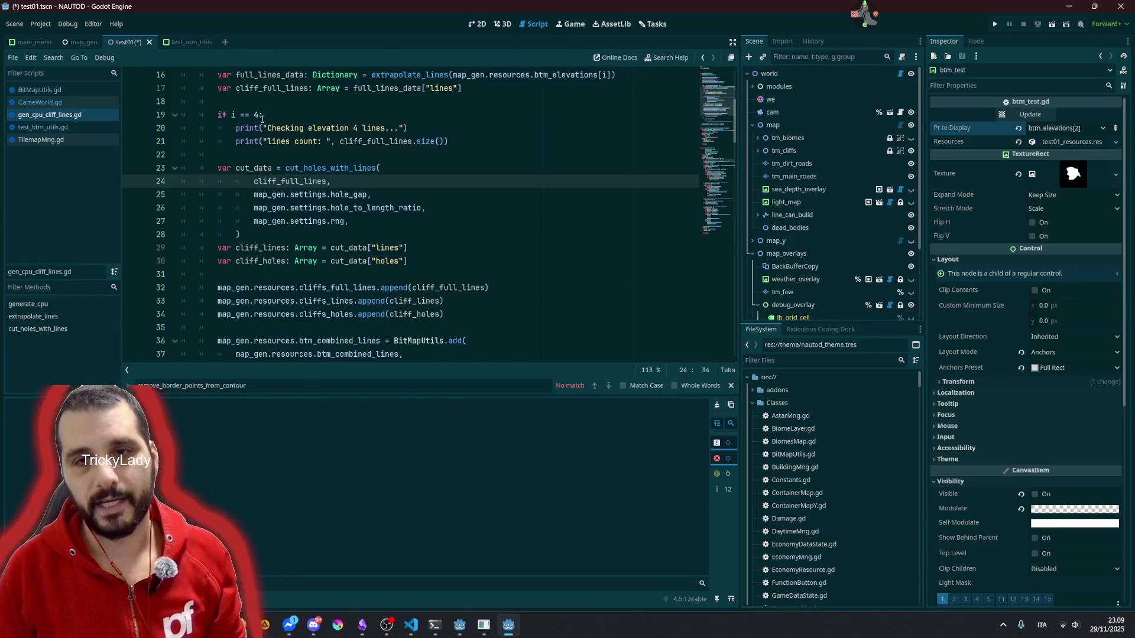
pyautogui.click(264, 116)
pyautogui.press('BackSpace')
pyautogui.write('3')
pyautogui.click(399, 128)
pyautogui.hotkey('ctrl', 's')
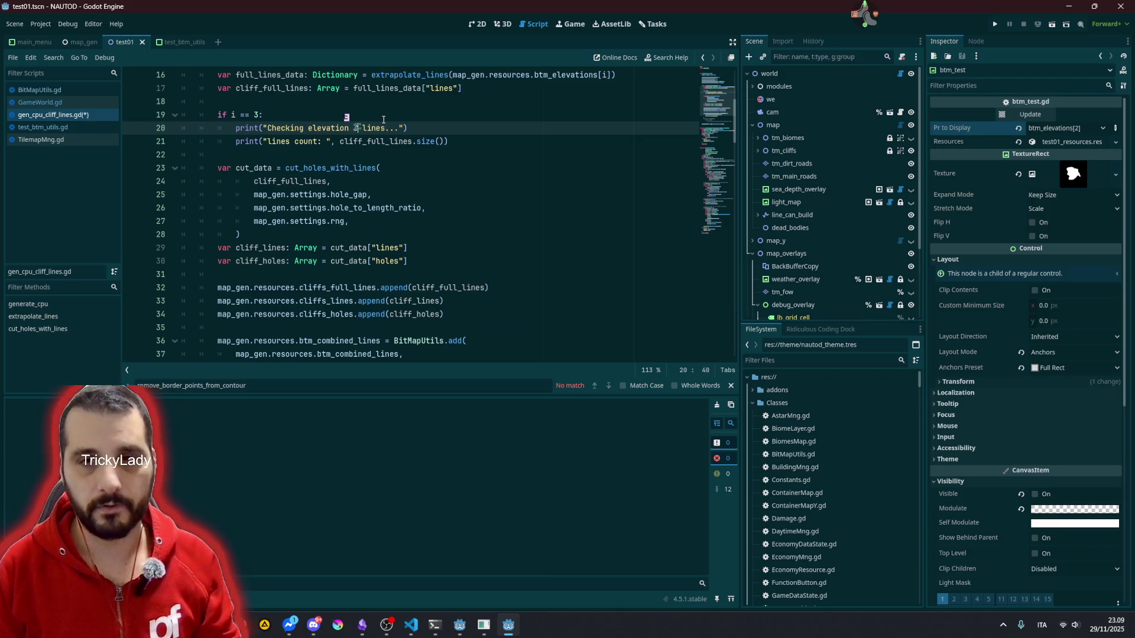
pyautogui.click(383, 119)
pyautogui.hotkey('ctrl', 's')
pyautogui.click(427, 128)
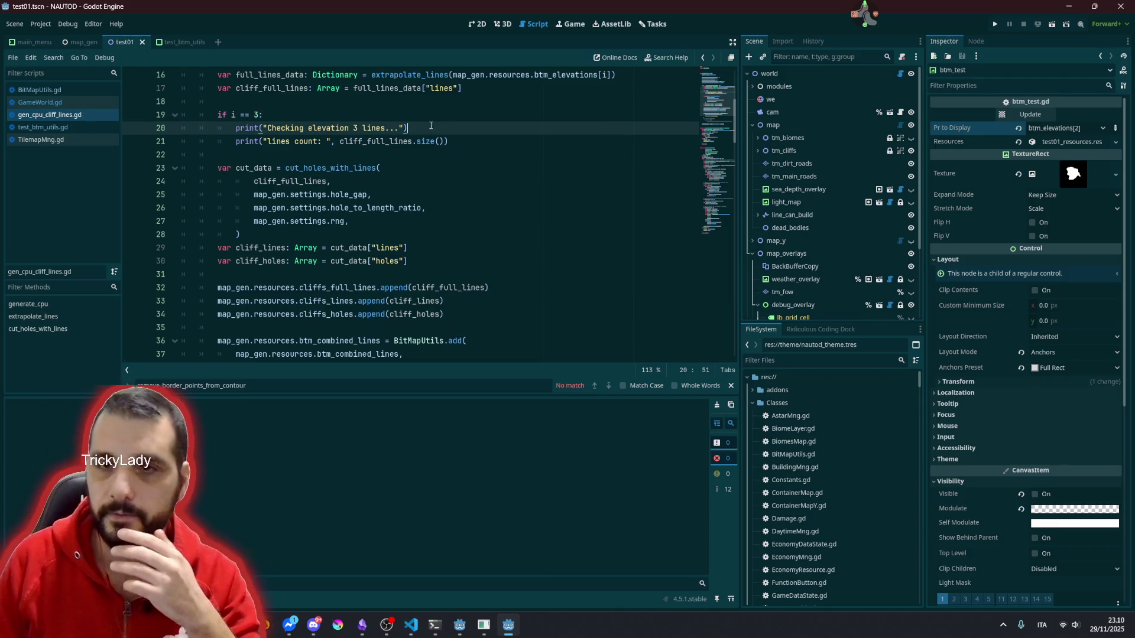
pyautogui.click(1018, 114)
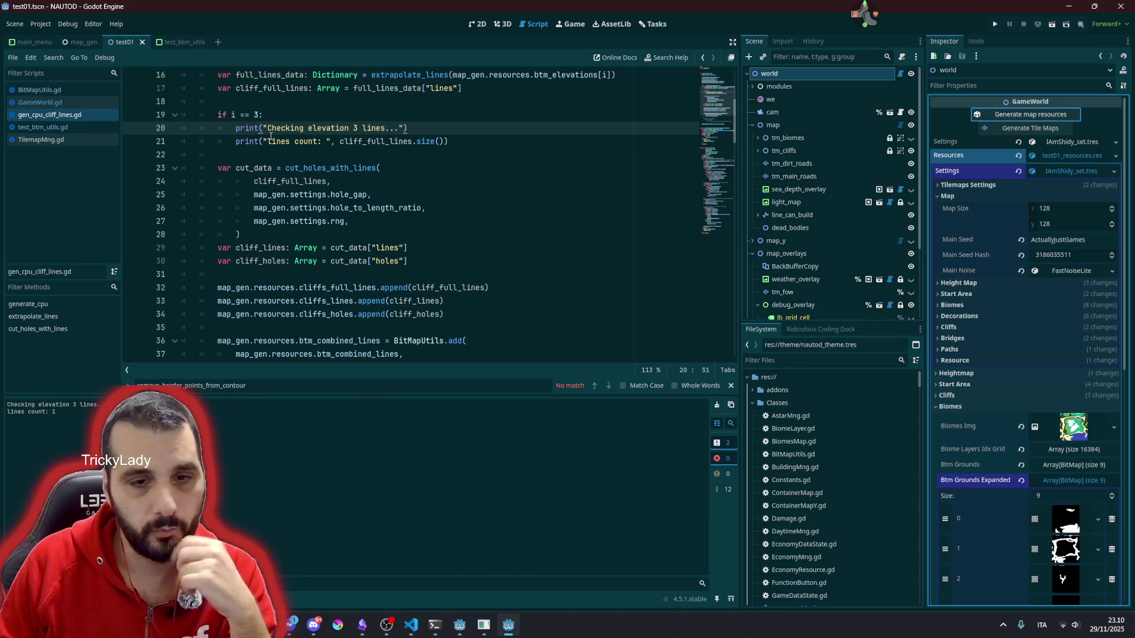
pyautogui.doubleClick(385, 140)
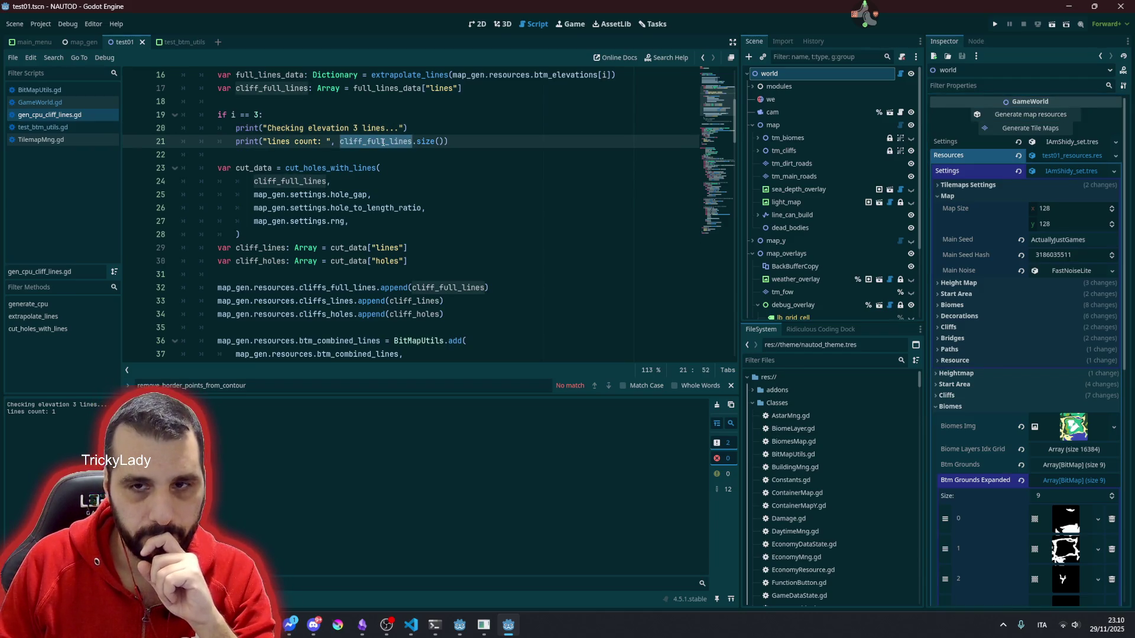
pyautogui.click(477, 24)
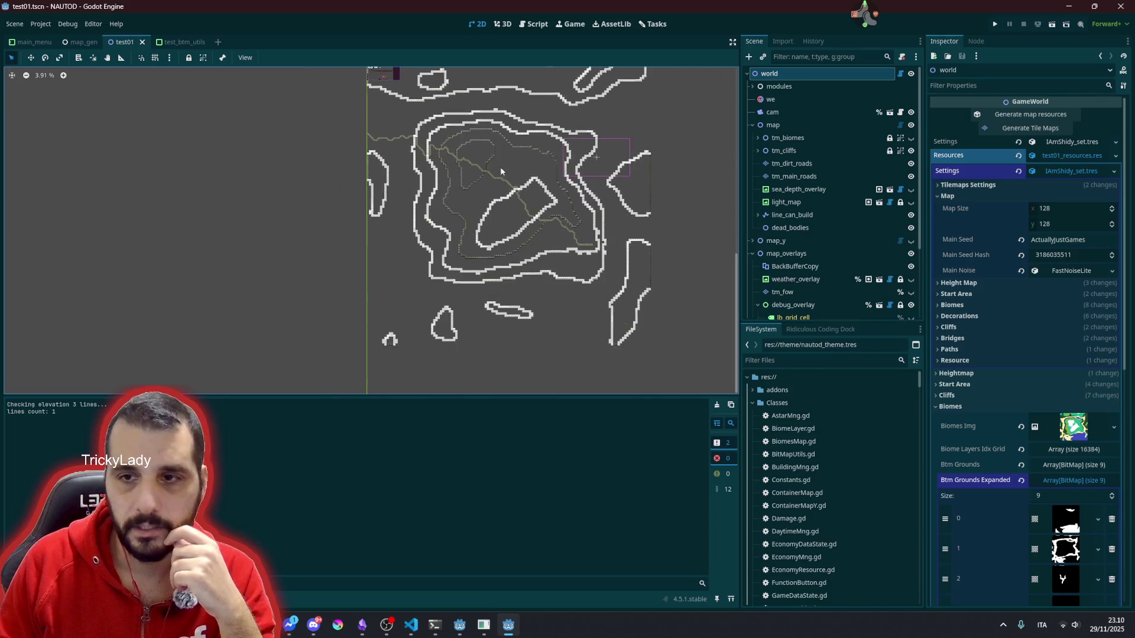
pyautogui.scroll(3, 492, 160)
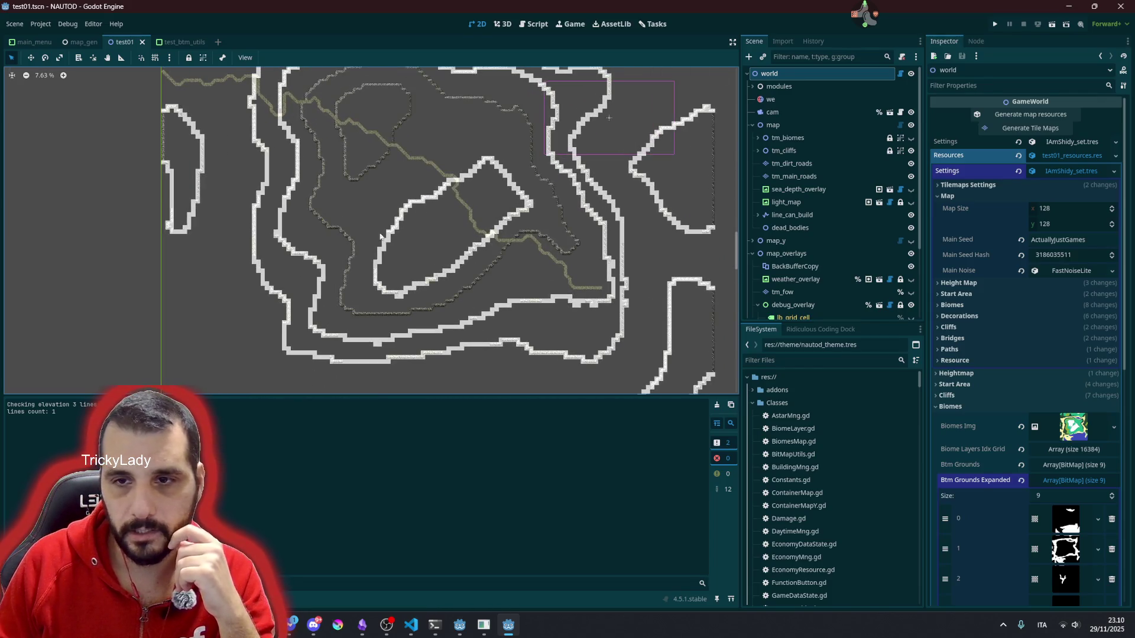
pyautogui.scroll(1, 414, 151)
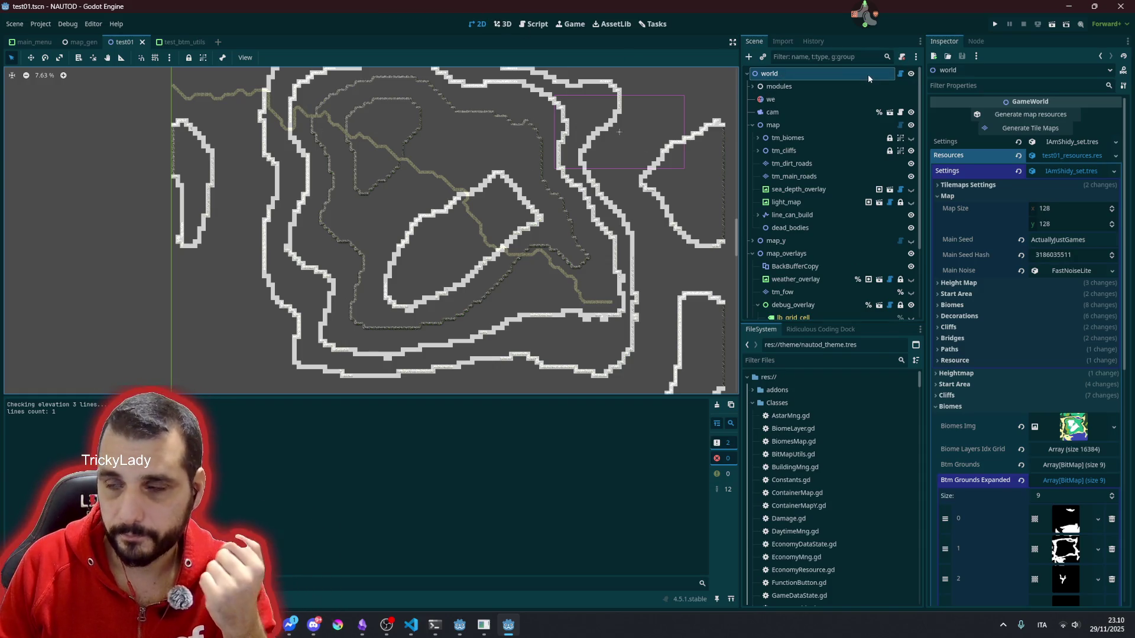
pyautogui.click(534, 23)
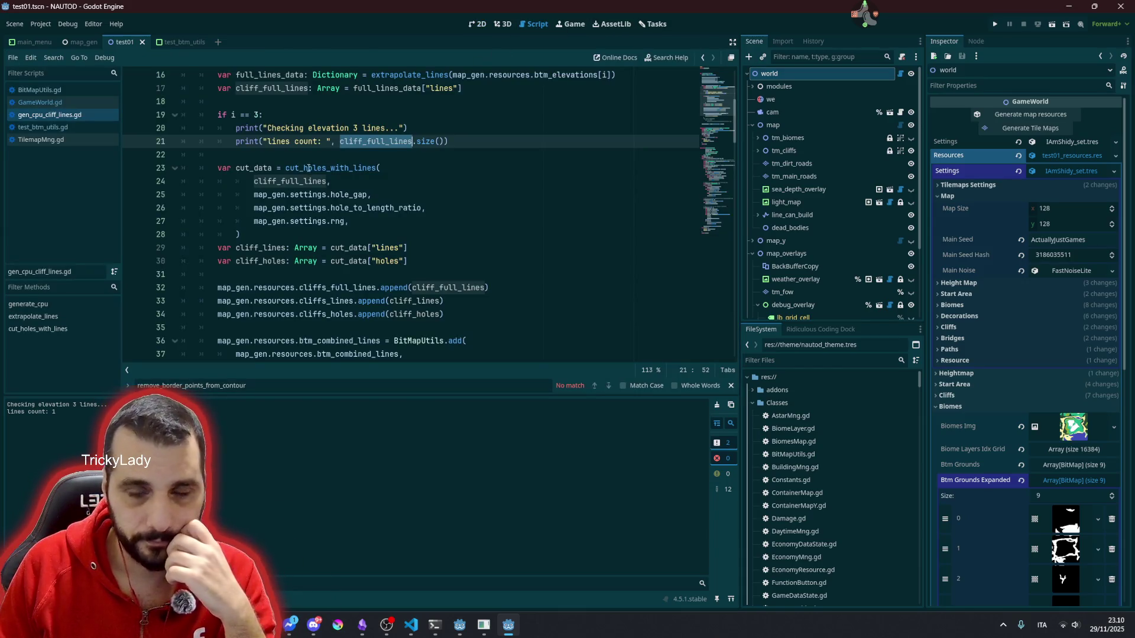
# Trace cliff_full_lines through the line 16 extrapolate_lines call to its definition
pyautogui.click(330, 141)
pyautogui.scroll(3, 444, 293)
pyautogui.doubleClick(380, 262)
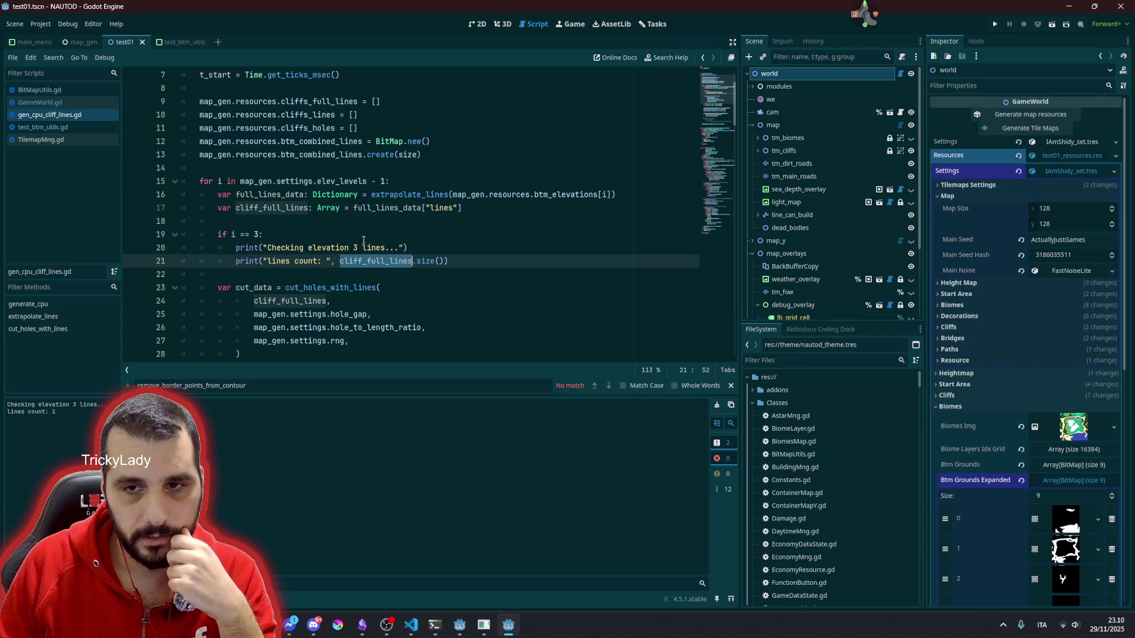
pyautogui.doubleClick(394, 196)
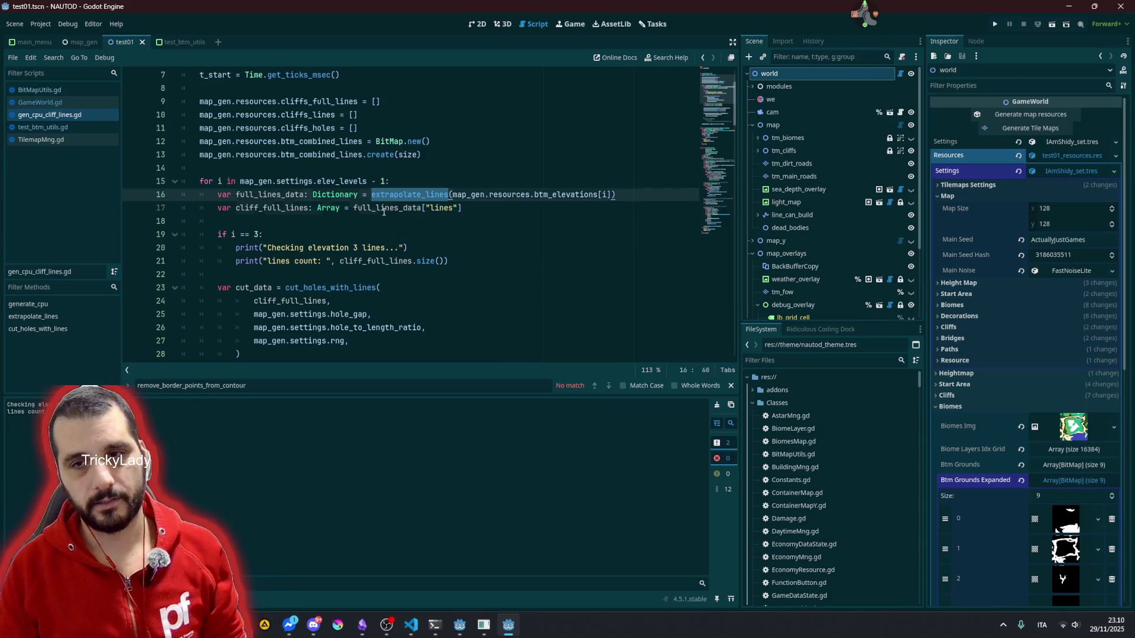
pyautogui.doubleClick(390, 209)
pyautogui.moveTo(391, 215)
pyautogui.doubleClick(407, 195)
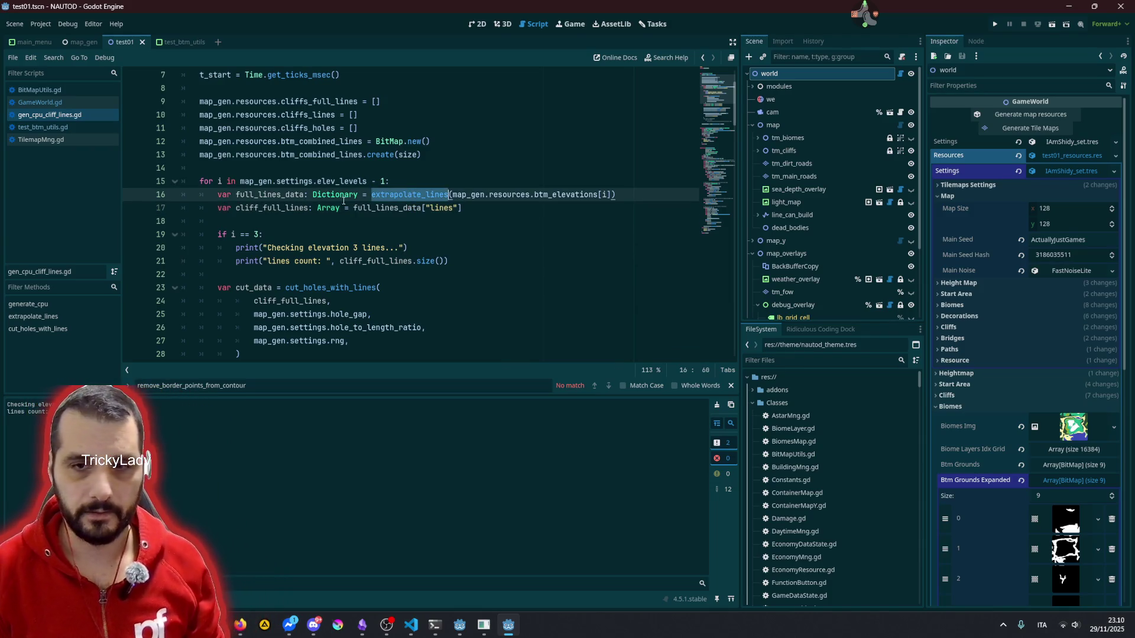
pyautogui.keyDown('ctrl'); pyautogui.click(409, 194); pyautogui.keyUp('ctrl')
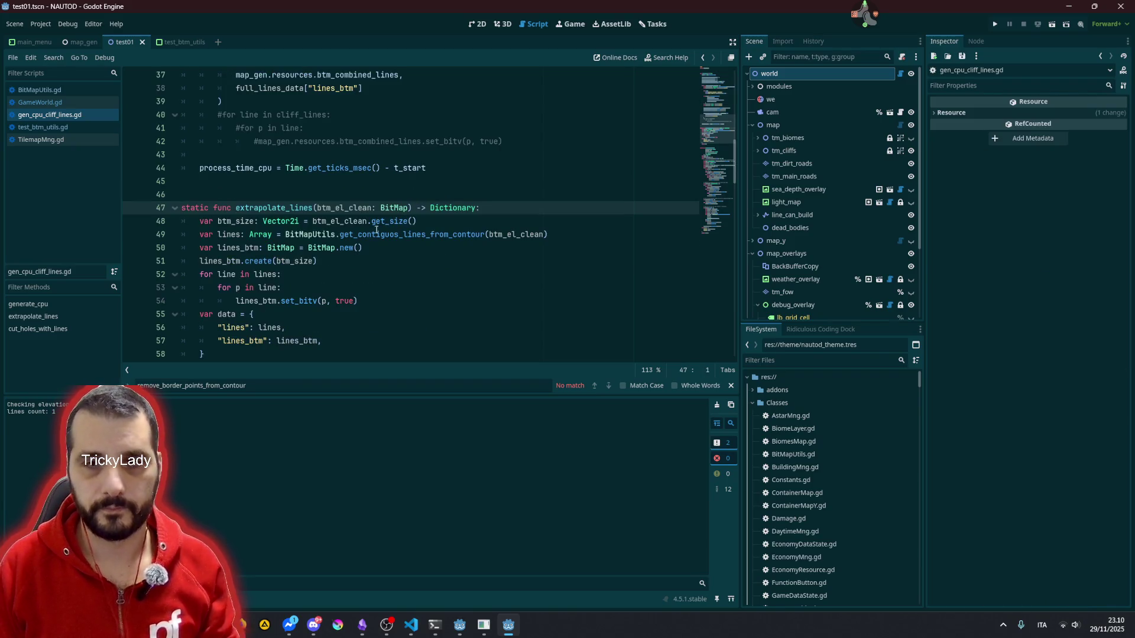
# Follow the line 49 get_contiguos_lines_from_contour call to its BitMapUtils.gd definition
pyautogui.scroll(-4, 282, 192)
pyautogui.doubleClick(268, 170)
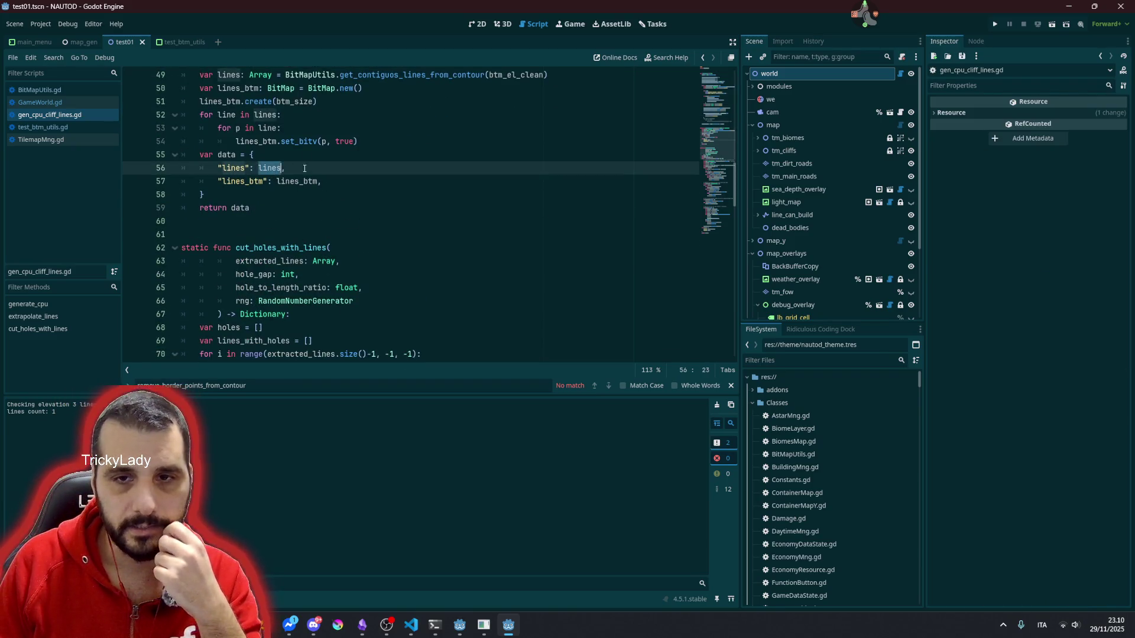
pyautogui.scroll(2, 295, 171)
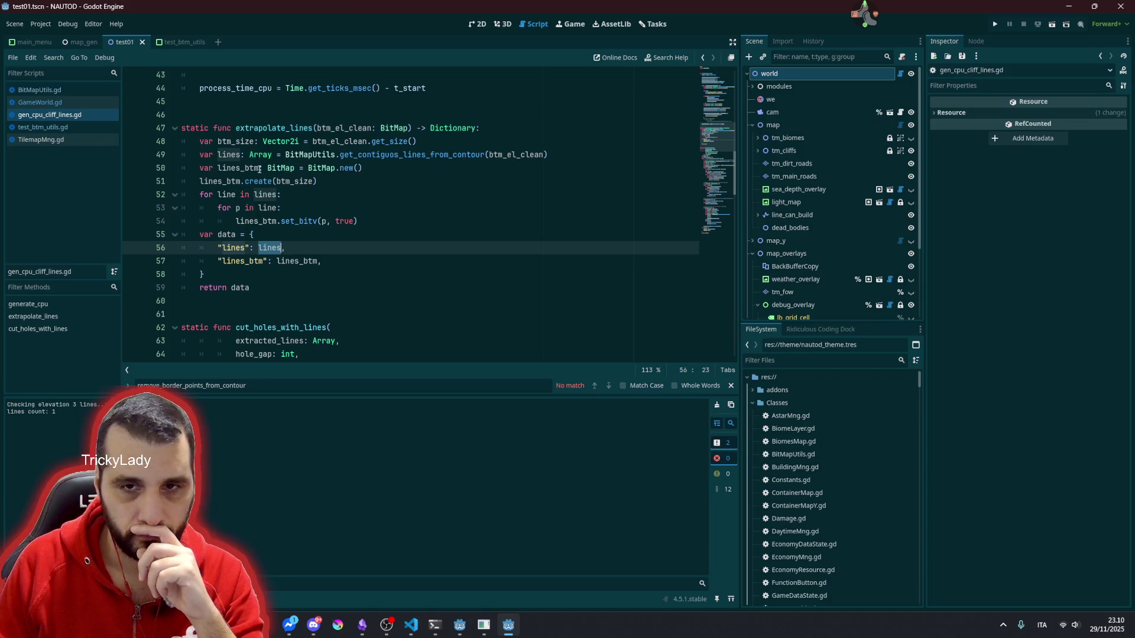
pyautogui.doubleClick(383, 155)
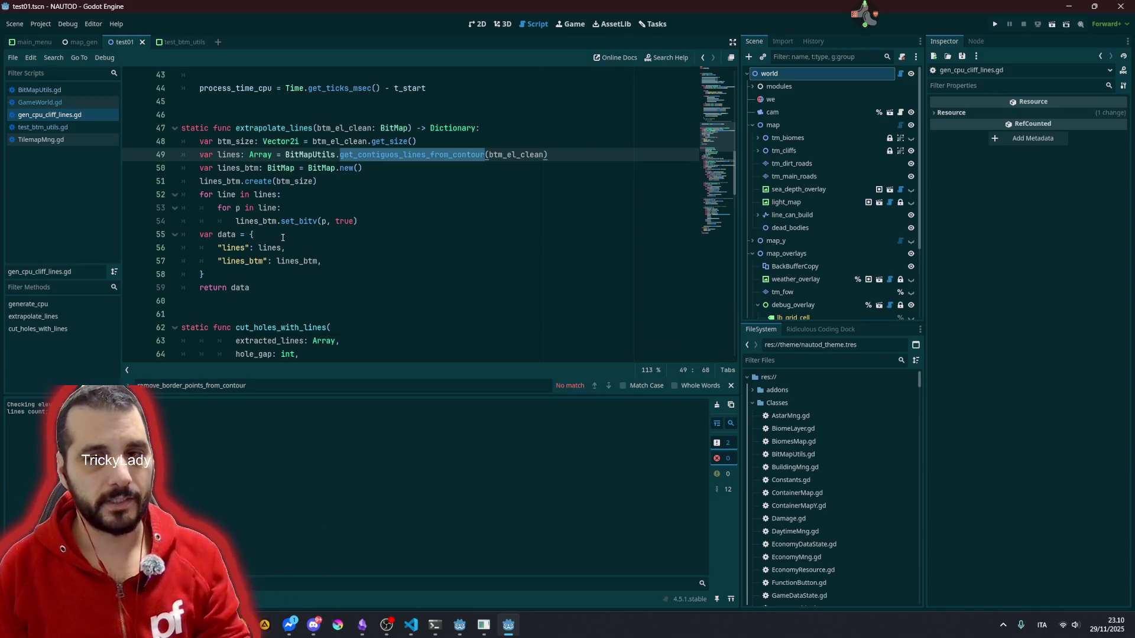
pyautogui.keyDown('ctrl'); pyautogui.click(416, 156); pyautogui.keyUp('ctrl')
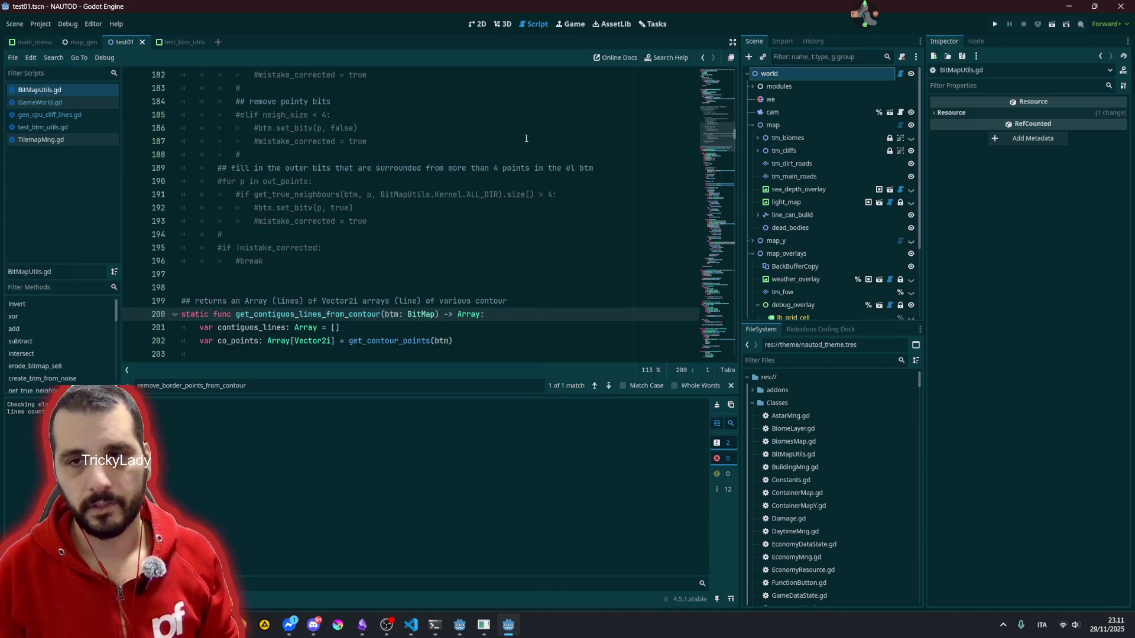
# Copy the function name get_contiguos_lines_from_contour from BitMapUtils.gd
pyautogui.scroll(-2, 376, 241)
pyautogui.scroll(-2, 350, 234)
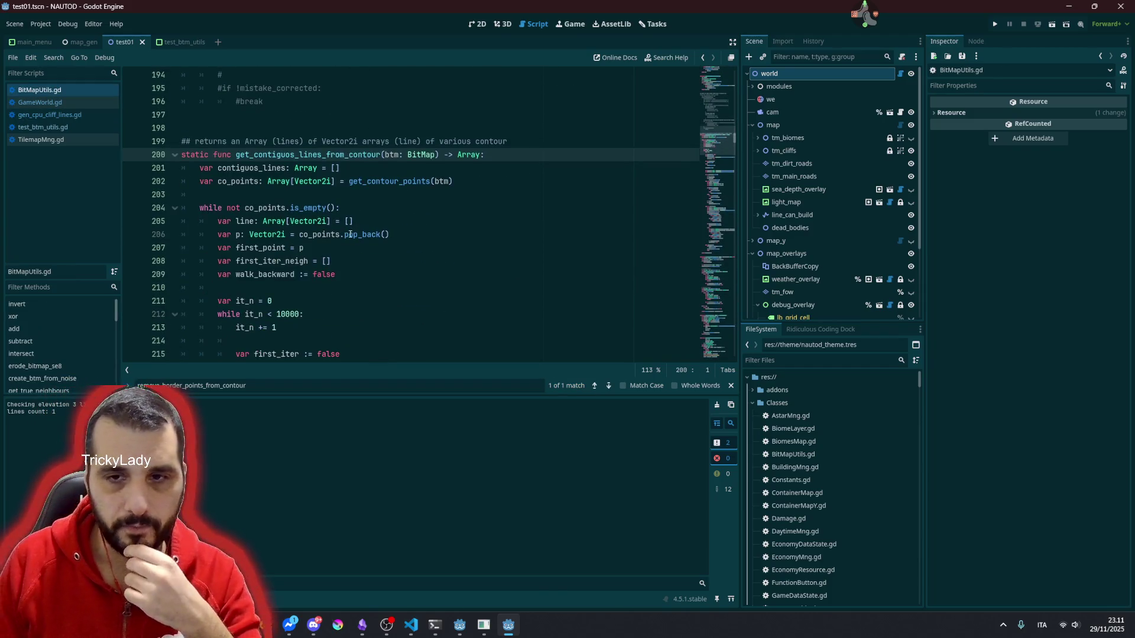
pyautogui.moveTo(318, 180)
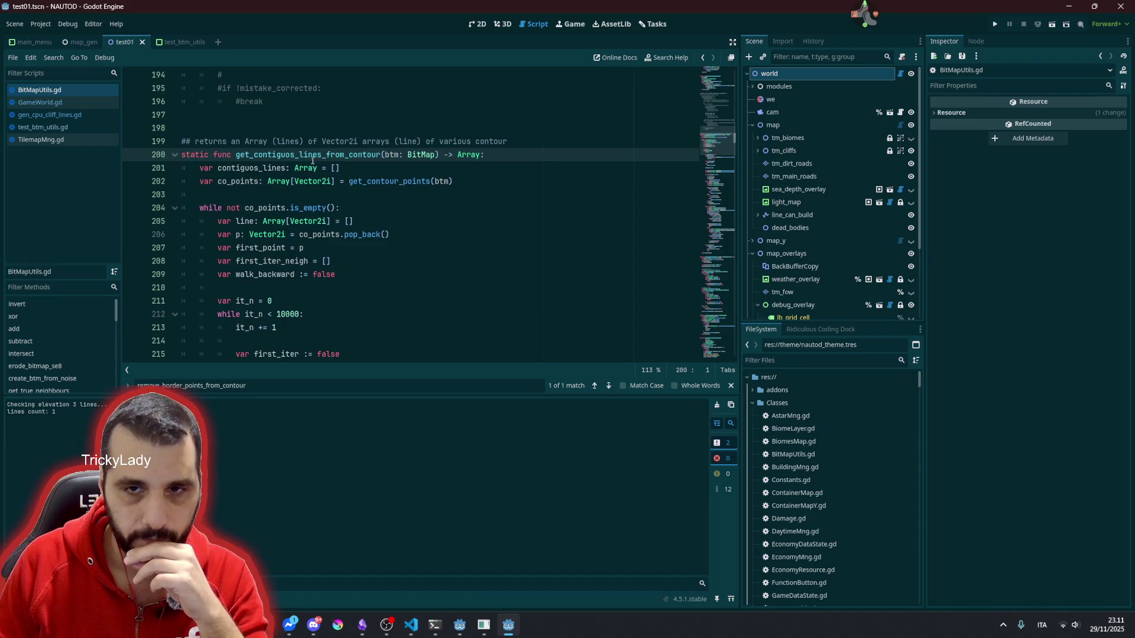
pyautogui.doubleClick(311, 154)
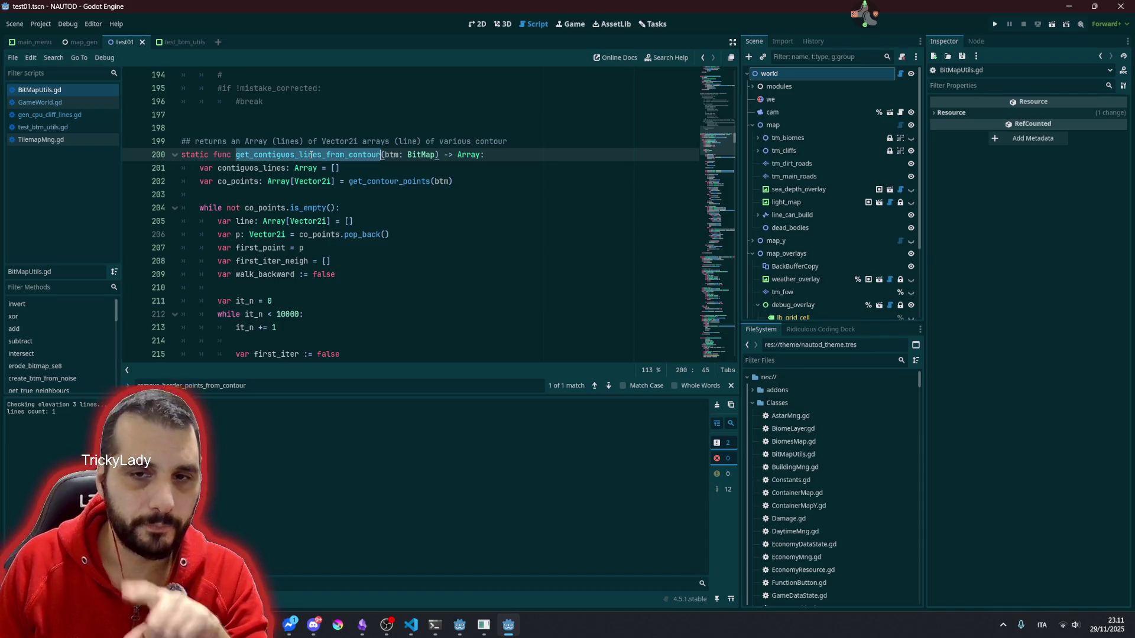
pyautogui.click(289, 168)
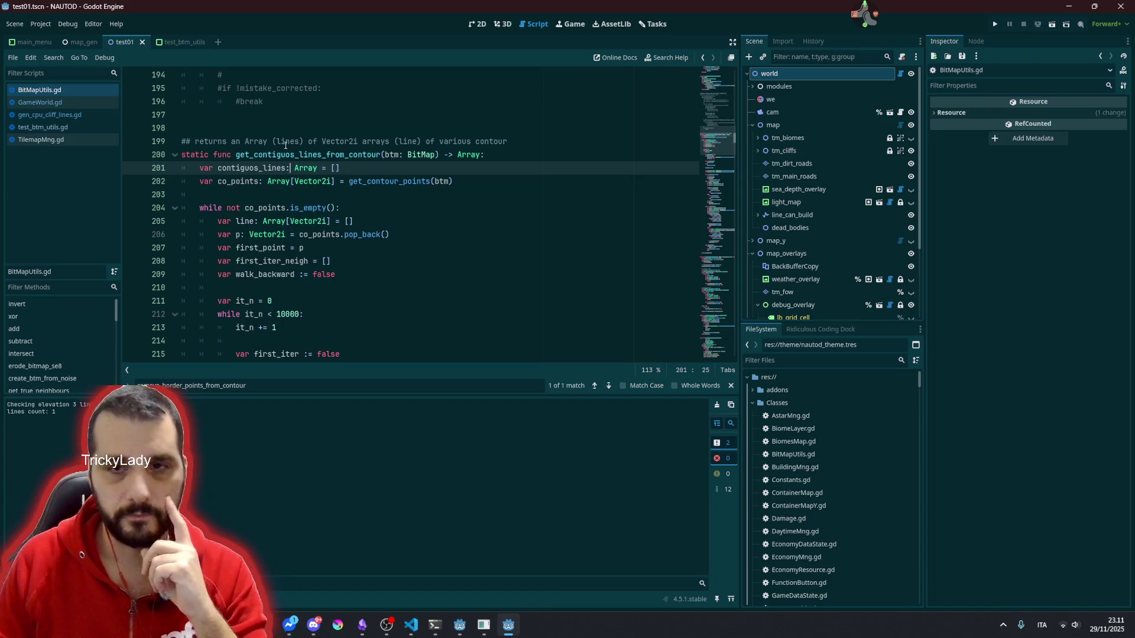
pyautogui.doubleClick(292, 154)
pyautogui.press('Down')
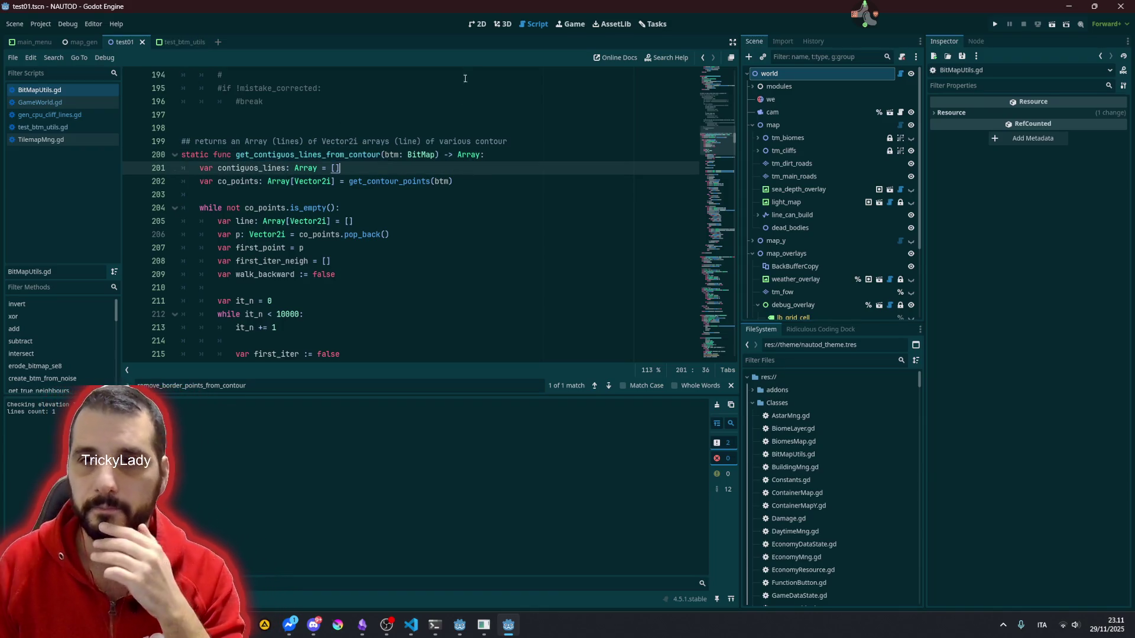
# Open the test_btm_utils scene in 2D and bring up its test_btm_utils.gd script
pyautogui.click(478, 25)
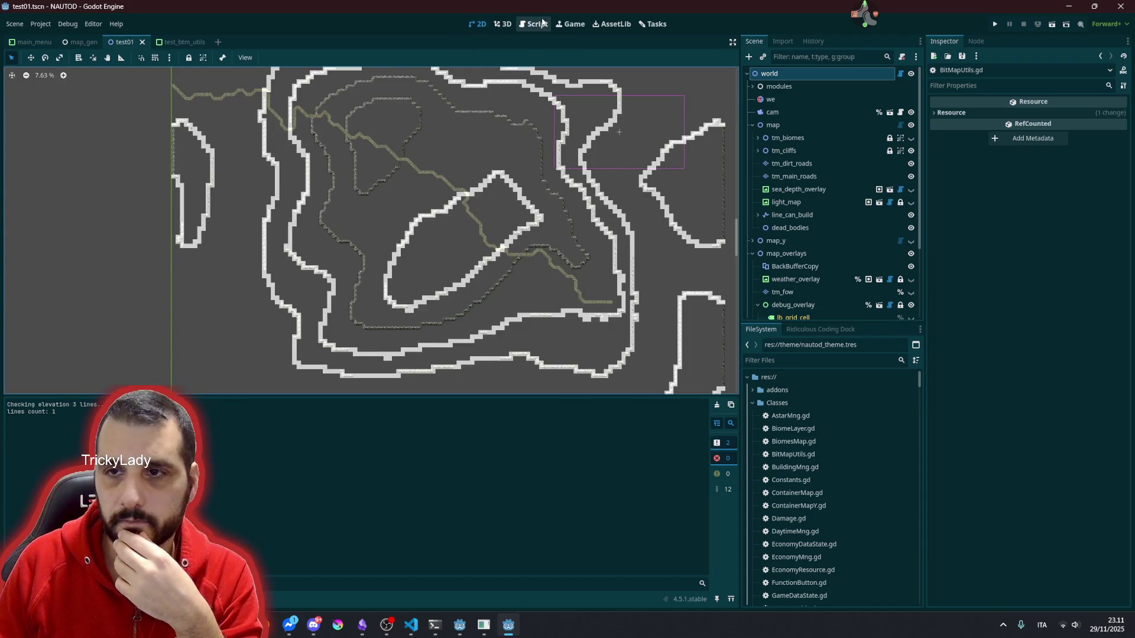
pyautogui.click(184, 42)
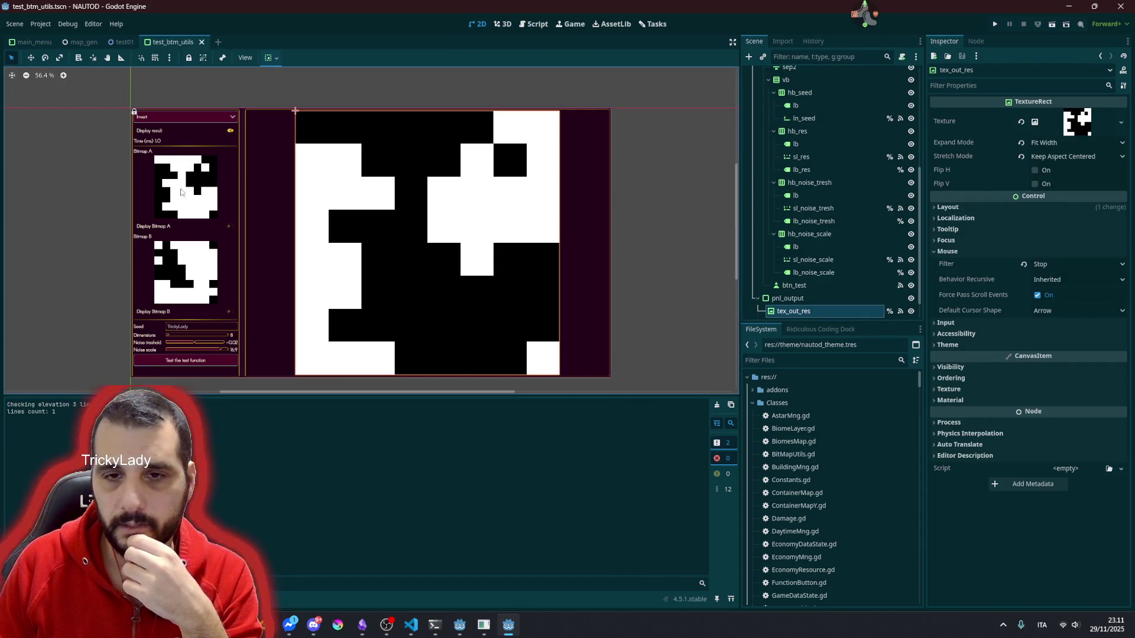
pyautogui.scroll(5, 827, 178)
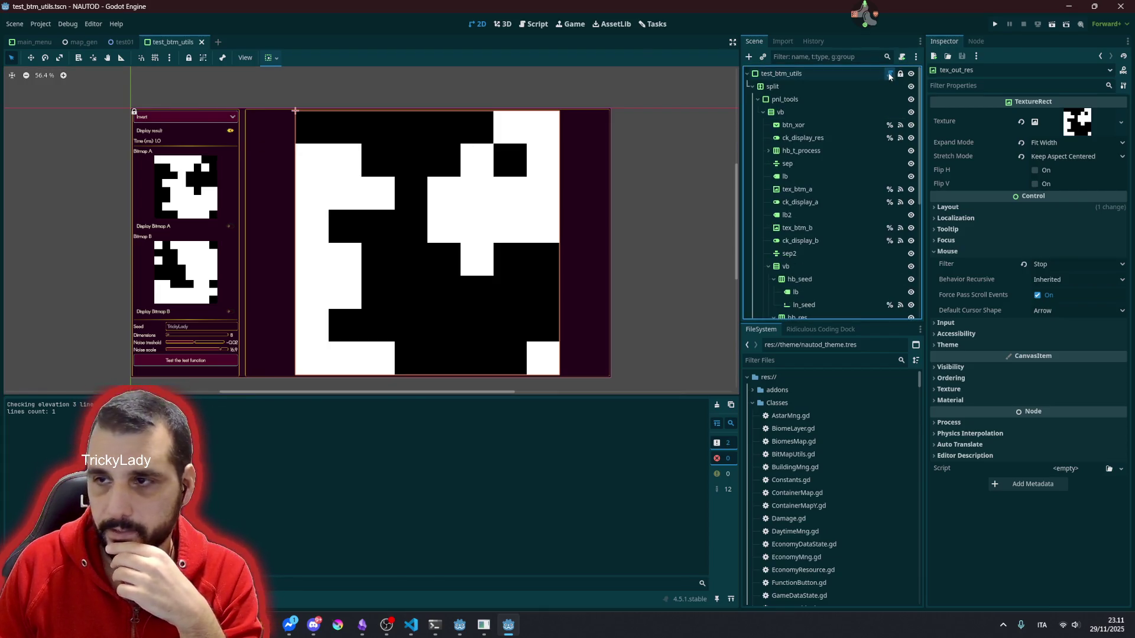
pyautogui.click(889, 73)
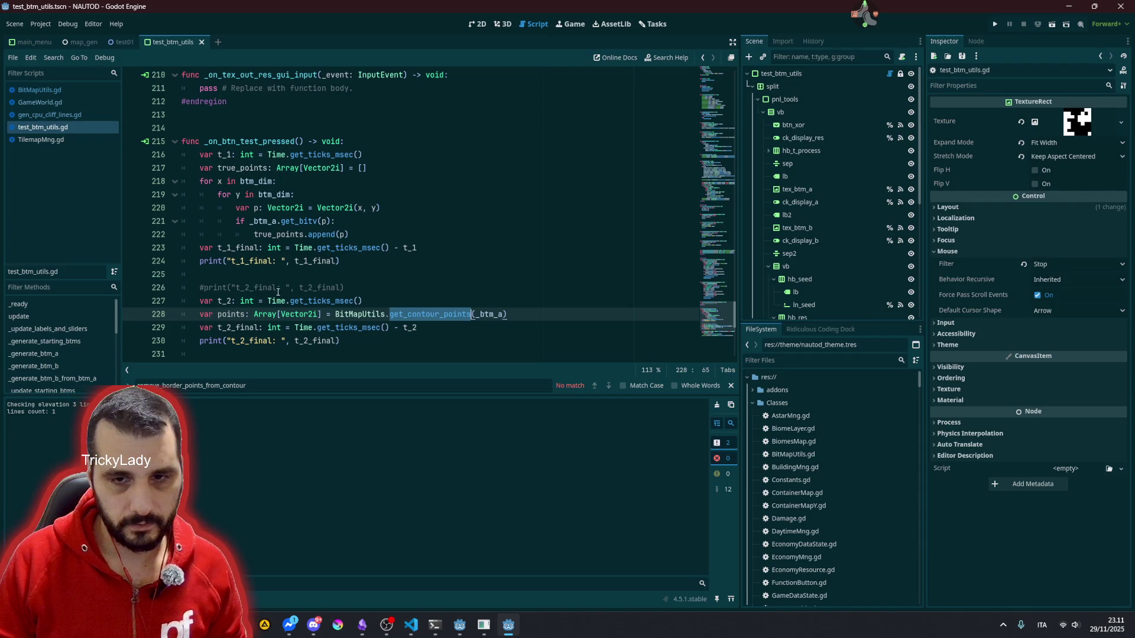
# Replace get_contour_points on line 228 with get_contiguos_lines_from_contour
pyautogui.scroll(-2, 279, 289)
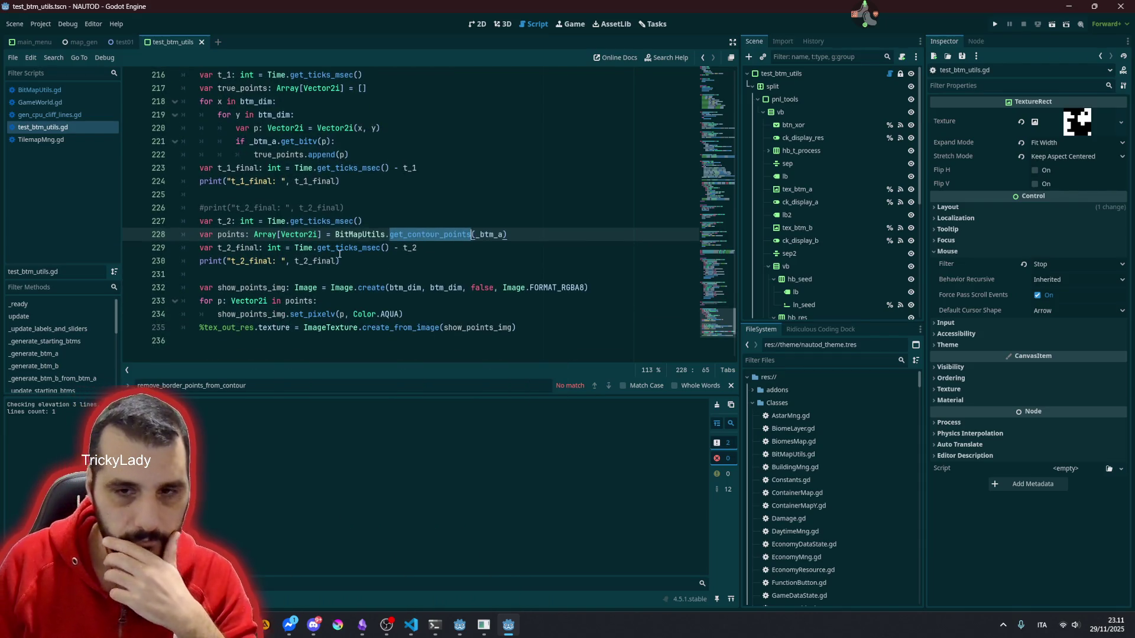
pyautogui.moveTo(339, 254)
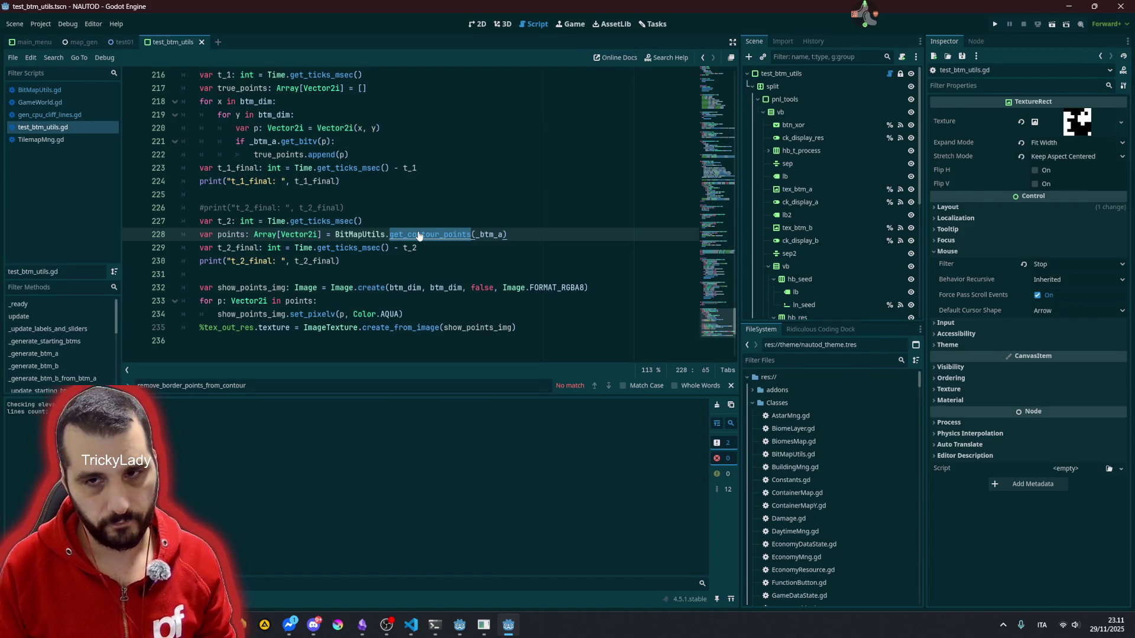
pyautogui.hotkey('ctrl', 'v')
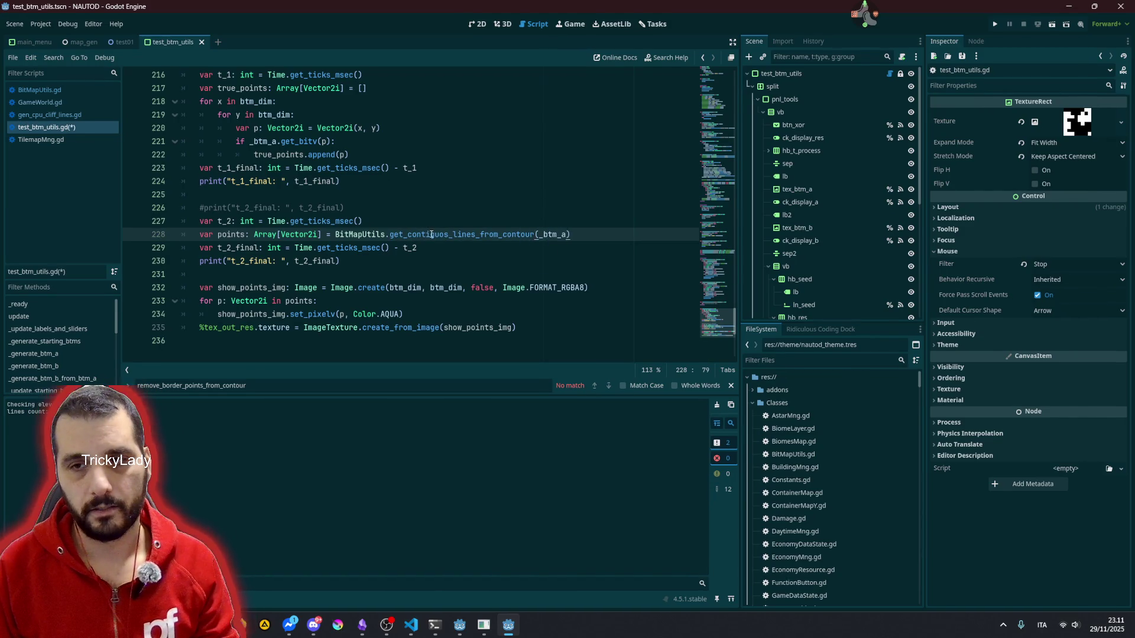
pyautogui.doubleClick(432, 234)
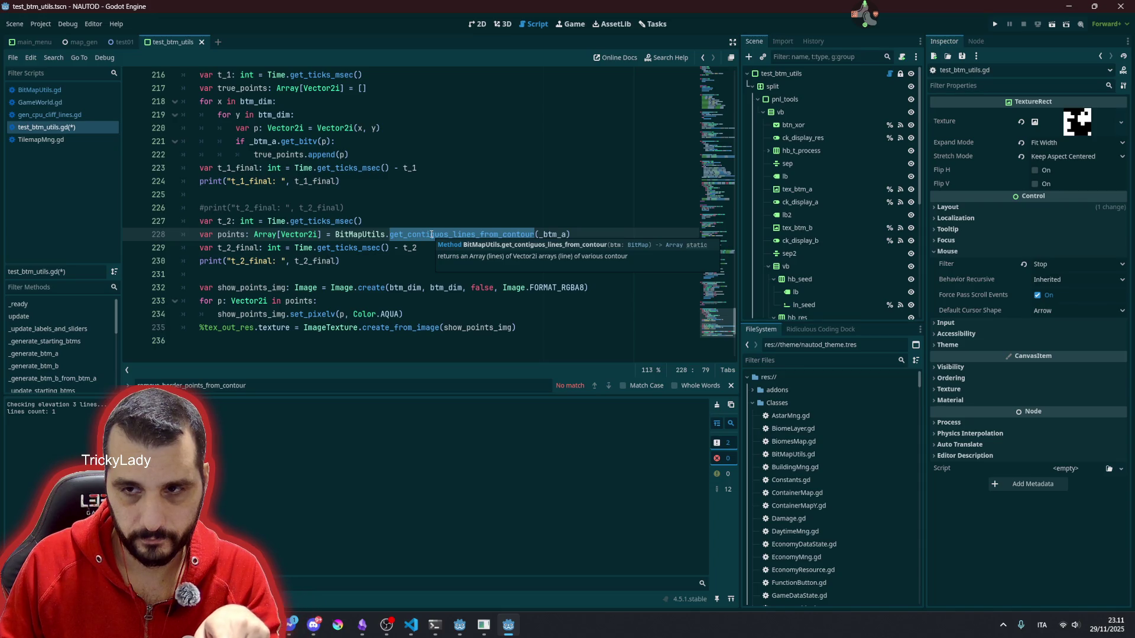
# Change the call's argument from _btm_a to _btm_res and add a blank line above it
pyautogui.click(569, 234)
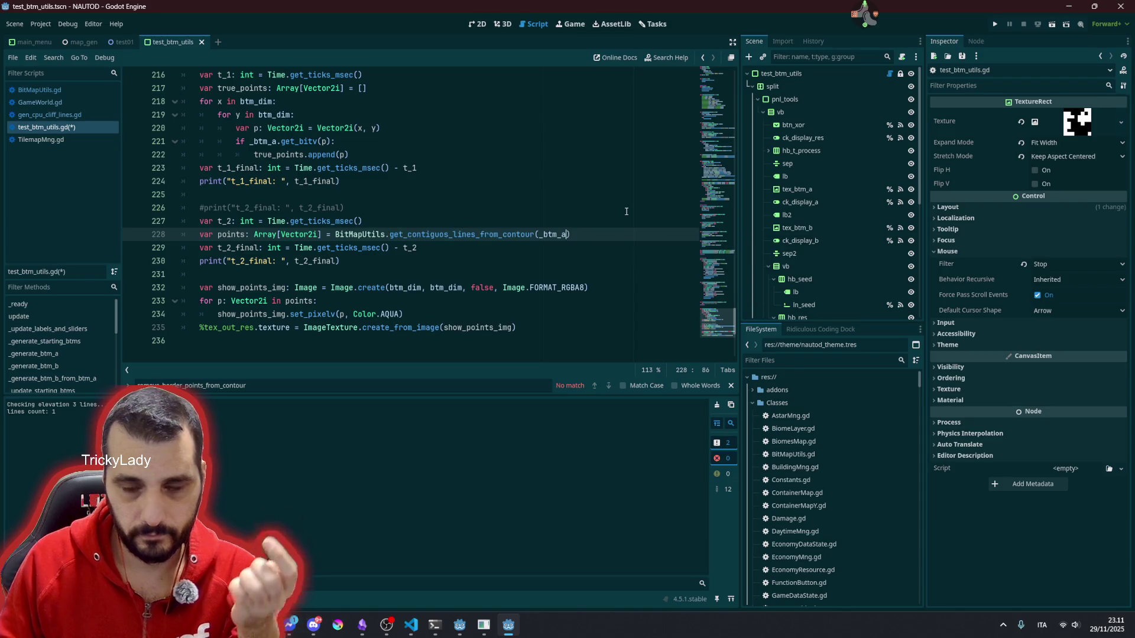
pyautogui.press('BackSpace')
pyautogui.press('BackSpace')
pyautogui.write('_r')
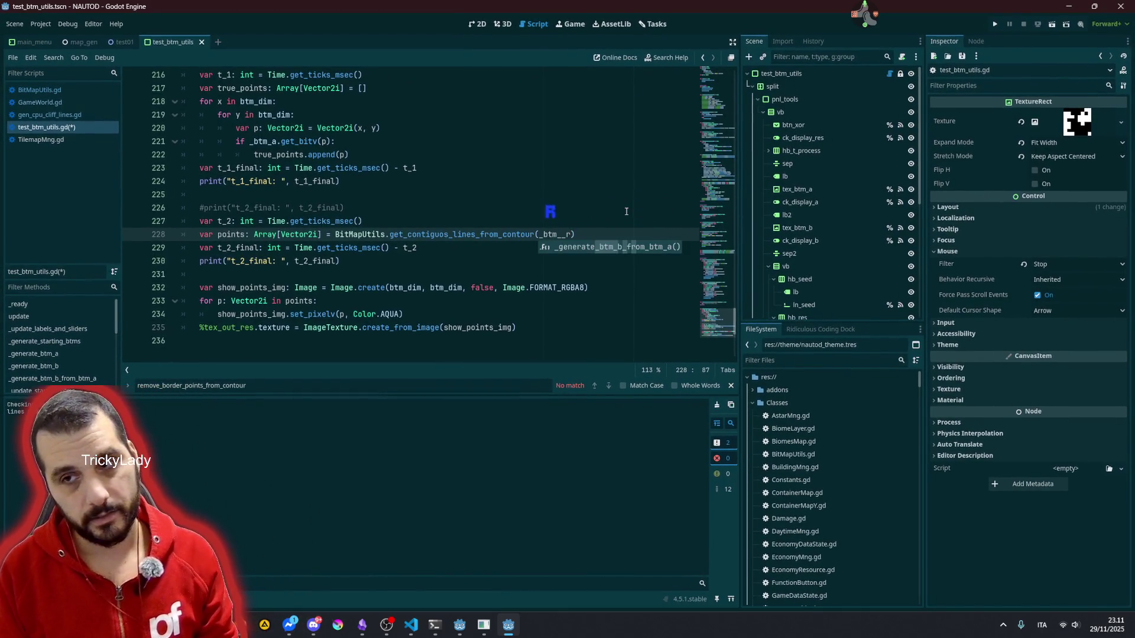
pyautogui.press('BackSpace')
pyautogui.press('BackSpace')
pyautogui.press('Return')
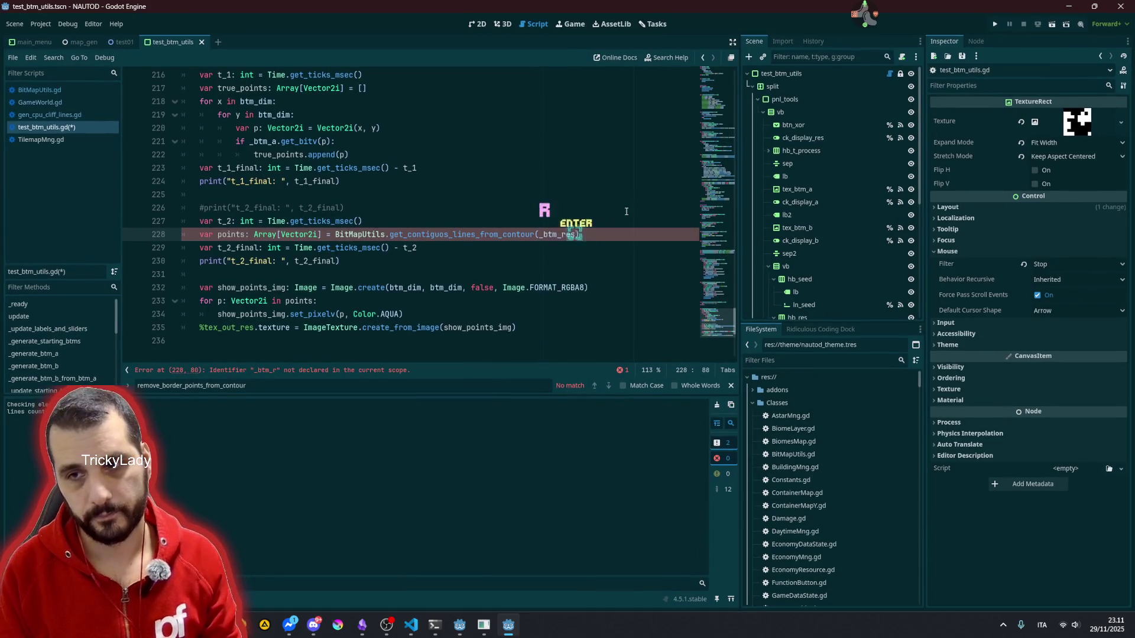
pyautogui.doubleClick(564, 234)
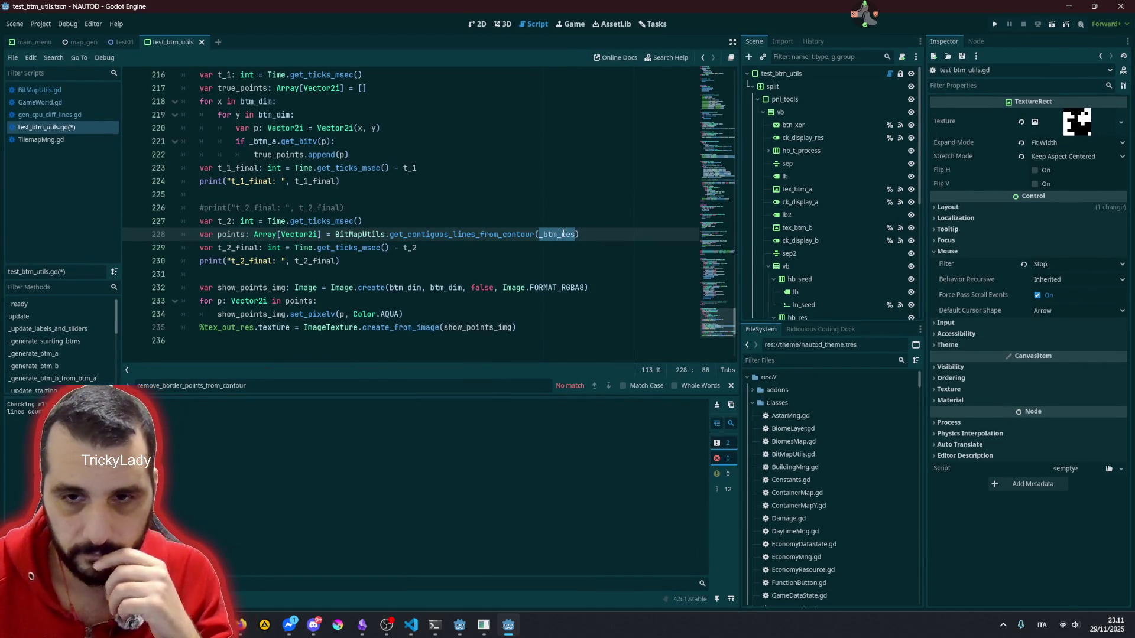
pyautogui.moveTo(563, 234)
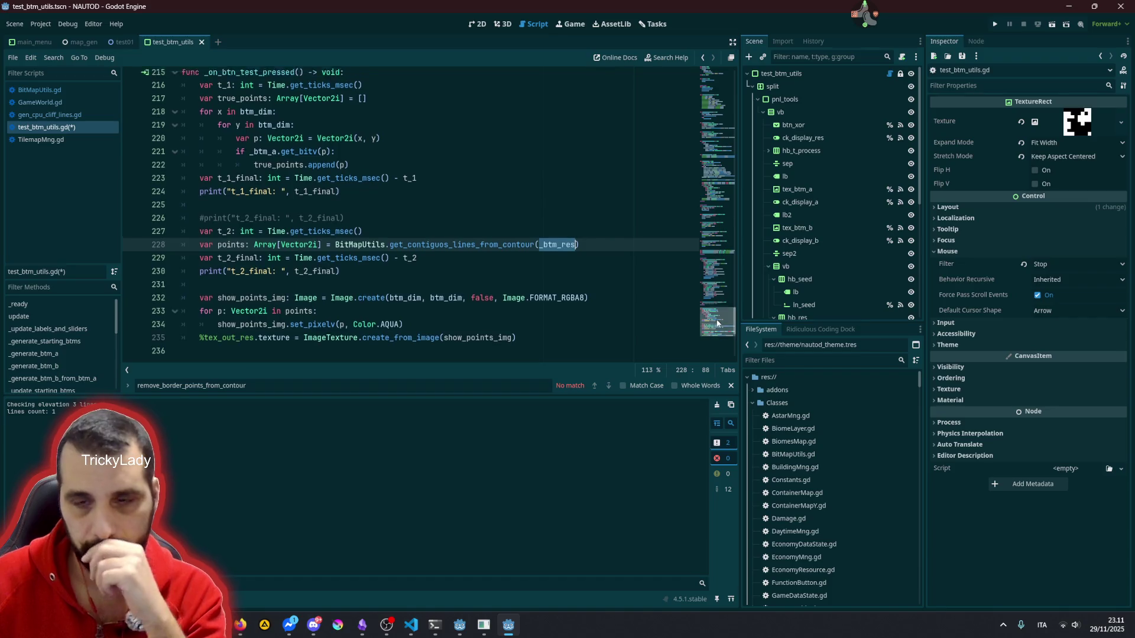
pyautogui.scroll(7, 718, 308)
pyautogui.moveTo(715, 303); pyautogui.dragTo(717, 319)
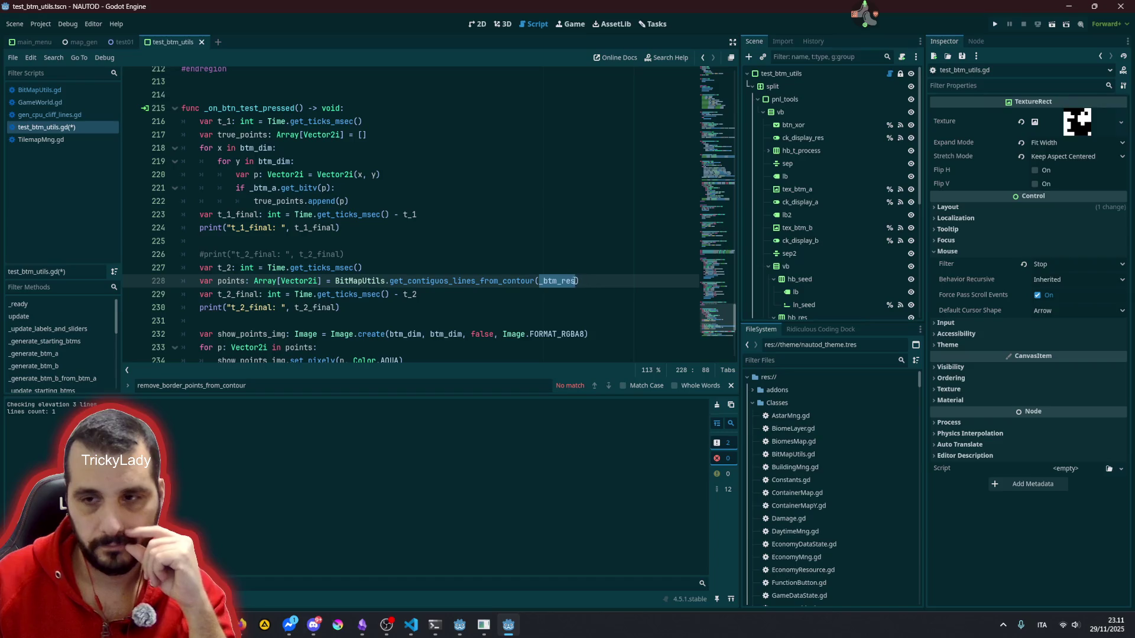
pyautogui.moveTo(562, 280)
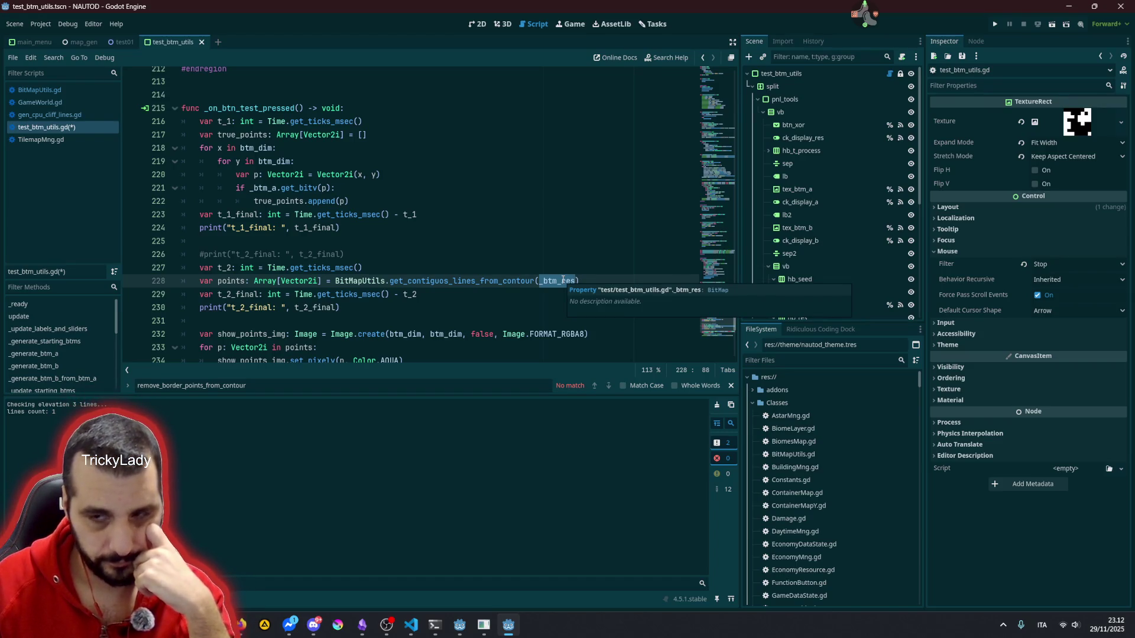
pyautogui.hotkey('ctrl', 'shift', 'Return')
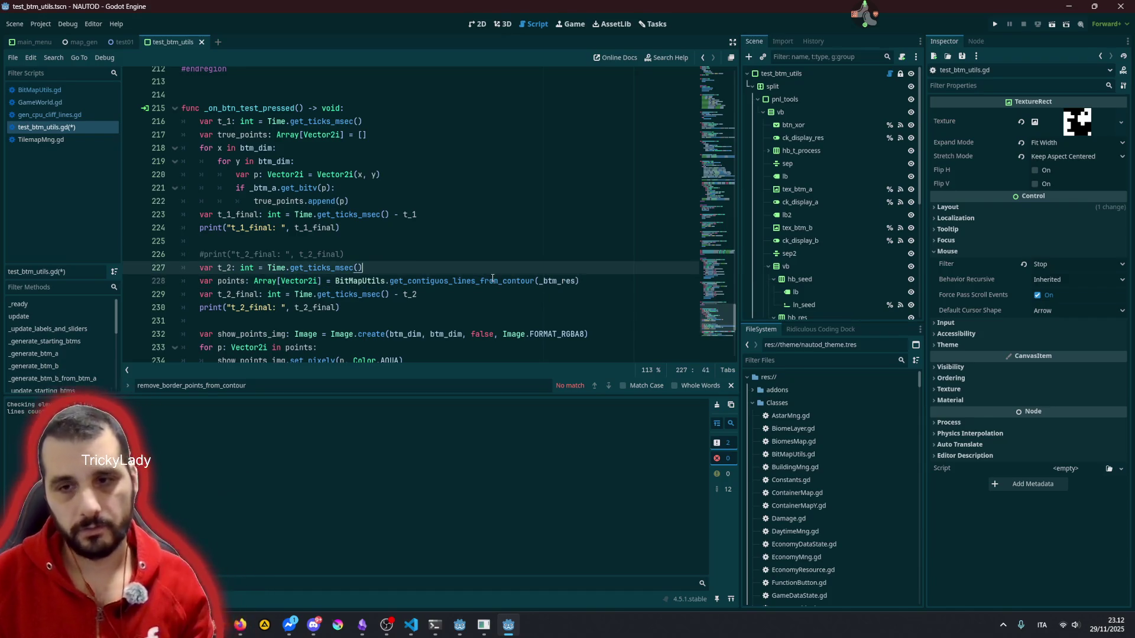
# Write '_btm_res = BitMapUtils.get_contour_with_corners(_btm_a)' on the new line 228
pyautogui.doubleClick(566, 293)
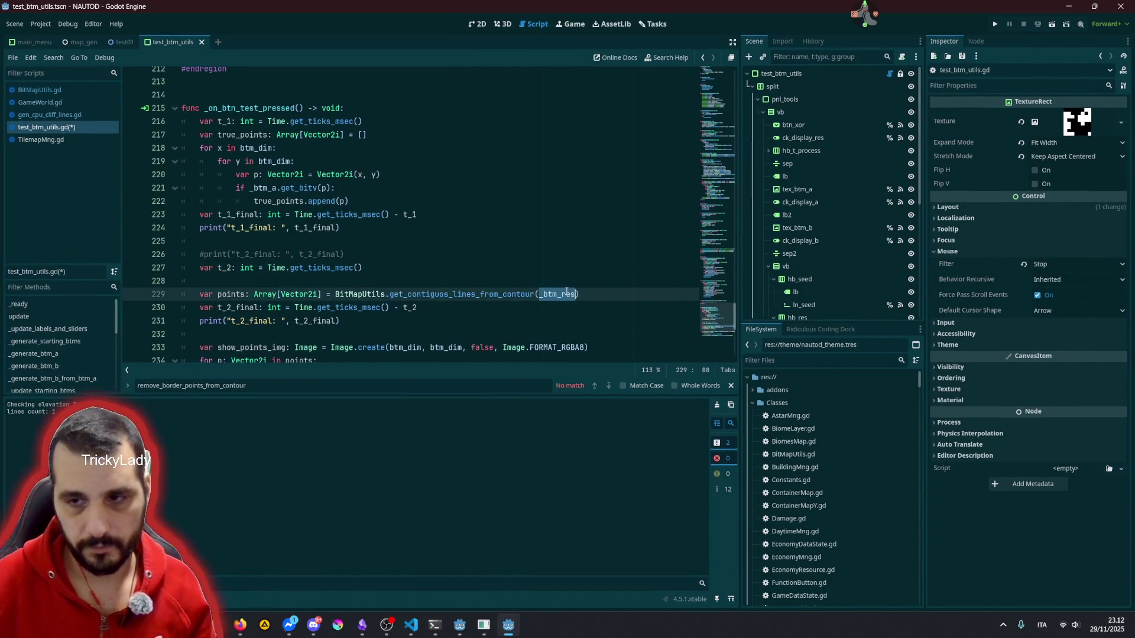
pyautogui.hotkey('ctrl', 'c')
pyautogui.click(245, 286)
pyautogui.hotkey('ctrl', 'v')
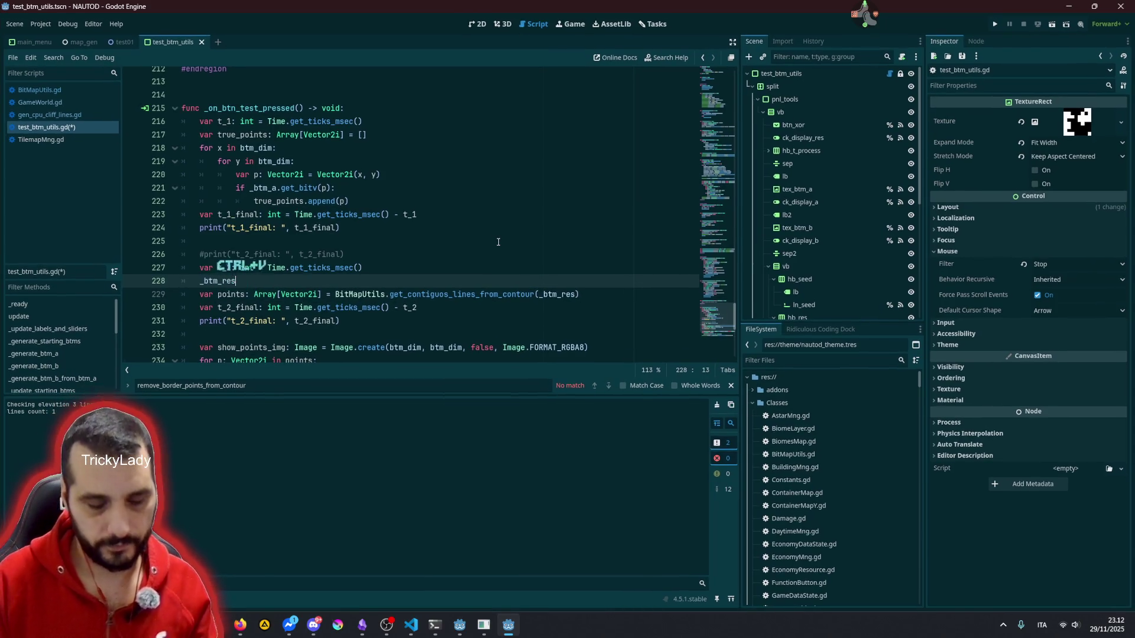
pyautogui.write('= Bit')
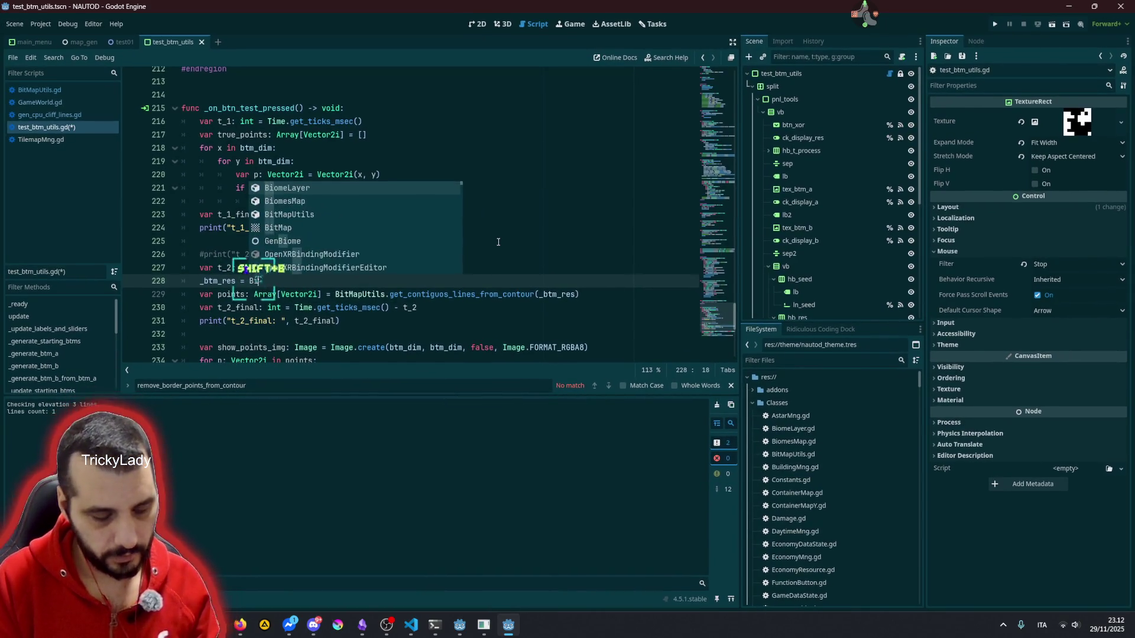
pyautogui.press('Return')
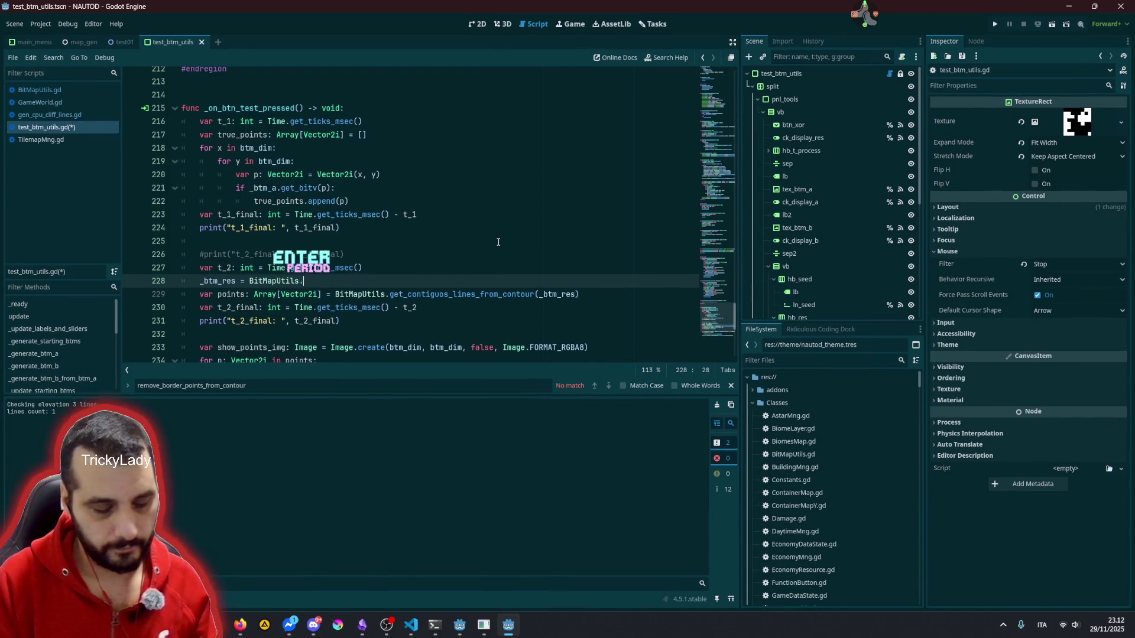
pyautogui.write('.get_co')
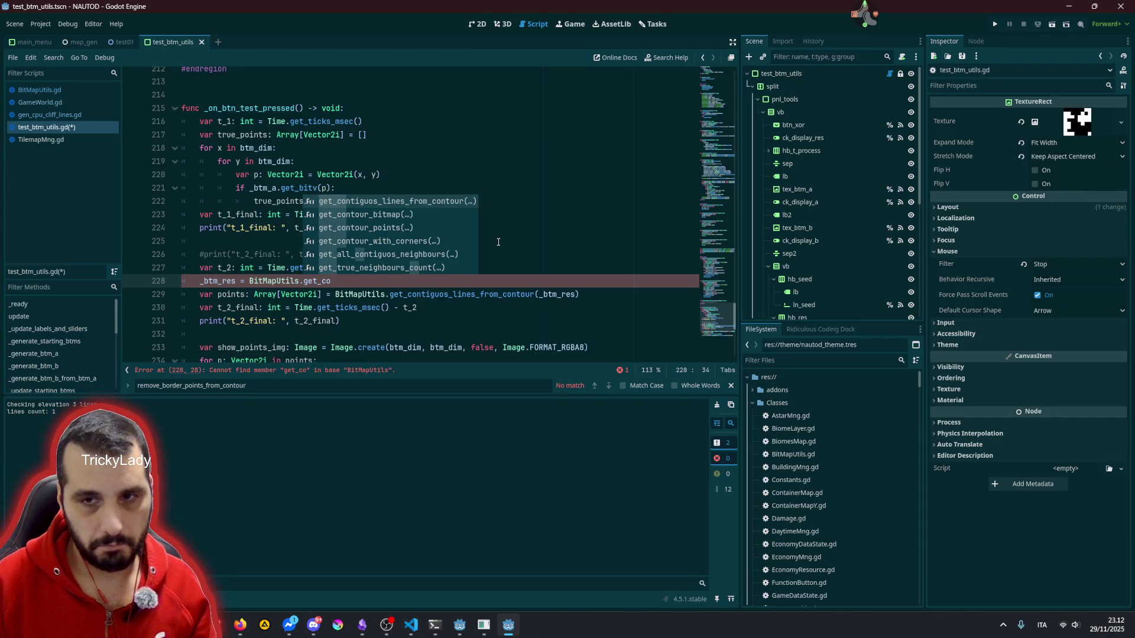
pyautogui.press('Down')
pyautogui.press('Down')
pyautogui.press('Down')
pyautogui.press('Return')
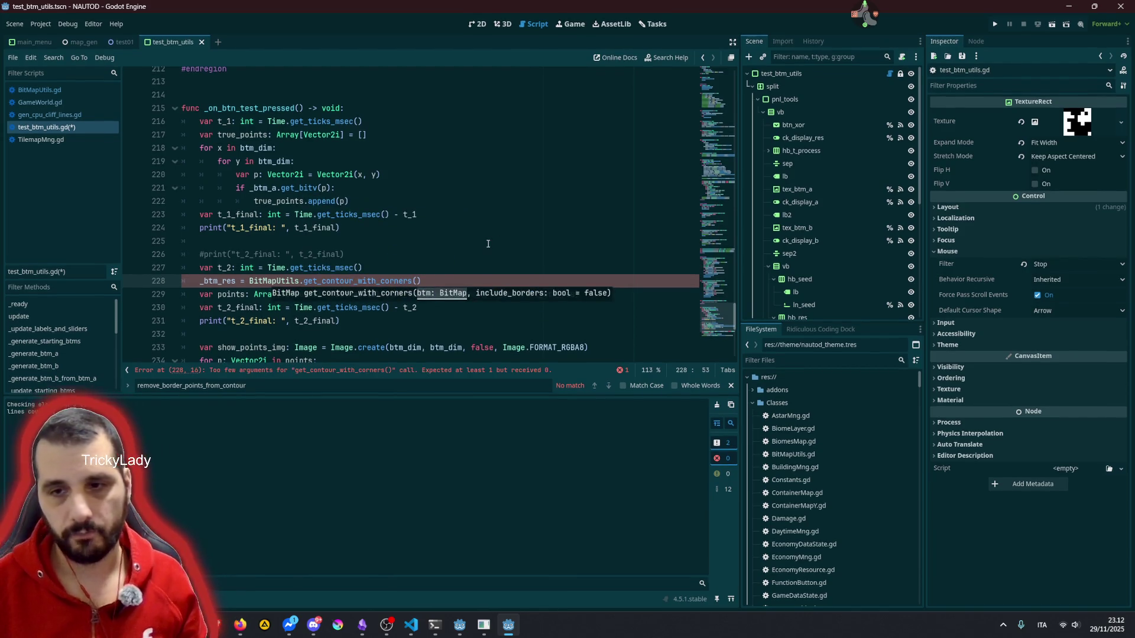
pyautogui.write('_bt')
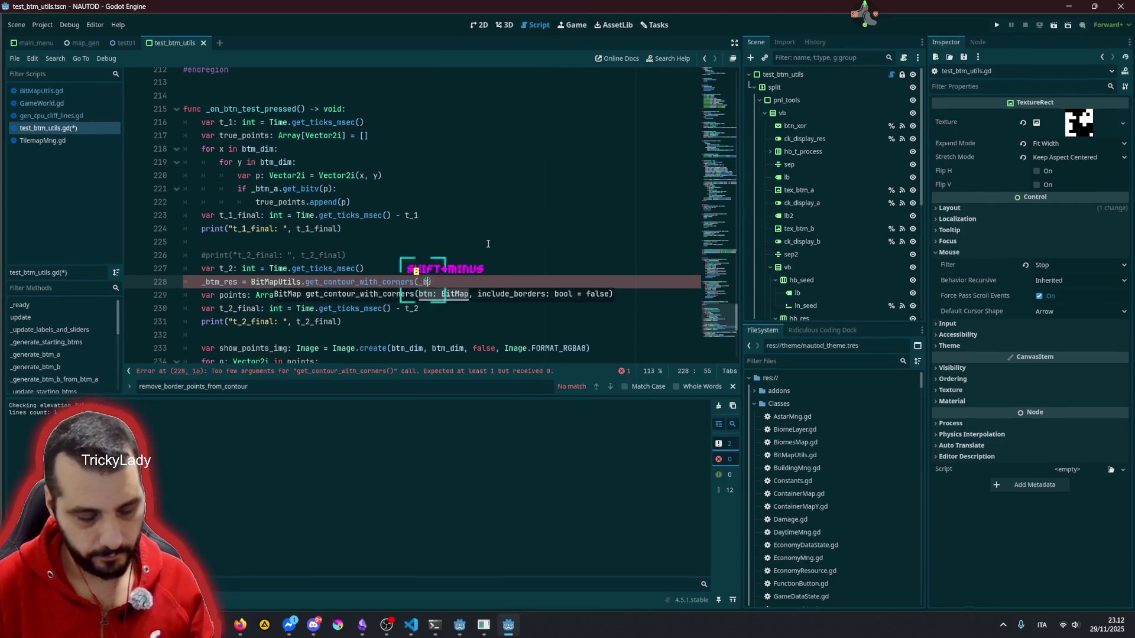
pyautogui.press('Up')
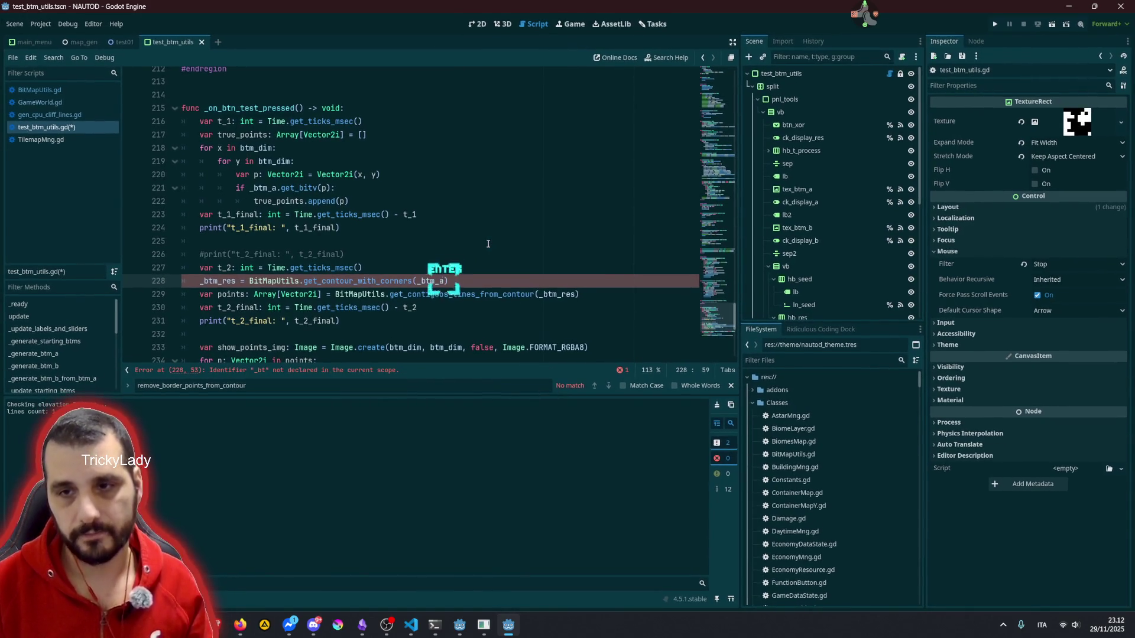
pyautogui.press('Return')
pyautogui.write(',')
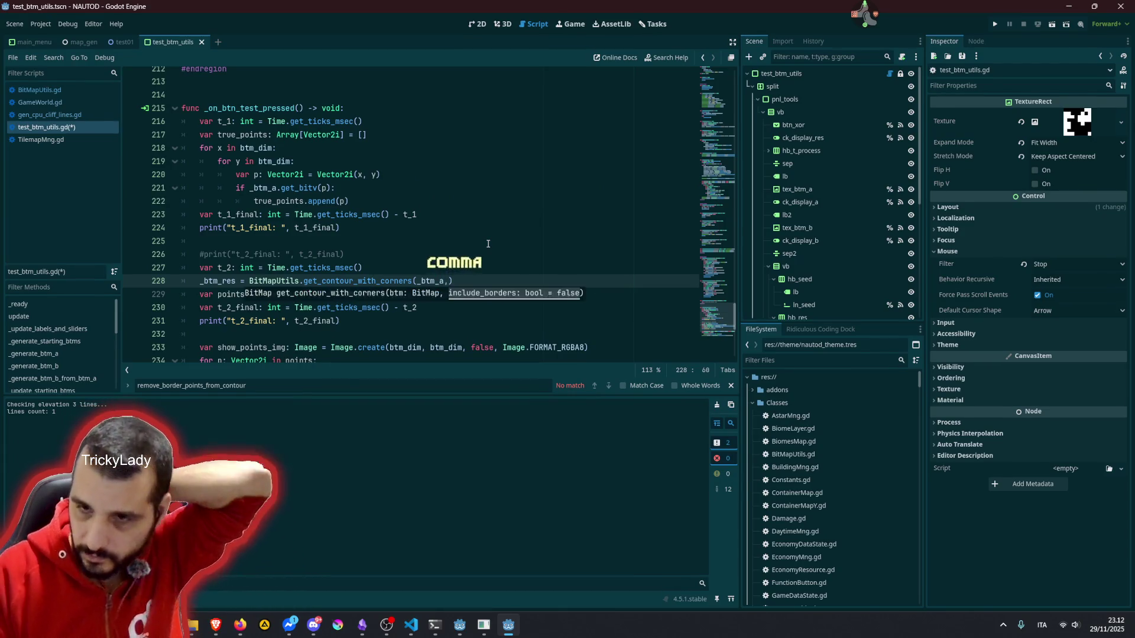
pyautogui.press('BackSpace')
# Check the _btm_res variable on line 228 and save test_btm_utils.gd
pyautogui.click(489, 243)
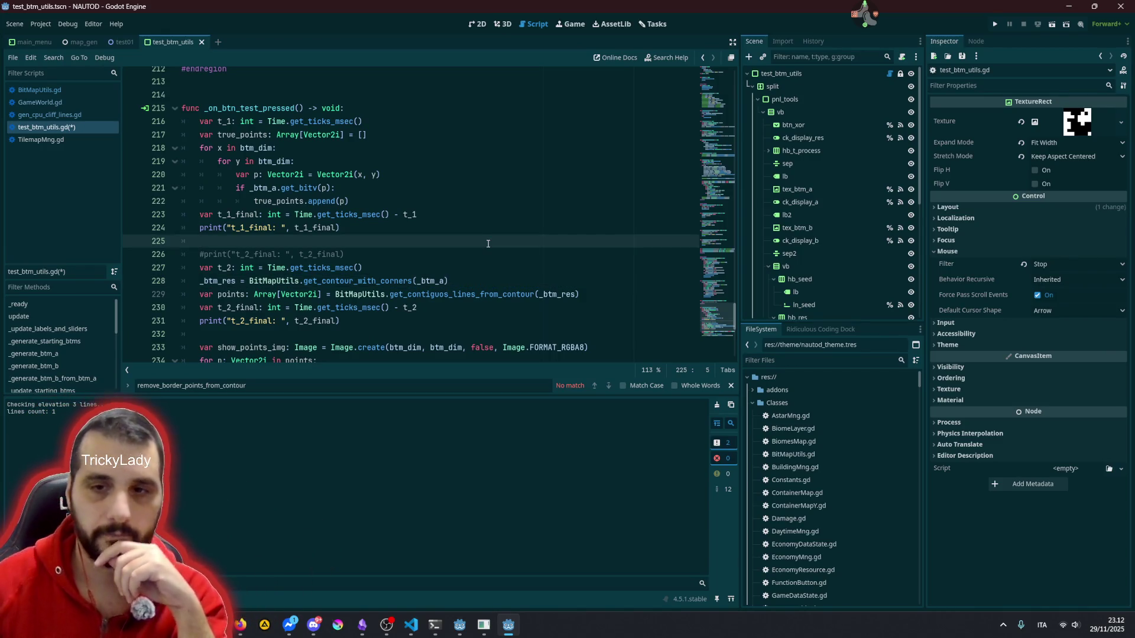
pyautogui.doubleClick(212, 281)
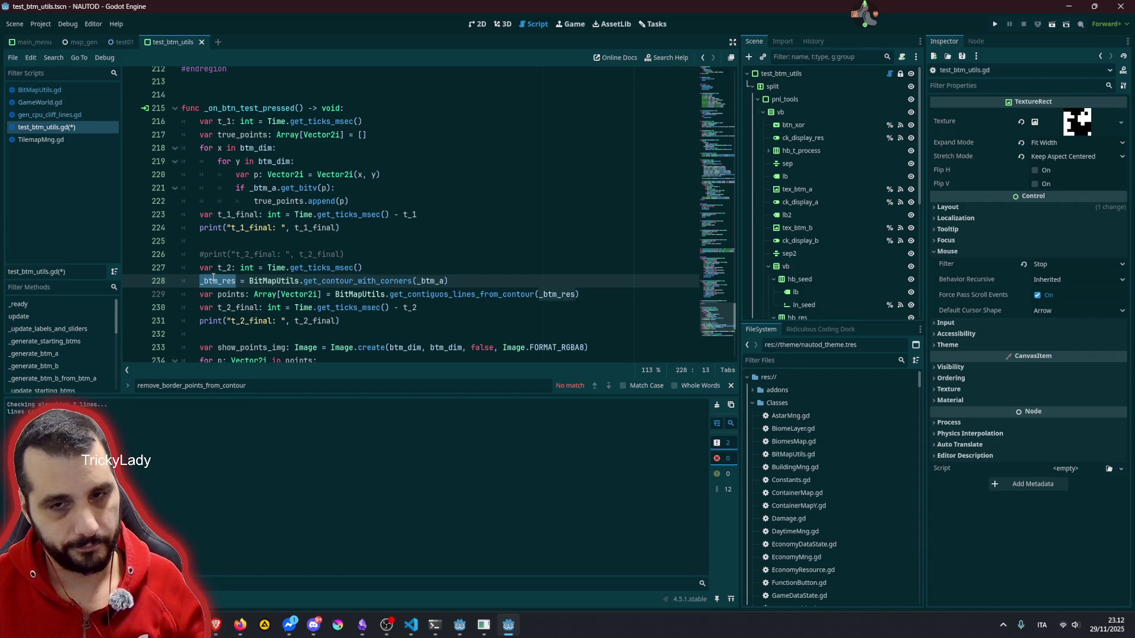
pyautogui.click(258, 321)
pyautogui.scroll(-1, 283, 309)
pyautogui.scroll(-2, 283, 309)
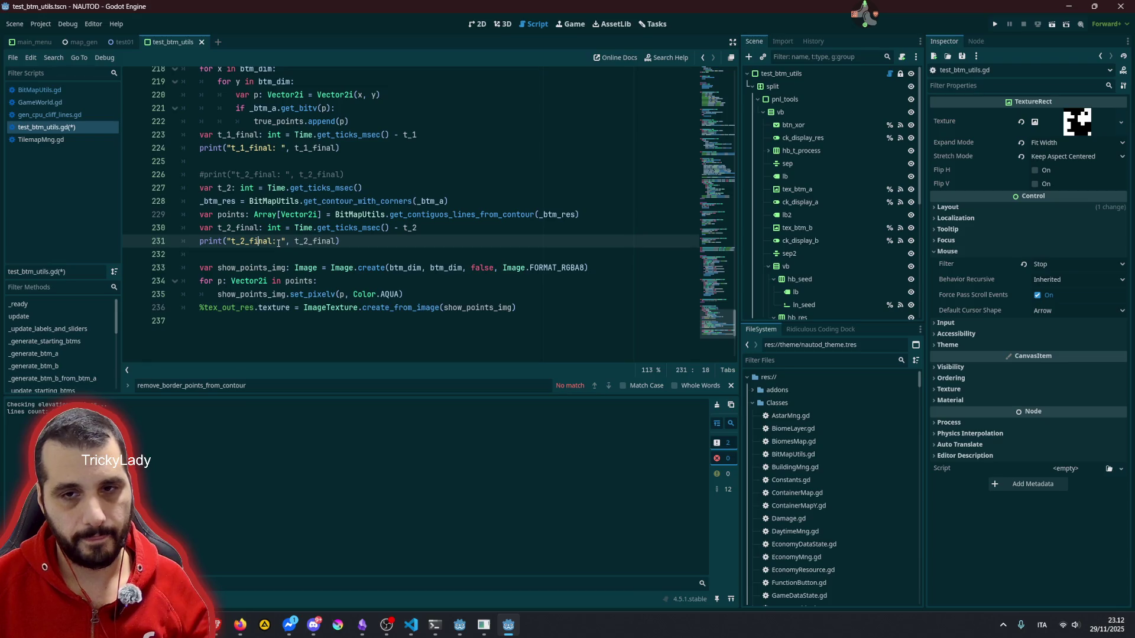
pyautogui.hotkey('ctrl', 's')
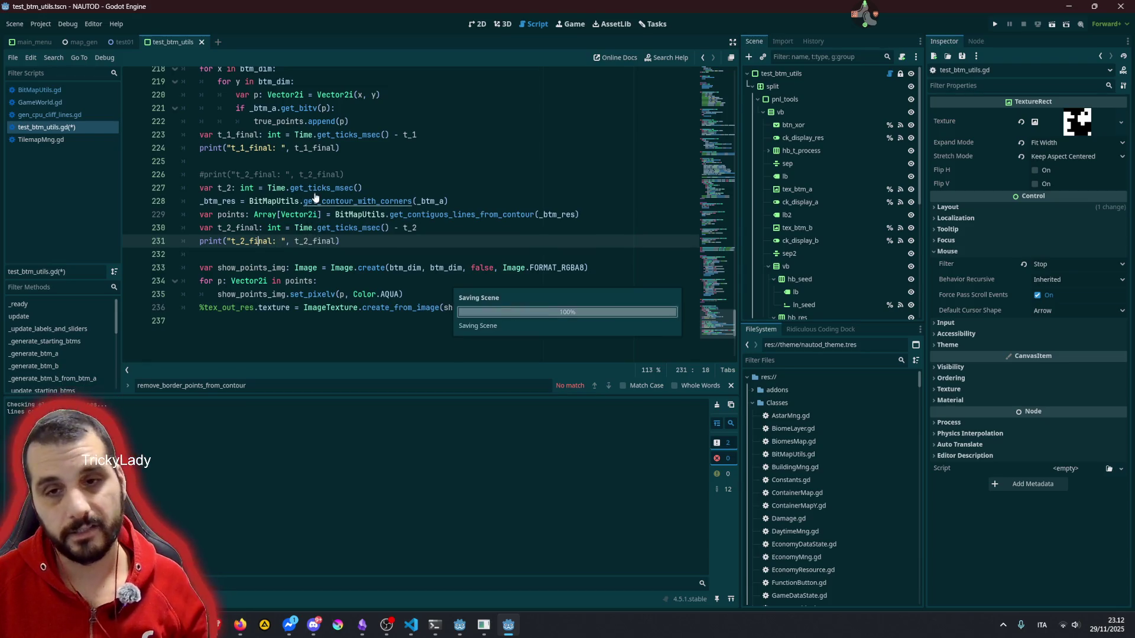
# Run the test scene with F6 and trigger 'Test the test function', hitting the line 229 error
pyautogui.click(350, 187)
pyautogui.click(477, 24)
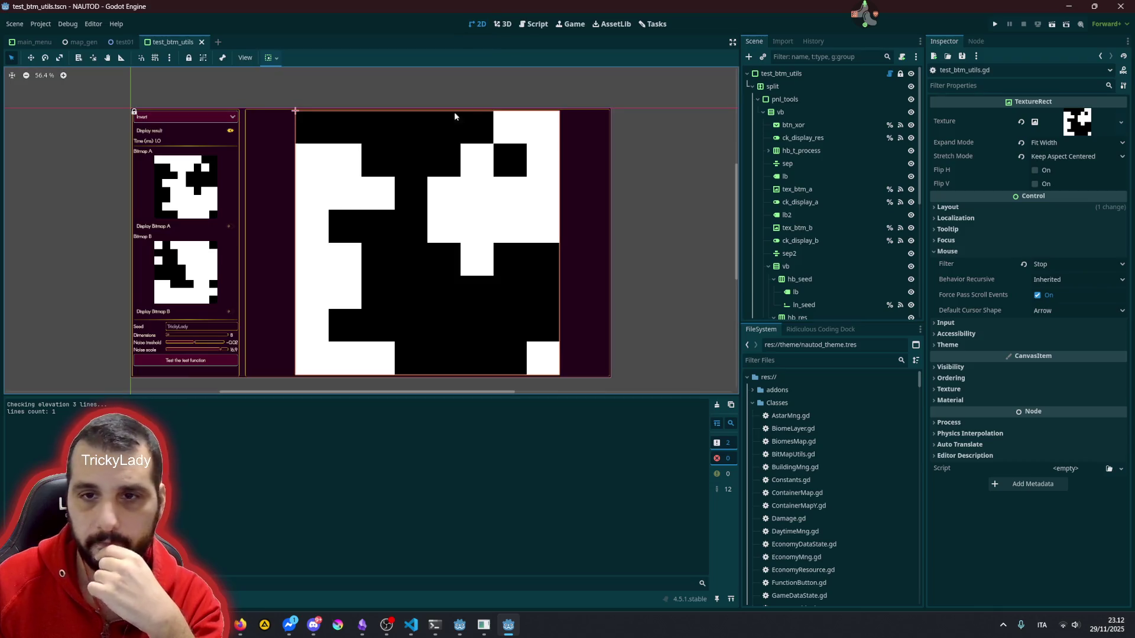
pyautogui.press('F6')
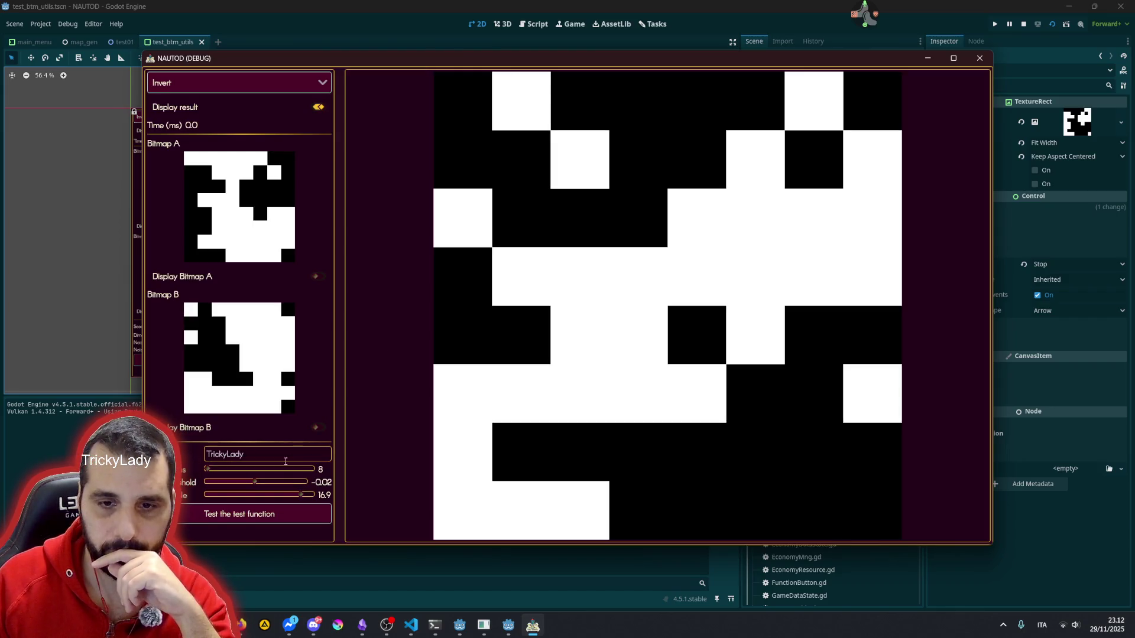
pyautogui.click(247, 514)
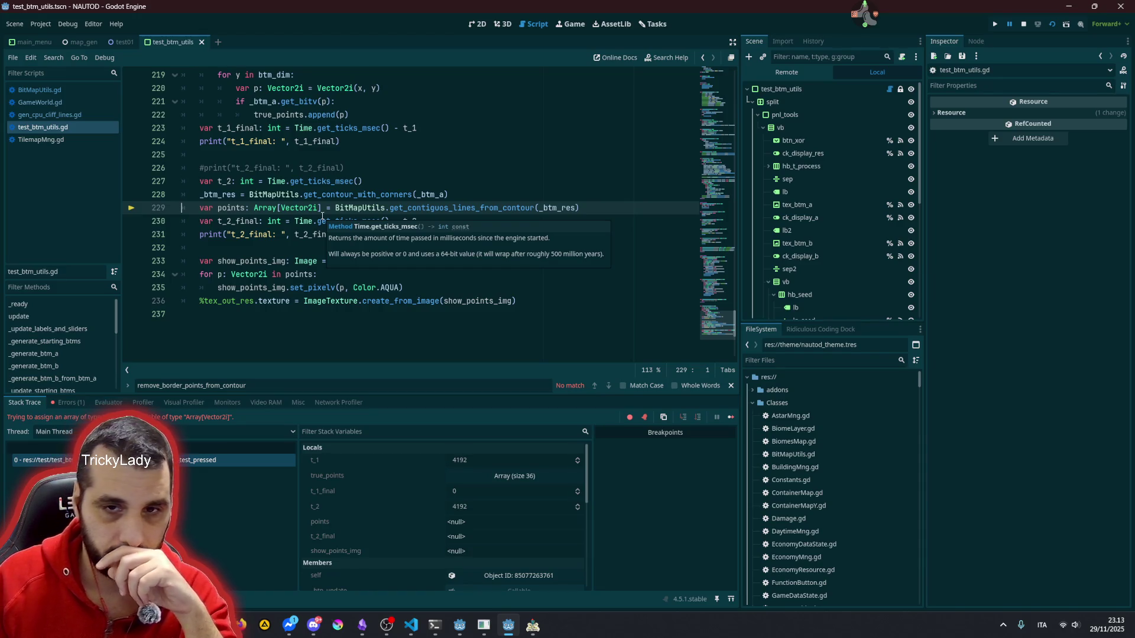
# Add 'var lines: Array =' and move the get_contiguos_lines_from_contour call into it
pyautogui.click(447, 200)
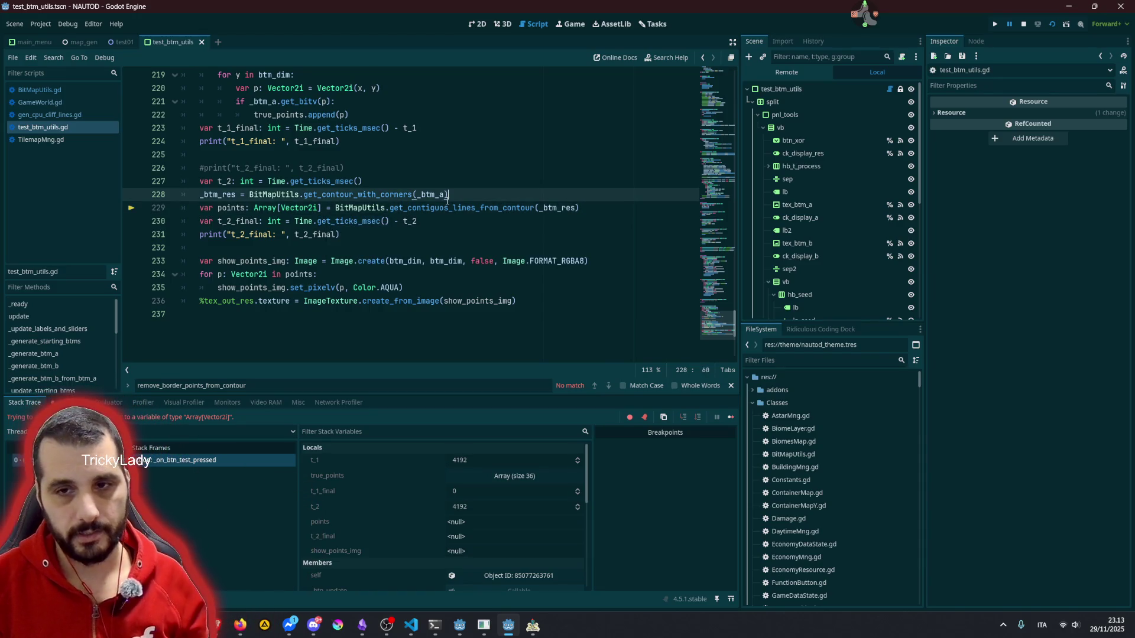
pyautogui.press('Return')
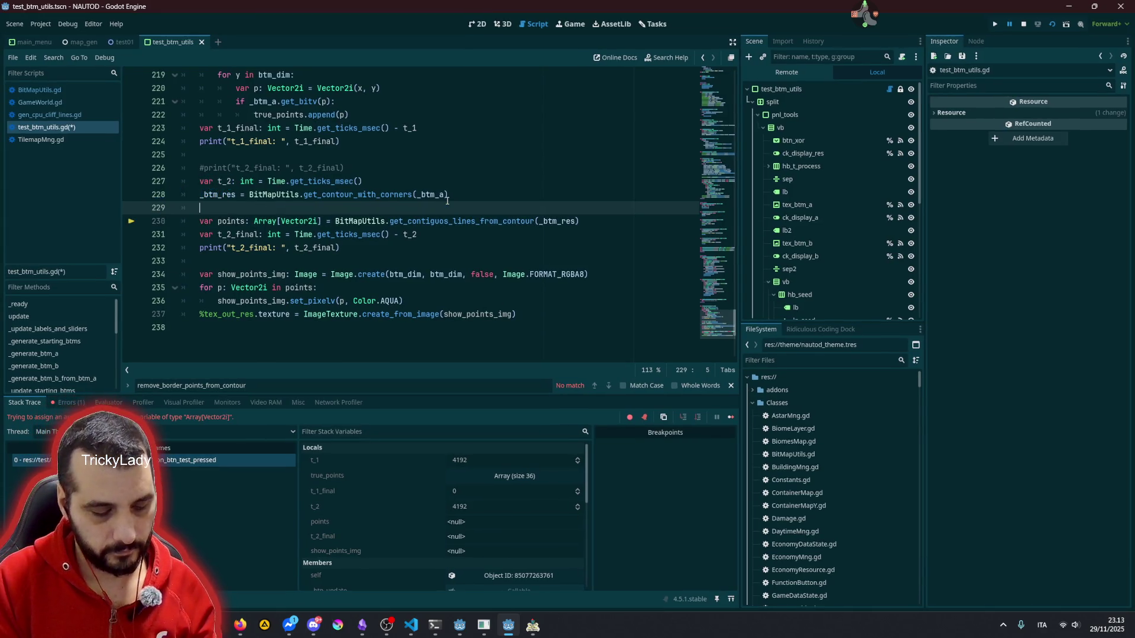
pyautogui.write('var lines')
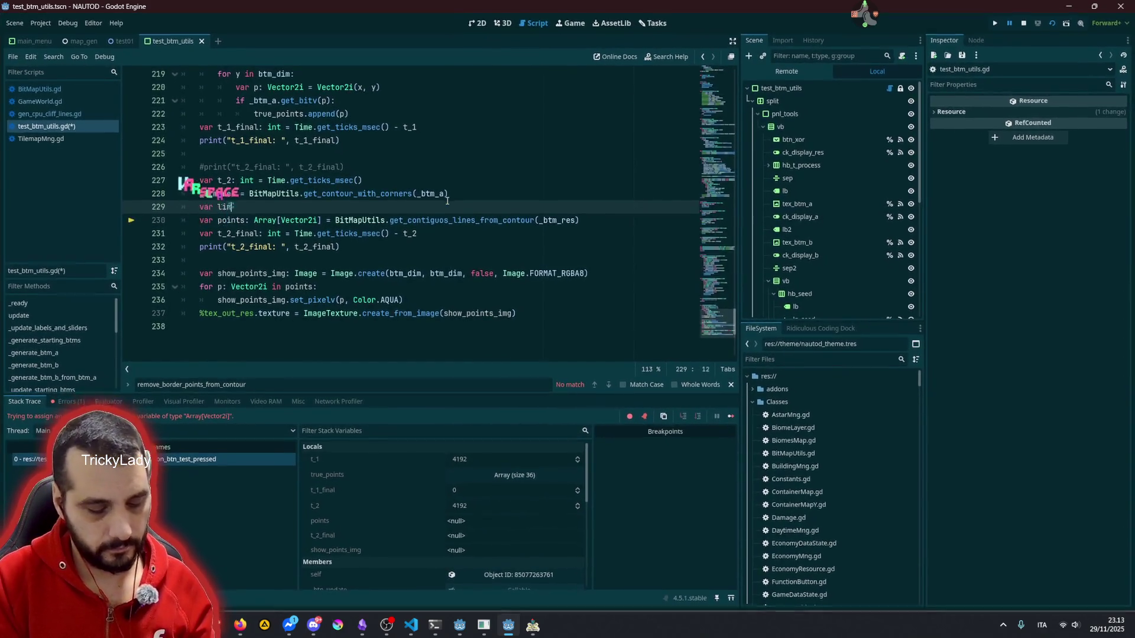
pyautogui.write(': Array[')
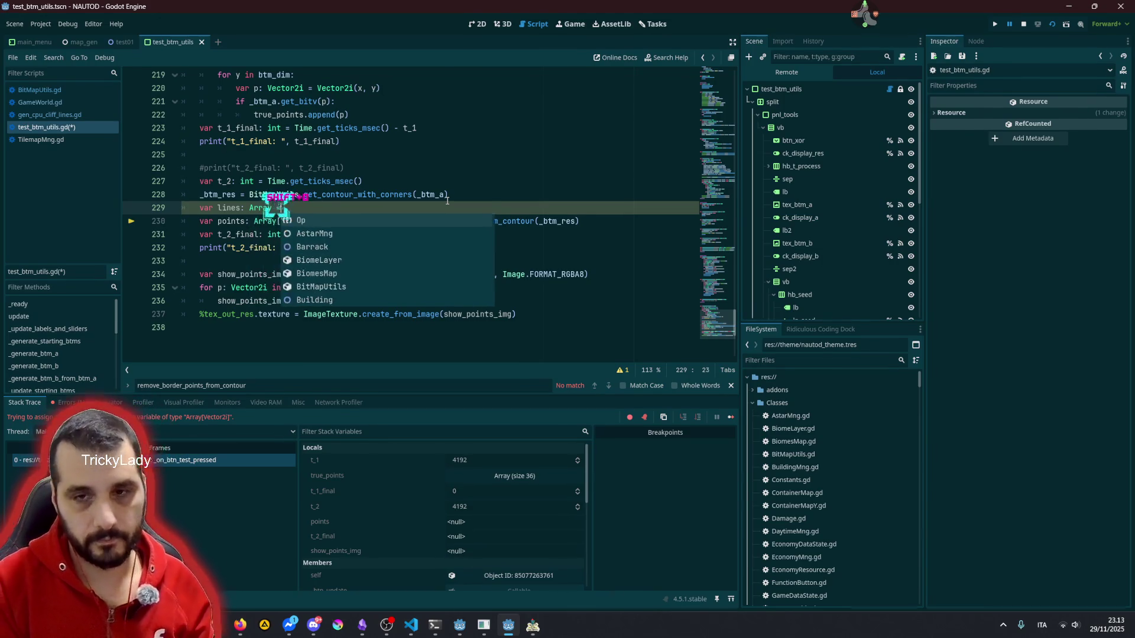
pyautogui.write('=')
pyautogui.click(335, 221)
pyautogui.hotkey('shift', 'End')
pyautogui.hotkey('ctrl', 'x')
pyautogui.press('Up')
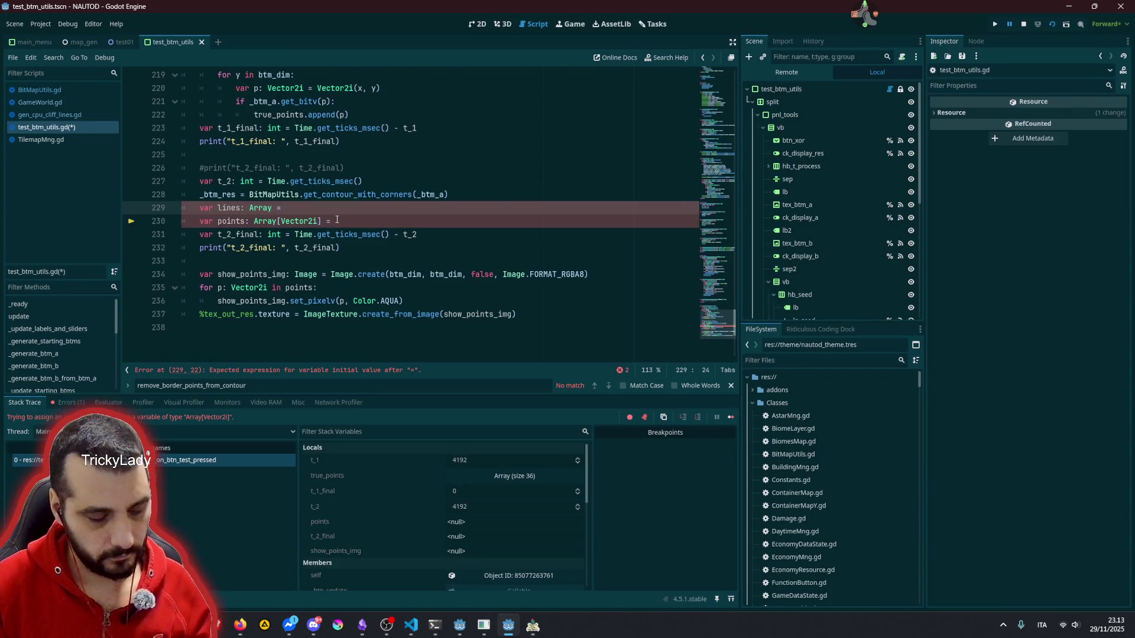
pyautogui.hotkey('ctrl', 'v')
pyautogui.press('Return')
# Begin the loop header 'for points: Array[Vector2i] in lines:'
pyautogui.write('for ')
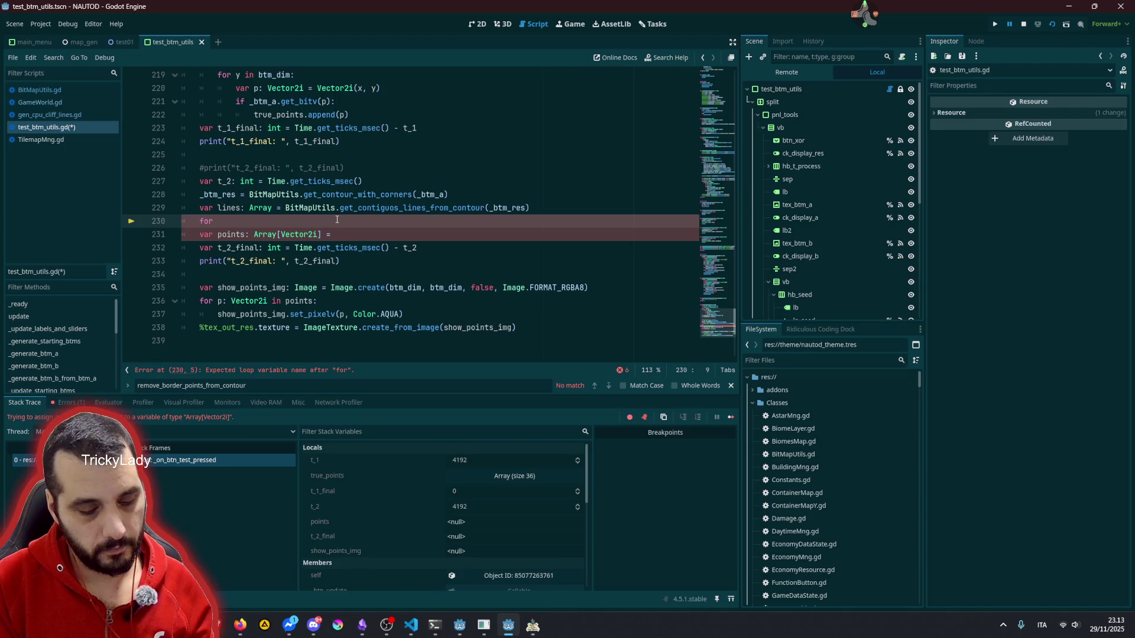
pyautogui.write('points')
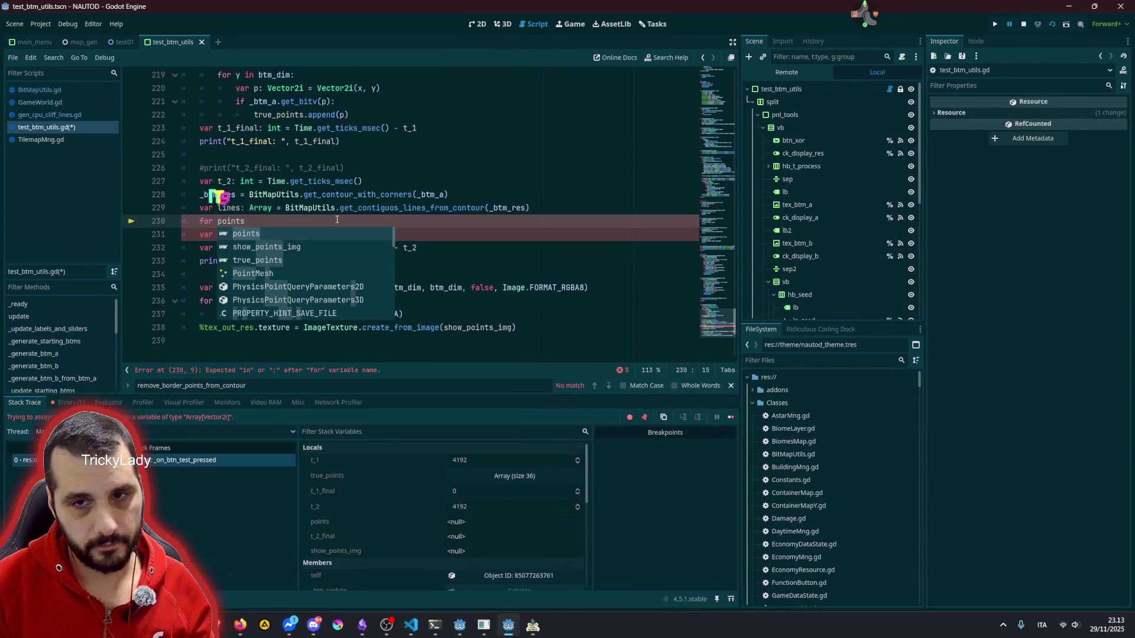
pyautogui.write(' in')
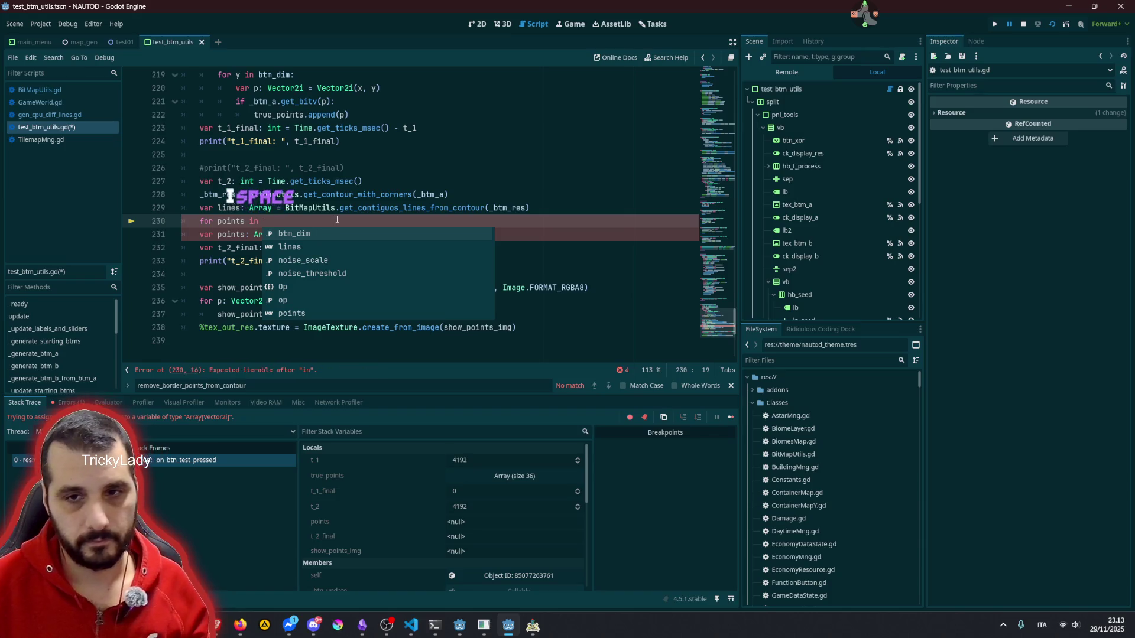
pyautogui.click(249, 233)
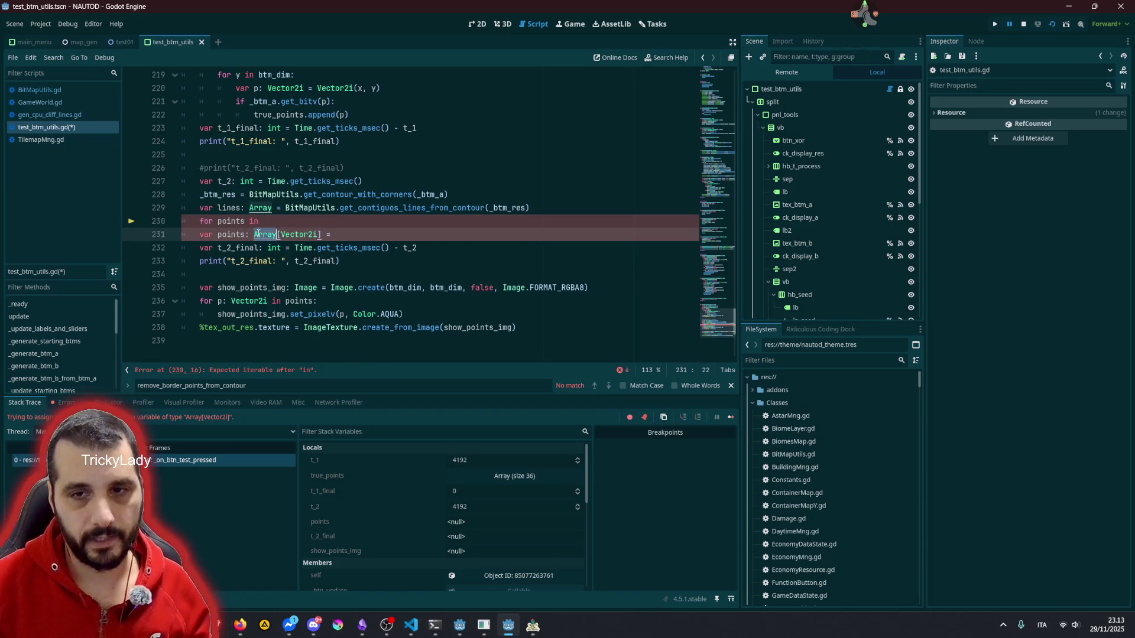
pyautogui.press('Up')
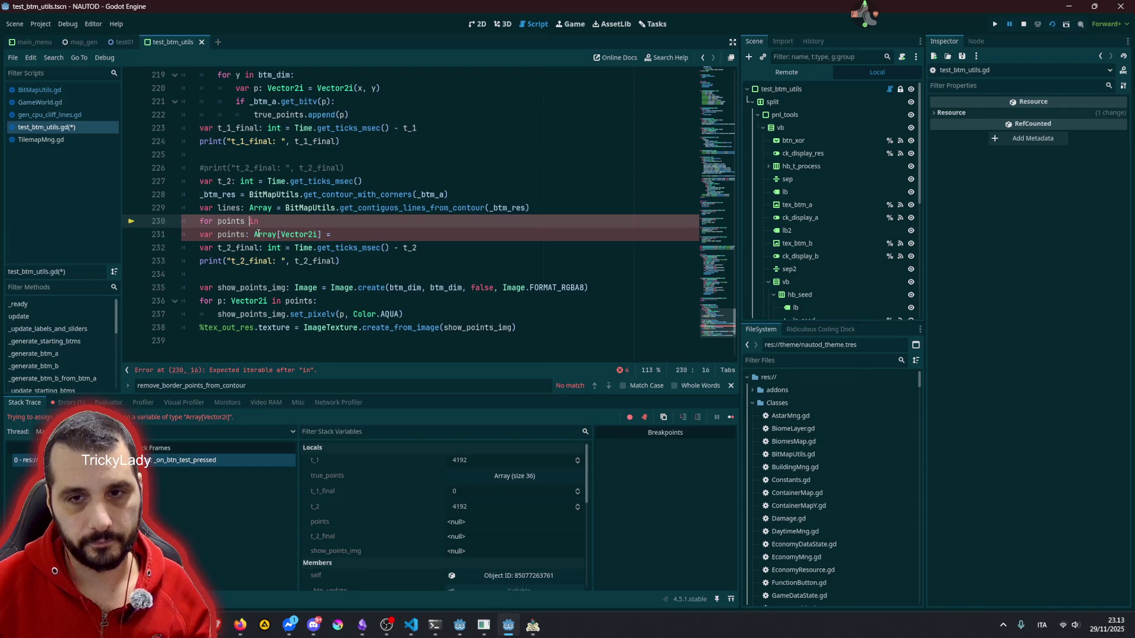
pyautogui.hotkey('ctrl', 'v')
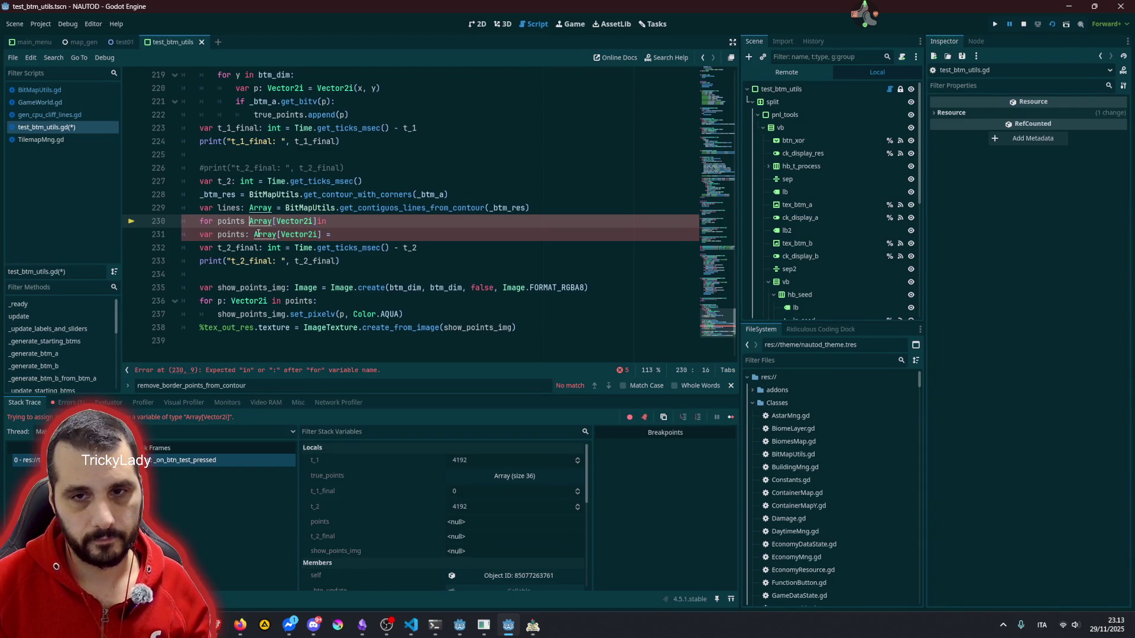
pyautogui.press('BackSpace')
pyautogui.write(':')
pyautogui.hotkey('ctrl', 'Right')
pyautogui.hotkey('ctrl', 'Right')
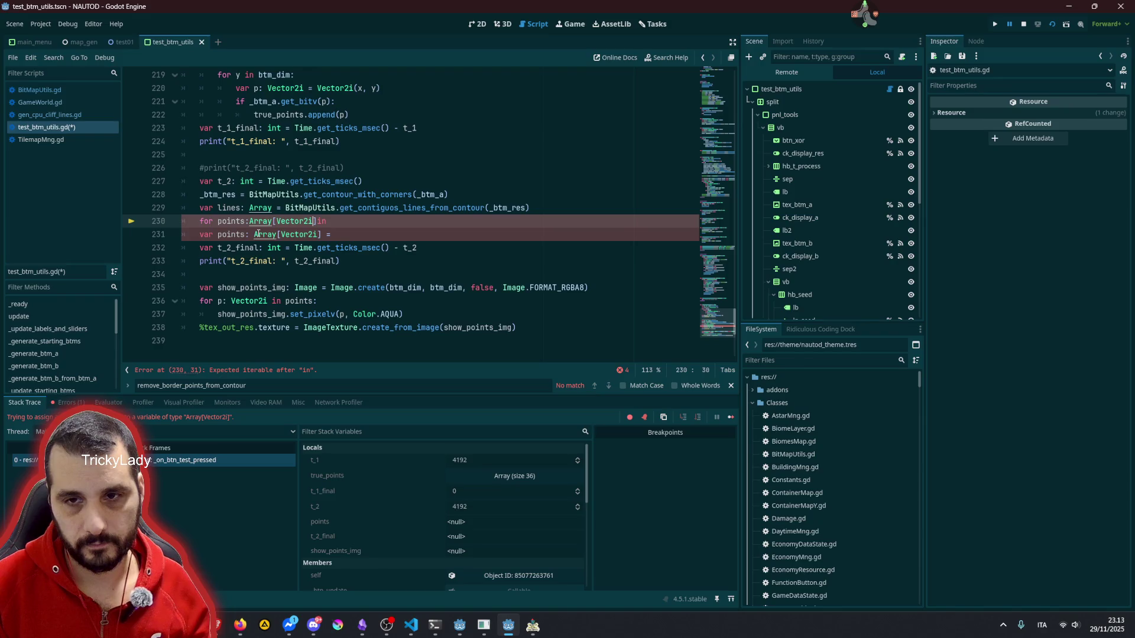
pyautogui.write('lines:')
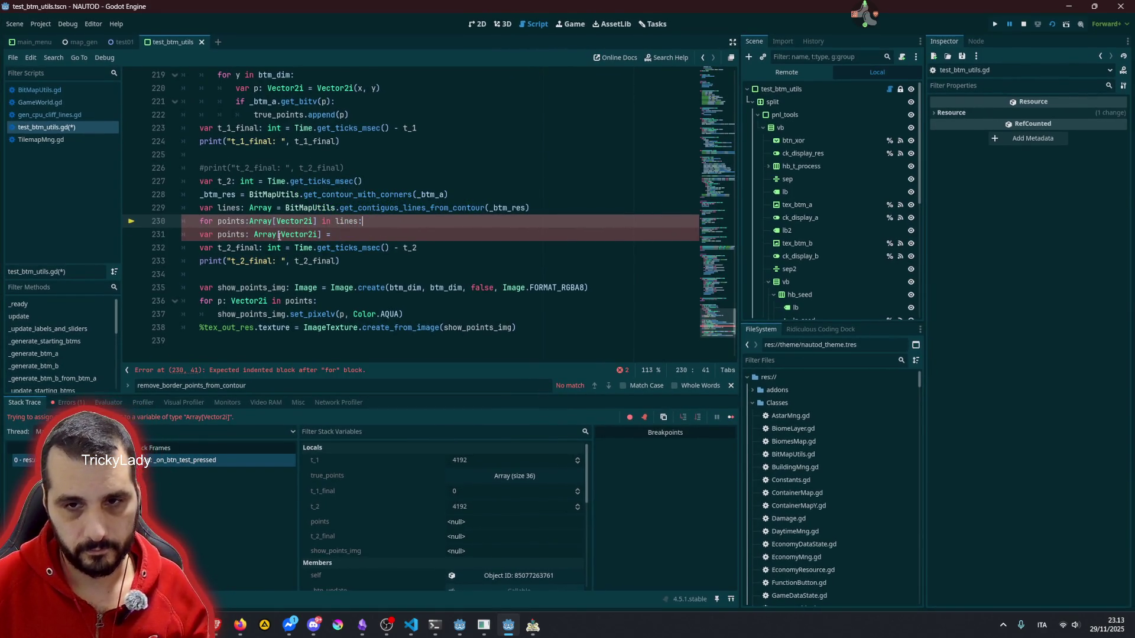
# Rename the loop variable and move the points declaration above the loop, initialised to []
pyautogui.click(237, 236)
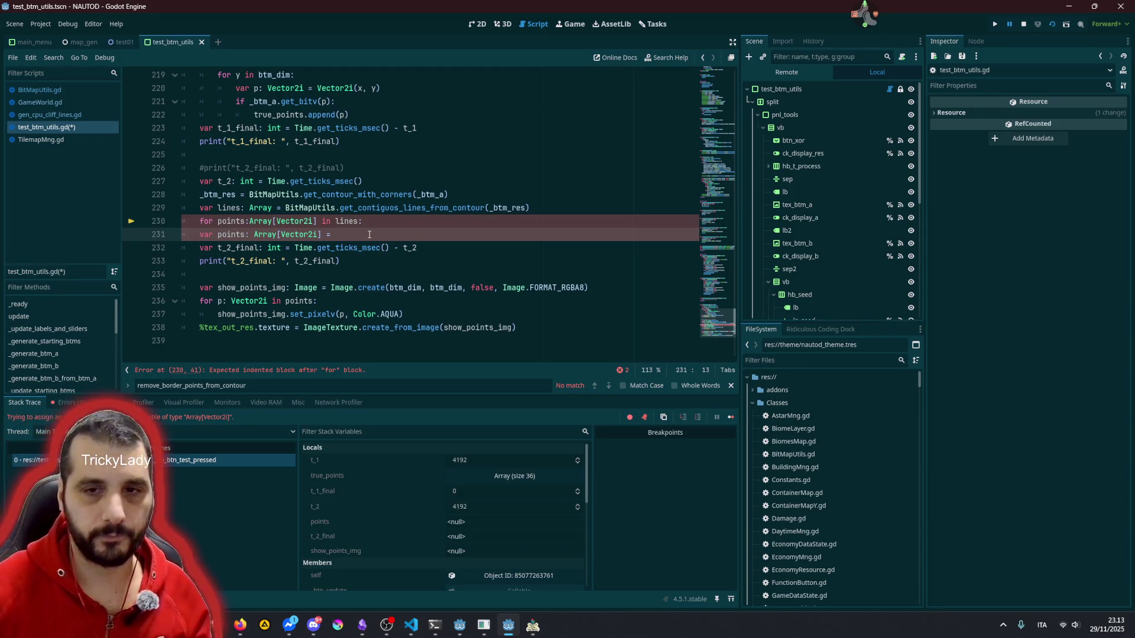
pyautogui.click(249, 221)
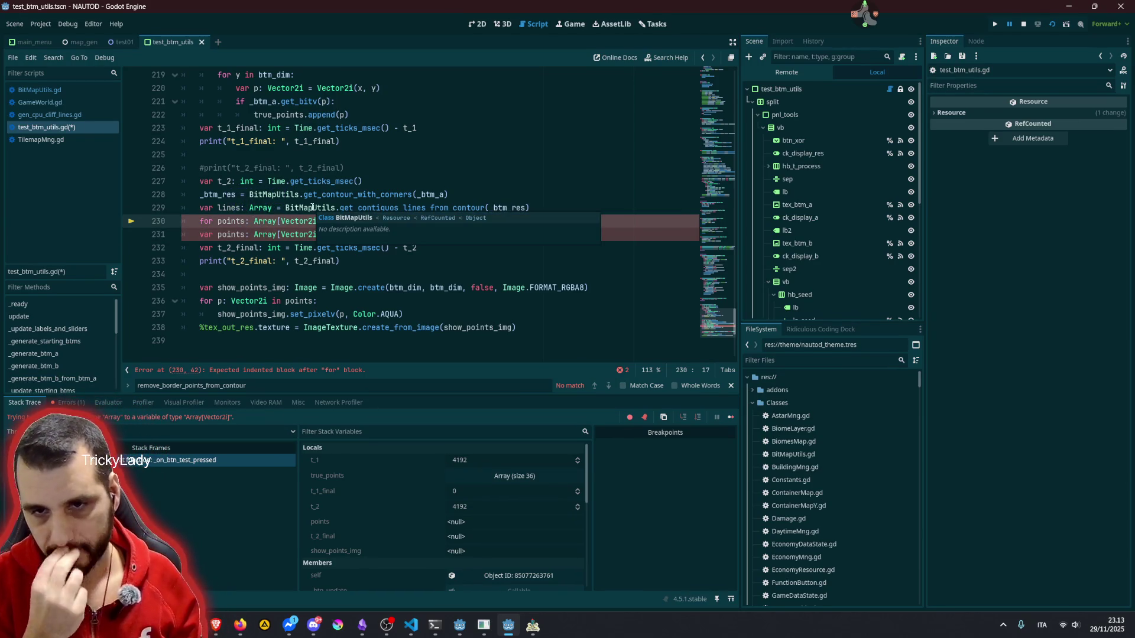
pyautogui.doubleClick(231, 221)
pyautogui.write('lines')
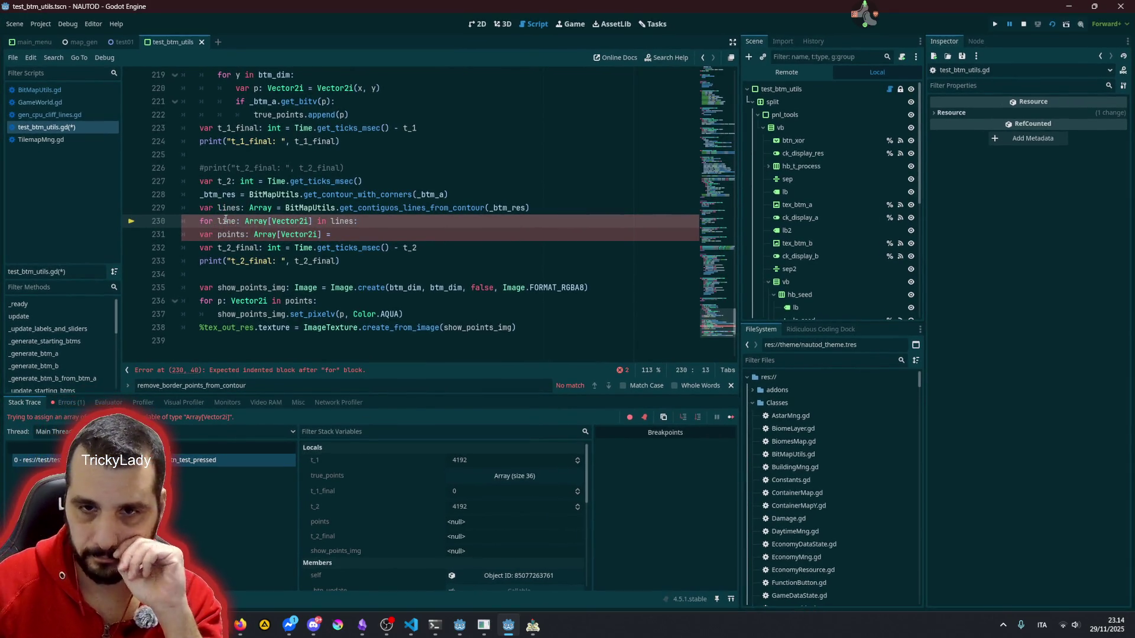
pyautogui.moveTo(230, 244)
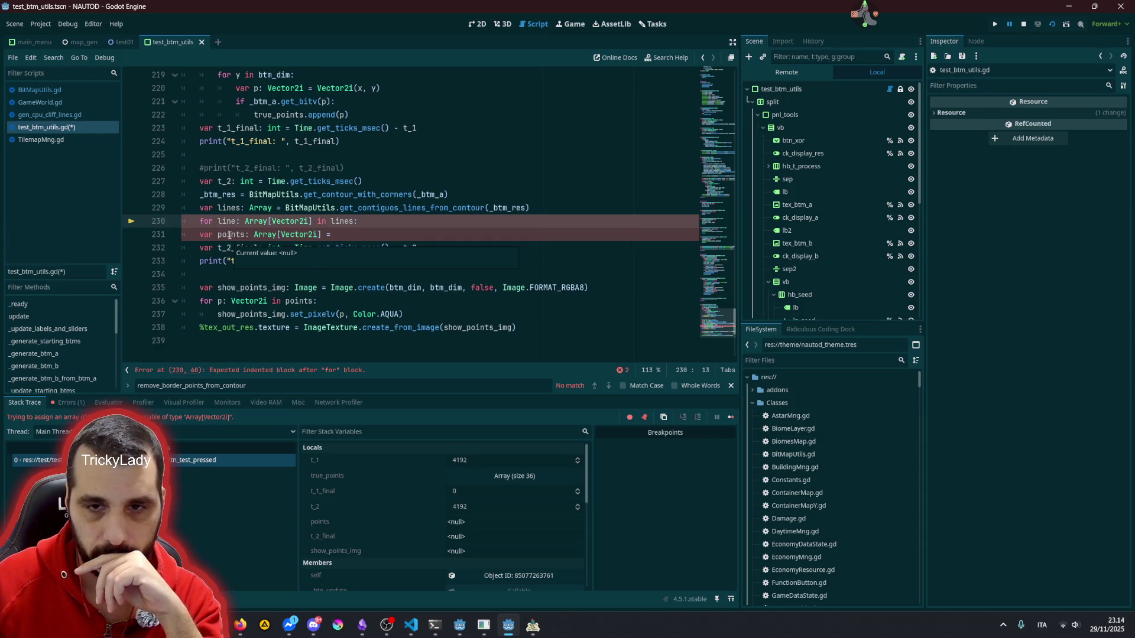
pyautogui.click(355, 235)
pyautogui.hotkey('alt', 'Up')
pyautogui.write('[')
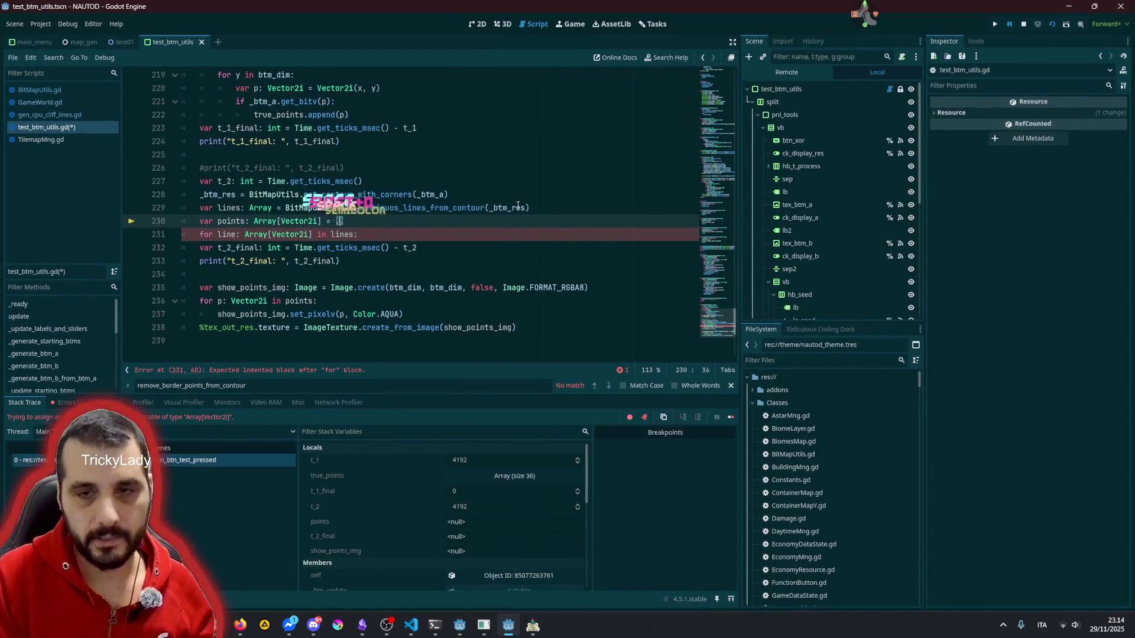
# Add points.append_array(line) inside the for loop
pyautogui.doubleClick(230, 223)
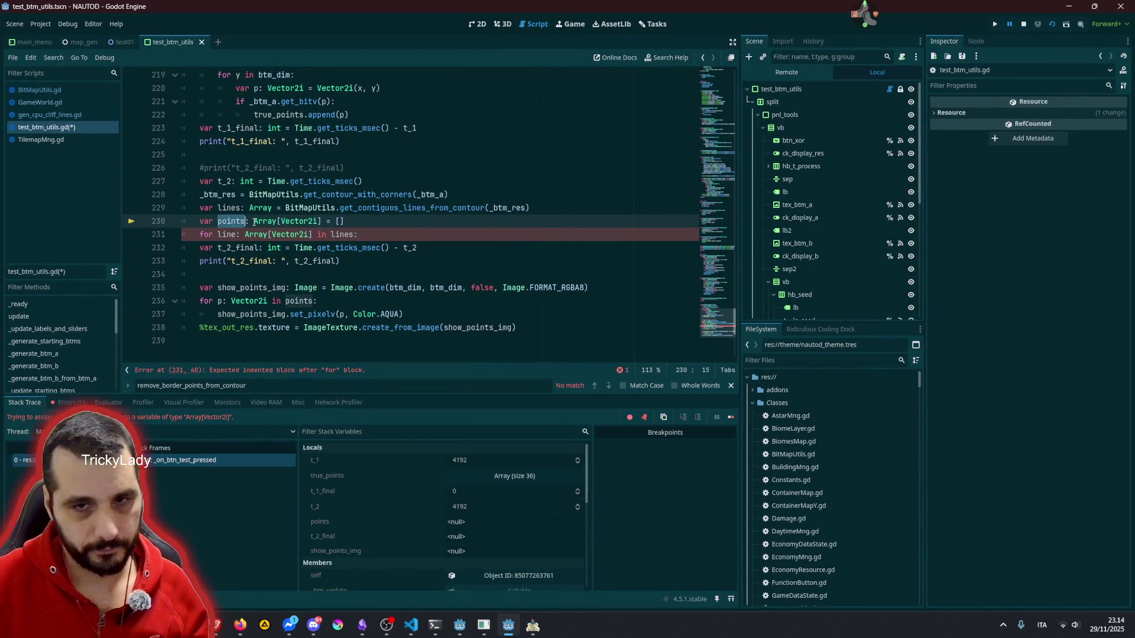
pyautogui.hotkey('ctrl', 'c')
pyautogui.press('Down')
pyautogui.press('End')
pyautogui.press('Return')
pyautogui.hotkey('ctrl', 'v')
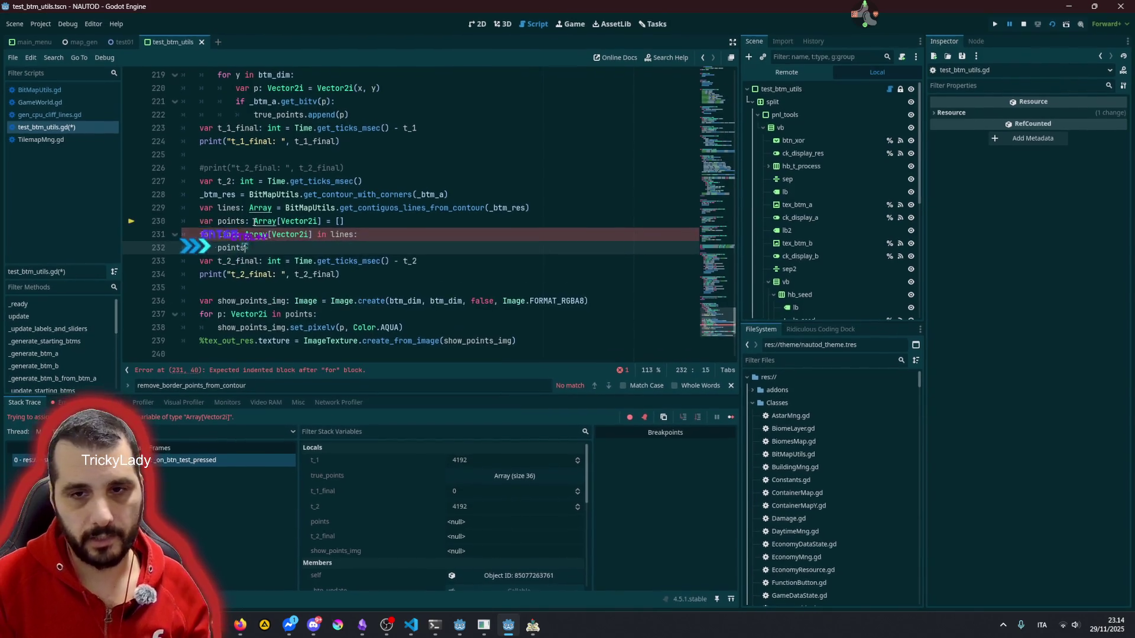
pyautogui.write('.appe')
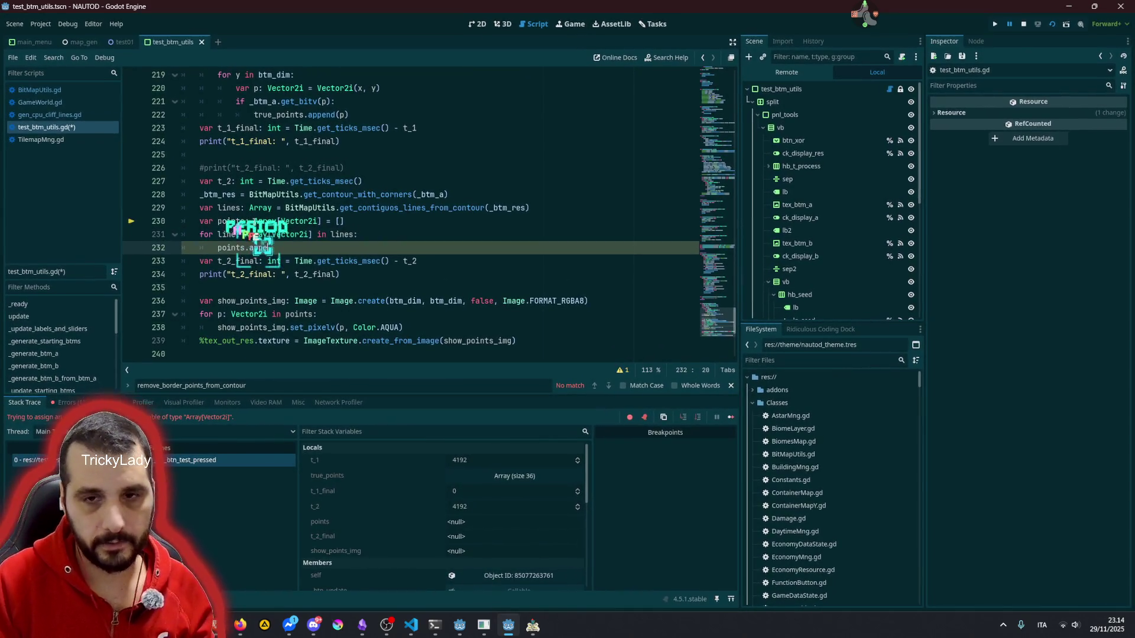
pyautogui.press('Down')
pyautogui.press('Return')
pyautogui.write('line')
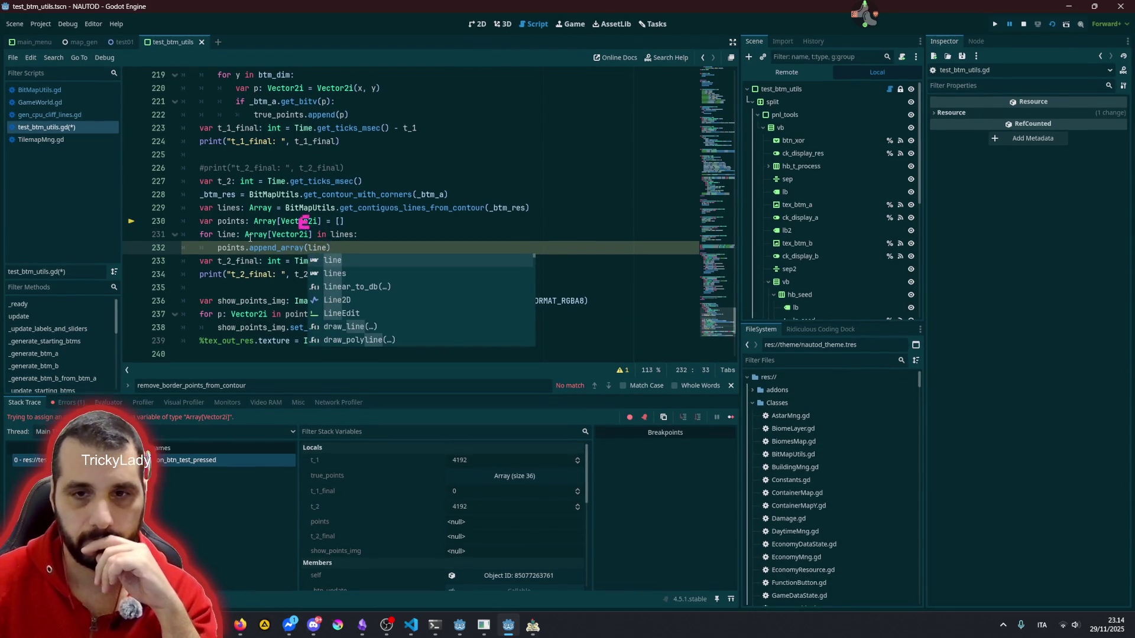
pyautogui.click(249, 236)
# Save test_btm_utils.gd and resume the paused game
pyautogui.scroll(-1, 266, 240)
pyautogui.click(302, 247)
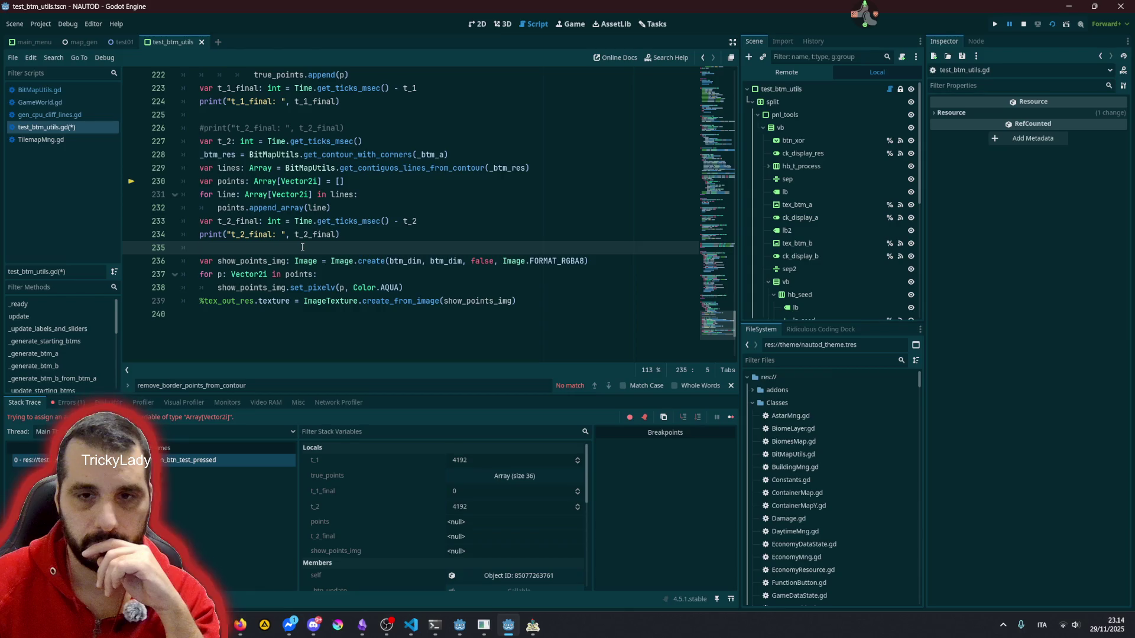
pyautogui.hotkey('ctrl', 's')
pyautogui.click(730, 417)
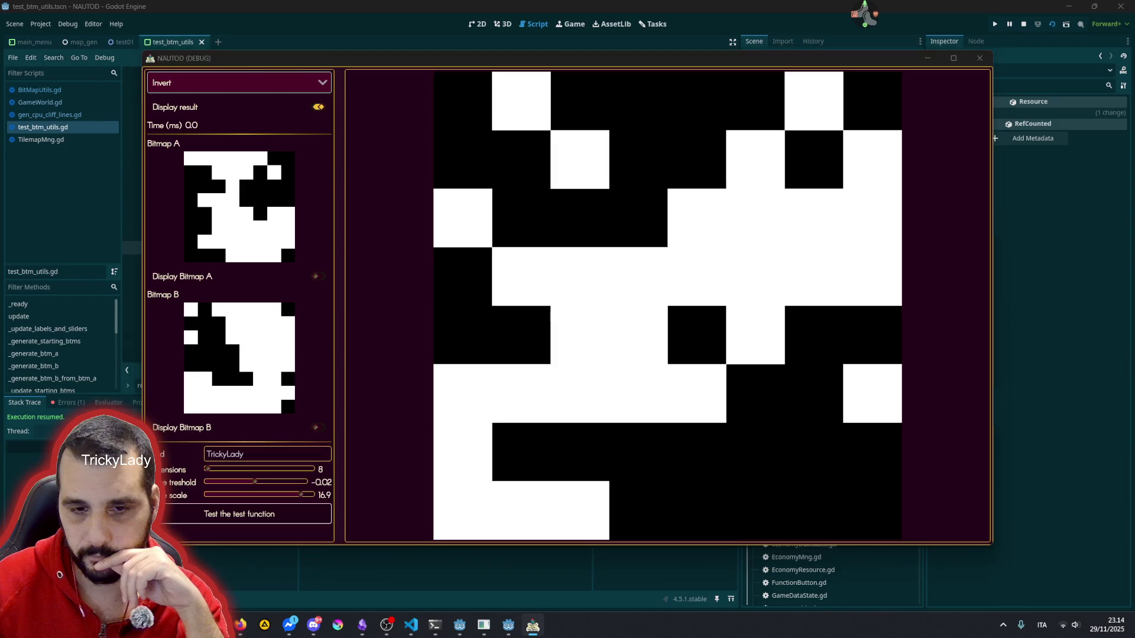
# Clear the logged Array type error from the Errors panel
pyautogui.hotkey('alt', 'Tab')
pyautogui.click(85, 405)
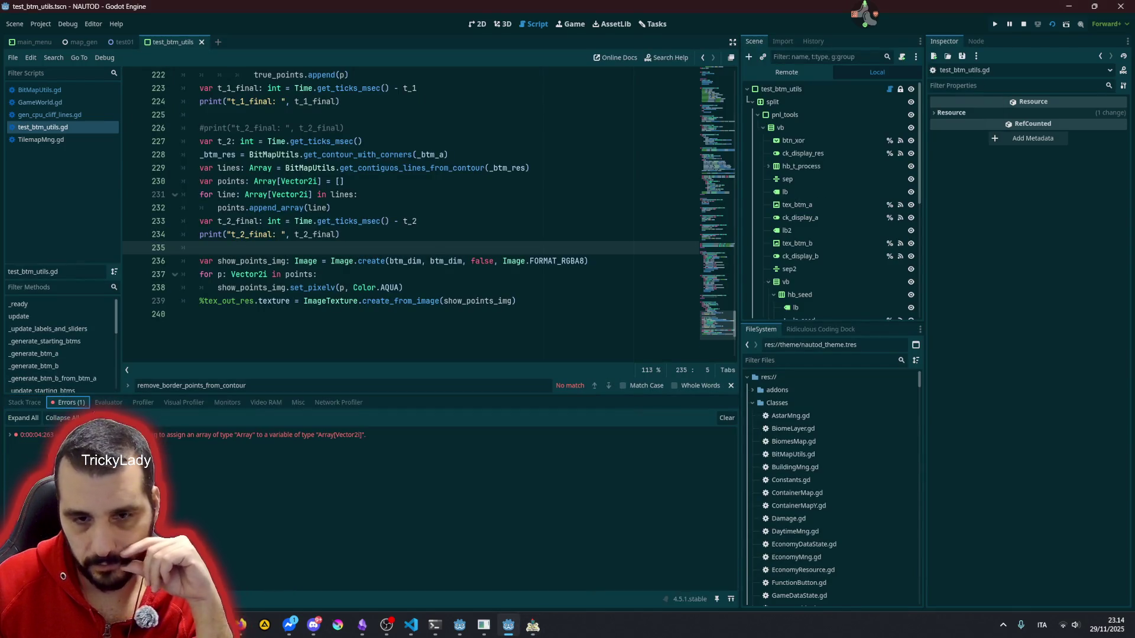
pyautogui.click(726, 418)
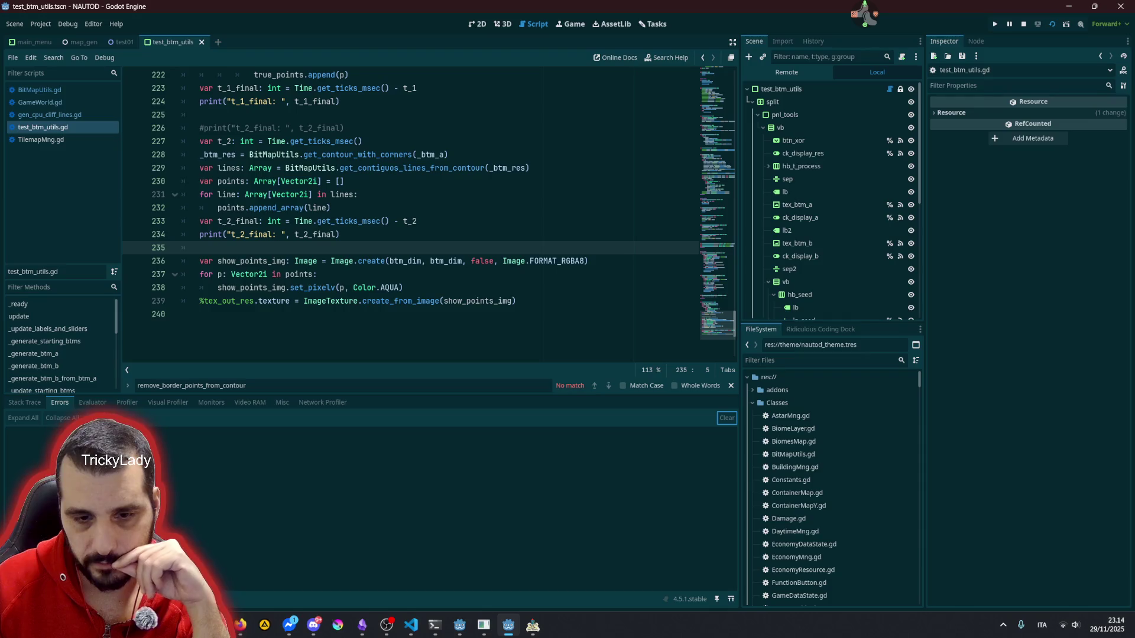
# In the test window, raise the bitmap dimensions to 122 and lower the scale to 0.3
pyautogui.click(531, 622)
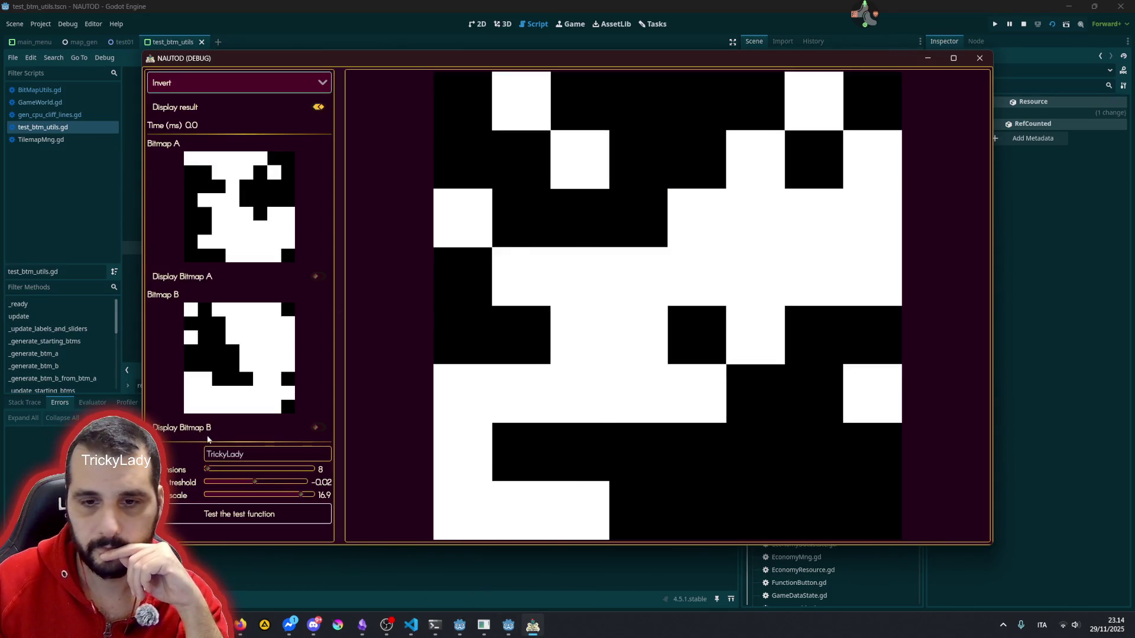
pyautogui.moveTo(210, 473); pyautogui.dragTo(225, 471)
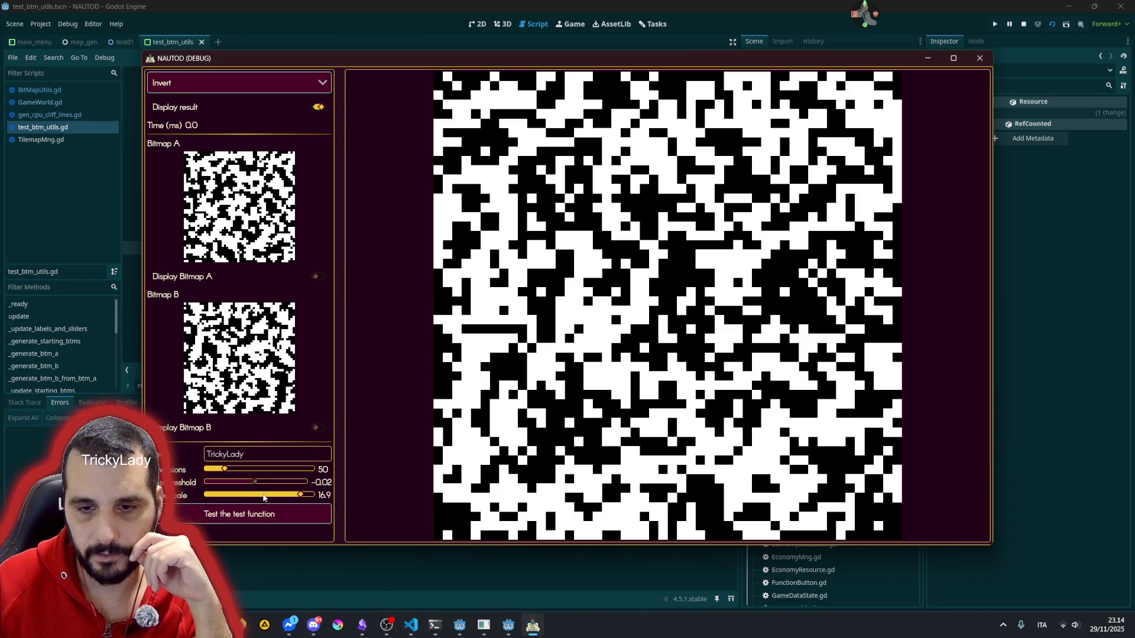
pyautogui.click(241, 495)
pyautogui.moveTo(242, 494)
pyautogui.mouseDown()
pyautogui.moveTo(228, 496)
pyautogui.moveTo(249, 468)
pyautogui.moveTo(275, 469)
pyautogui.moveTo(239, 485)
pyautogui.moveTo(255, 484)
pyautogui.mouseUp()
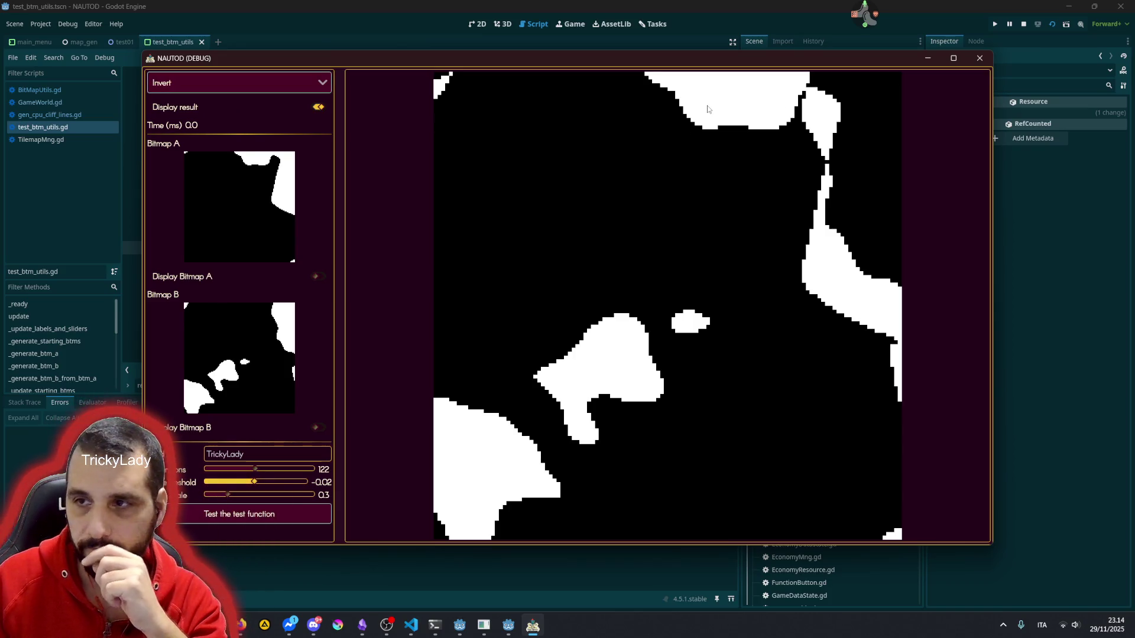
# Try the Xor, Invert, Add and Contour operations, settling on Contour with corners
pyautogui.click(228, 84)
pyautogui.click(207, 116)
pyautogui.click(211, 83)
pyautogui.click(178, 103)
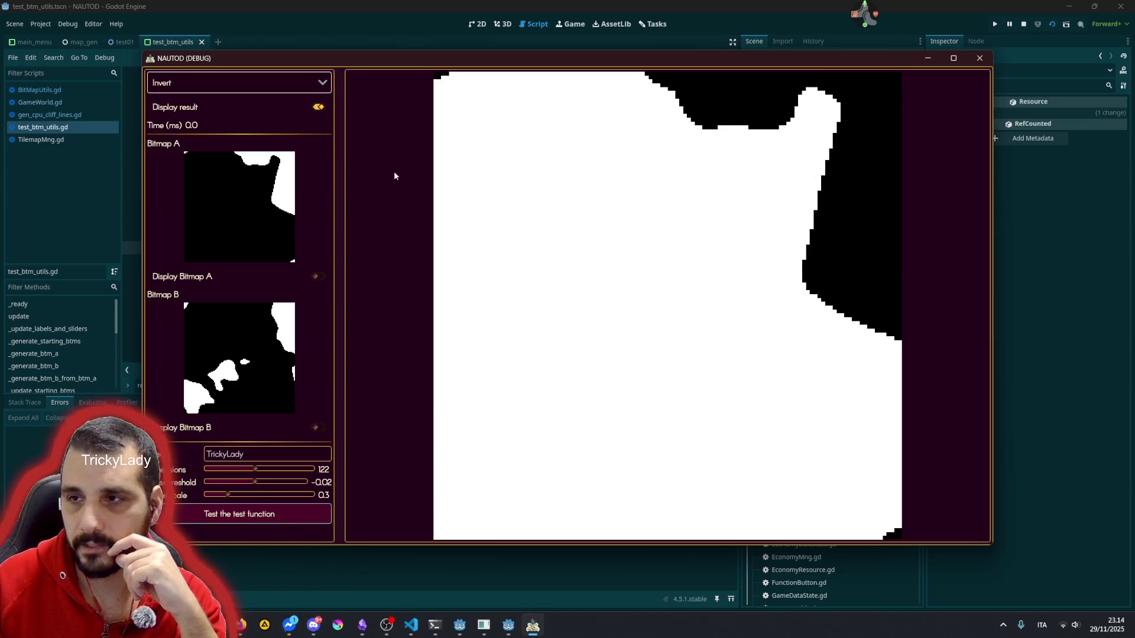
pyautogui.click(223, 84)
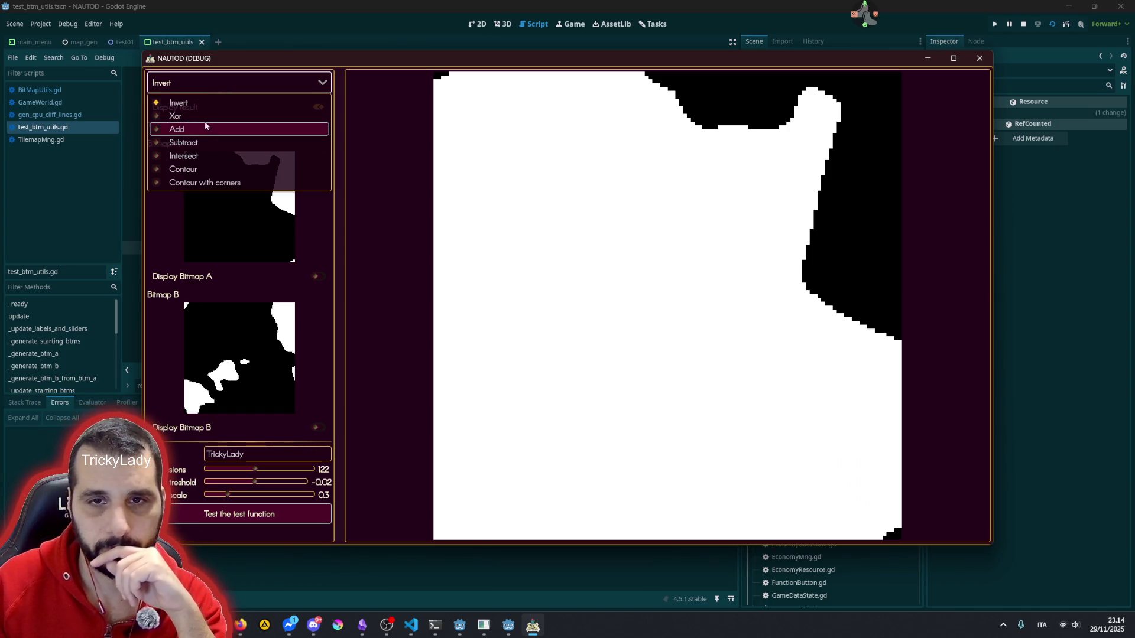
pyautogui.click(201, 116)
pyautogui.click(255, 85)
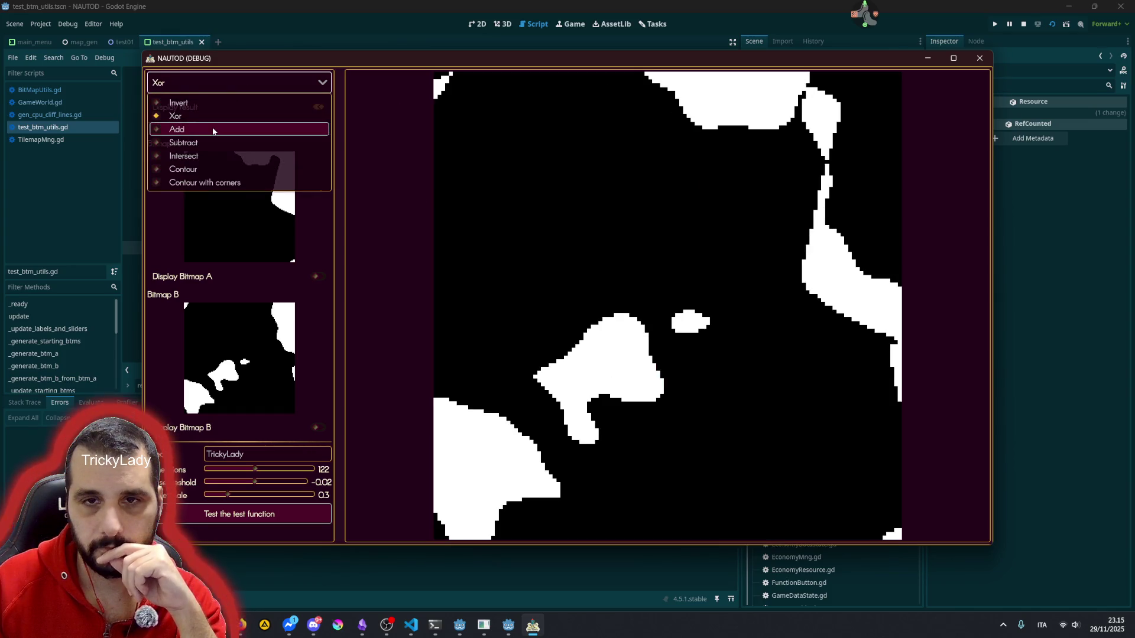
pyautogui.click(213, 130)
pyautogui.click(216, 88)
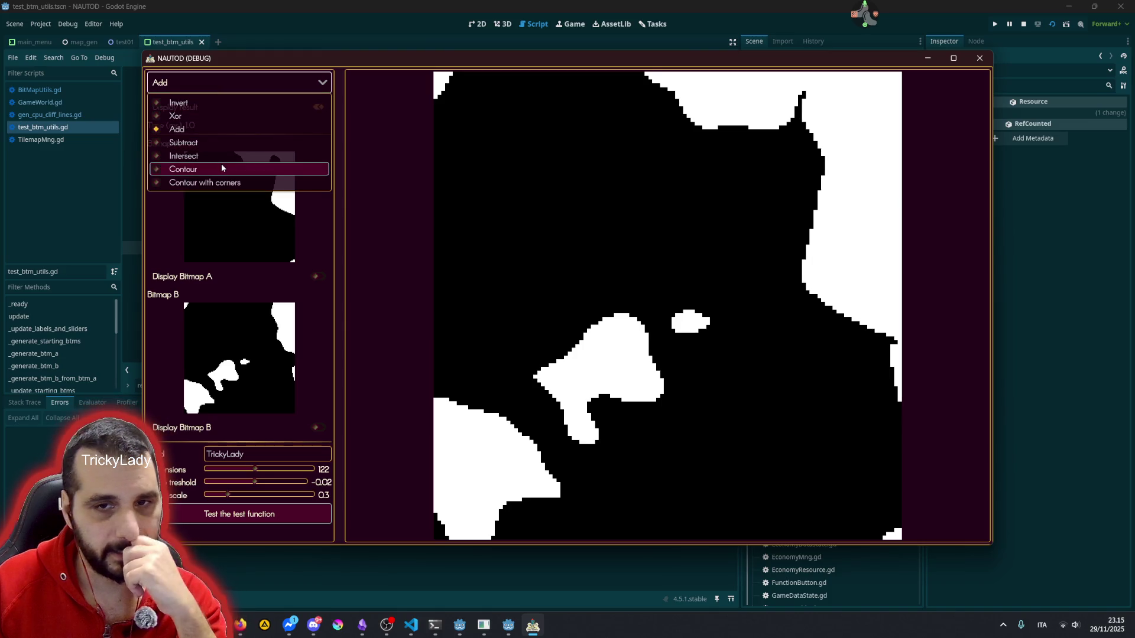
pyautogui.click(221, 163)
pyautogui.click(208, 91)
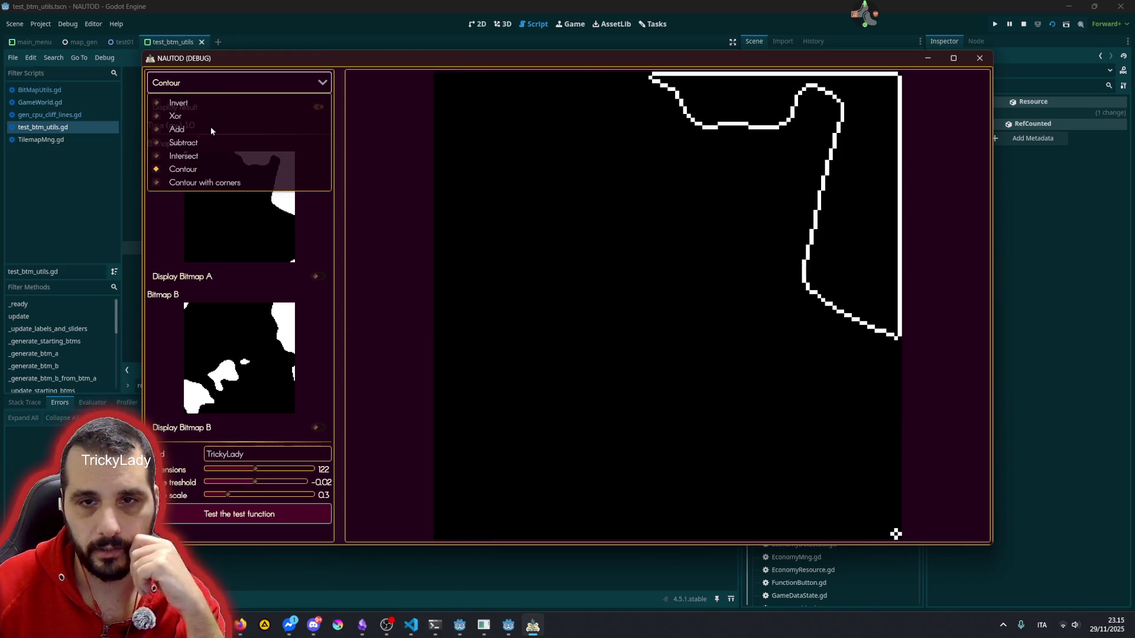
pyautogui.click(237, 183)
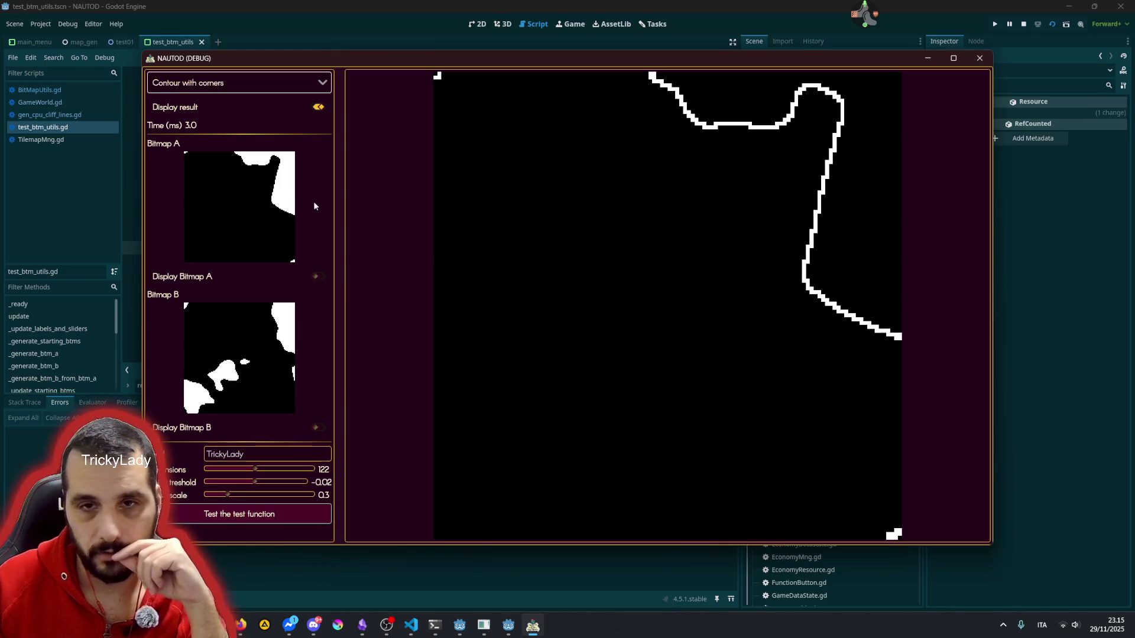
# Run the test to draw cyan contours, then rerun it at dimensions 228 and threshold 0.22
pyautogui.click(229, 512)
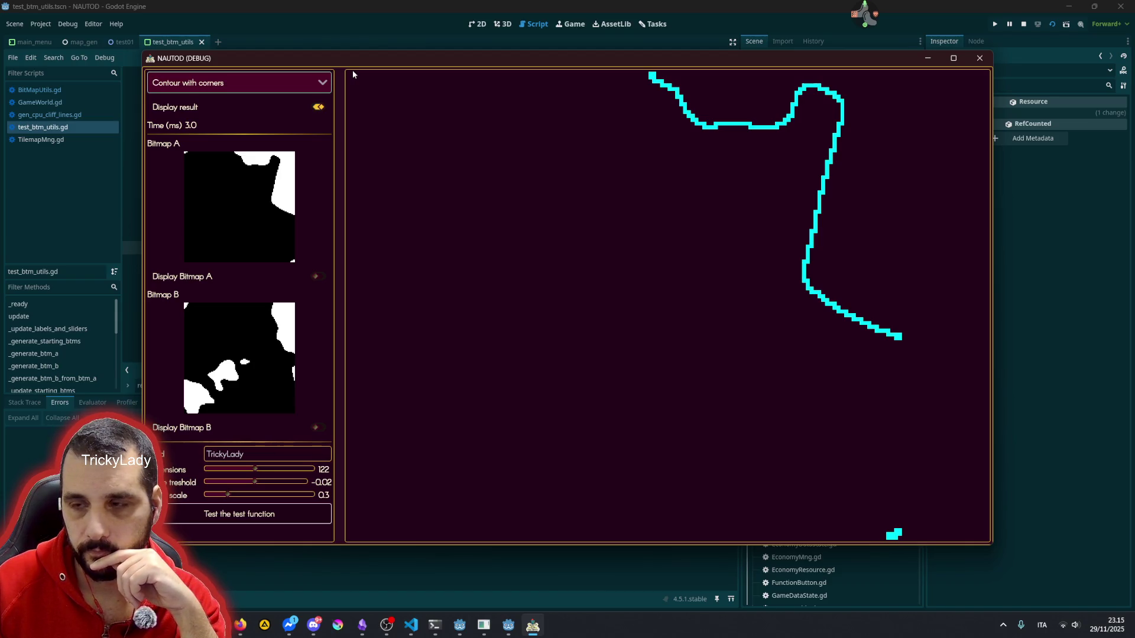
pyautogui.moveTo(254, 469)
pyautogui.mouseDown()
pyautogui.moveTo(319, 469)
pyautogui.moveTo(275, 468)
pyautogui.moveTo(248, 486)
pyautogui.moveTo(268, 482)
pyautogui.mouseUp()
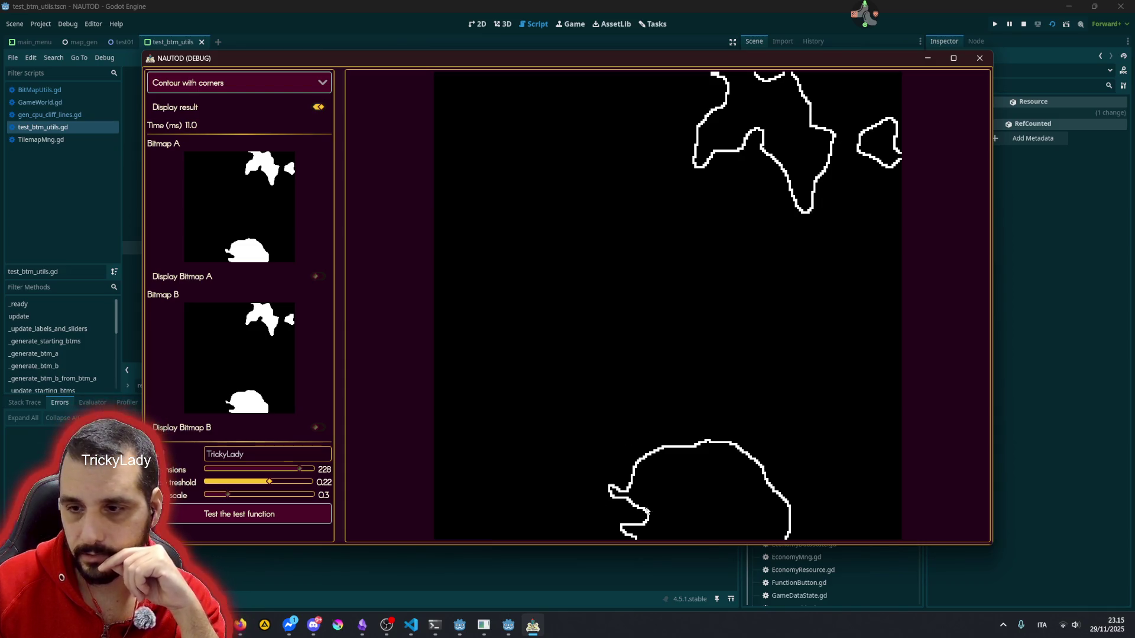
pyautogui.click(282, 509)
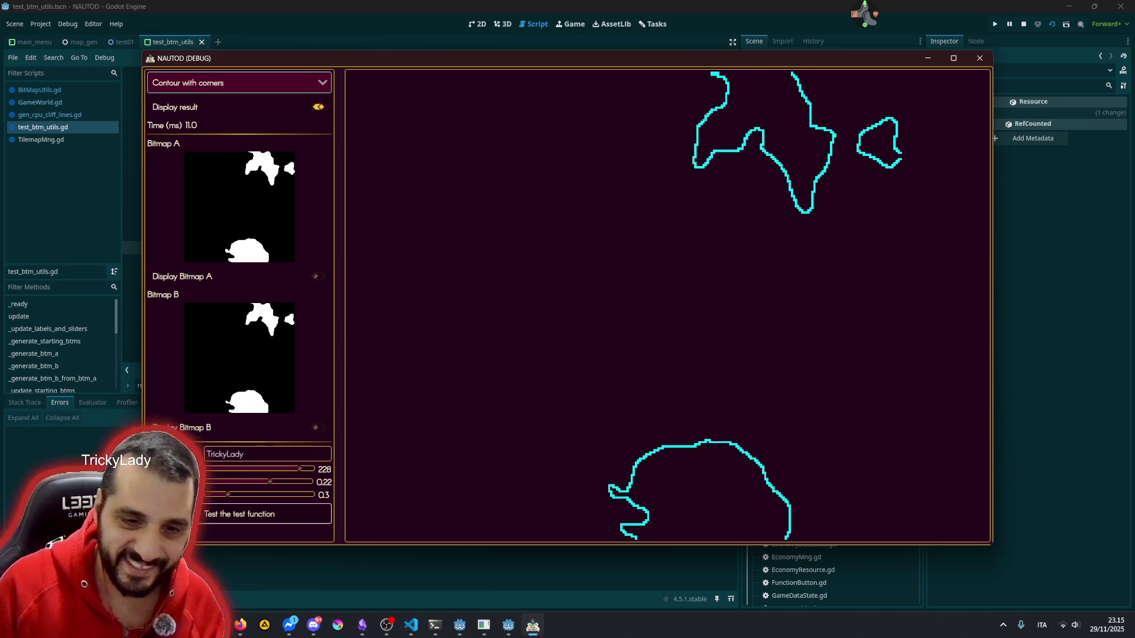
pyautogui.hotkey('alt', 'Tab')
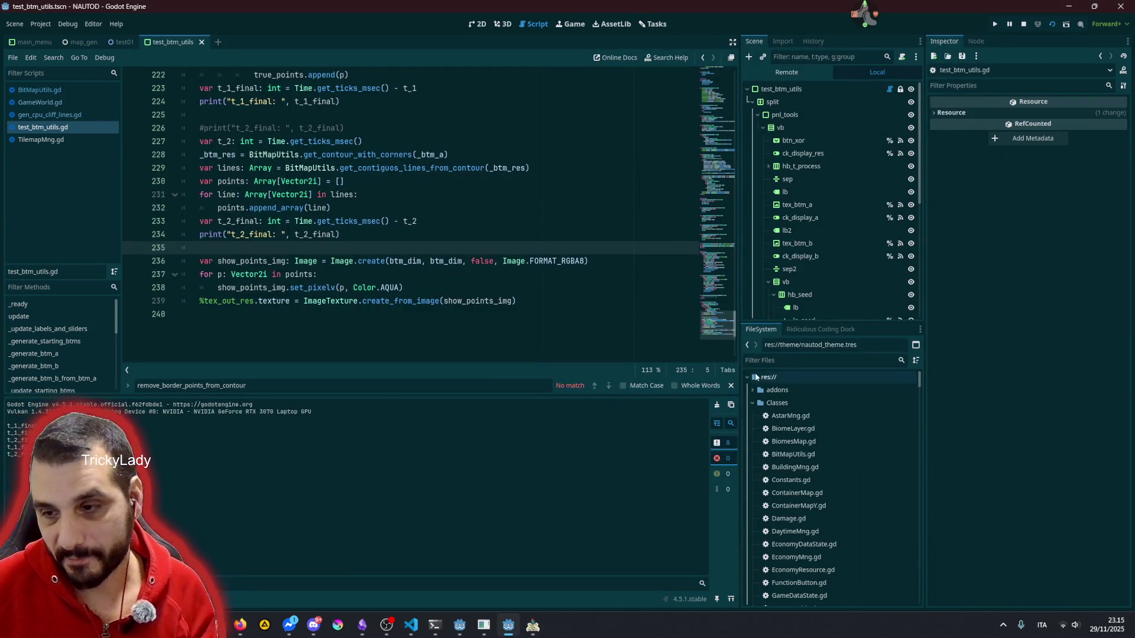
# Clear the Output log and rerun the test in the NAUTOD window, logging t_1_final 5 and t_2_final 156
pyautogui.click(713, 405)
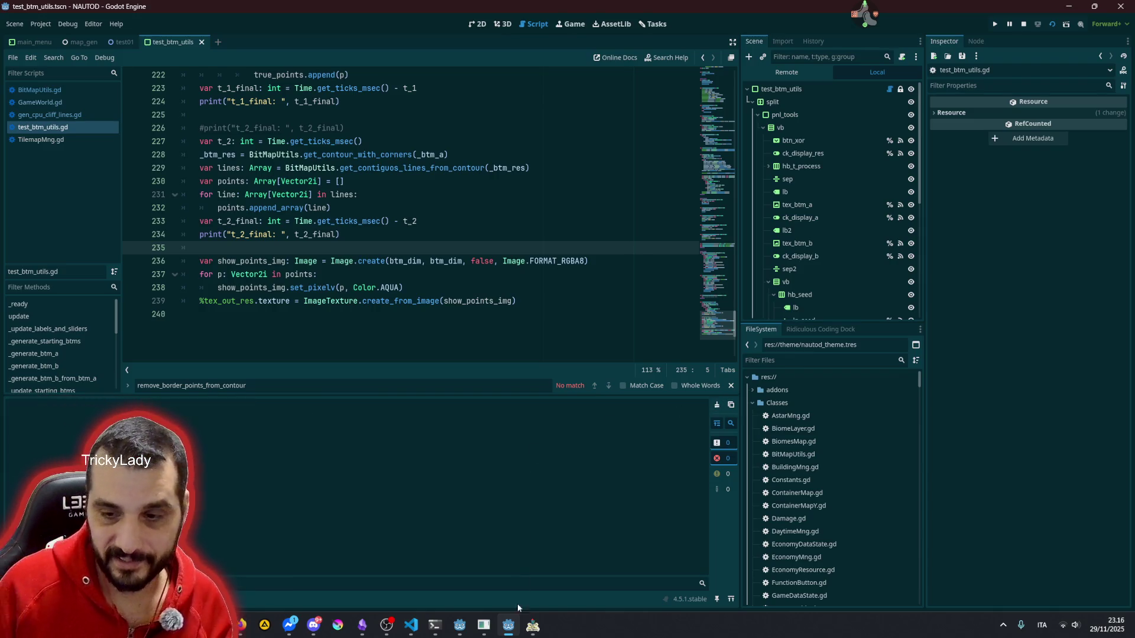
pyautogui.moveTo(532, 626)
pyautogui.click(549, 549)
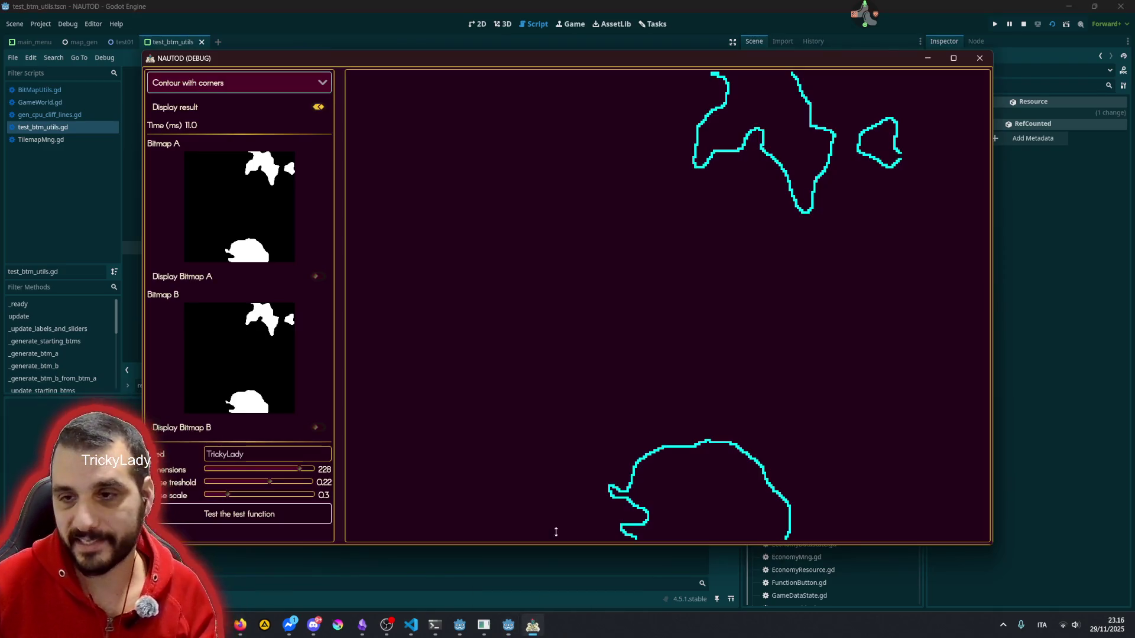
pyautogui.click(250, 515)
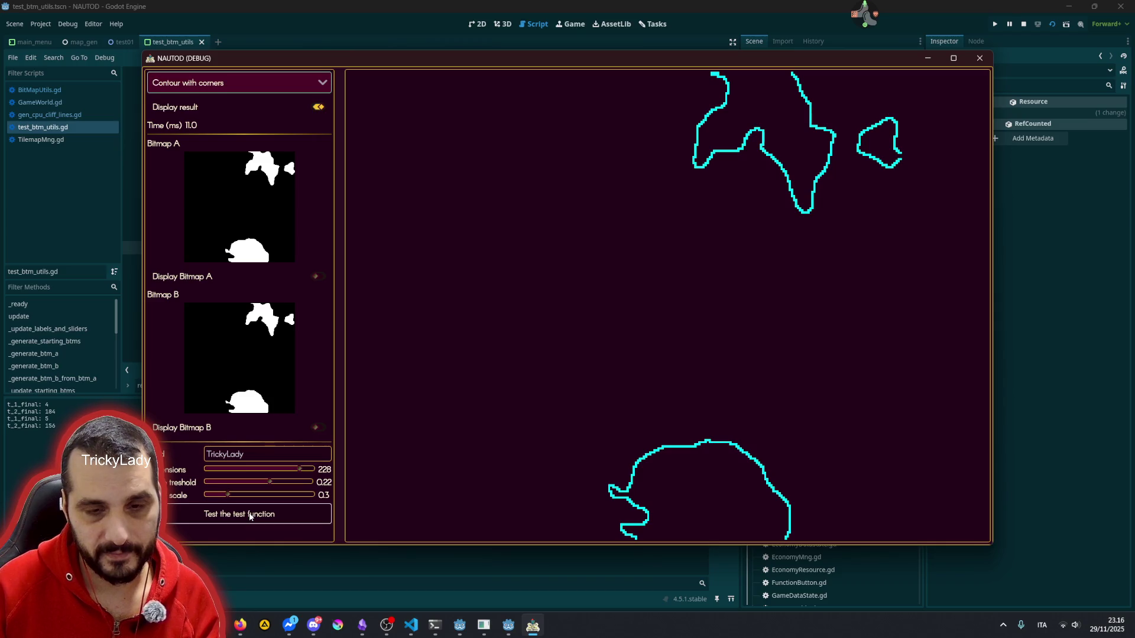
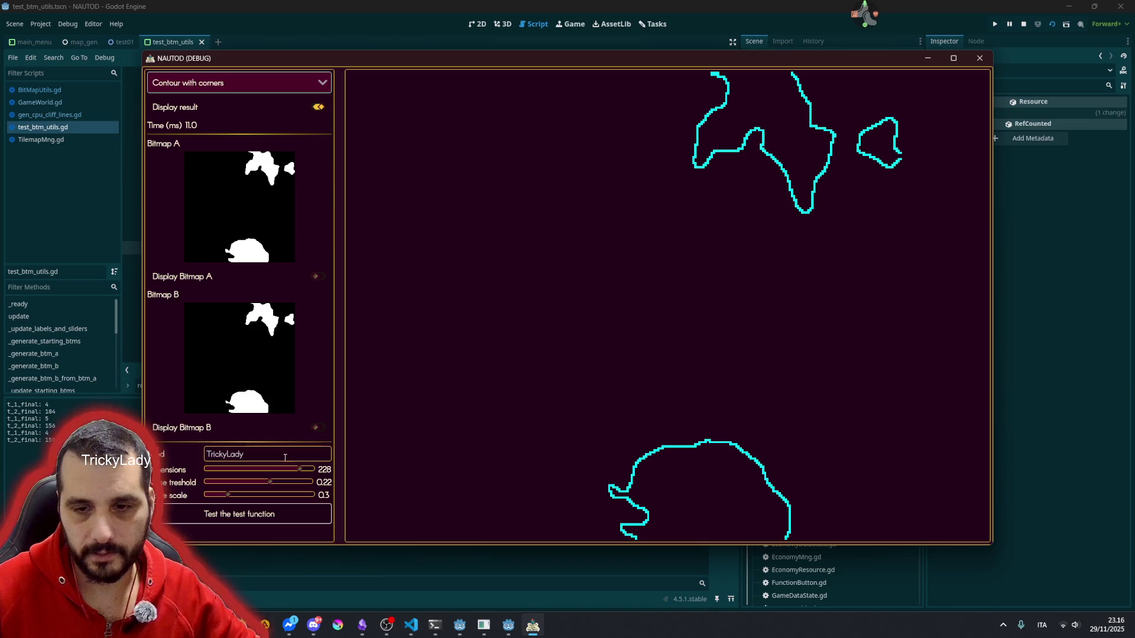
# Try dimensions 236 and 246, then settle on 166 and rerun the contour test
pyautogui.moveTo(300, 469)
pyautogui.mouseDown()
pyautogui.moveTo(274, 469)
pyautogui.moveTo(309, 472)
pyautogui.moveTo(266, 486)
pyautogui.mouseUp()
pyautogui.click(260, 482)
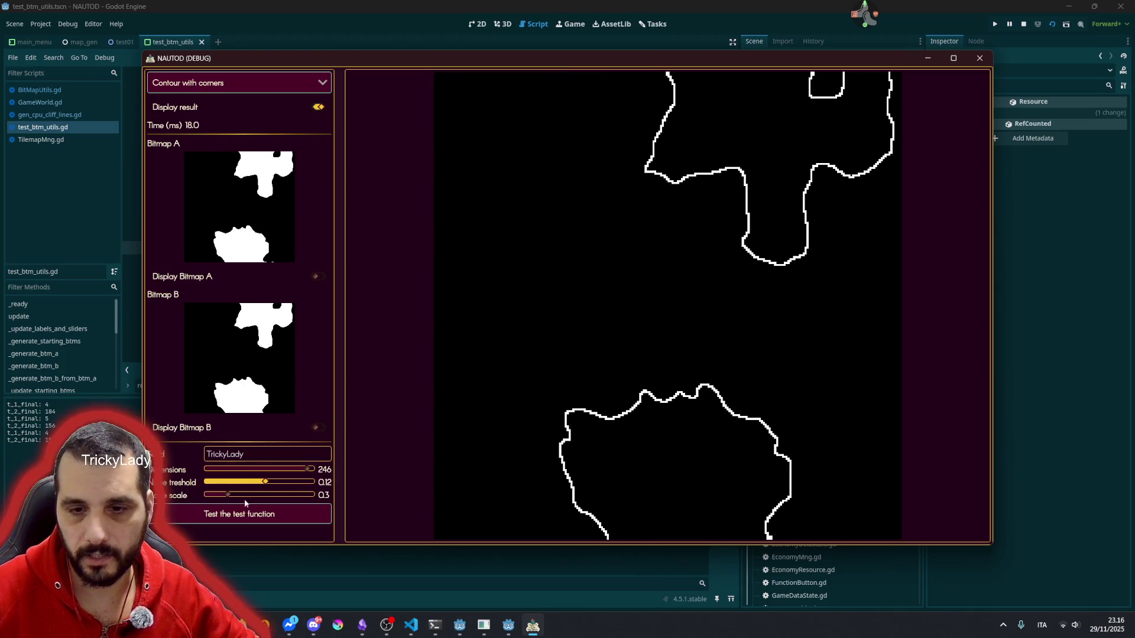
pyautogui.click(247, 512)
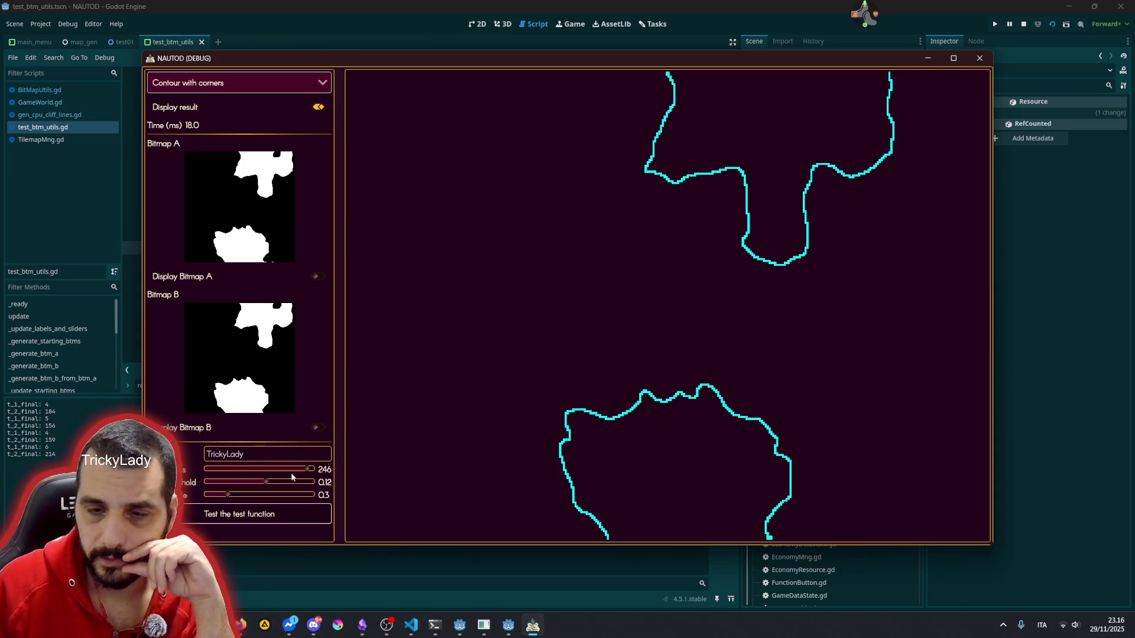
pyautogui.moveTo(308, 469); pyautogui.dragTo(275, 471)
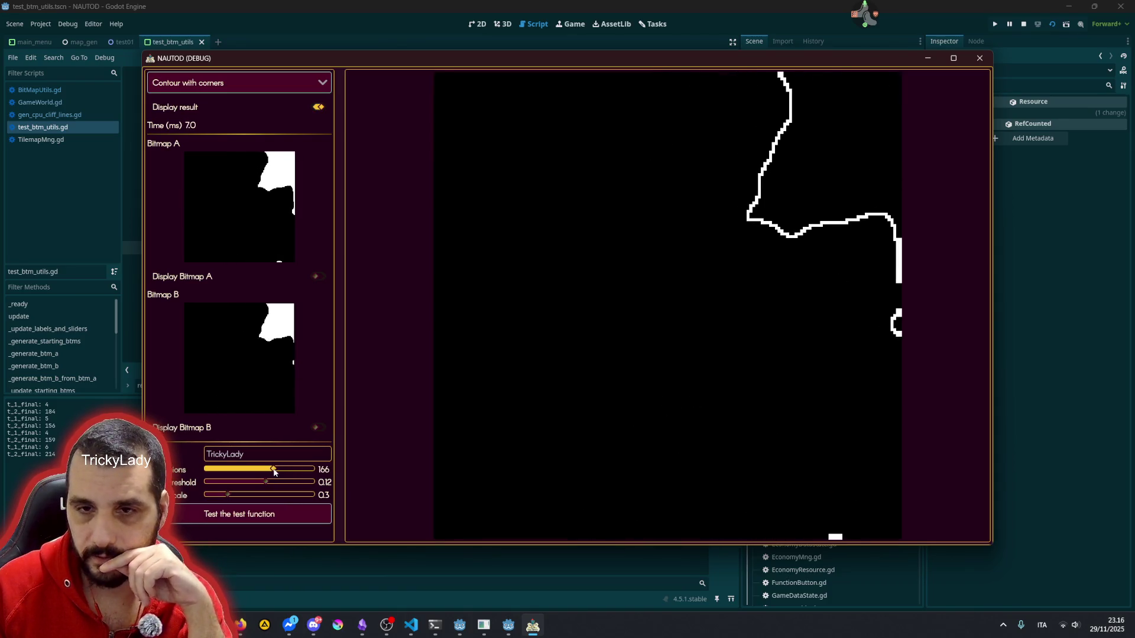
pyautogui.click(275, 507)
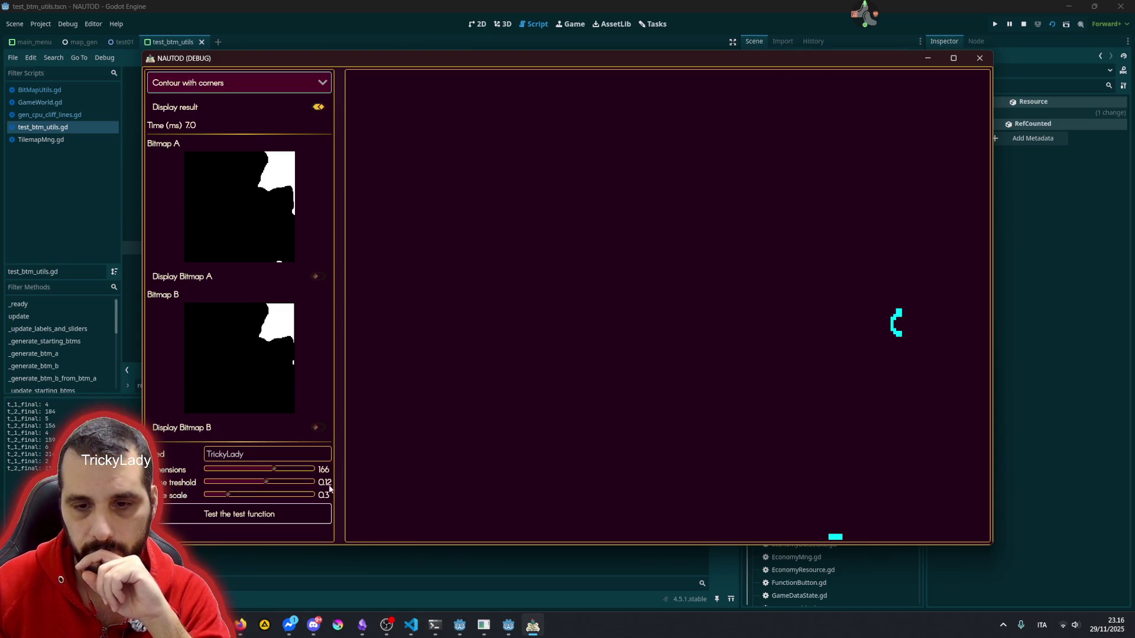
pyautogui.click(250, 520)
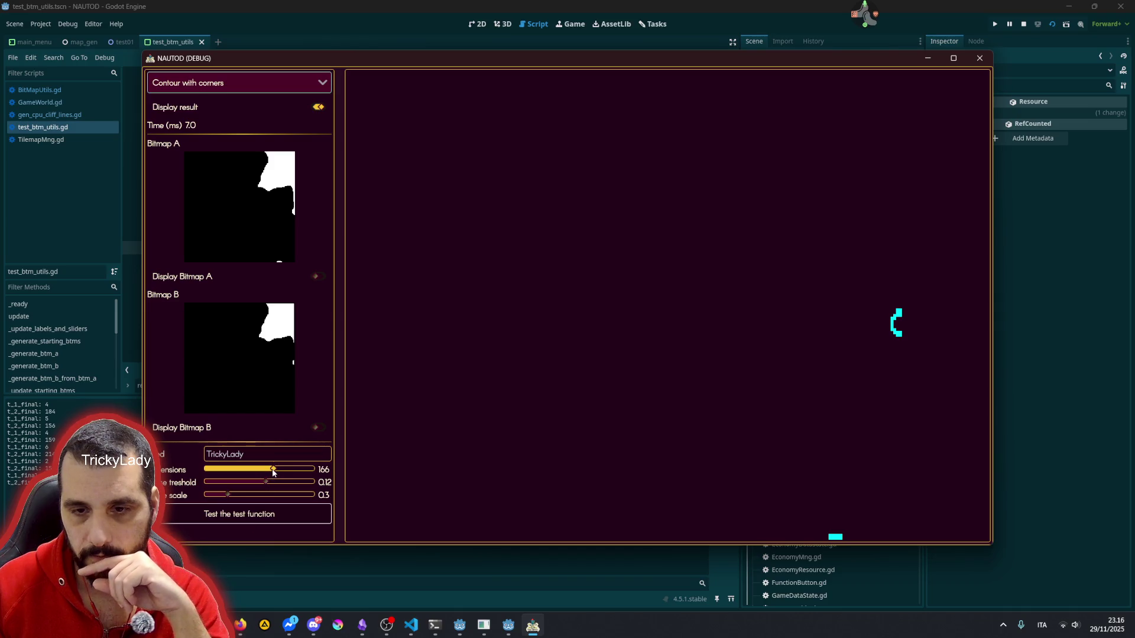
# Lower the noise threshold slider to 0.08
pyautogui.scroll(-4, 273, 471)
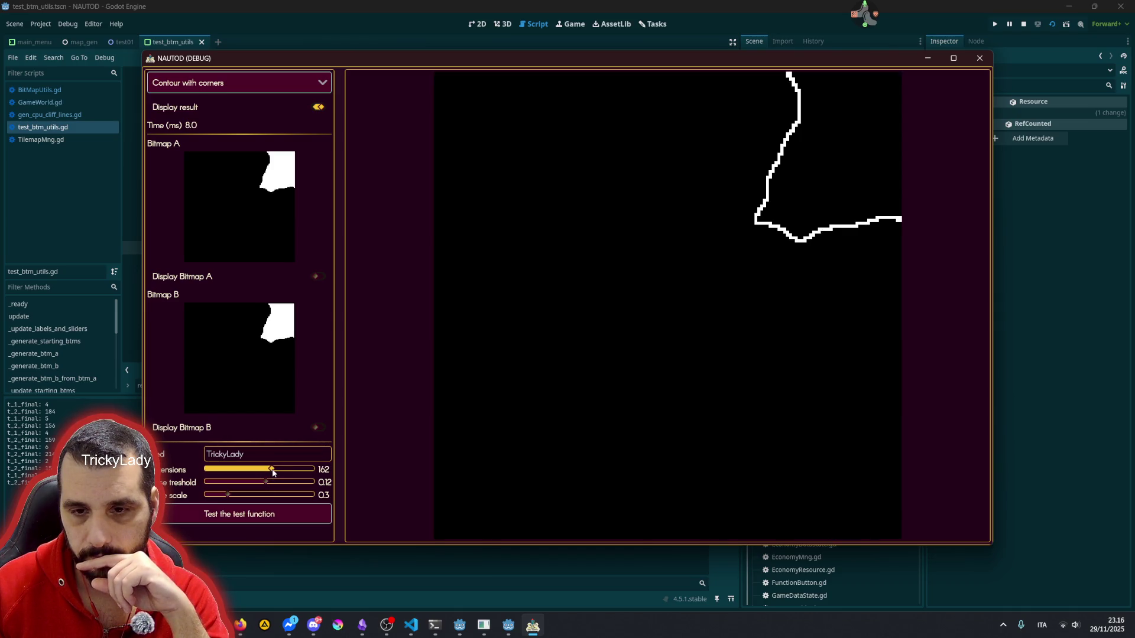
pyautogui.scroll(4, 273, 471)
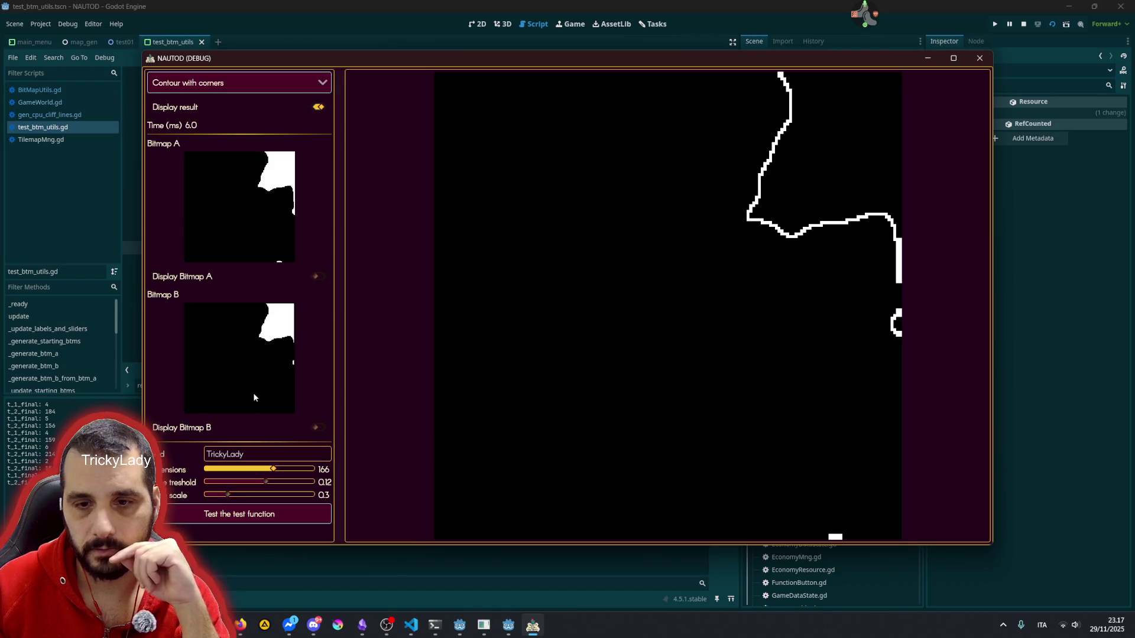
pyautogui.moveTo(270, 474)
pyautogui.mouseDown()
pyautogui.moveTo(294, 472)
pyautogui.moveTo(265, 483)
pyautogui.mouseUp()
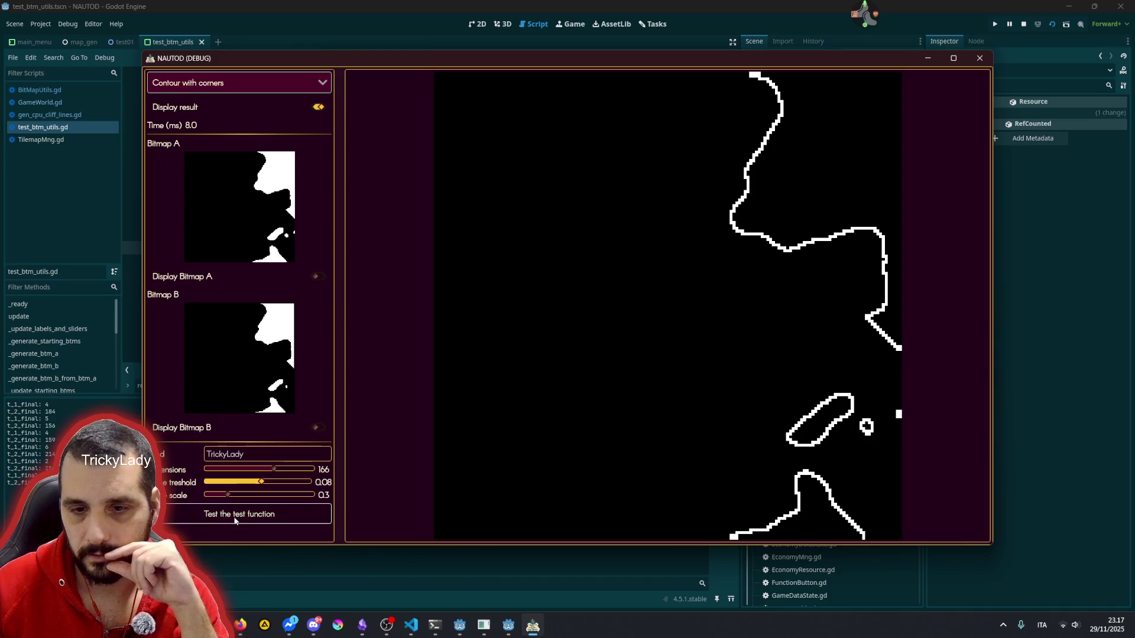
# Run the test at threshold 0.08, then set dimensions to 170 and rerun the contour test
pyautogui.click(236, 517)
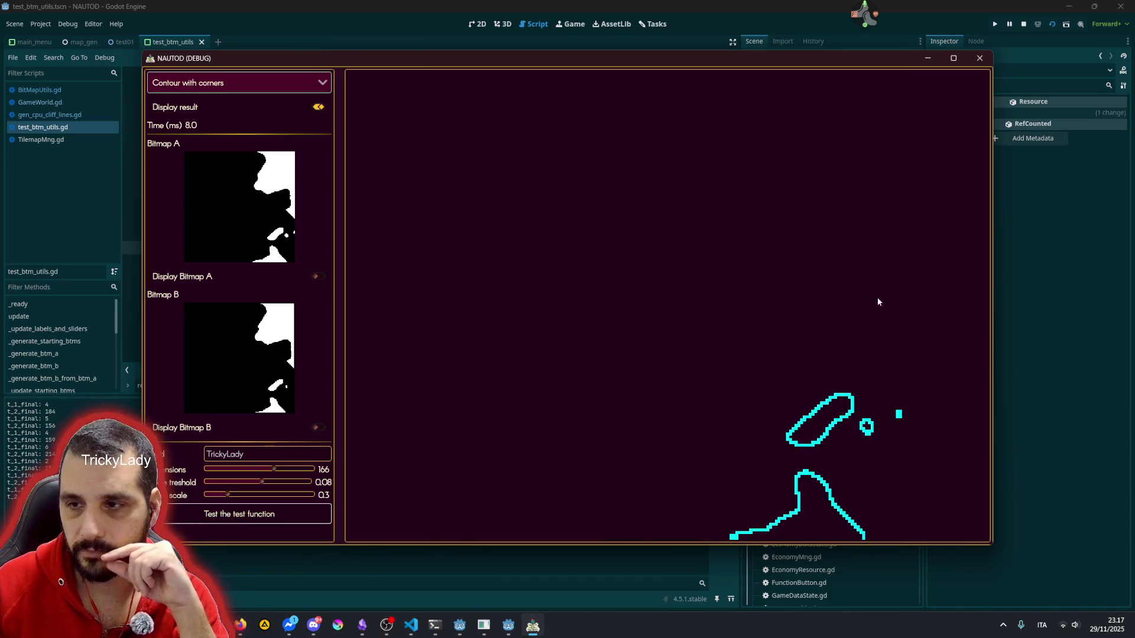
pyautogui.click(275, 470)
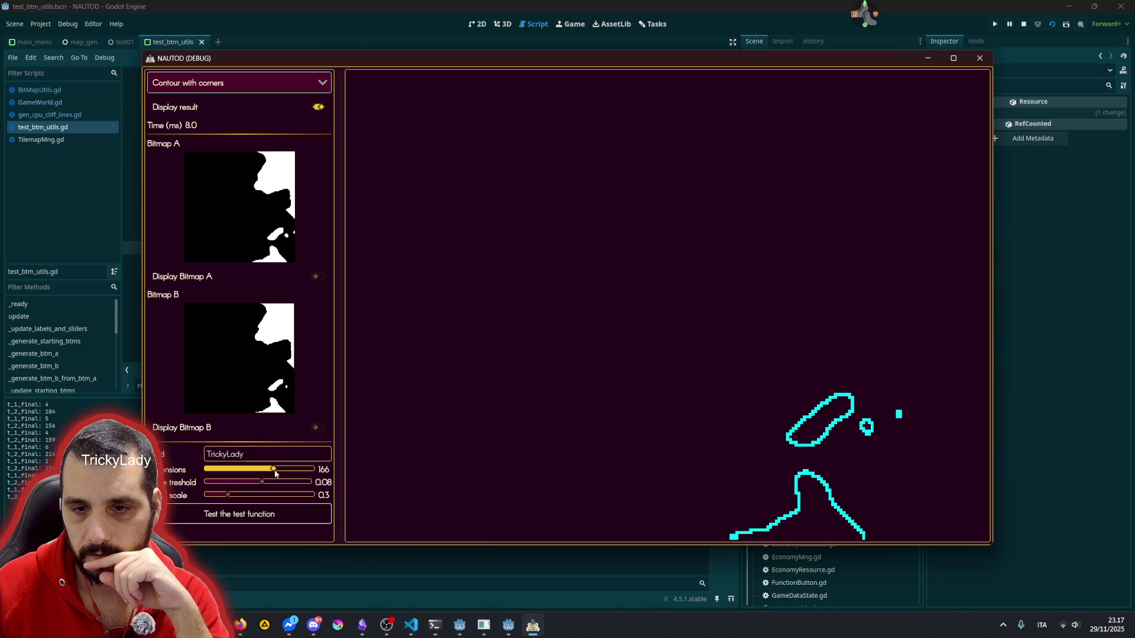
pyautogui.scroll(-4, 276, 470)
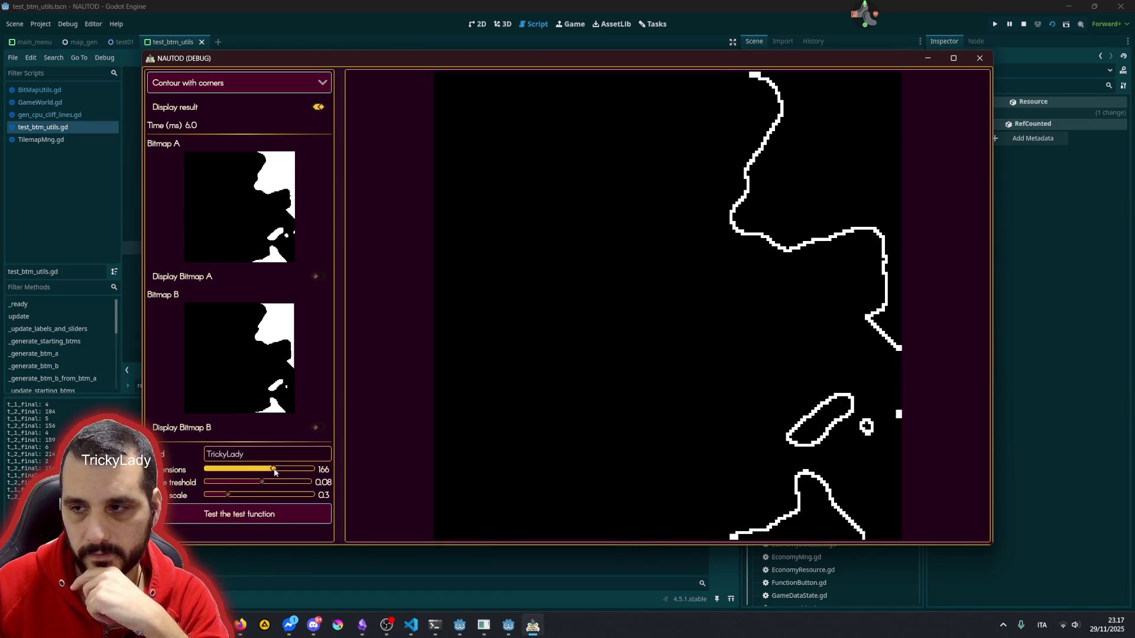
pyautogui.click(258, 514)
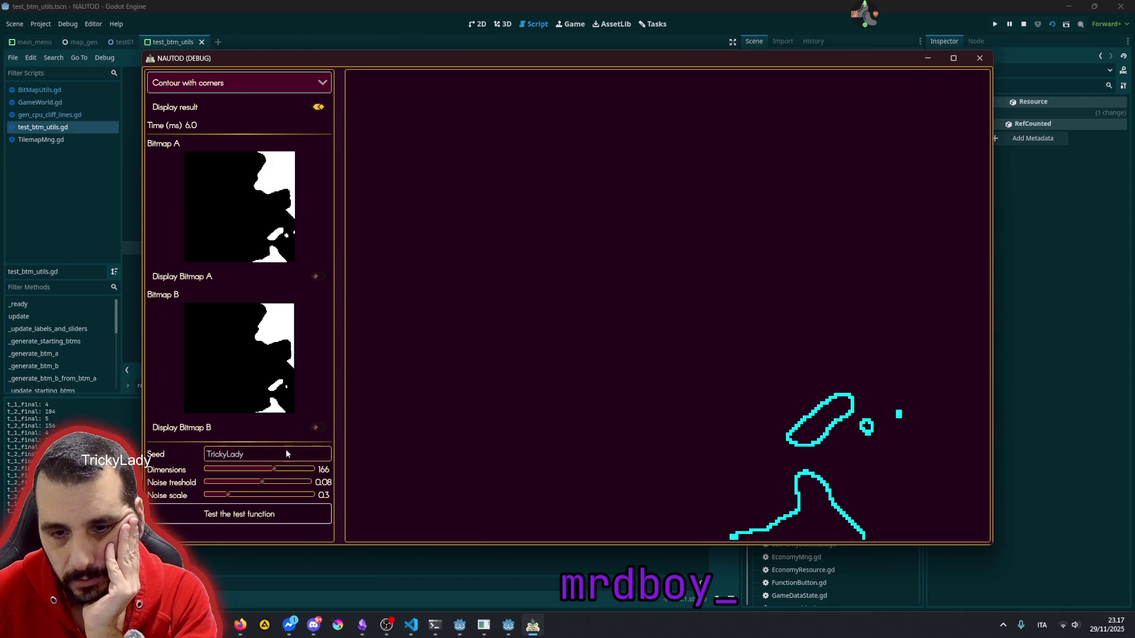
pyautogui.moveTo(274, 469); pyautogui.dragTo(276, 469)
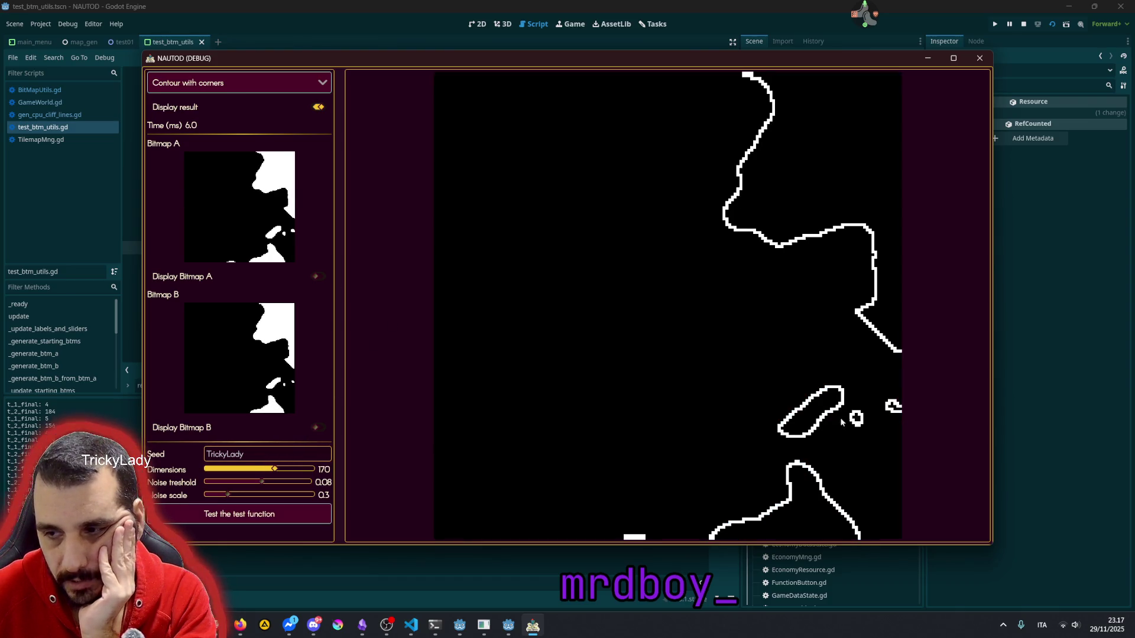
pyautogui.click(229, 517)
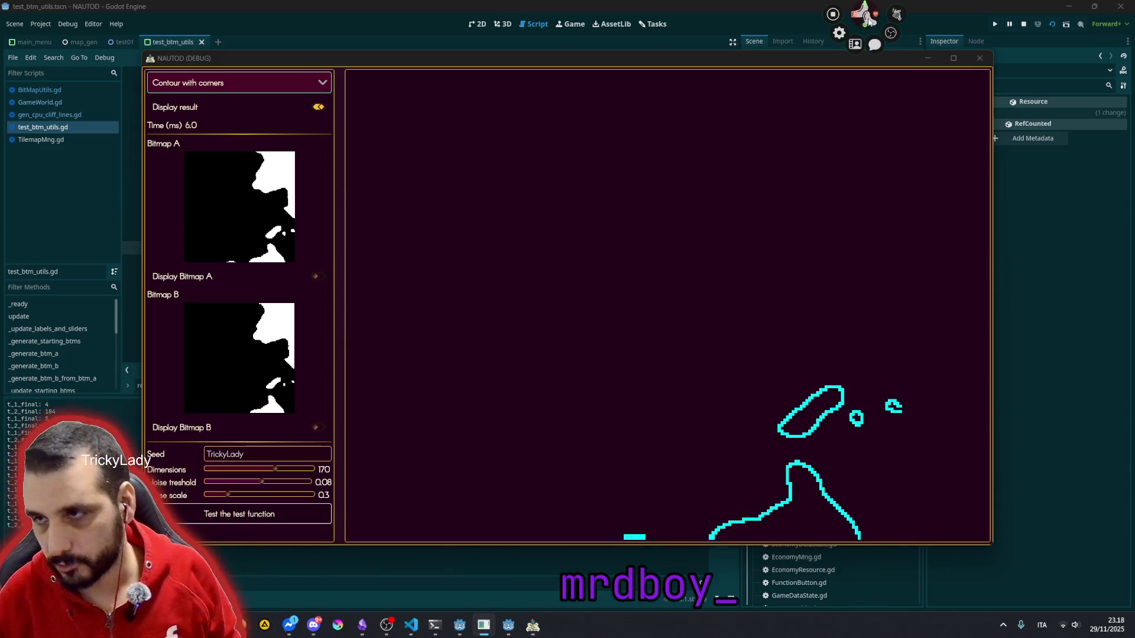
pyautogui.hotkey('alt', 'Tab')
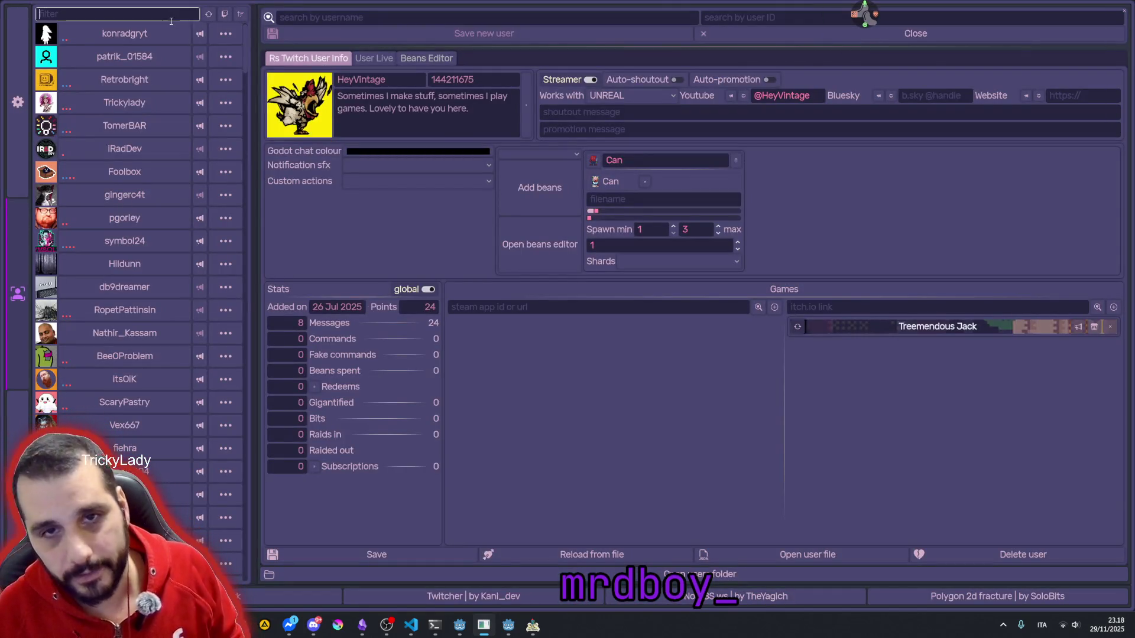
pyautogui.click(171, 21)
pyautogui.write('mrfafafa')
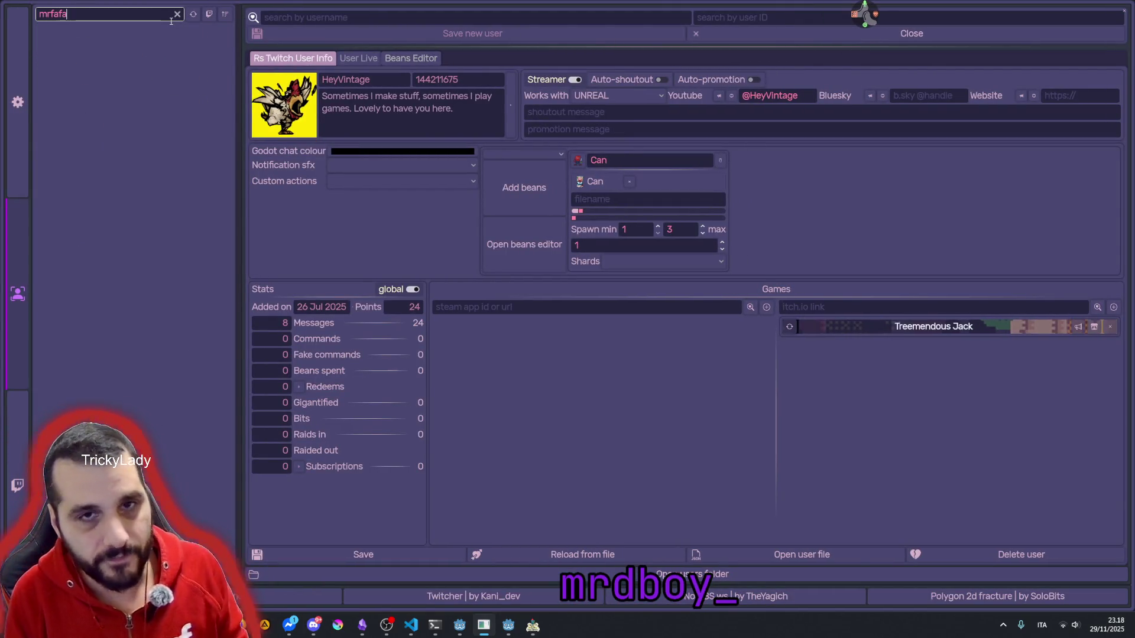
pyautogui.press('BackSpace')
pyautogui.press('BackSpace')
pyautogui.press('BackSpace')
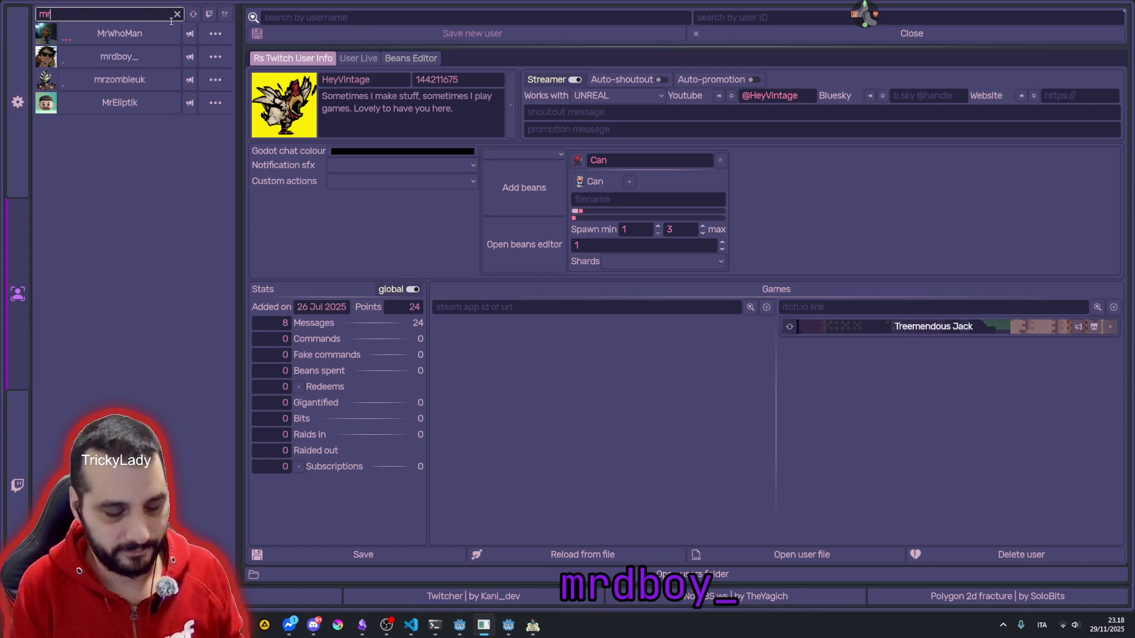
pyautogui.write('d')
pyautogui.click(109, 34)
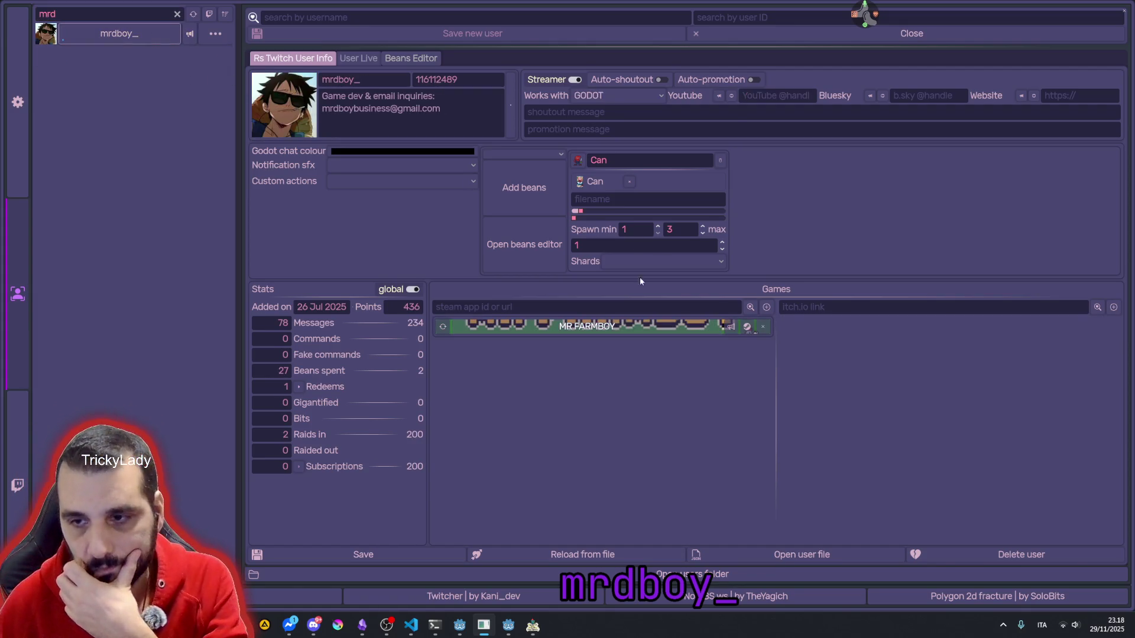
pyautogui.click(668, 322)
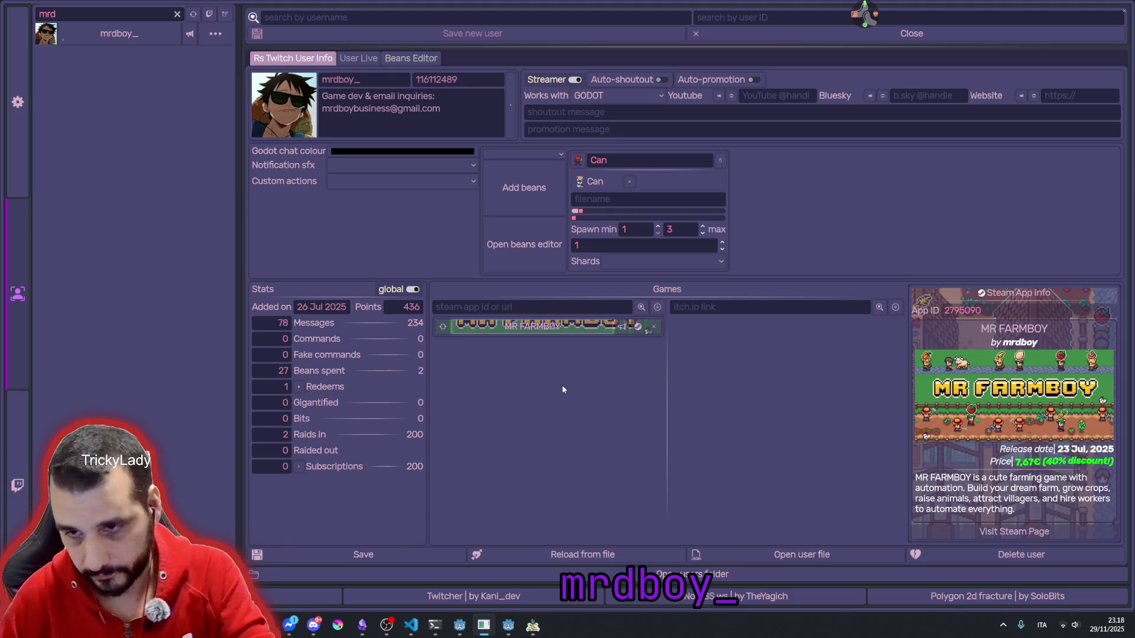
pyautogui.click(441, 328)
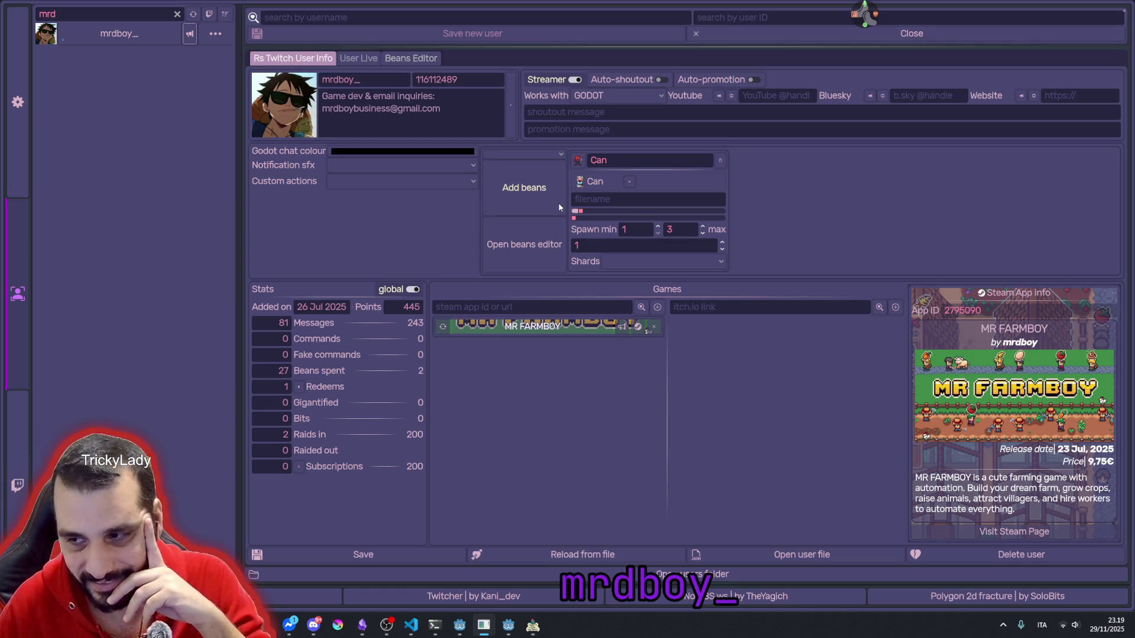
pyautogui.click(1122, 13)
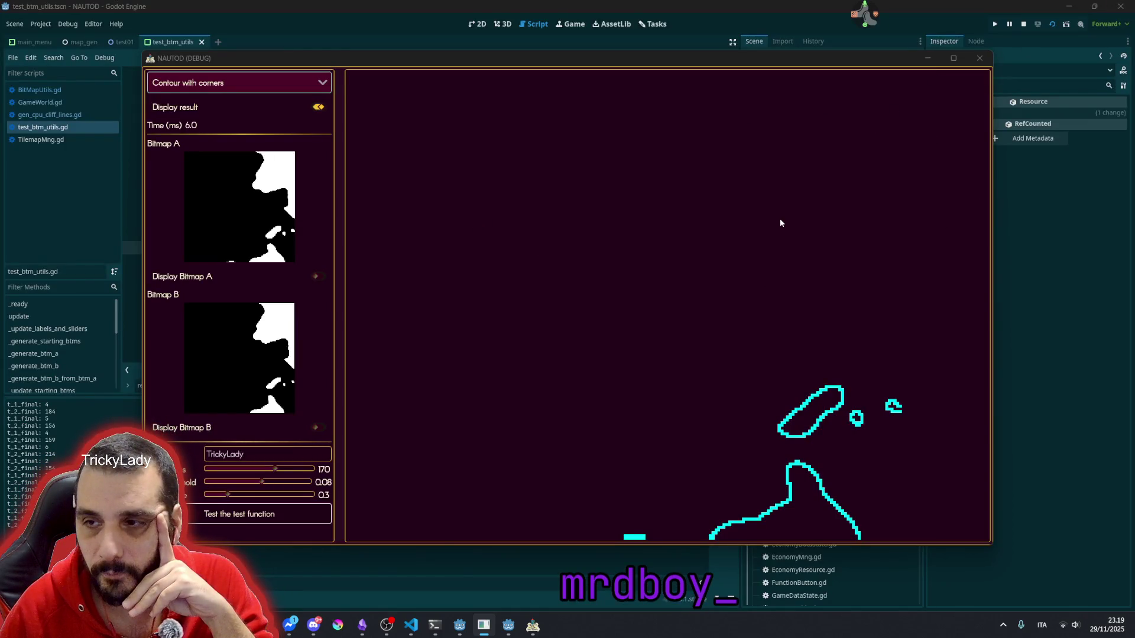
# Lower the Dimensions slider from 176 to 134 and run the contour test
pyautogui.moveTo(274, 470); pyautogui.dragTo(276, 471)
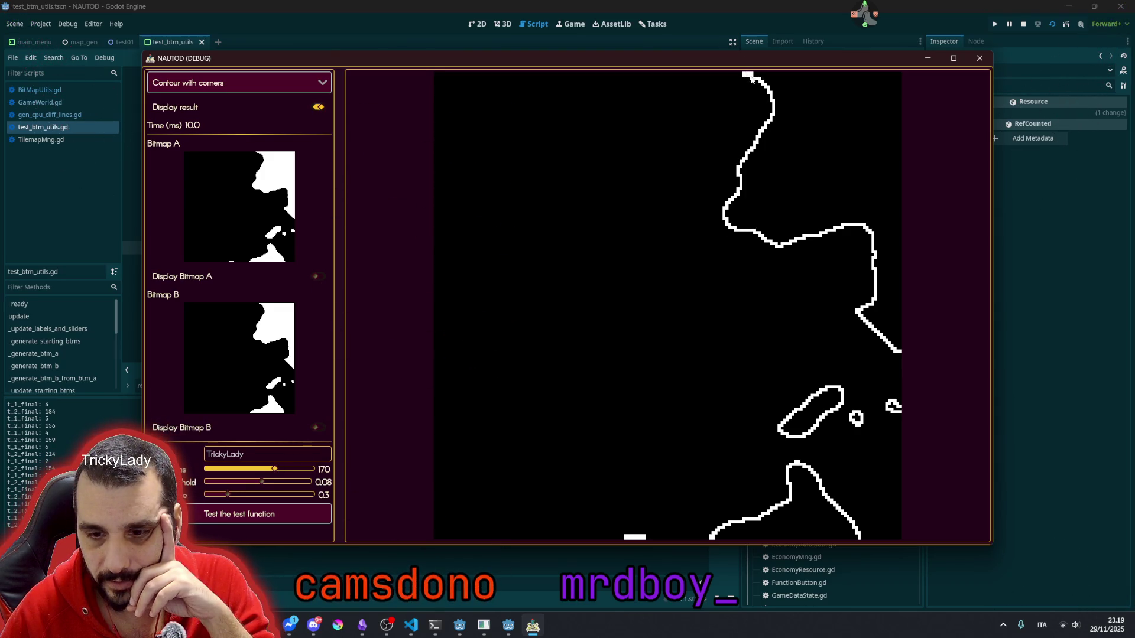
pyautogui.moveTo(274, 469)
pyautogui.mouseDown()
pyautogui.moveTo(285, 468)
pyautogui.moveTo(261, 463)
pyautogui.mouseUp()
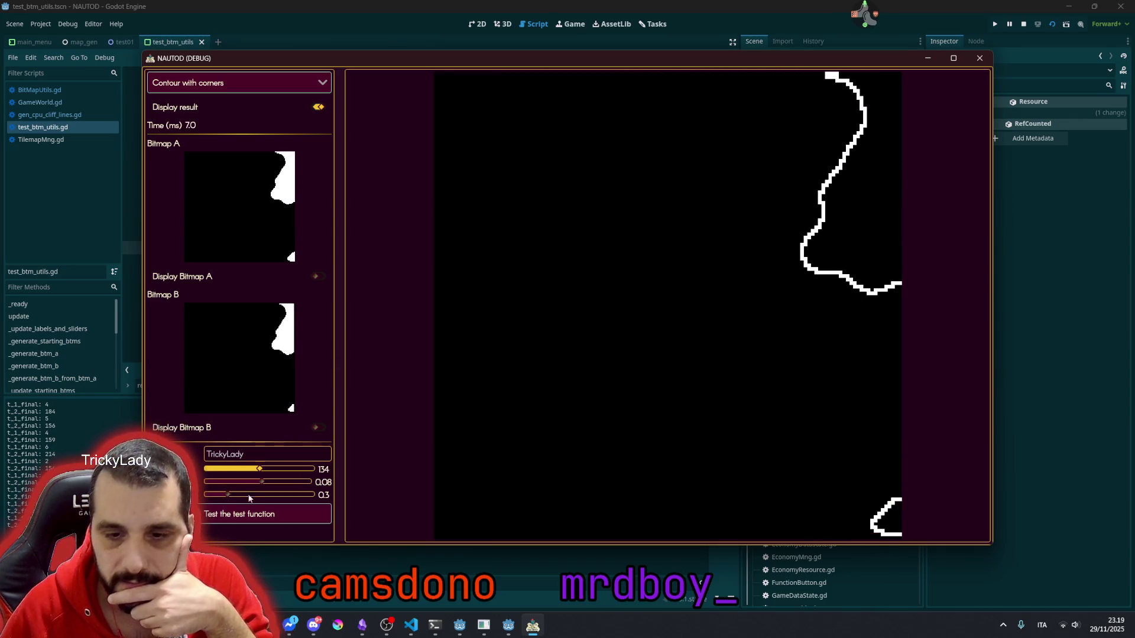
pyautogui.click(244, 513)
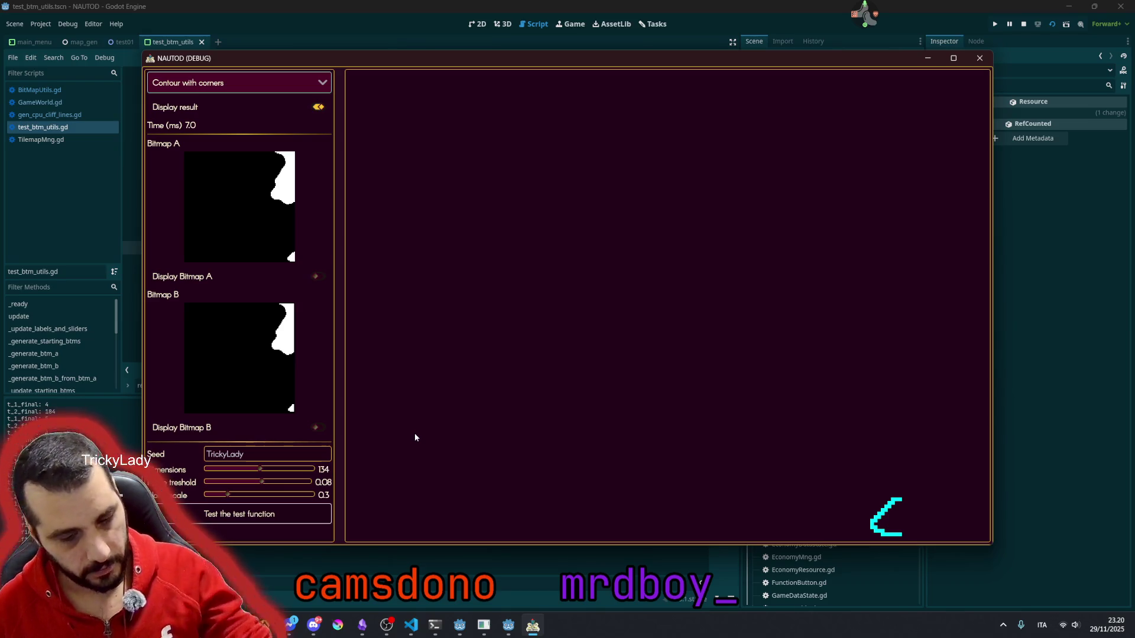
# Open the mascot's quick-action menu
pyautogui.click(864, 14)
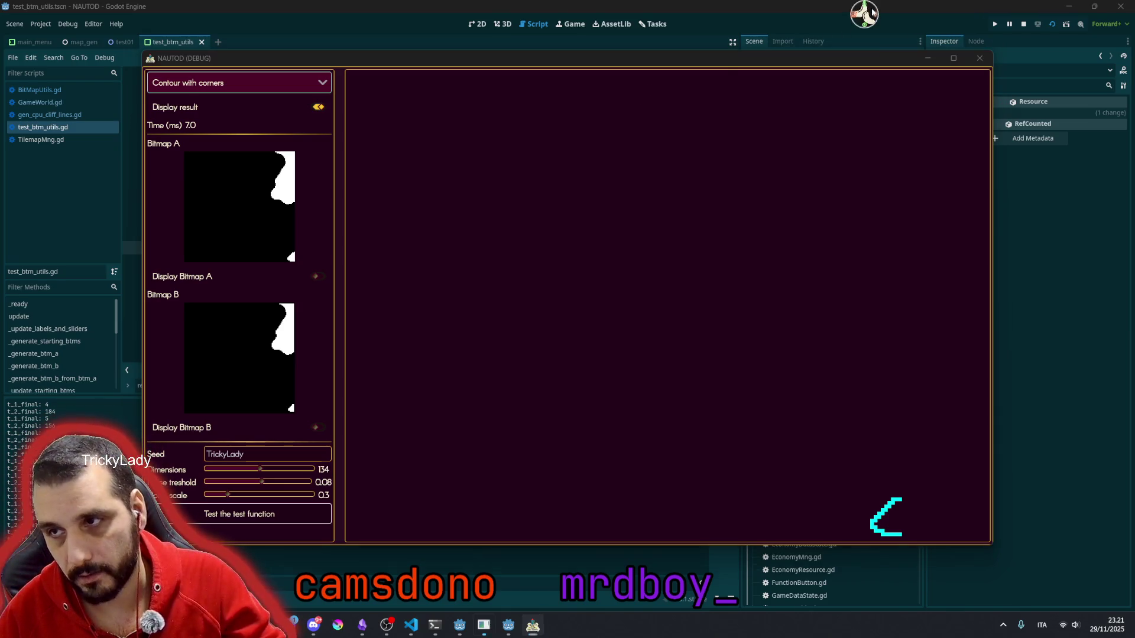
# Open the user-info manager, filter the users by name and open the matching streamer's profile
pyautogui.click(858, 44)
pyautogui.click(134, 17)
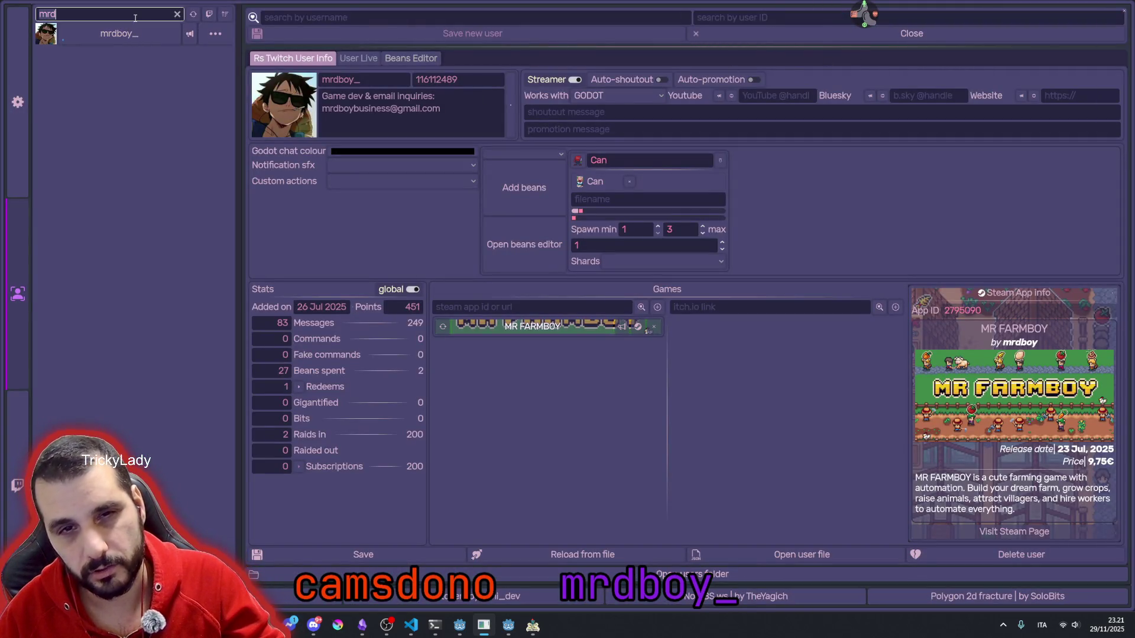
pyautogui.press('BackSpace')
pyautogui.press('BackSpace')
pyautogui.press('BackSpace')
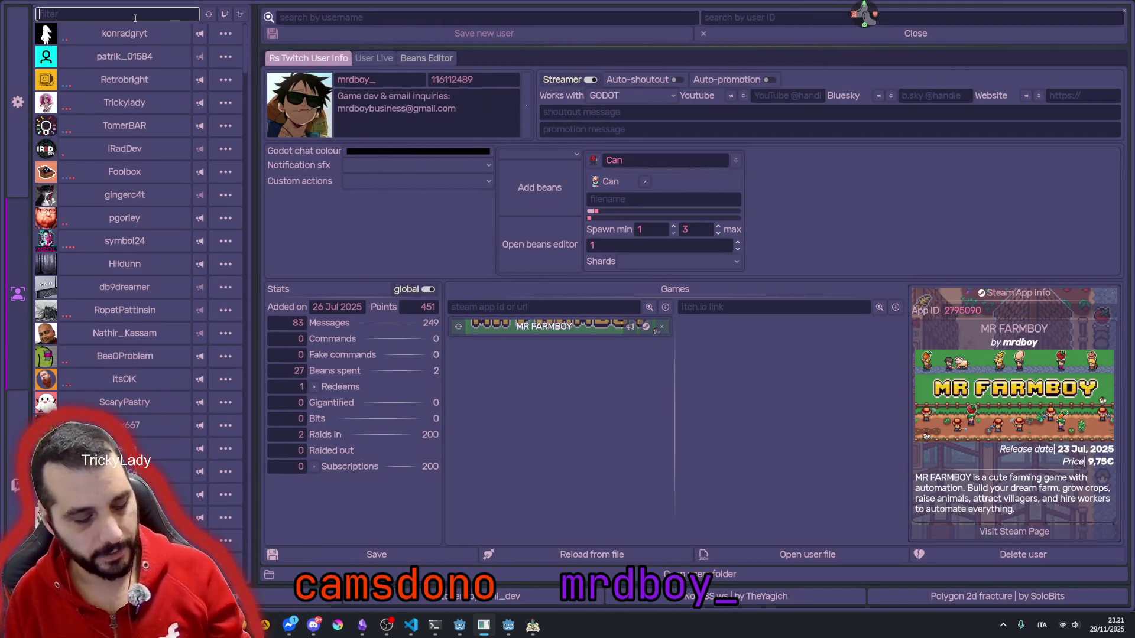
pyautogui.write('fier')
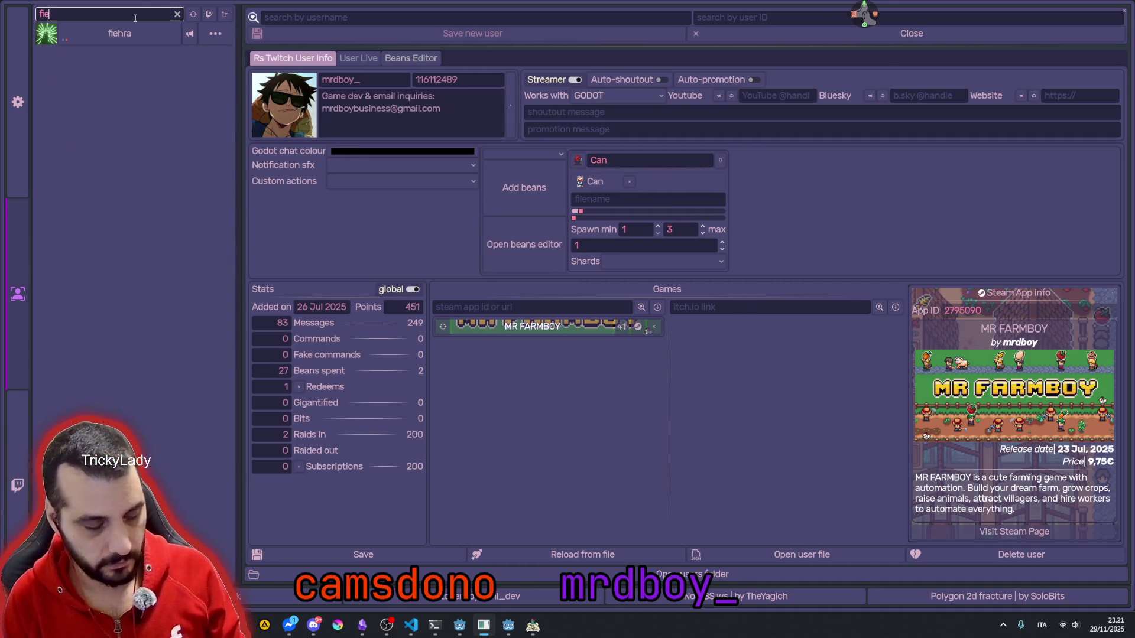
pyautogui.press('BackSpace')
pyautogui.write('h')
pyautogui.click(119, 33)
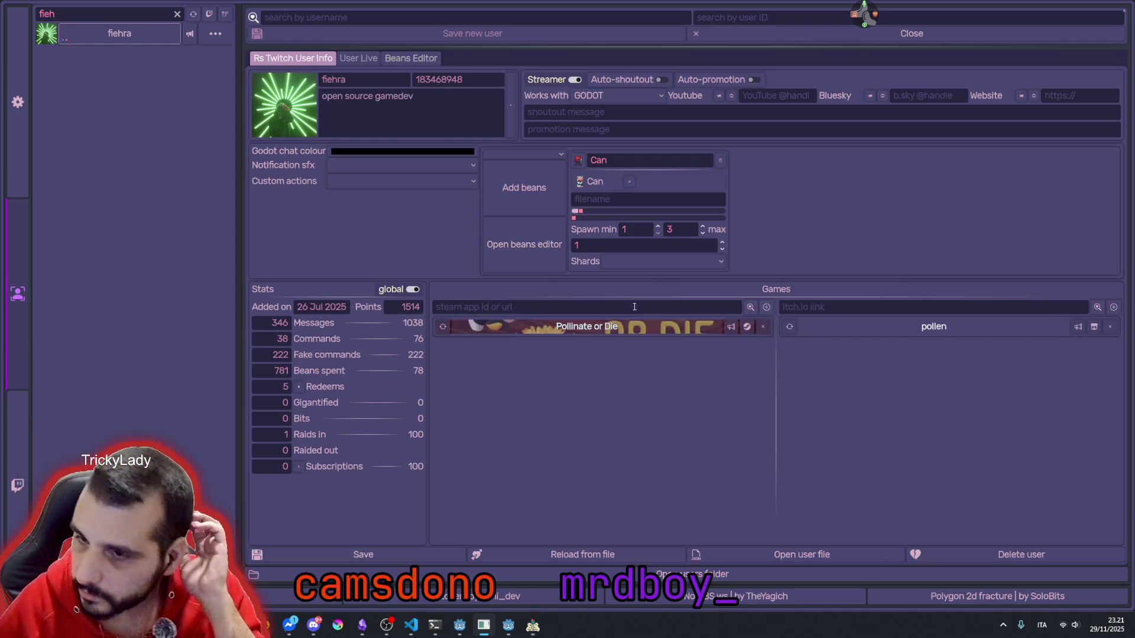
# View the Pollinate or Die Steam details, then close the user-info window
pyautogui.click(596, 326)
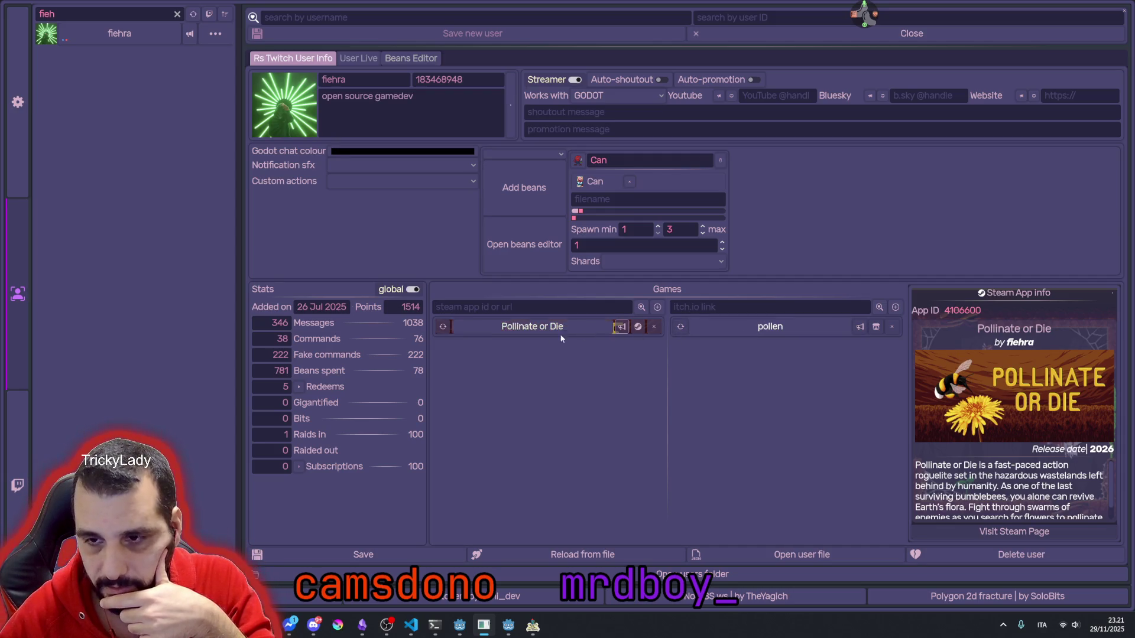
pyautogui.click(700, 306)
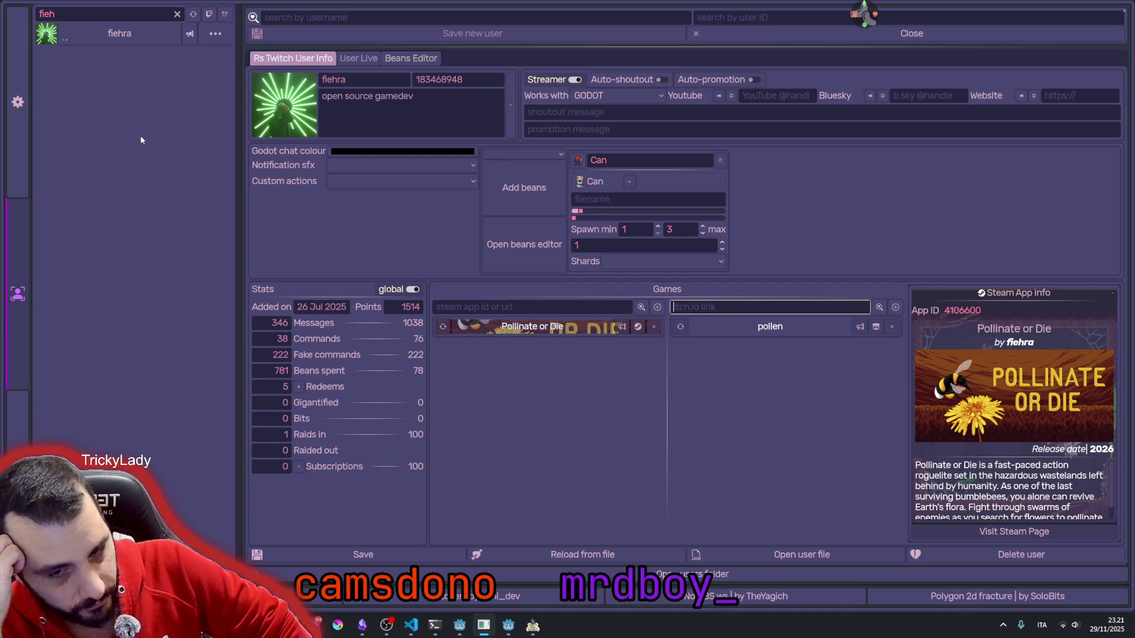
pyautogui.click(1123, 11)
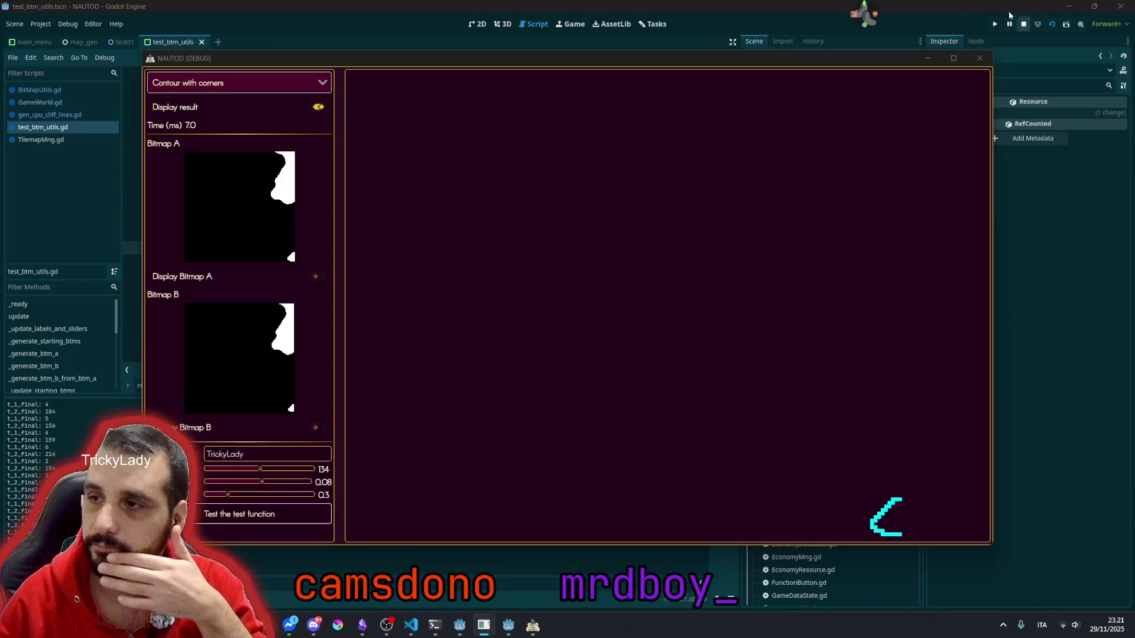
# Minimize Godot, browser, VS Code, Obsidian and console, then move and narrow the NAUTOD window
pyautogui.click(1069, 9)
pyautogui.click(1069, 8)
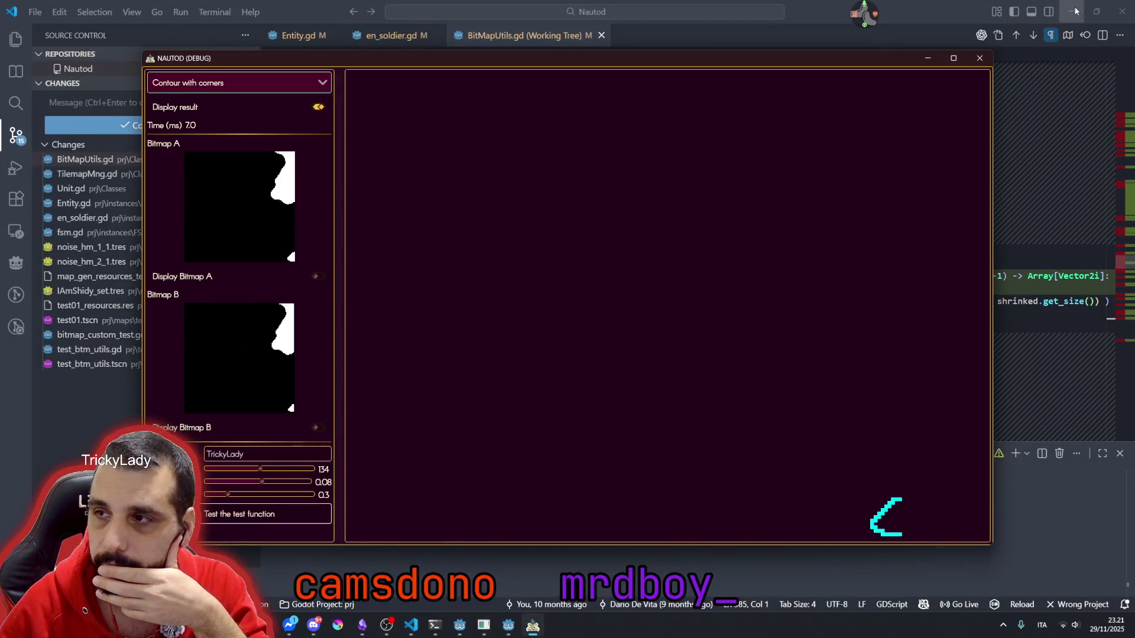
pyautogui.click(1074, 9)
pyautogui.click(1063, 12)
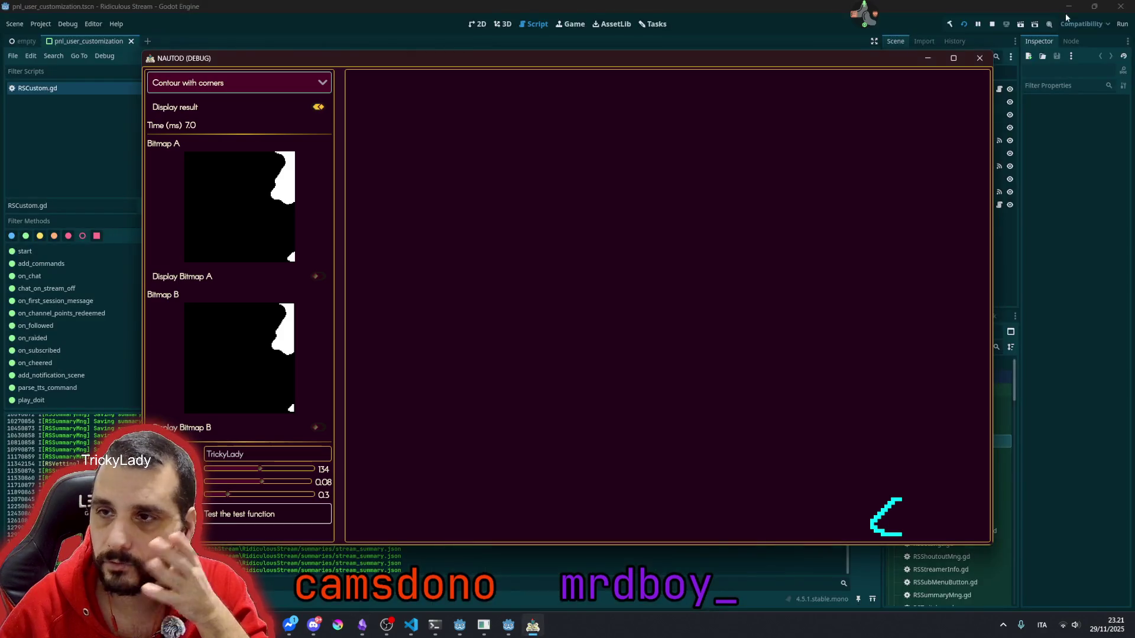
pyautogui.click(1069, 13)
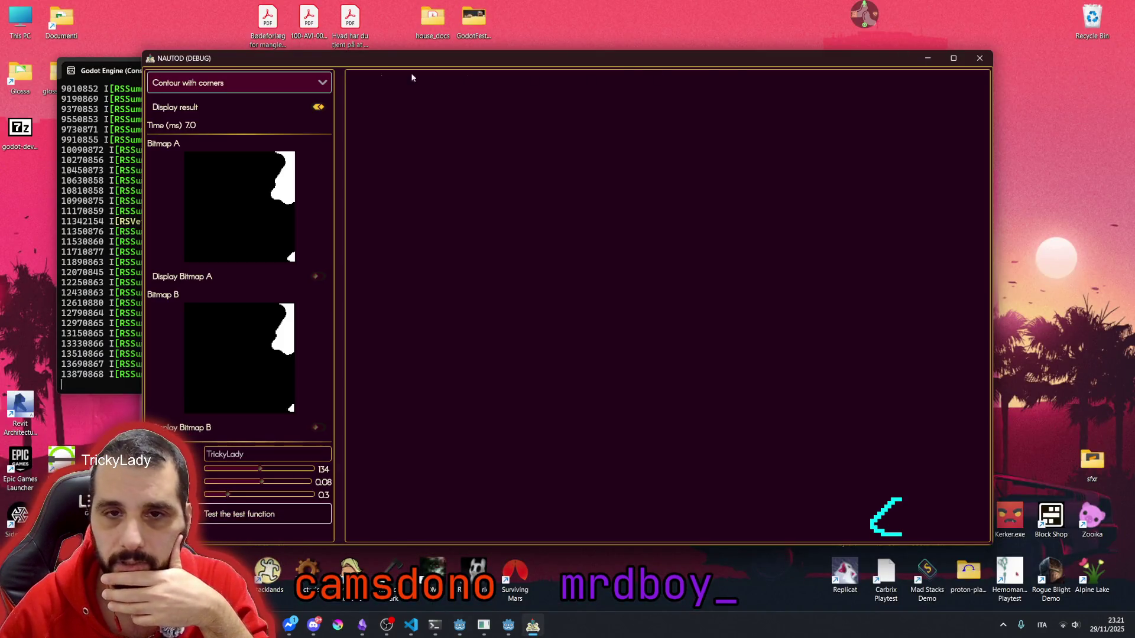
pyautogui.click(112, 73)
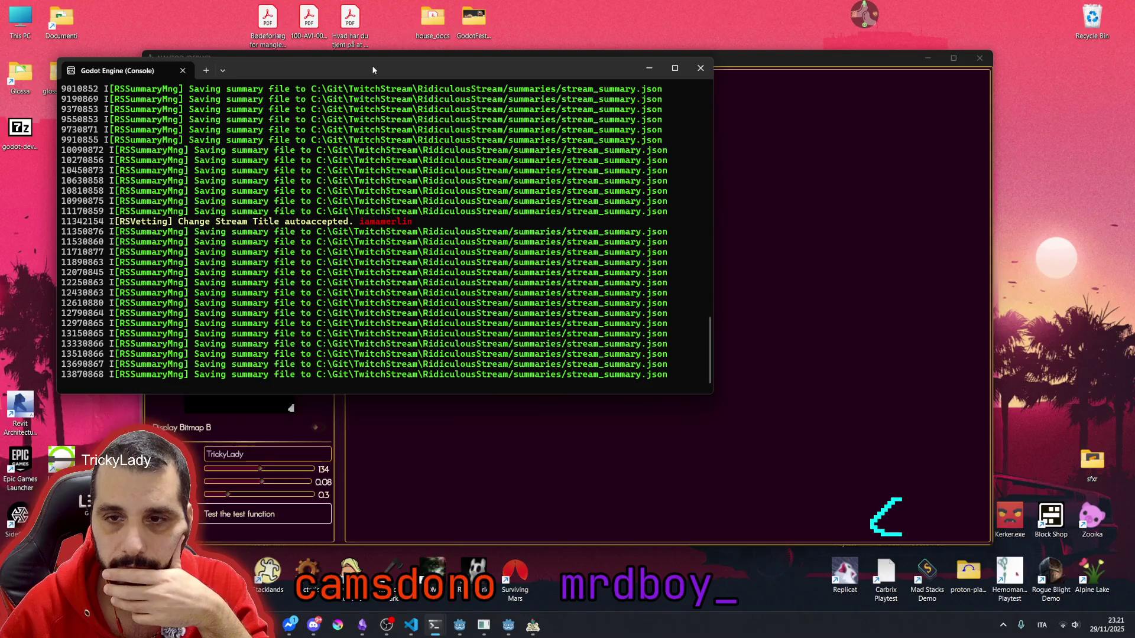
pyautogui.doubleClick(372, 70)
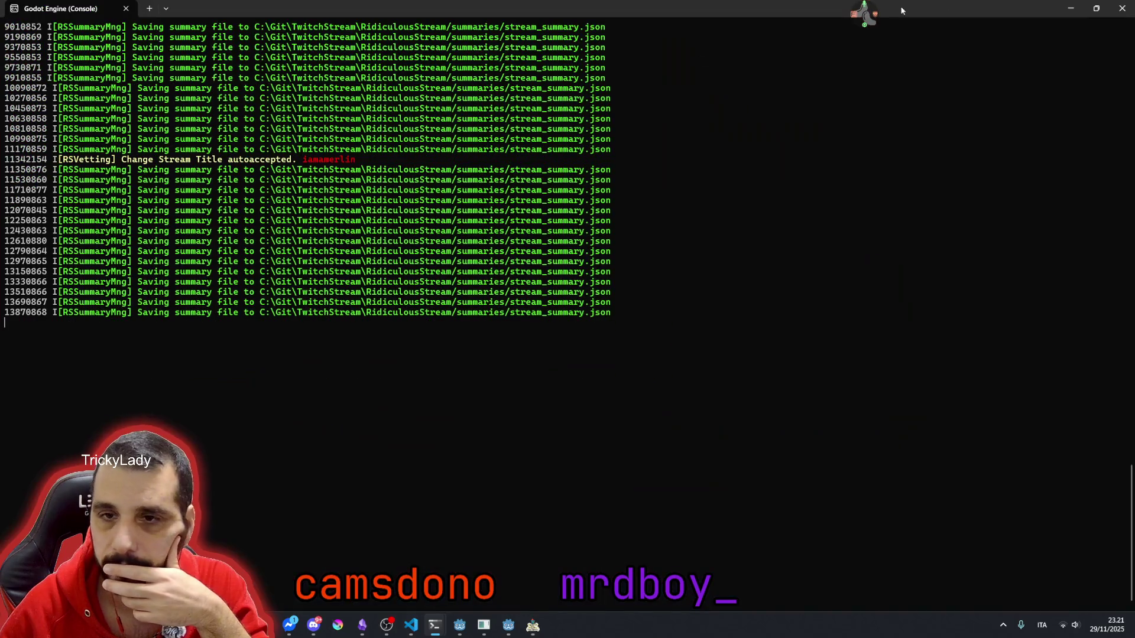
pyautogui.click(1071, 6)
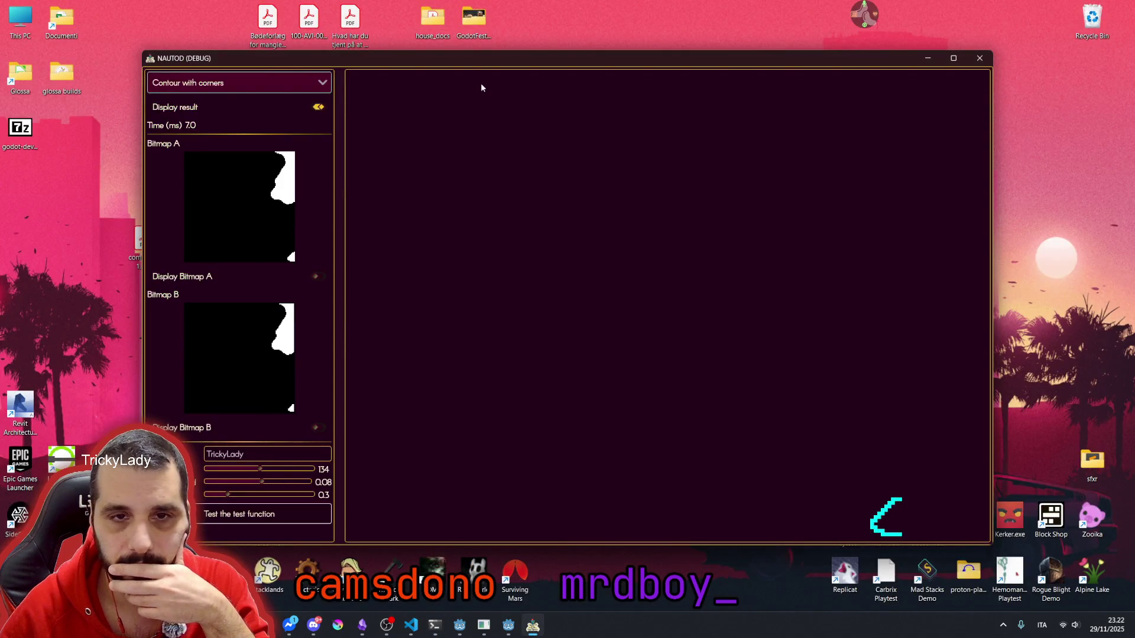
pyautogui.moveTo(492, 62)
pyautogui.mouseDown()
pyautogui.moveTo(316, 469)
pyautogui.moveTo(494, 271)
pyautogui.moveTo(707, 556)
pyautogui.moveTo(739, 283)
pyautogui.moveTo(287, 109)
pyautogui.moveTo(689, 494)
pyautogui.moveTo(524, 186)
pyautogui.moveTo(578, 506)
pyautogui.moveTo(588, 273)
pyautogui.moveTo(372, 62)
pyautogui.mouseUp()
pyautogui.moveTo(874, 311); pyautogui.dragTo(761, 324)
# Move The Mailroom, Tiles of War, Rhythm and Goose, and Hemomancer Playtest shortcuts up
pyautogui.moveTo(890, 514)
pyautogui.mouseDown()
pyautogui.moveTo(913, 244)
pyautogui.moveTo(929, 240)
pyautogui.mouseUp()
pyautogui.moveTo(845, 520); pyautogui.dragTo(890, 249)
pyautogui.moveTo(919, 519)
pyautogui.mouseDown()
pyautogui.moveTo(952, 433)
pyautogui.moveTo(990, 215)
pyautogui.moveTo(962, 237)
pyautogui.mouseUp()
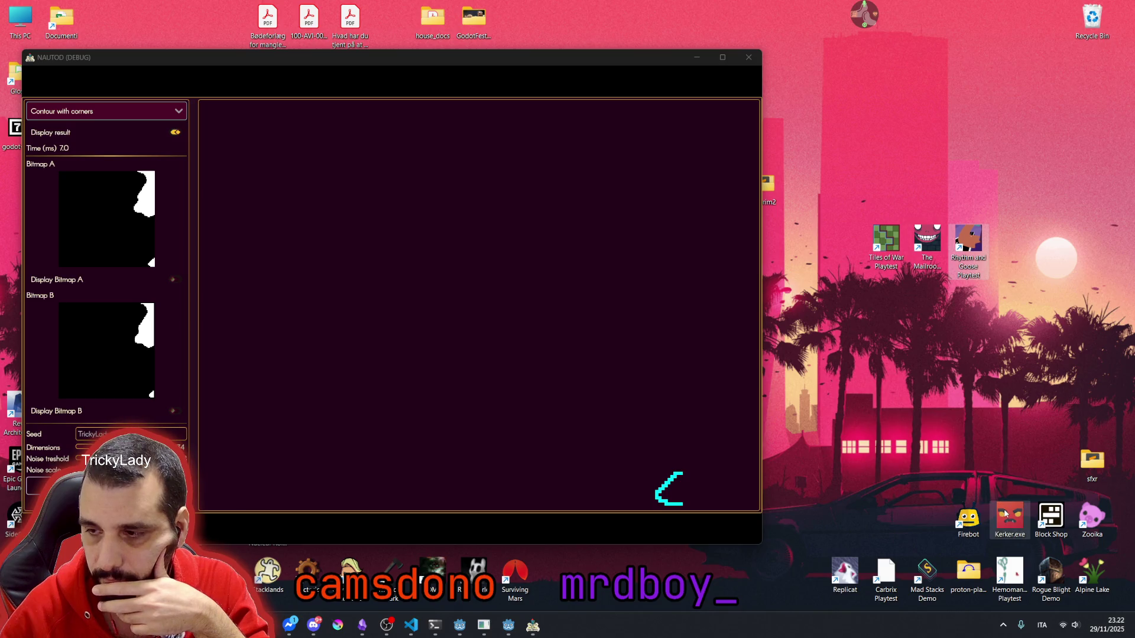
pyautogui.moveTo(1011, 588)
pyautogui.mouseDown()
pyautogui.moveTo(951, 337)
pyautogui.moveTo(835, 238)
pyautogui.moveTo(845, 239)
pyautogui.mouseUp()
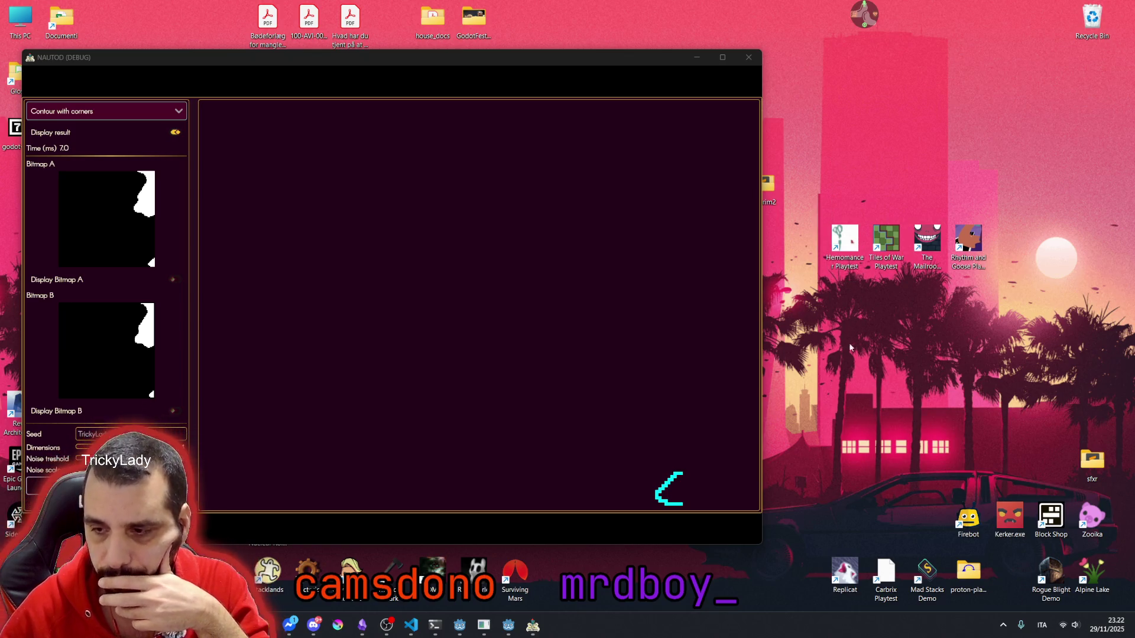
# Shuffle the Replicat, Mad Stacks Demo, Hemomancer and Carbrix shortcuts into the bottom-right rows
pyautogui.moveTo(845, 569)
pyautogui.mouseDown()
pyautogui.moveTo(907, 174)
pyautogui.moveTo(860, 170)
pyautogui.moveTo(886, 173)
pyautogui.mouseUp()
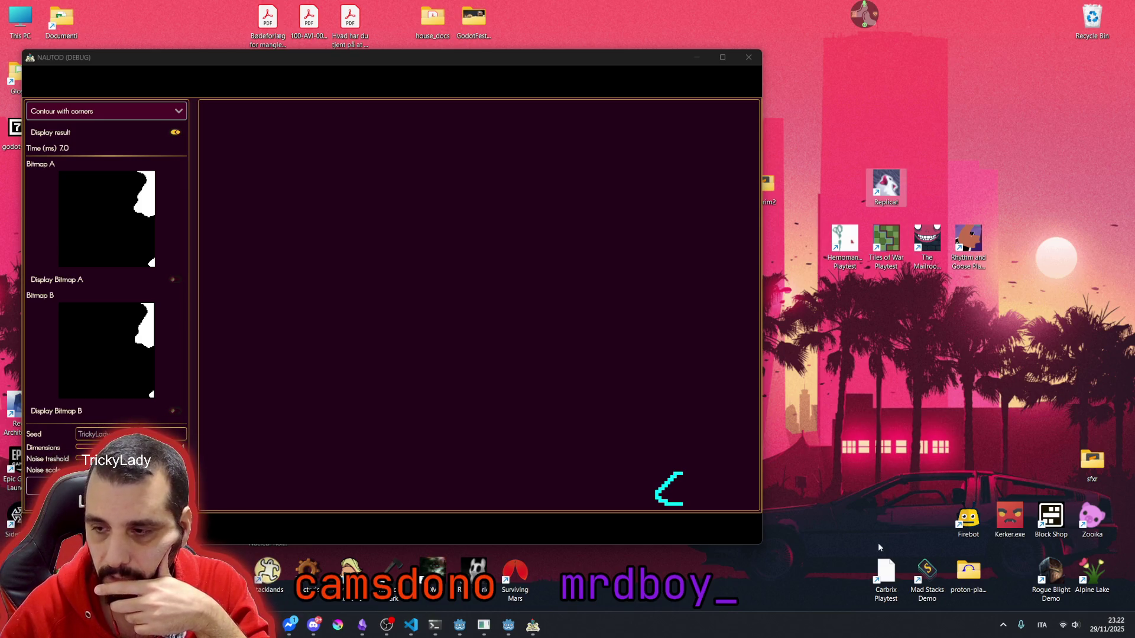
pyautogui.moveTo(927, 576)
pyautogui.mouseDown()
pyautogui.moveTo(843, 181)
pyautogui.moveTo(846, 146)
pyautogui.moveTo(838, 170)
pyautogui.mouseUp()
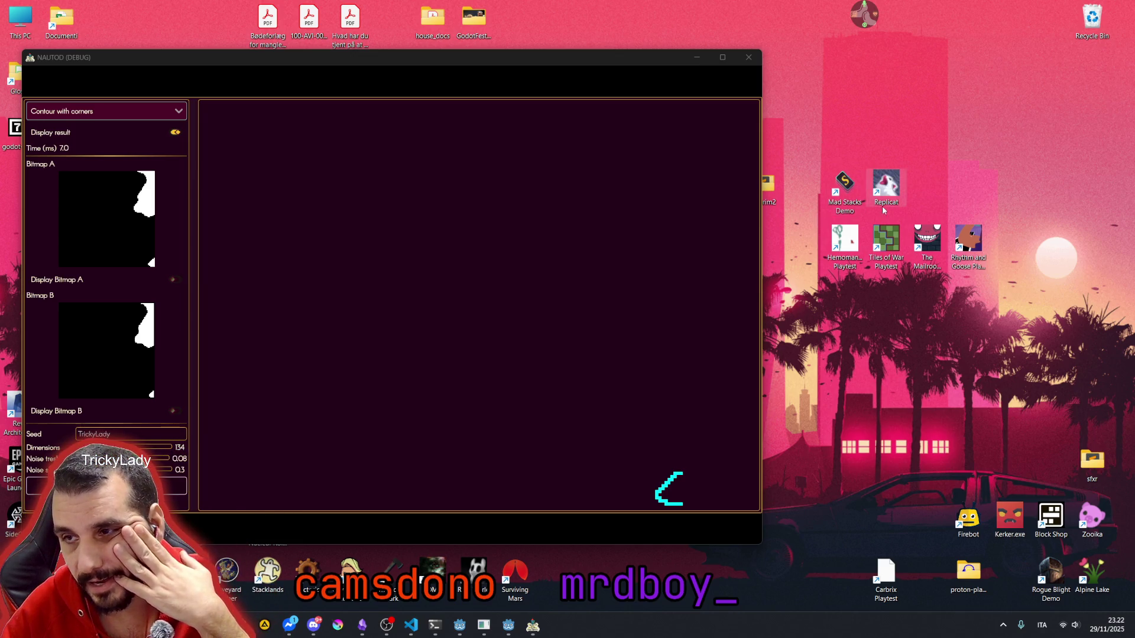
pyautogui.moveTo(851, 233); pyautogui.dragTo(933, 183)
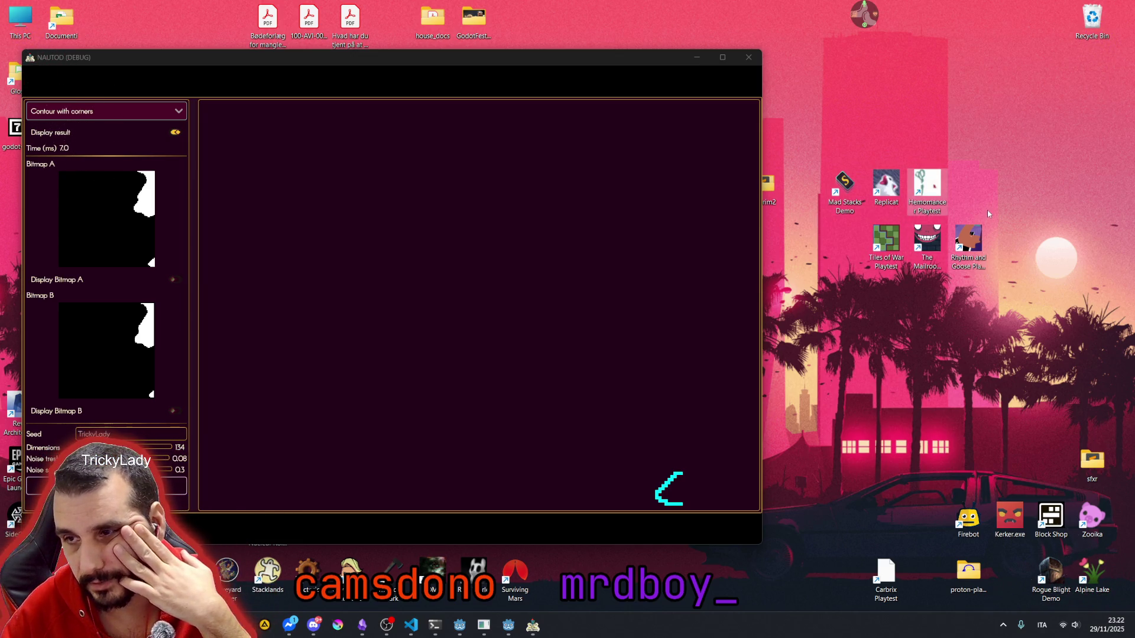
pyautogui.moveTo(1032, 224); pyautogui.dragTo(832, 289)
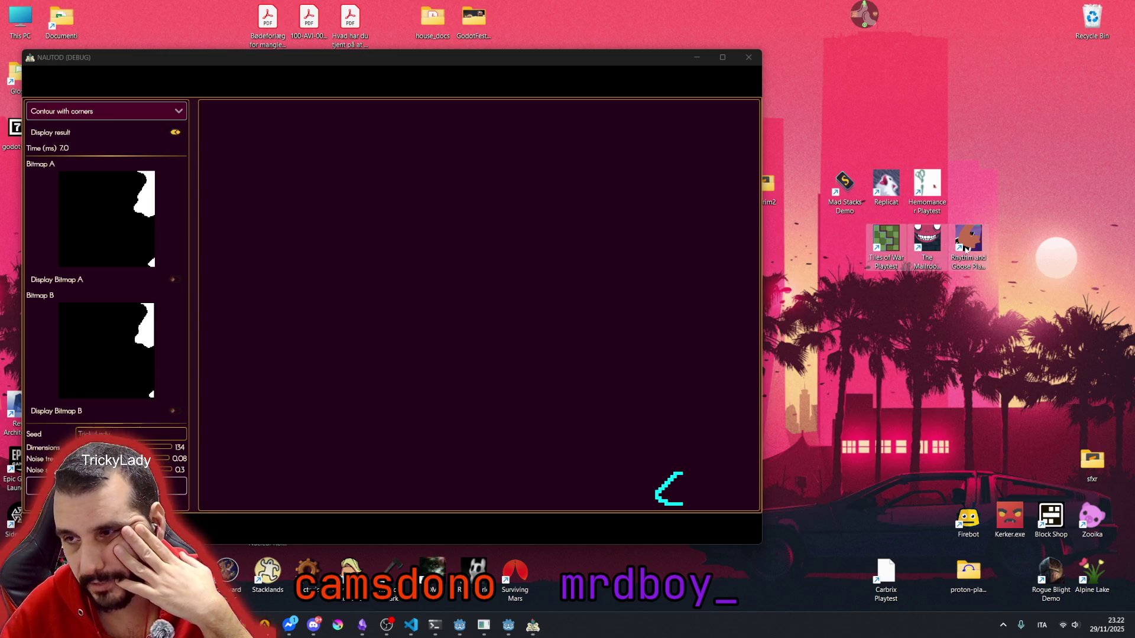
pyautogui.moveTo(886, 572); pyautogui.dragTo(1050, 351)
pyautogui.moveTo(1032, 238); pyautogui.dragTo(827, 287)
pyautogui.moveTo(870, 255)
pyautogui.mouseDown()
pyautogui.moveTo(851, 526)
pyautogui.moveTo(828, 574)
pyautogui.moveTo(853, 575)
pyautogui.mouseUp()
pyautogui.moveTo(1016, 557); pyautogui.dragTo(856, 598)
pyautogui.moveTo(969, 571); pyautogui.dragTo(1010, 571)
# Put Firebot at the top right, finish regrouping game shortcuts, and centre the NAUTOD window
pyautogui.moveTo(968, 520)
pyautogui.mouseDown()
pyautogui.moveTo(973, 468)
pyautogui.moveTo(901, 402)
pyautogui.moveTo(922, 413)
pyautogui.moveTo(1072, 256)
pyautogui.moveTo(1052, 104)
pyautogui.moveTo(1056, 136)
pyautogui.moveTo(920, 74)
pyautogui.moveTo(1058, 21)
pyautogui.mouseUp()
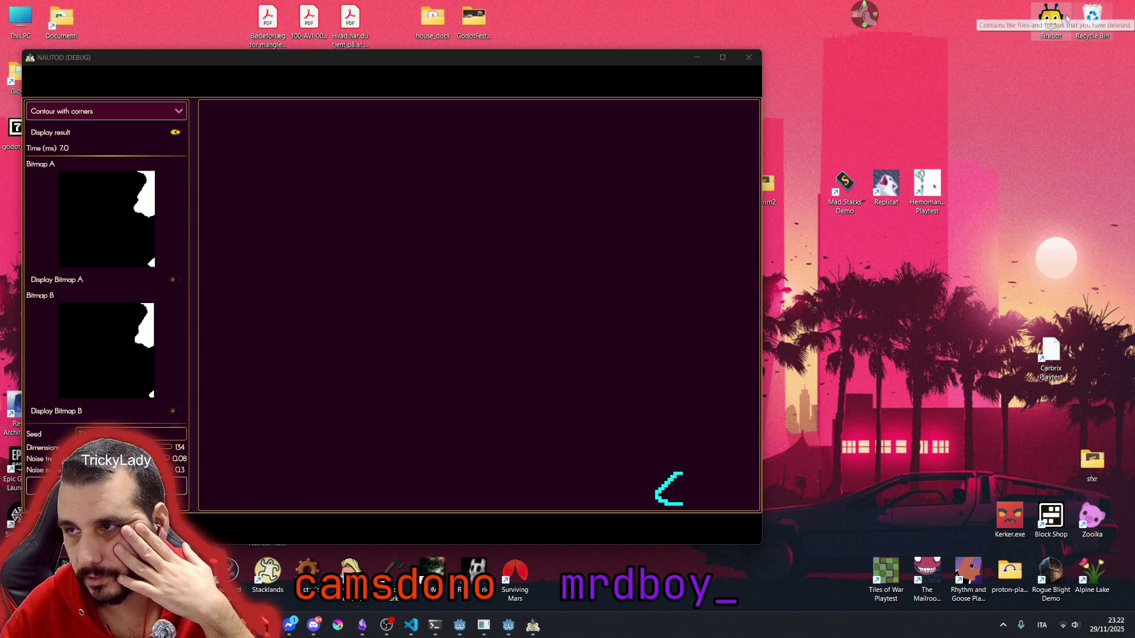
pyautogui.moveTo(1036, 369)
pyautogui.mouseDown()
pyautogui.moveTo(959, 500)
pyautogui.moveTo(845, 573)
pyautogui.mouseUp()
pyautogui.moveTo(953, 220)
pyautogui.mouseDown()
pyautogui.moveTo(887, 172)
pyautogui.moveTo(826, 167)
pyautogui.moveTo(869, 503)
pyautogui.moveTo(894, 519)
pyautogui.mouseUp()
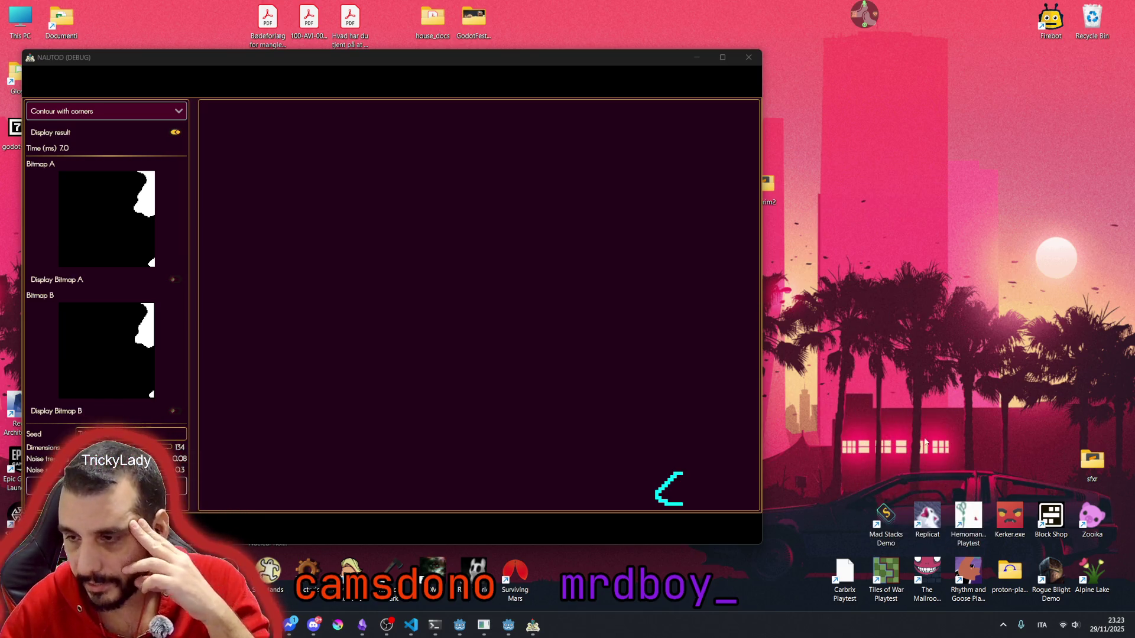
pyautogui.moveTo(548, 63)
pyautogui.mouseDown()
pyautogui.moveTo(1045, 406)
pyautogui.moveTo(946, 636)
pyautogui.moveTo(824, 391)
pyautogui.moveTo(1133, 81)
pyautogui.moveTo(702, 41)
pyautogui.mouseUp()
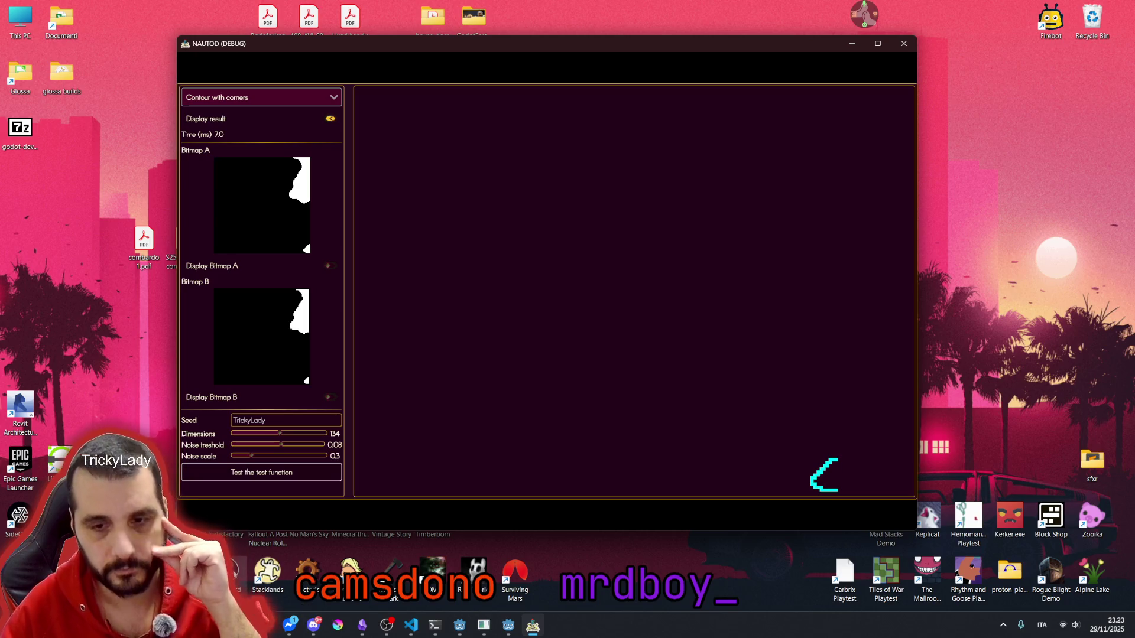
# Search 'steam' in the Start menu and launch the Steam app
pyautogui.press('super')
pyautogui.write('steam')
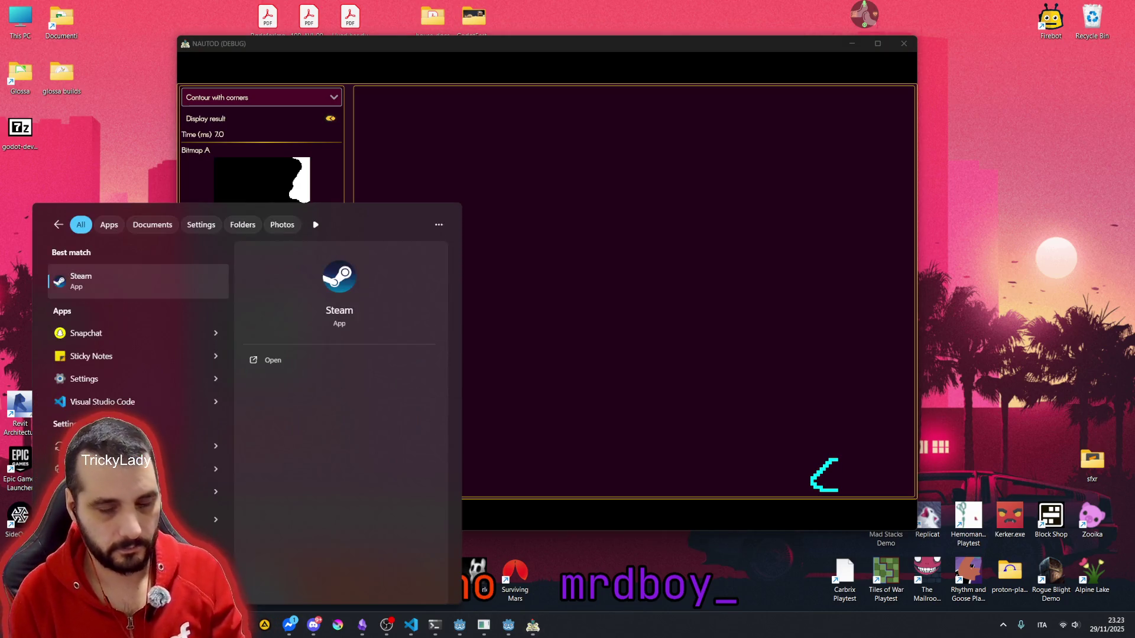
pyautogui.click(97, 283)
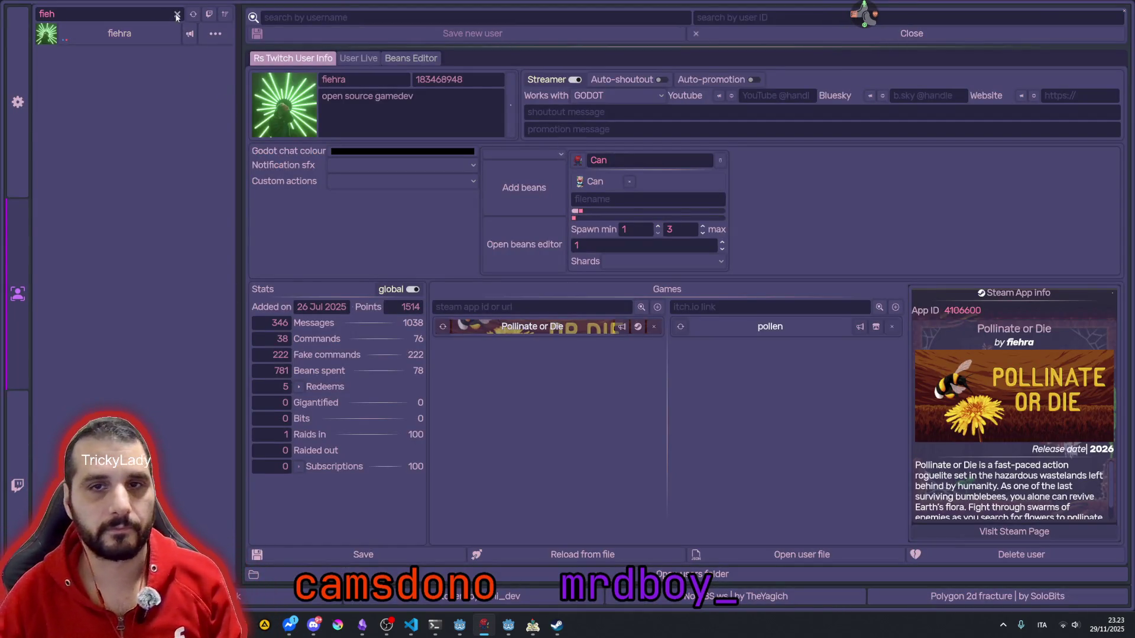
# Filter the user list by the streamer's name and open their profile
pyautogui.click(176, 16)
pyautogui.write('tomer')
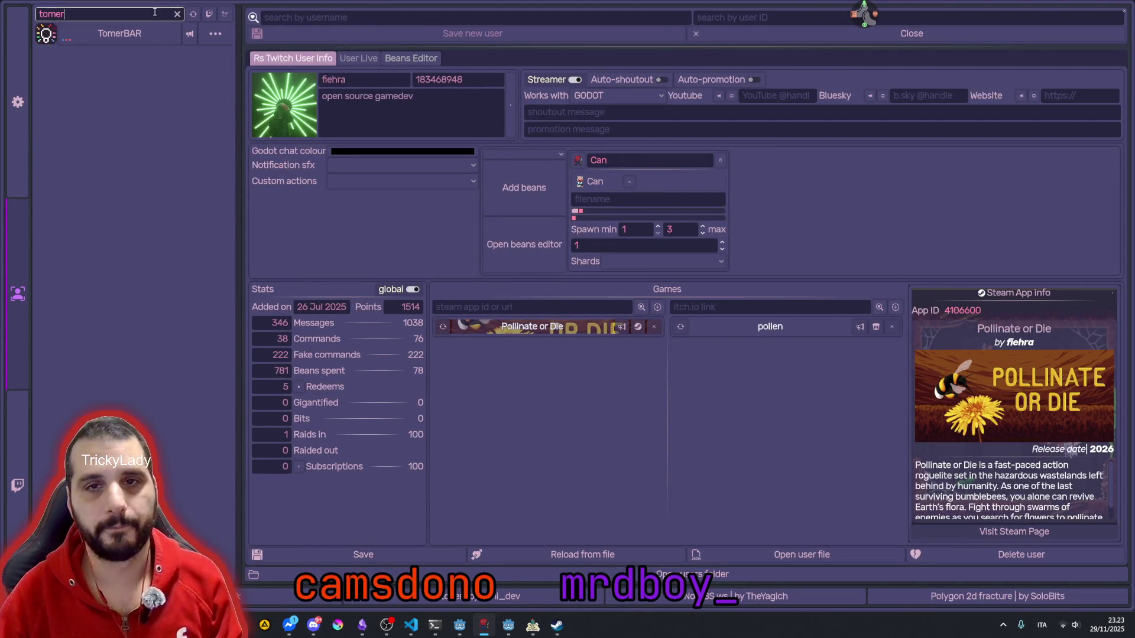
pyautogui.click(102, 33)
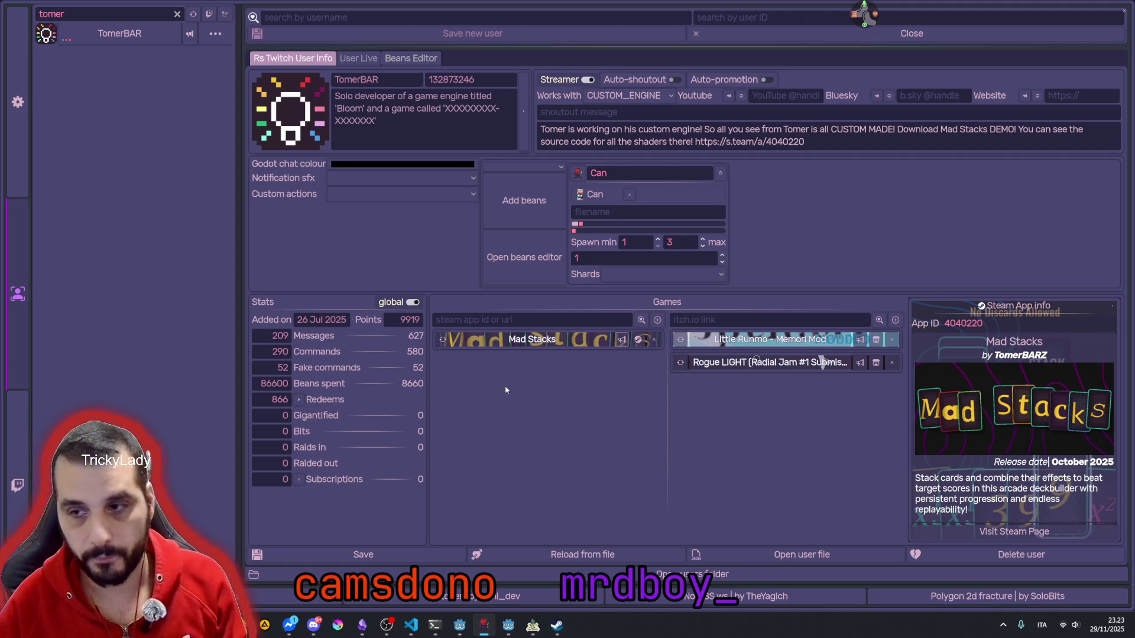
# Compare the Rogue LIGHT itch.io and Mad Stacks Steam details, then switch to Steam
pyautogui.click(814, 363)
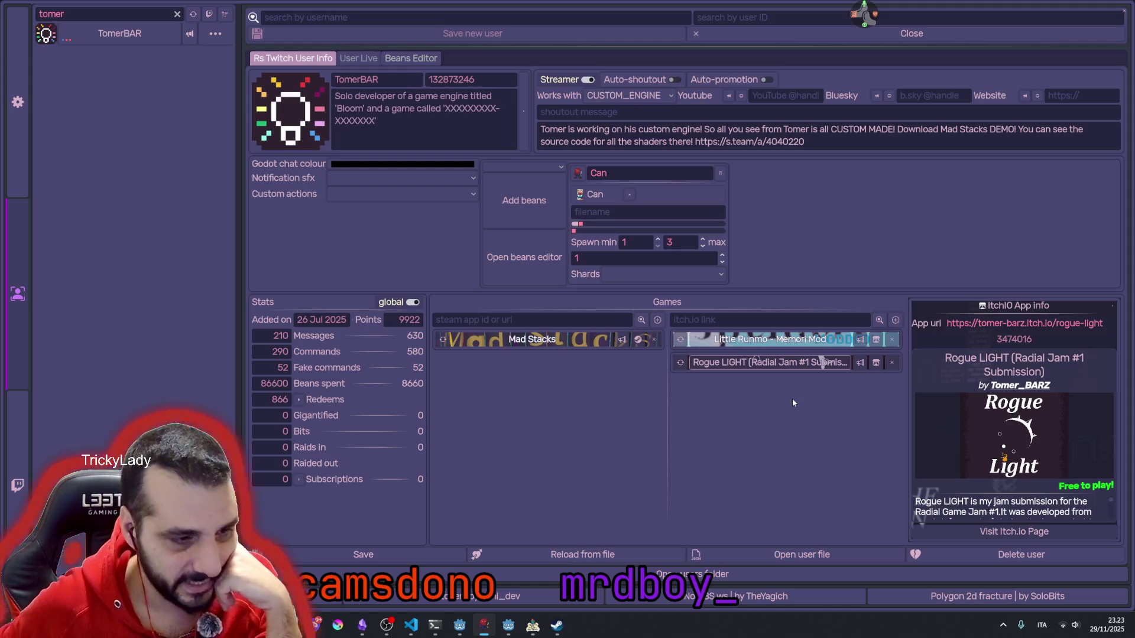
pyautogui.click(572, 338)
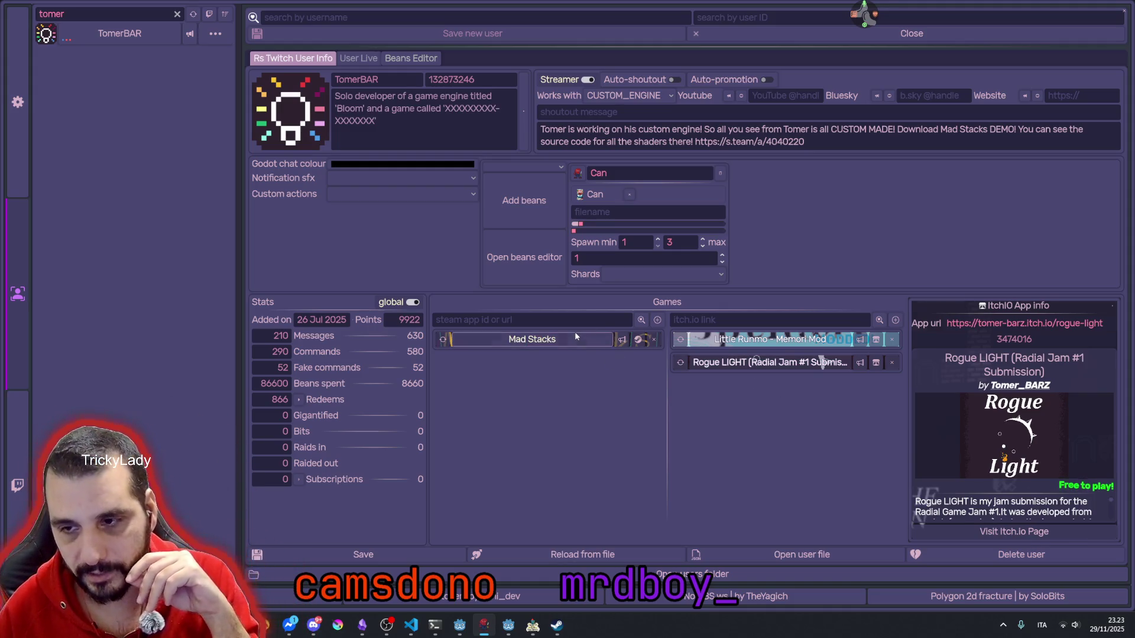
pyautogui.click(686, 362)
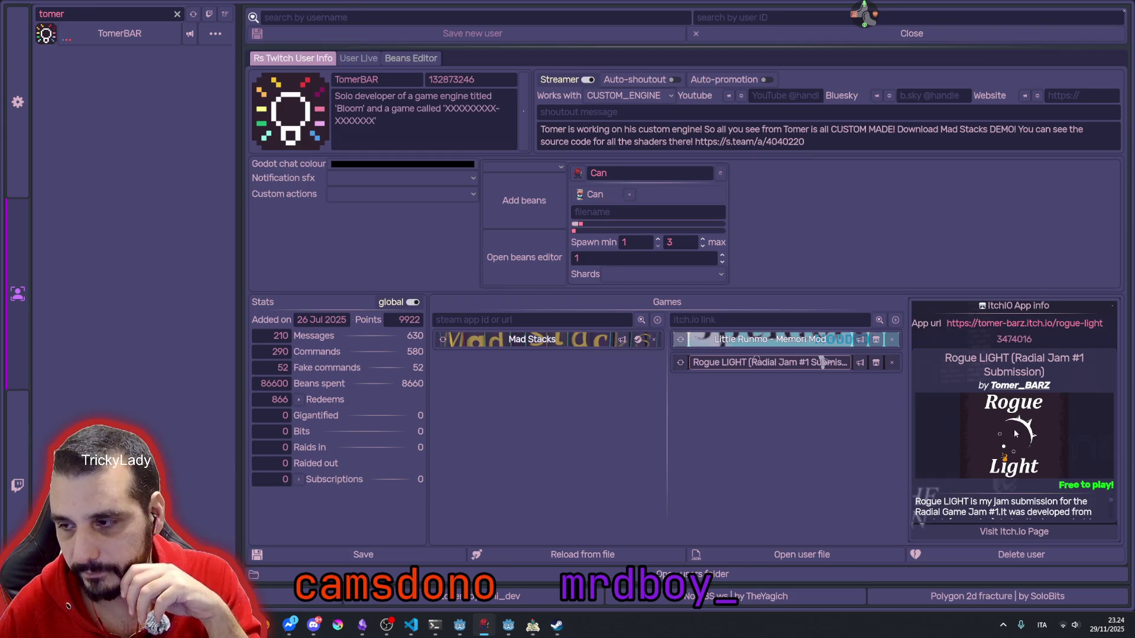
pyautogui.click(568, 338)
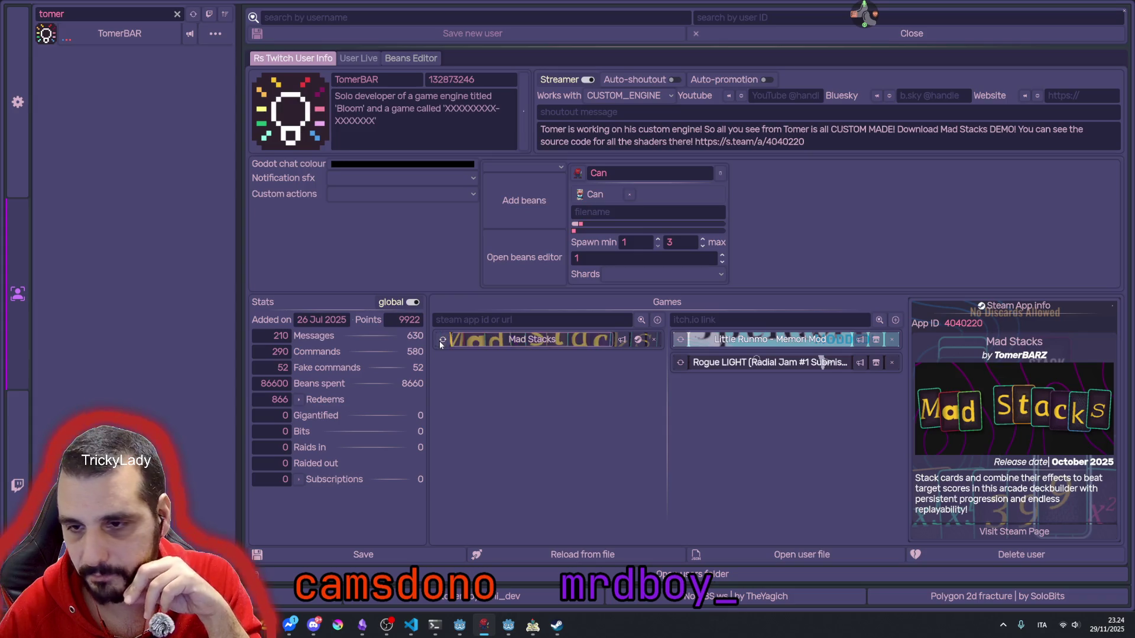
pyautogui.moveTo(1045, 471)
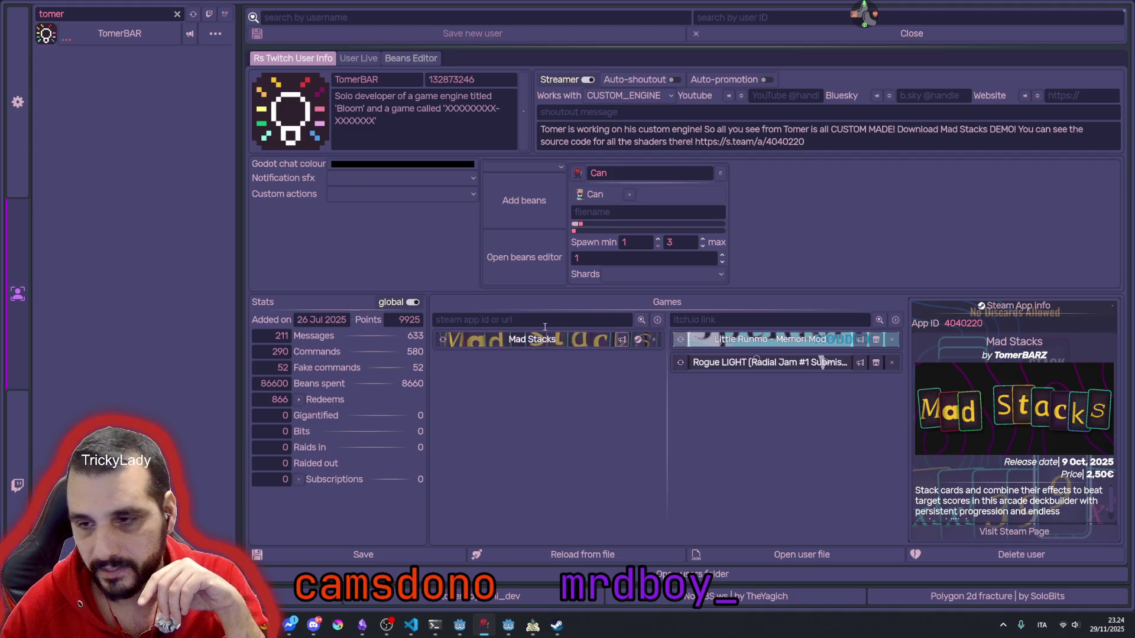
pyautogui.hotkey('alt', 'Tab')
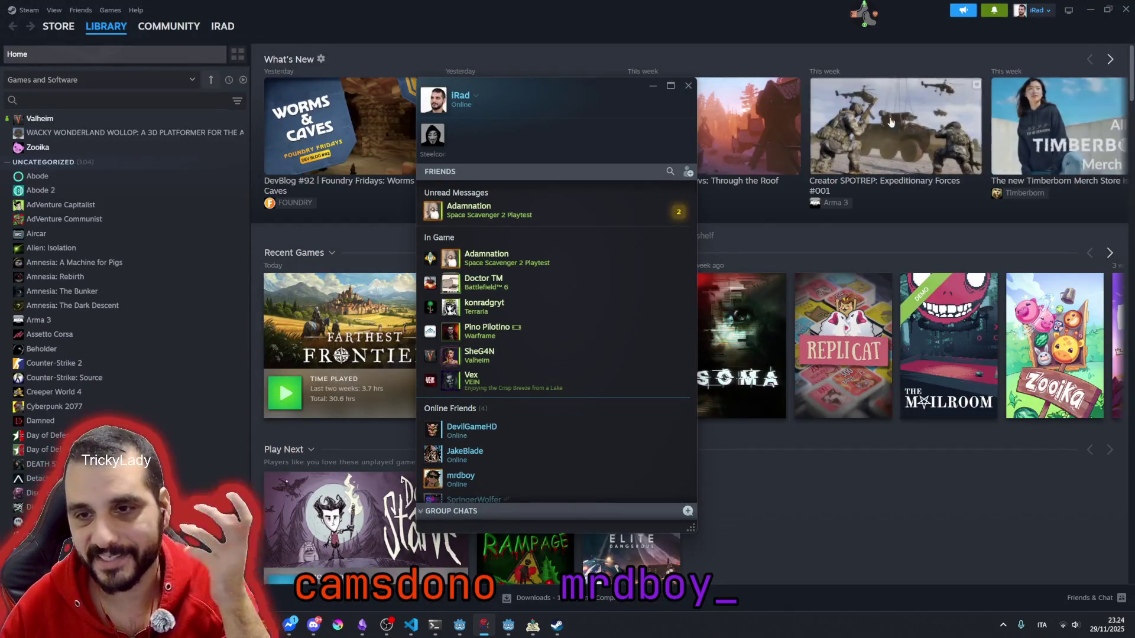
# Close the Steam friends list, then search the library for 'va' and clear the search
pyautogui.click(688, 85)
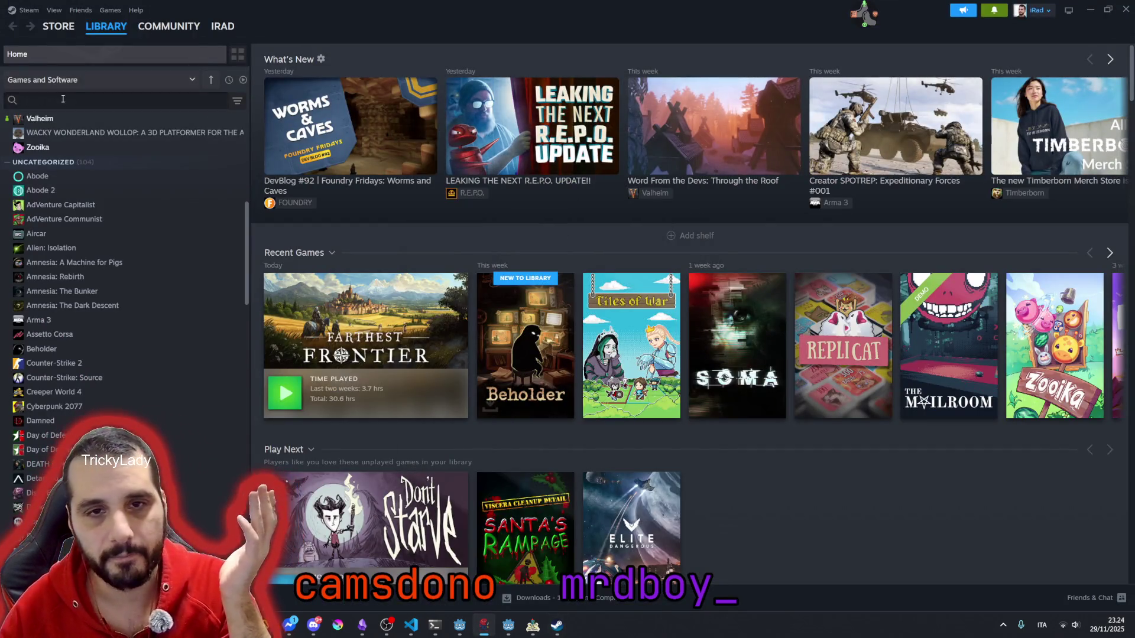
pyautogui.scroll(6, 65, 148)
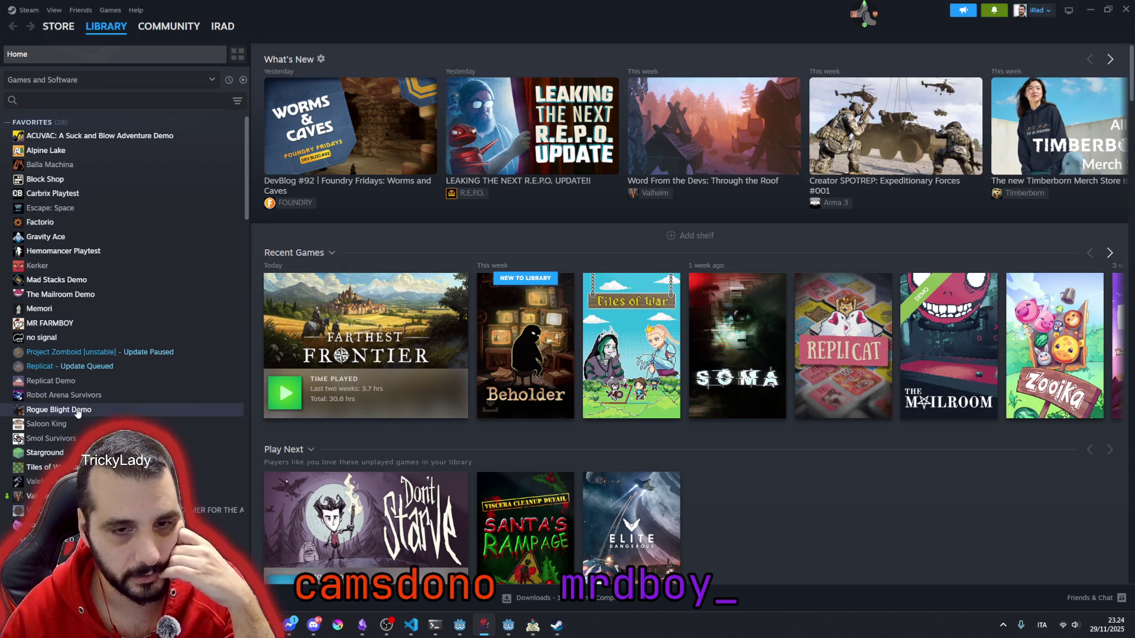
pyautogui.click(46, 99)
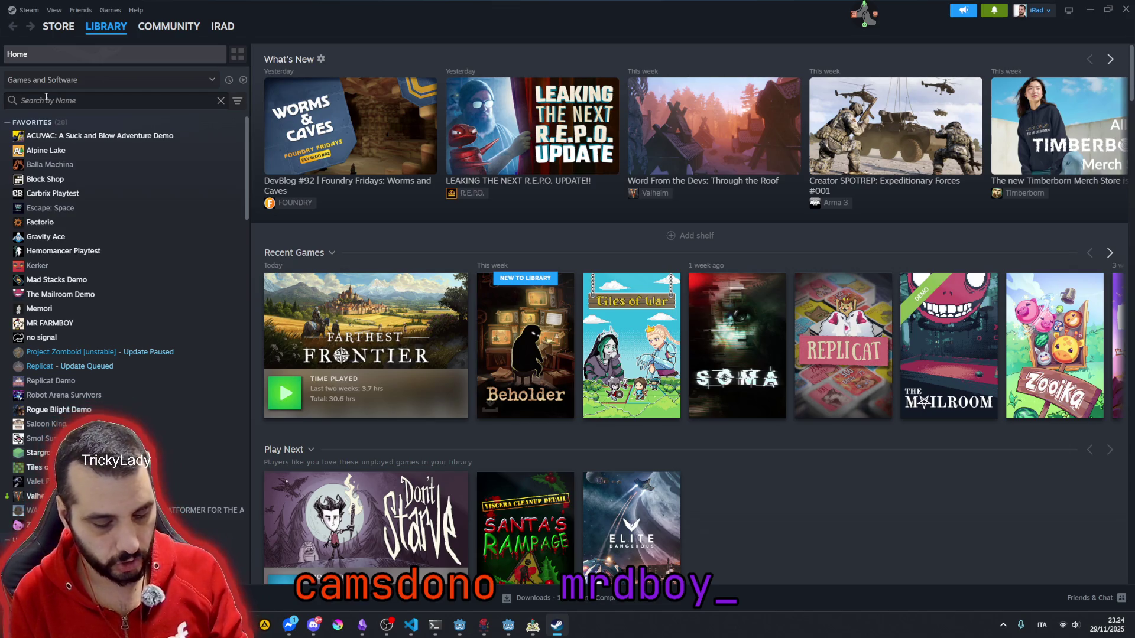
pyautogui.write('va')
pyautogui.press('BackSpace')
pyautogui.press('BackSpace')
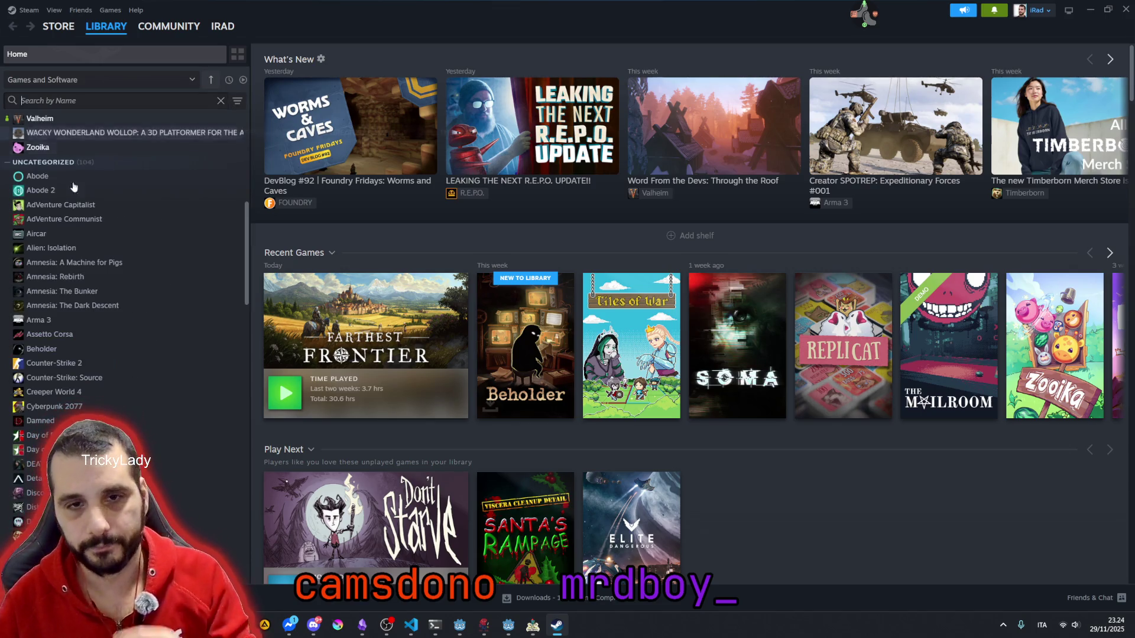
pyautogui.moveTo(509, 625)
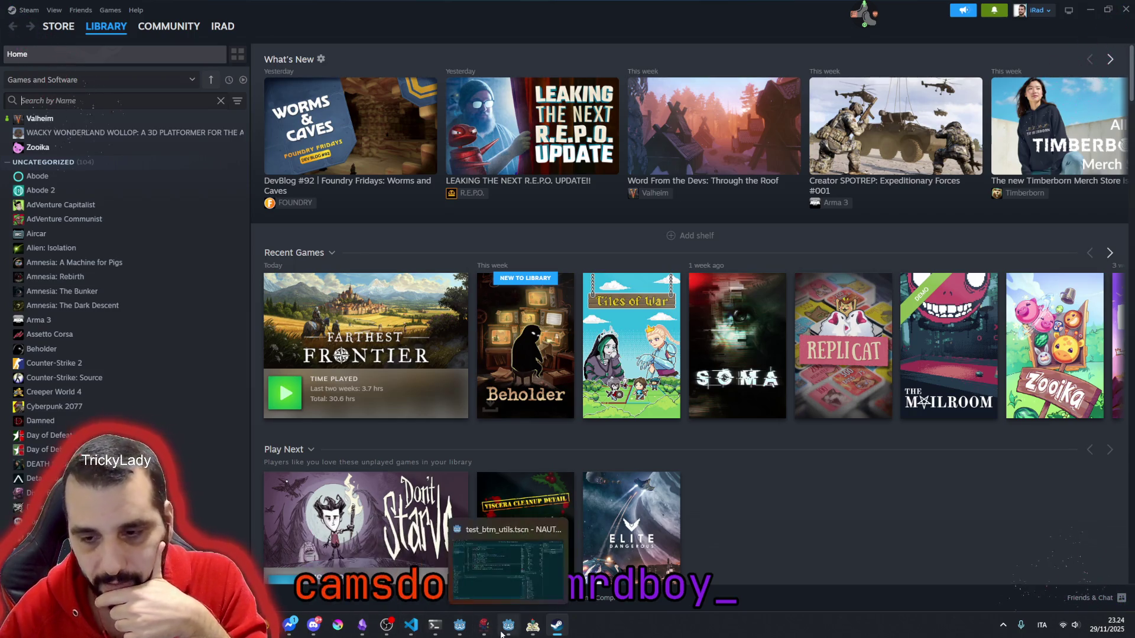
# Open the user-info tool from the mascot's launcher and filter users by 'camm'
pyautogui.click(864, 15)
pyautogui.click(854, 46)
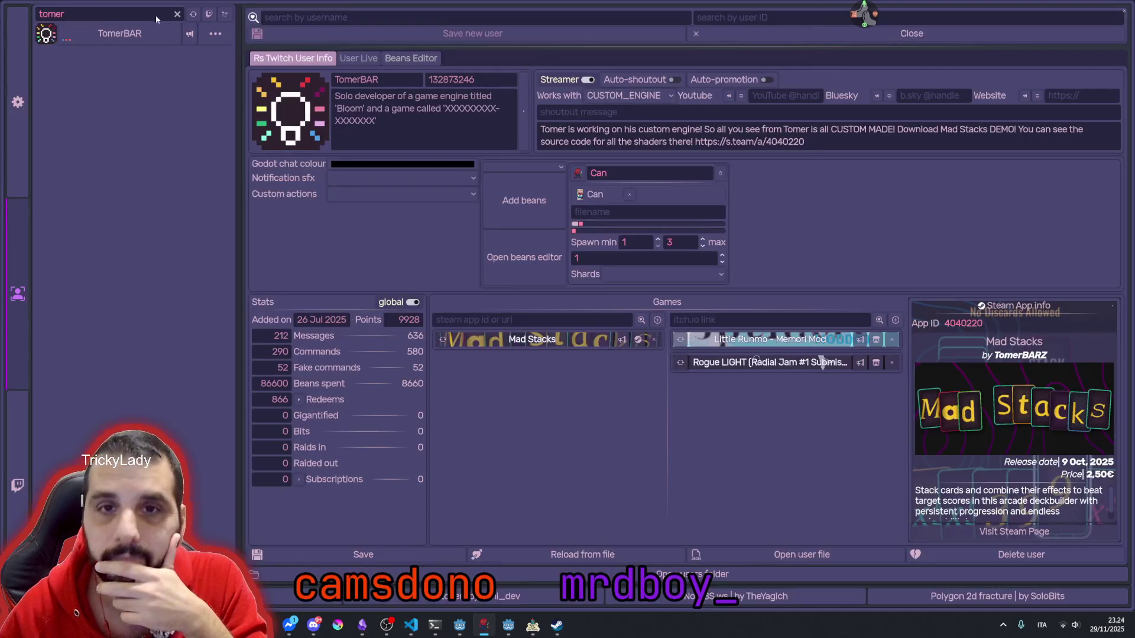
pyautogui.click(80, 15)
pyautogui.hotkey('ctrl', 'a')
pyautogui.write('cams')
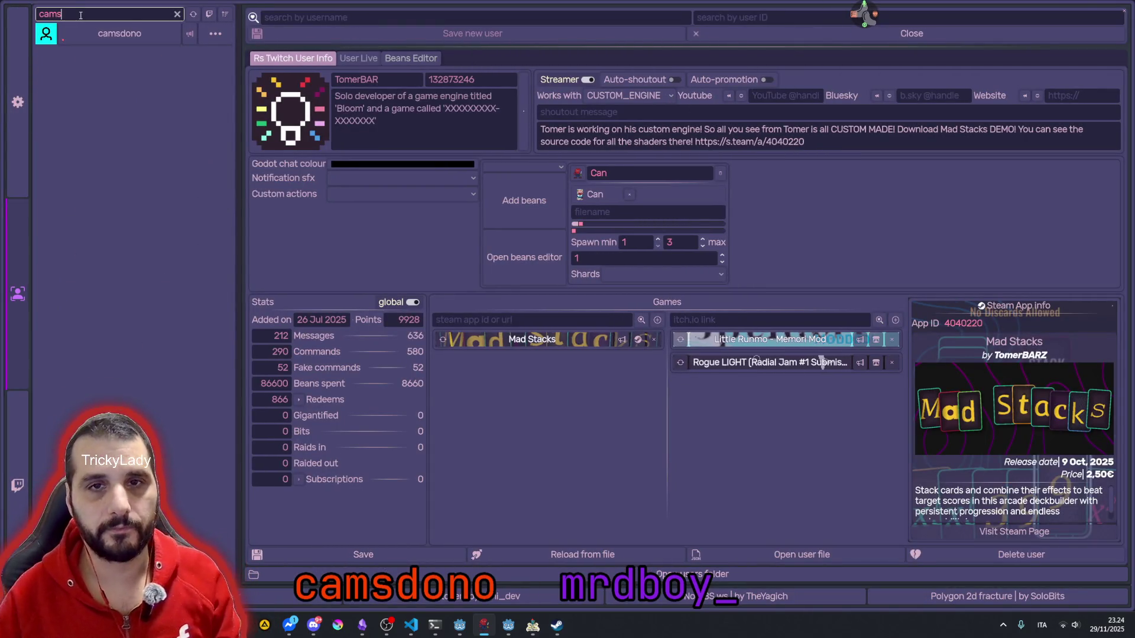
pyautogui.press('BackSpace')
pyautogui.press('BackSpace')
pyautogui.press('BackSpace')
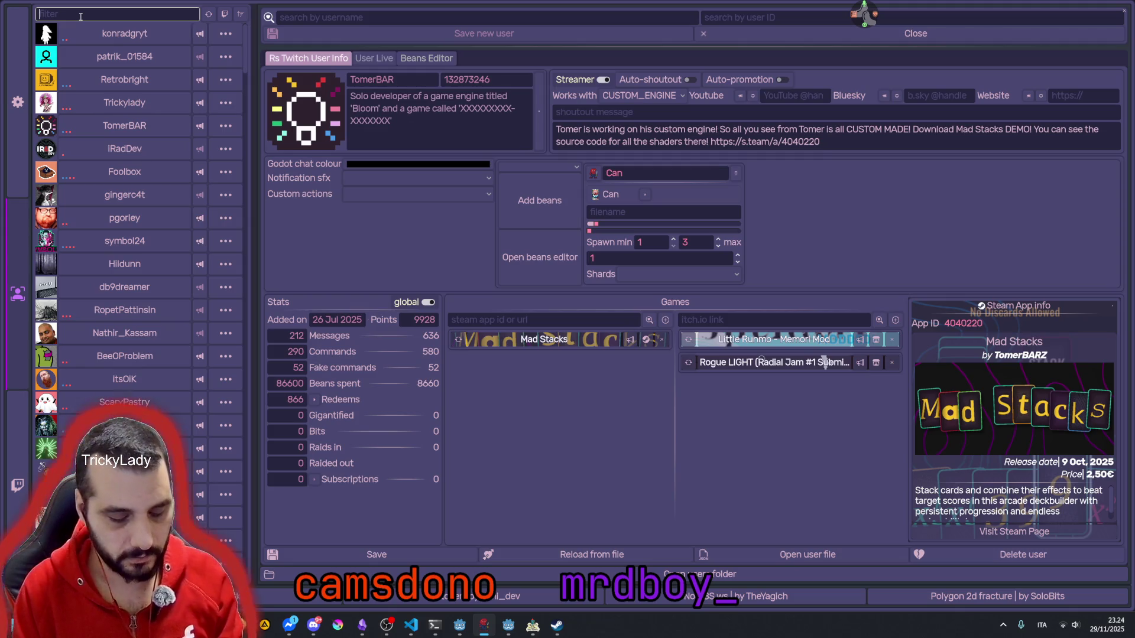
pyautogui.write('camm')
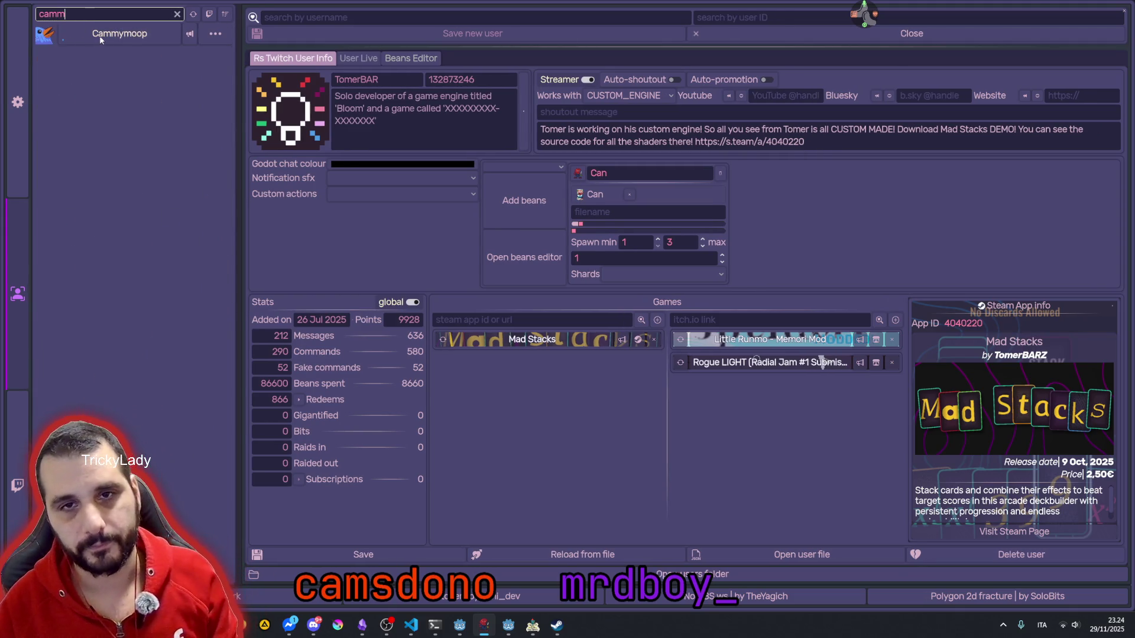
# Open the Stick and Stack developer's profile and its Steam info, then clear the filter
pyautogui.click(169, 37)
pyautogui.click(585, 326)
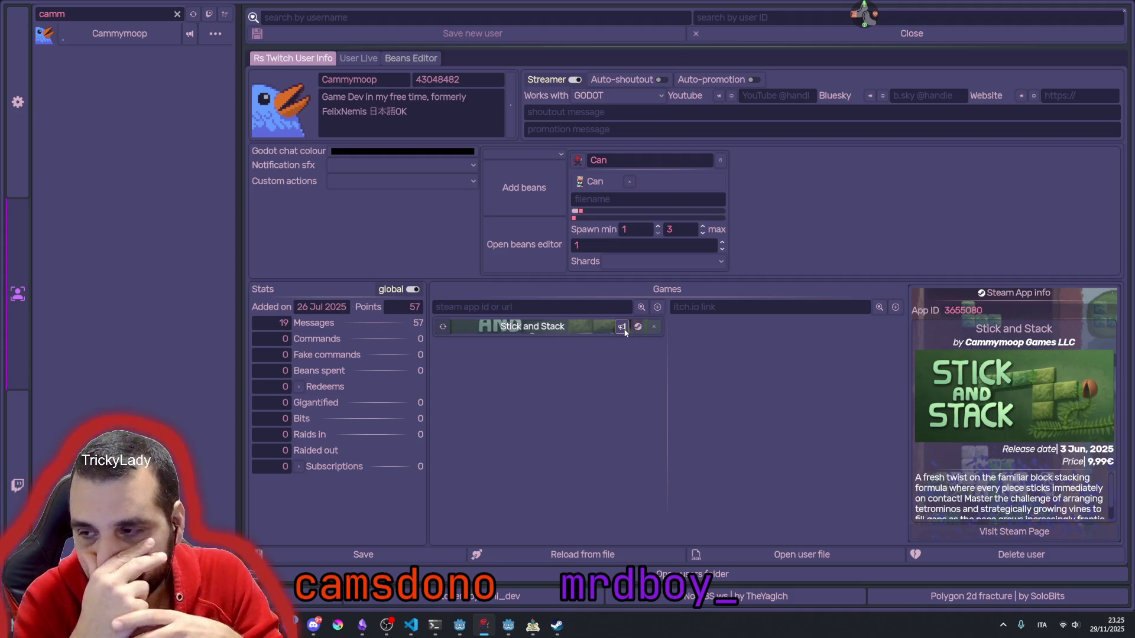
pyautogui.click(177, 13)
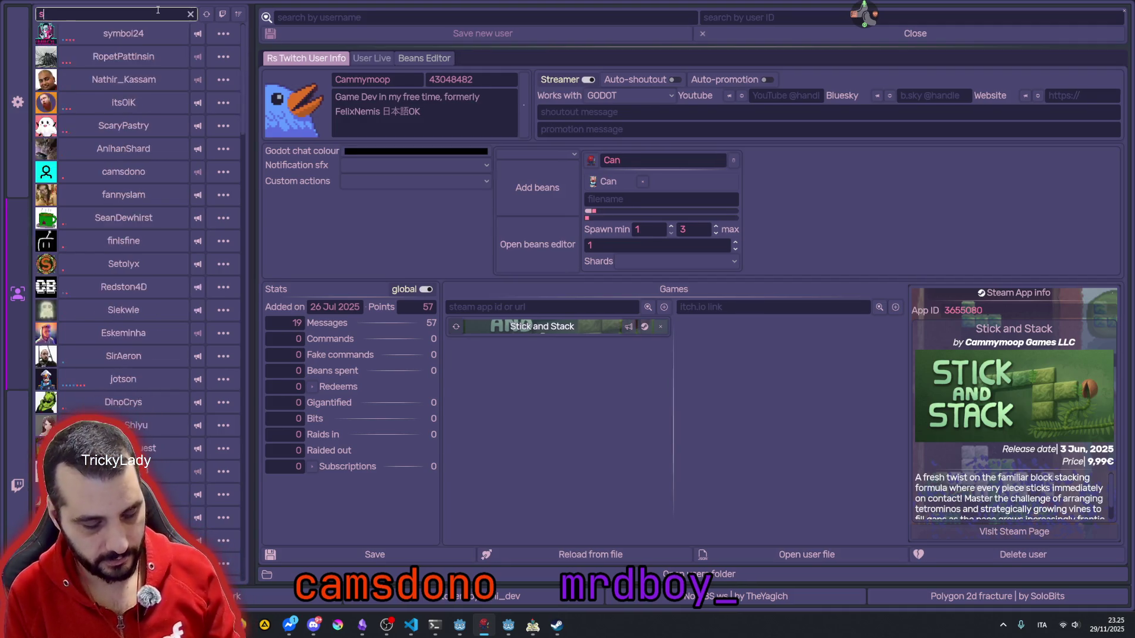
# Filter users by 'tome', open the Mad Stacks developer's profile, and show its Steam info
pyautogui.write('tome')
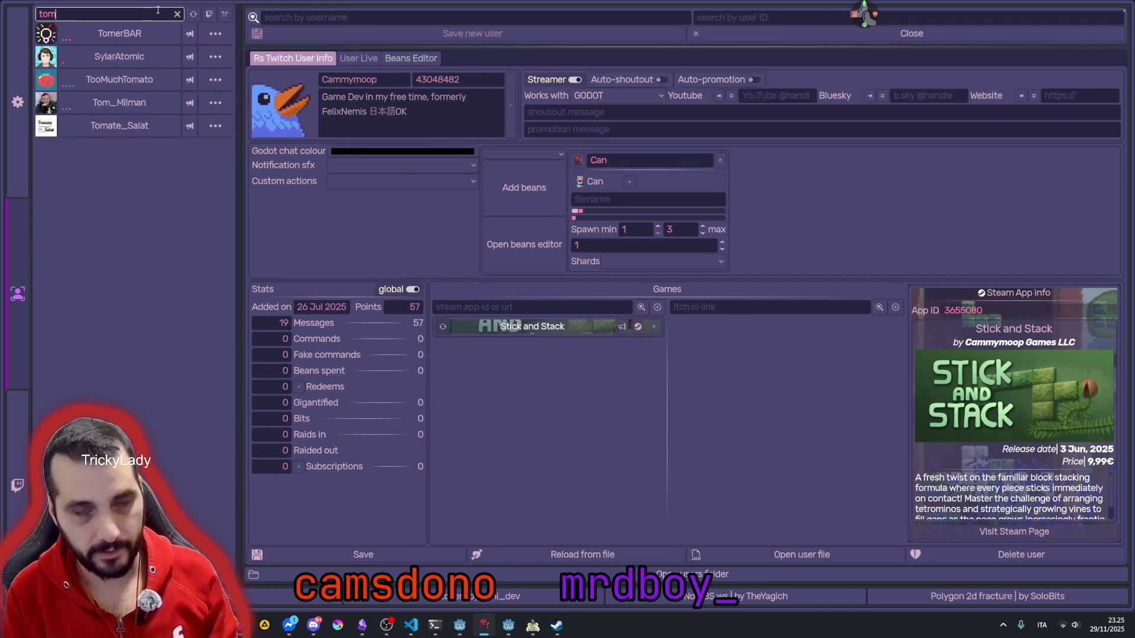
pyautogui.click(138, 35)
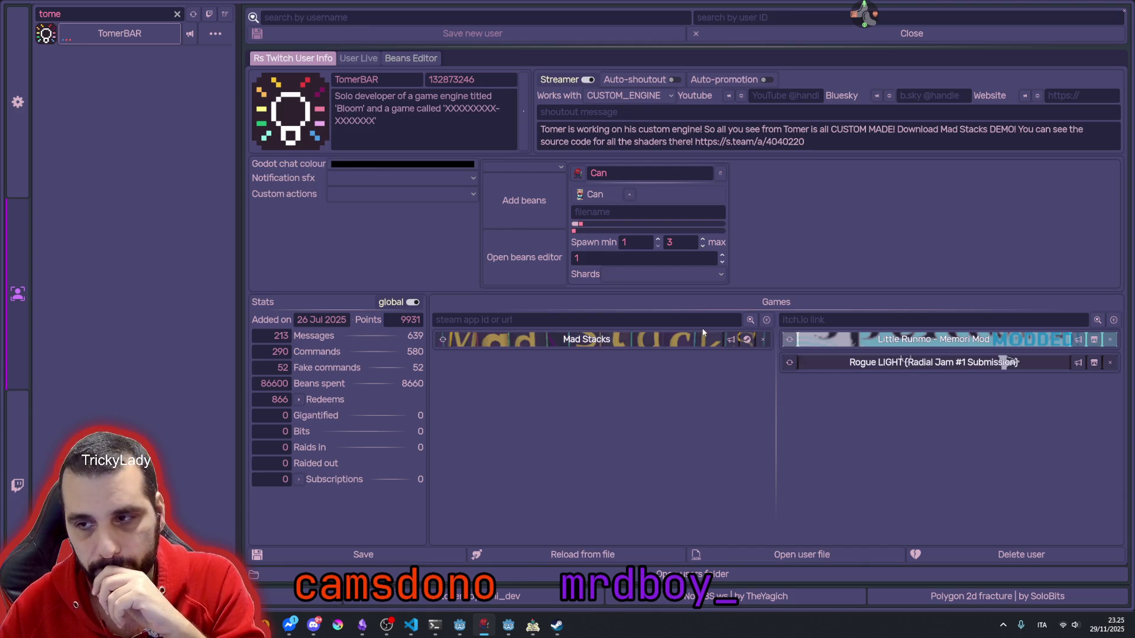
pyautogui.click(686, 332)
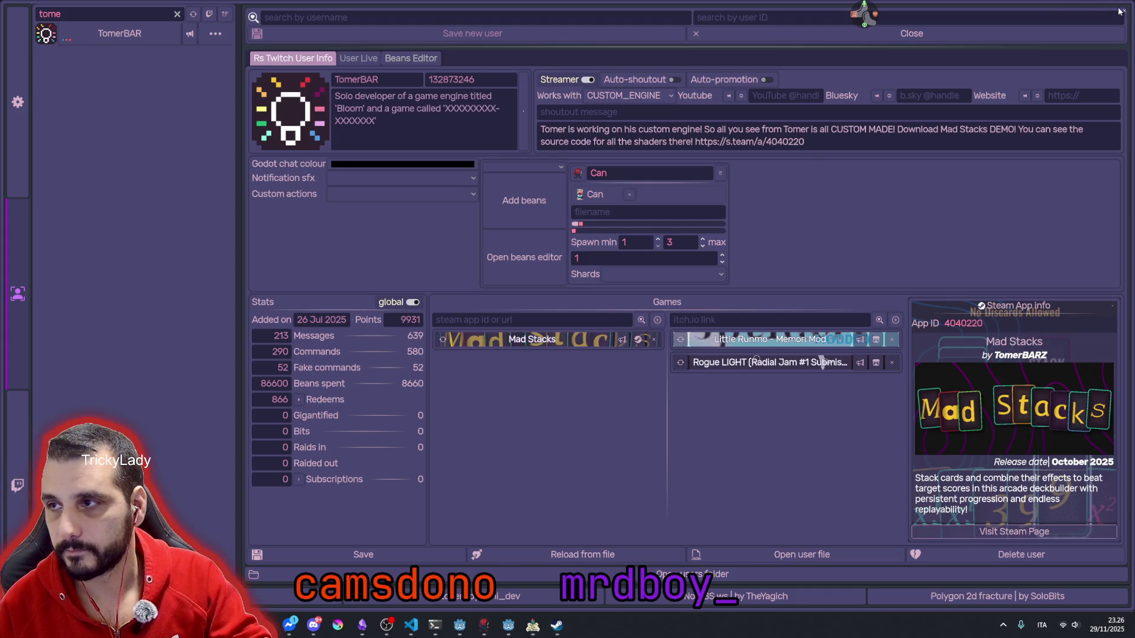
# Watch the Mad Stacks trailer full screen on its Steam store page, then close that tab
pyautogui.click(1013, 531)
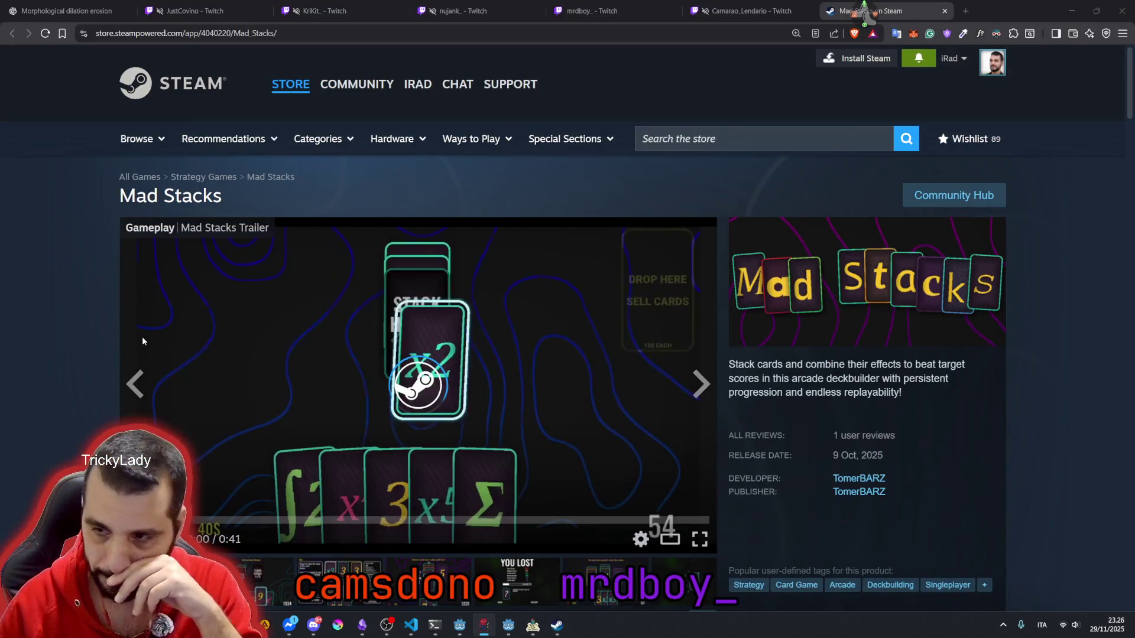
pyautogui.scroll(-2, 145, 334)
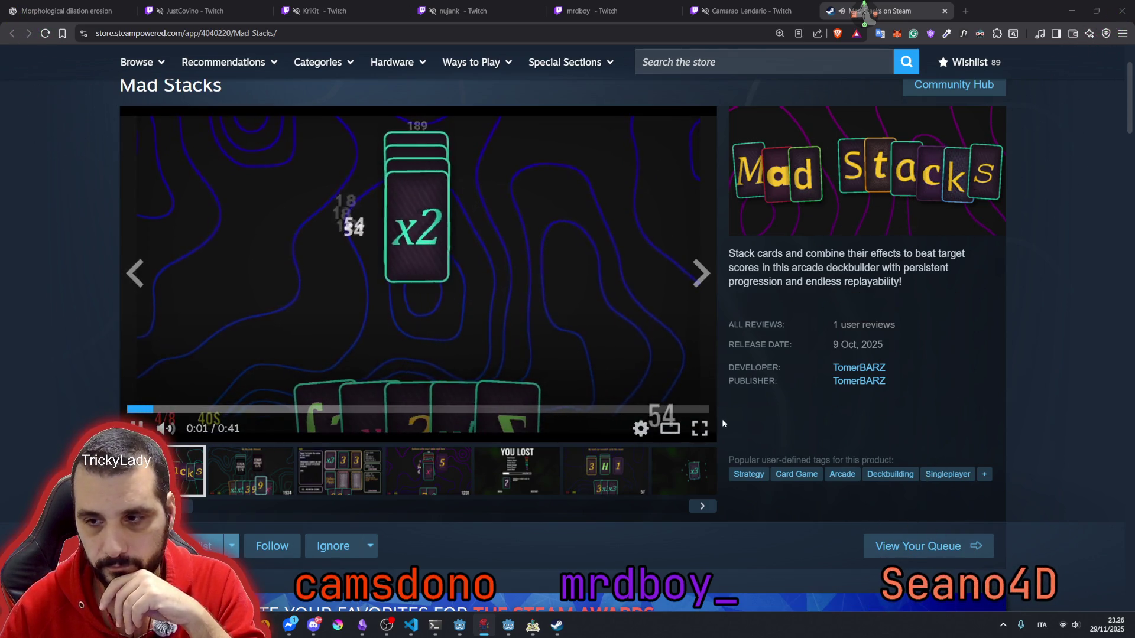
pyautogui.click(699, 428)
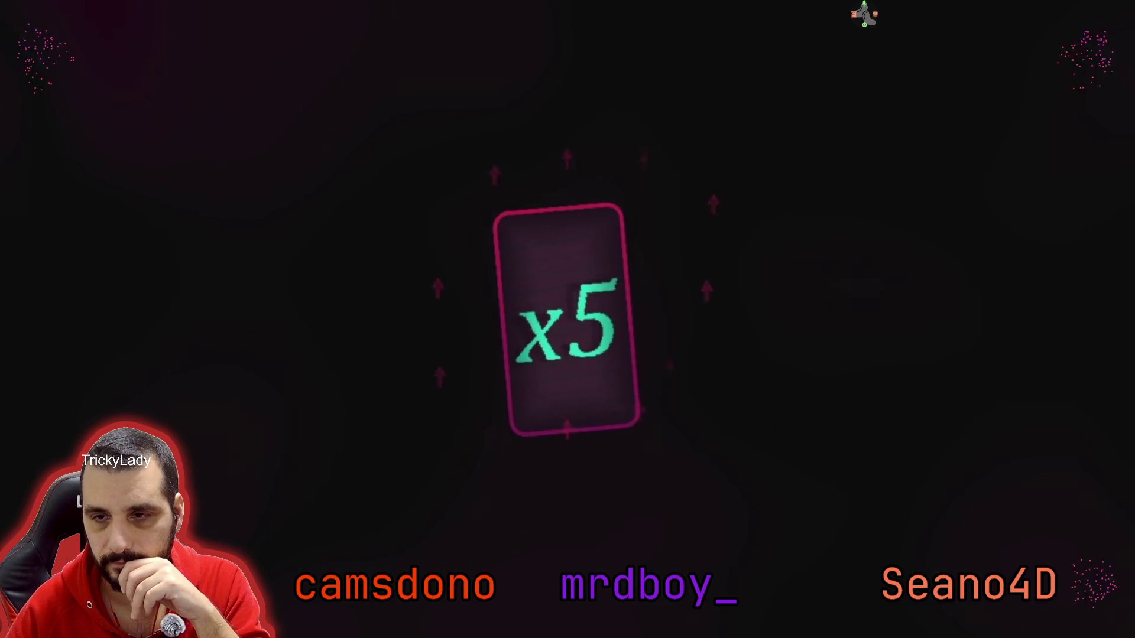
pyautogui.press('Escape')
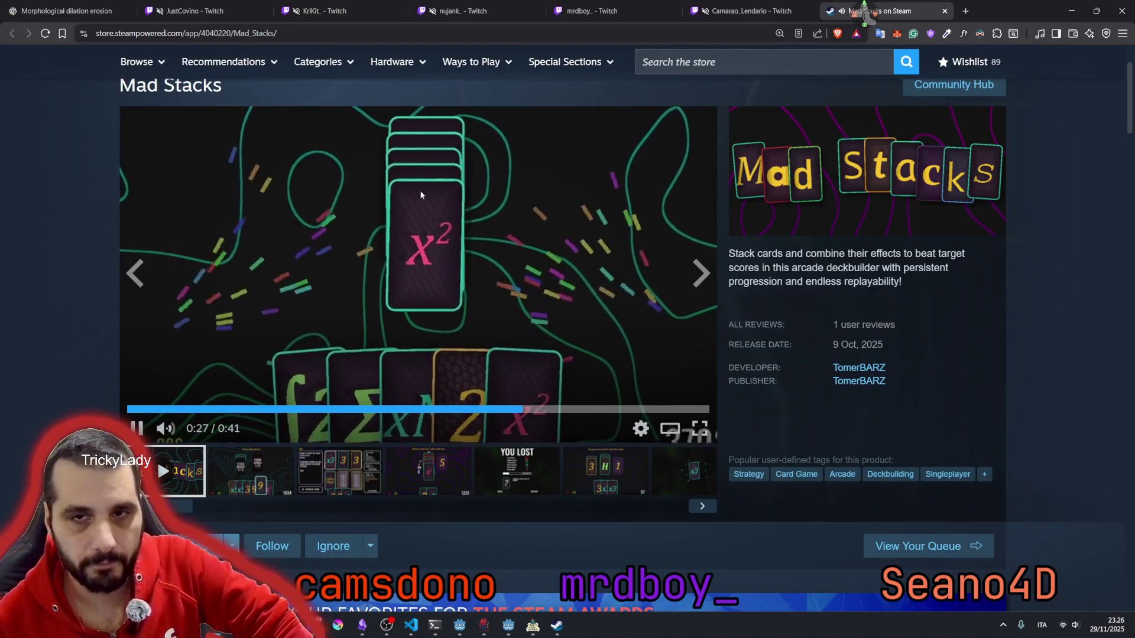
pyautogui.scroll(2, 371, 408)
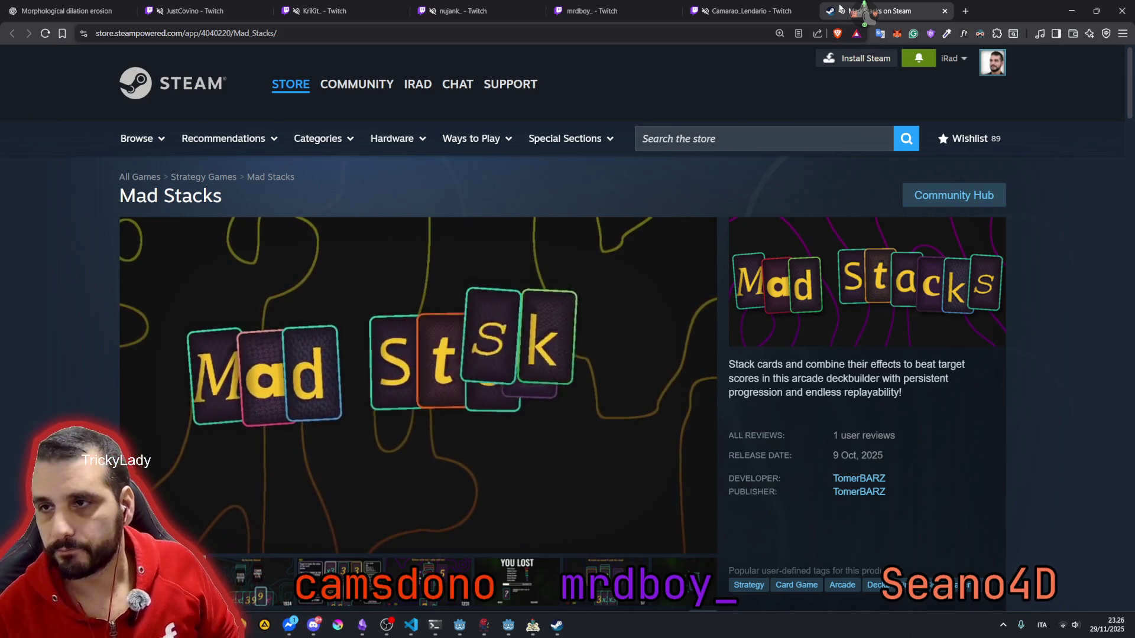
pyautogui.middleClick(872, 18)
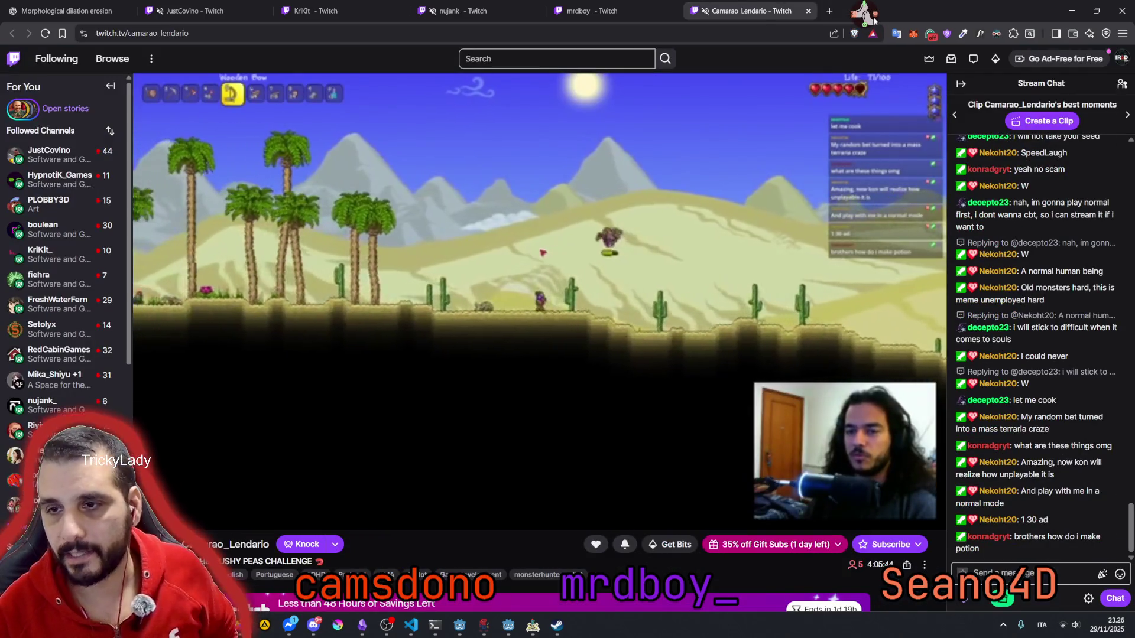
# Return to the user-info tool and clear its user filter
pyautogui.hotkey('alt', 'Tab')
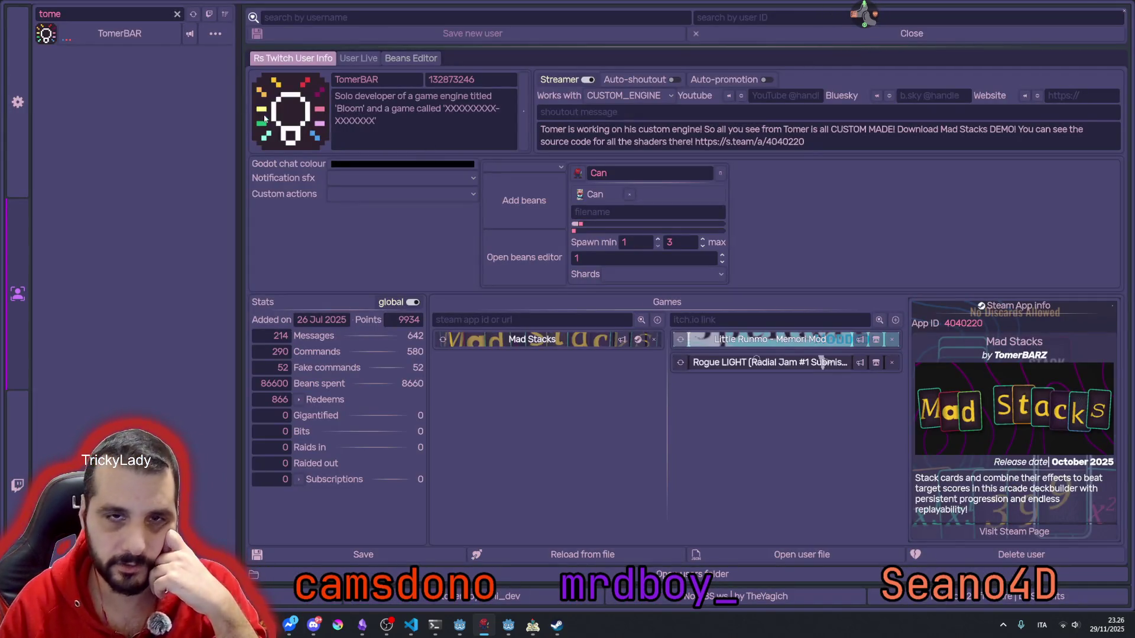
pyautogui.click(176, 13)
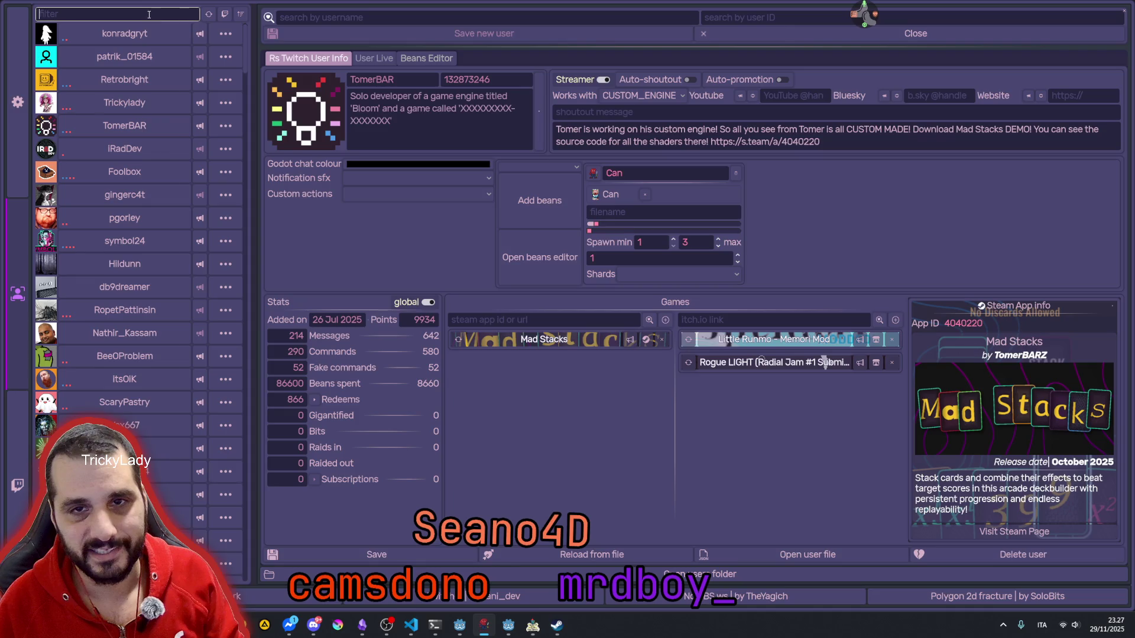
# Filter by 'sean', view Super Roll Out's refreshed itch.io info, then close the tool
pyautogui.write('sean')
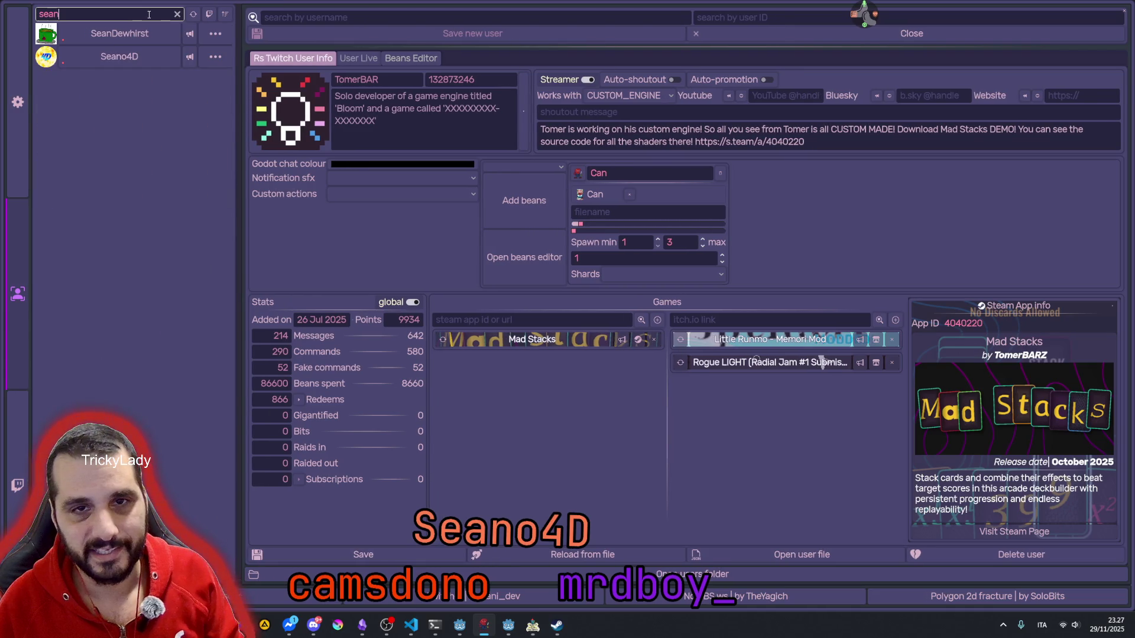
pyautogui.click(138, 59)
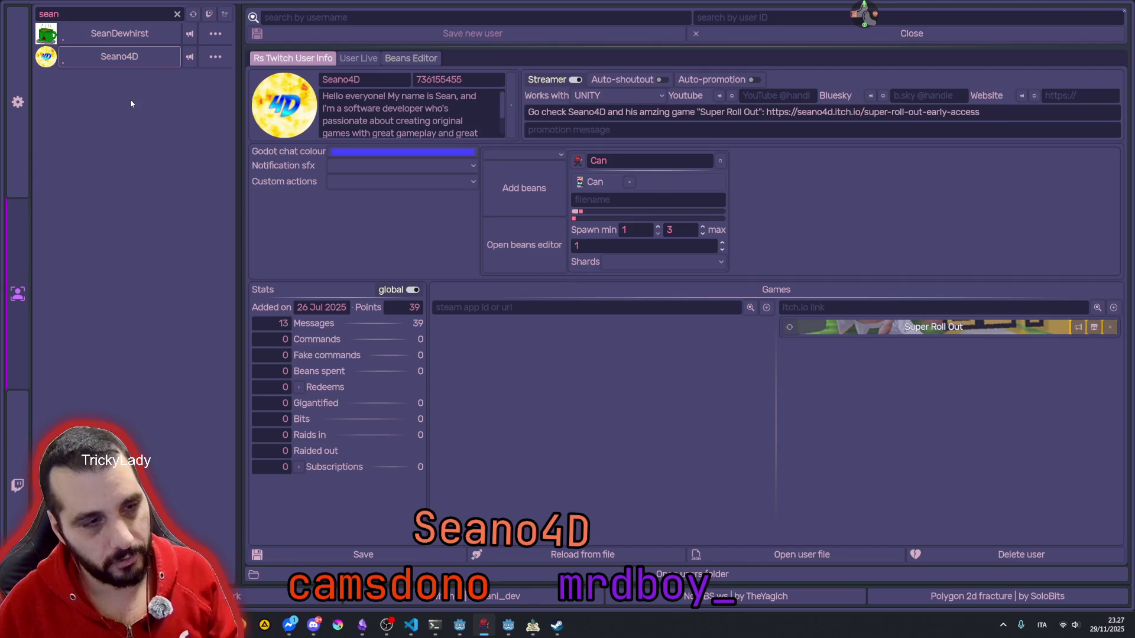
pyautogui.click(967, 326)
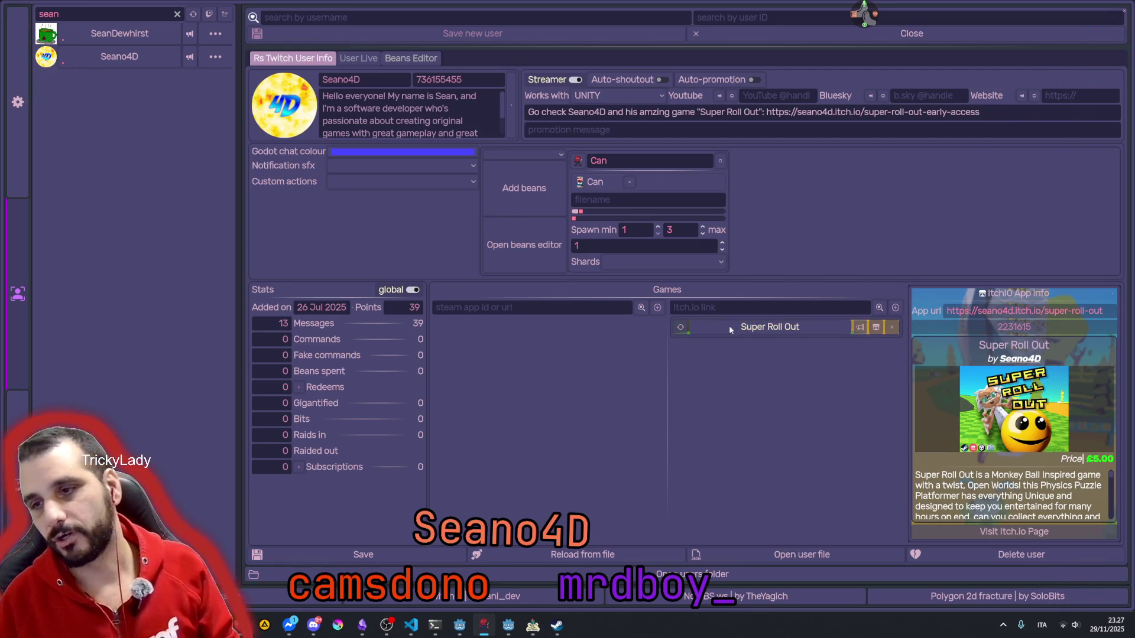
pyautogui.click(680, 328)
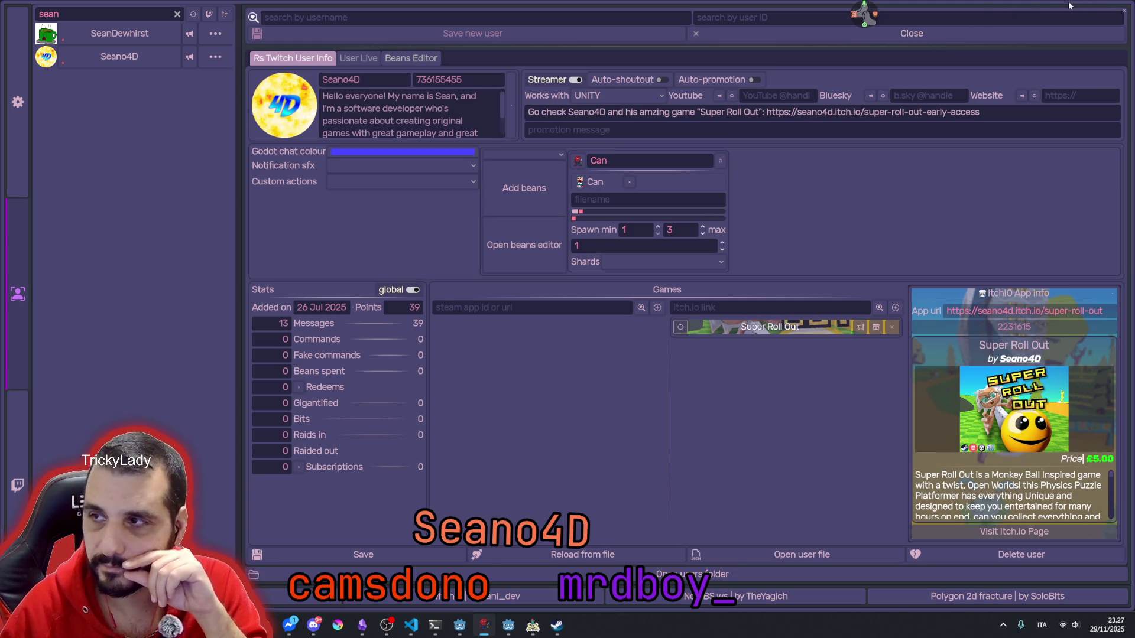
pyautogui.click(1122, 12)
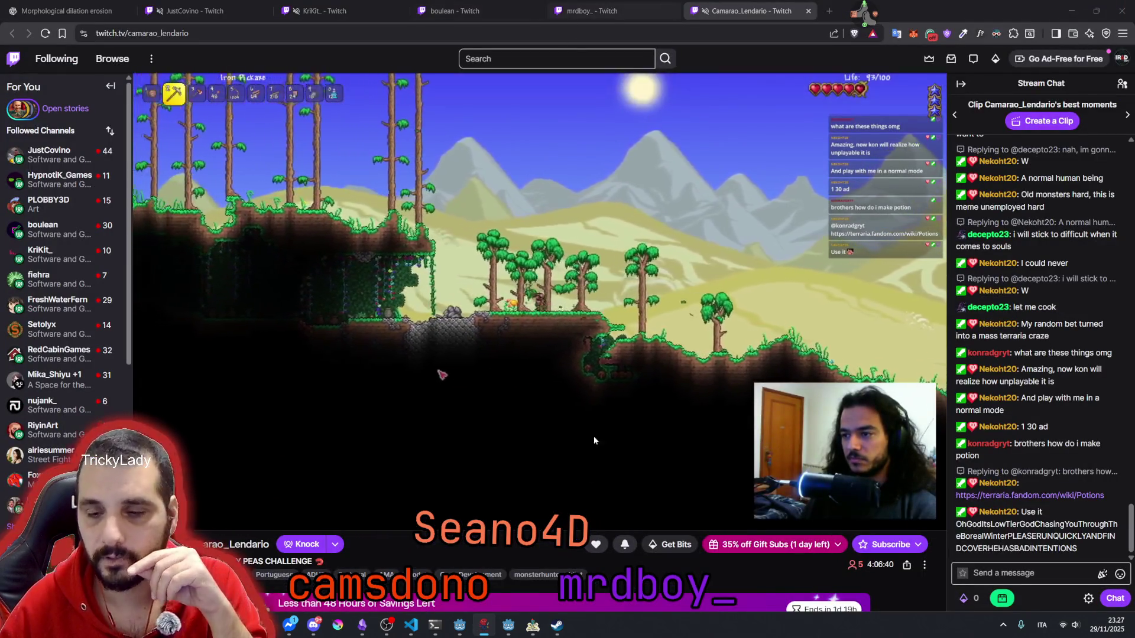
# View the NAUTOD debug window, then return to test_btm_utils.gd at the points loop line
pyautogui.click(542, 633)
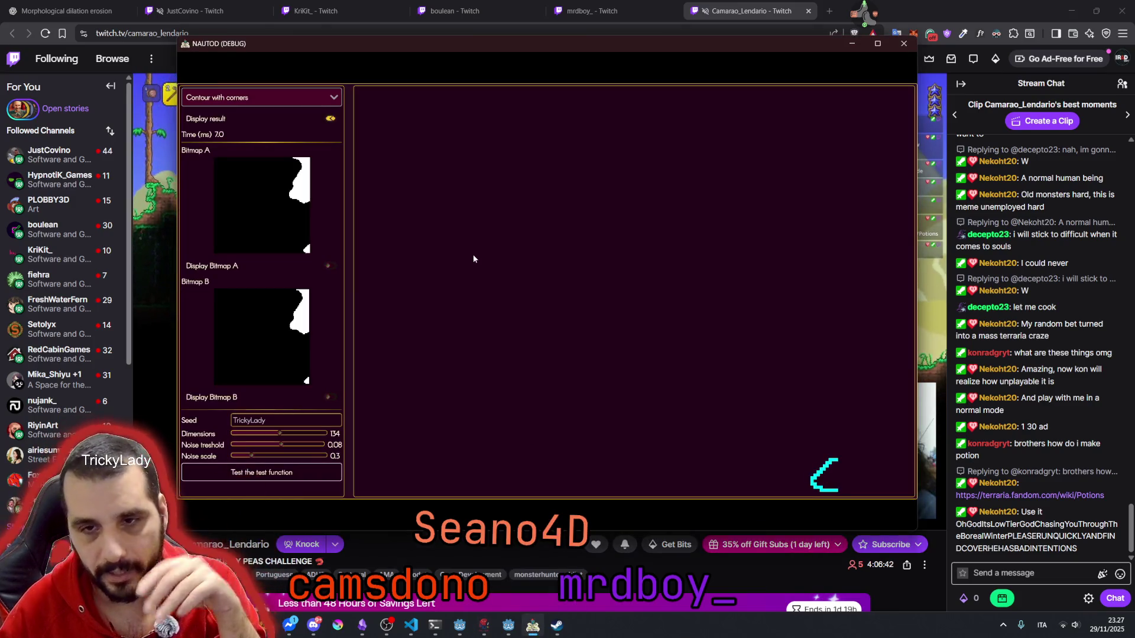
pyautogui.click(507, 633)
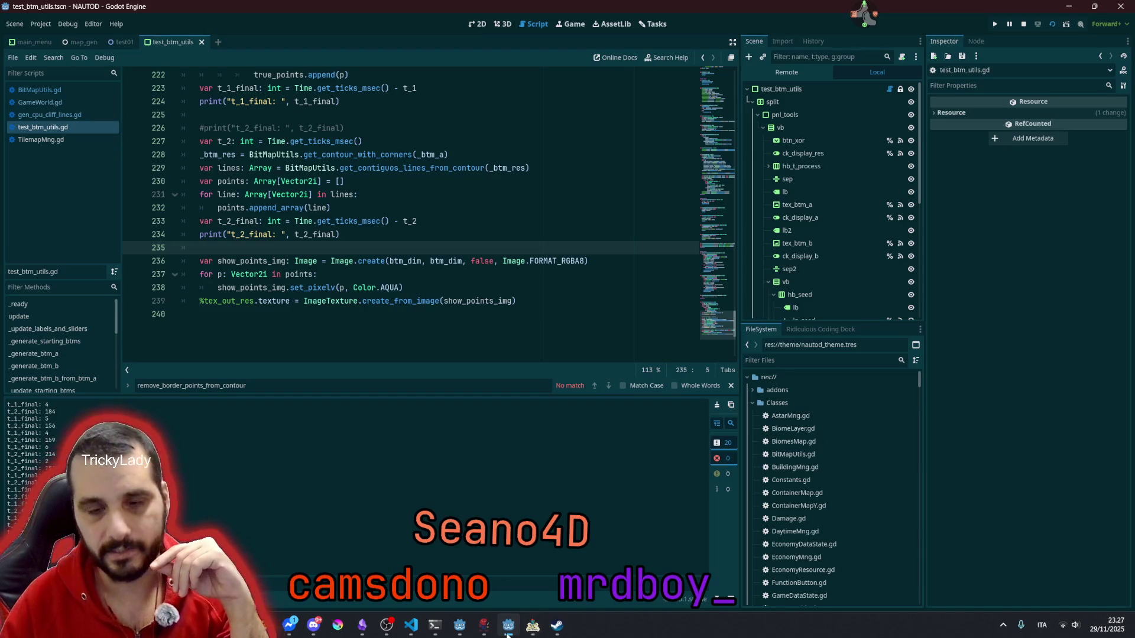
pyautogui.click(494, 275)
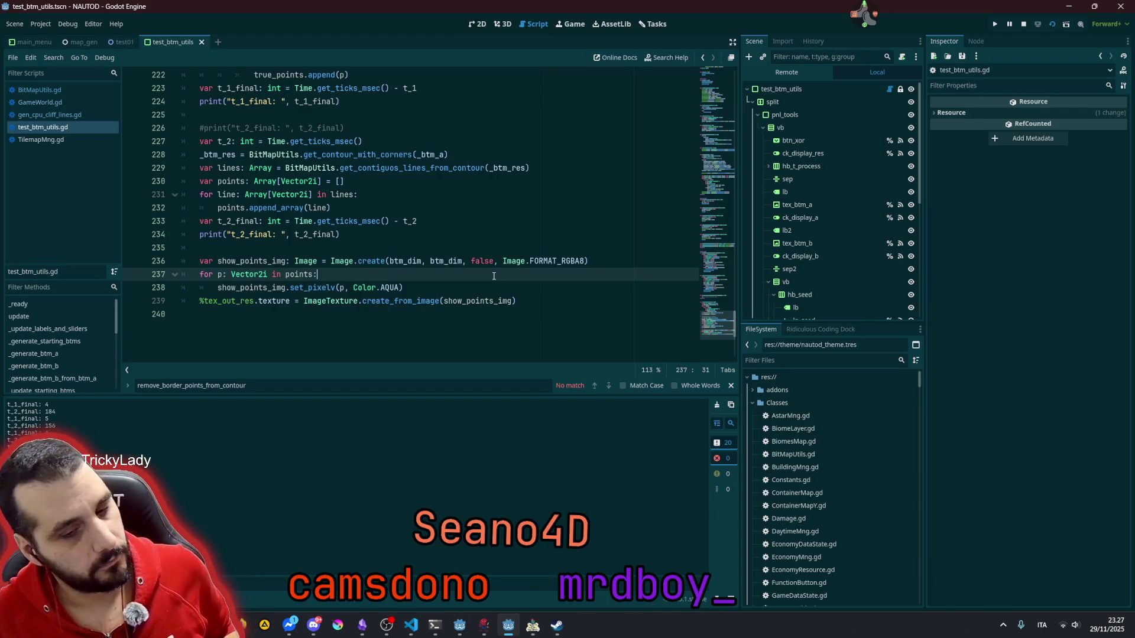
# Glance at the calendar panel, place the caret on line 240, then switch to Steam
pyautogui.click(1099, 621)
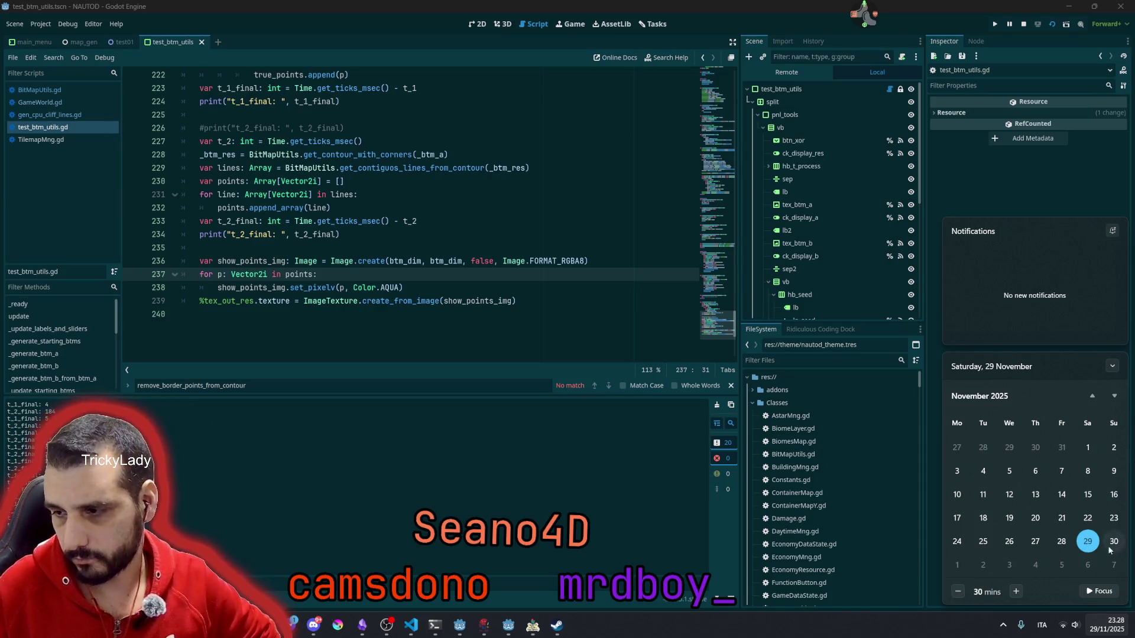
pyautogui.click(1107, 628)
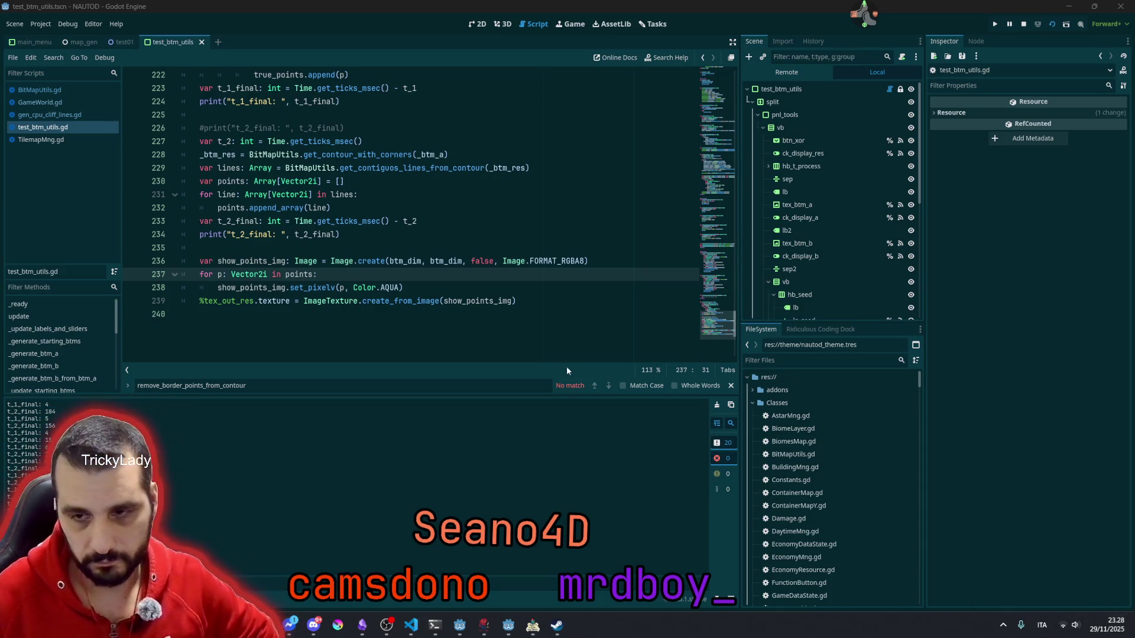
pyautogui.click(532, 343)
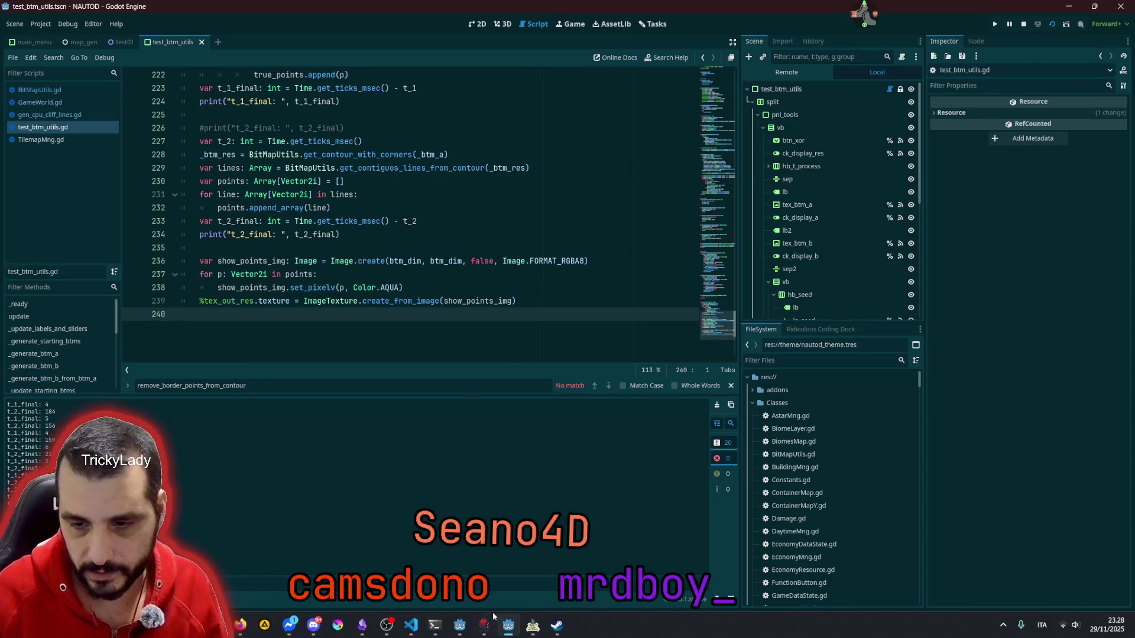
pyautogui.click(557, 626)
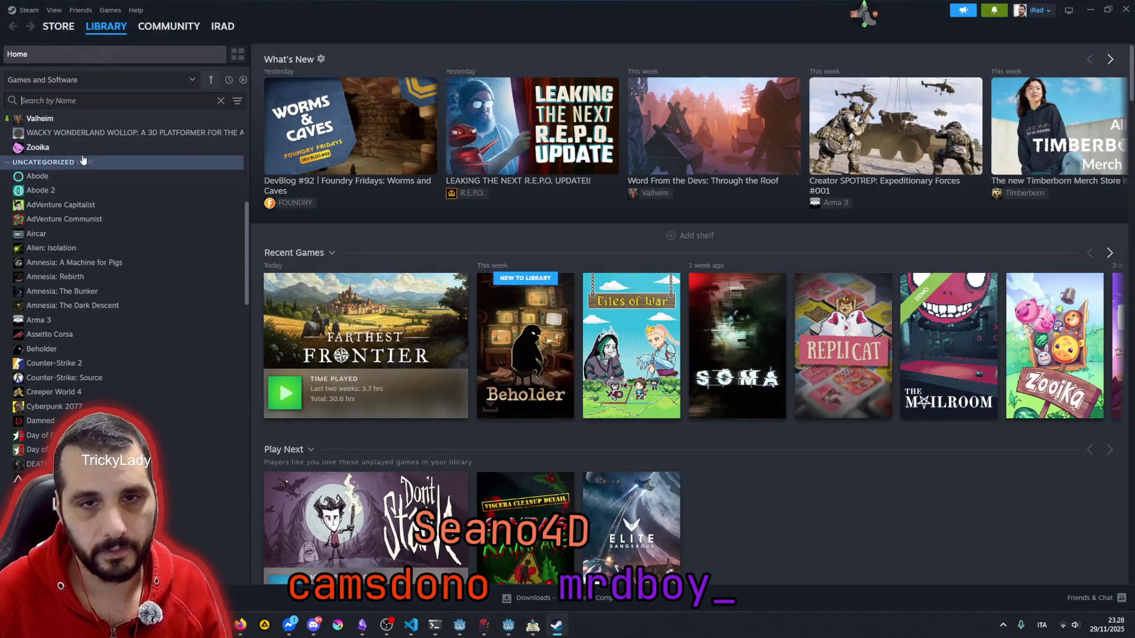
# Open MR FARMBOY's library page and its Update 4 Sneak Peek – SAVE WIPES article
pyautogui.scroll(6, 85, 158)
pyautogui.click(50, 323)
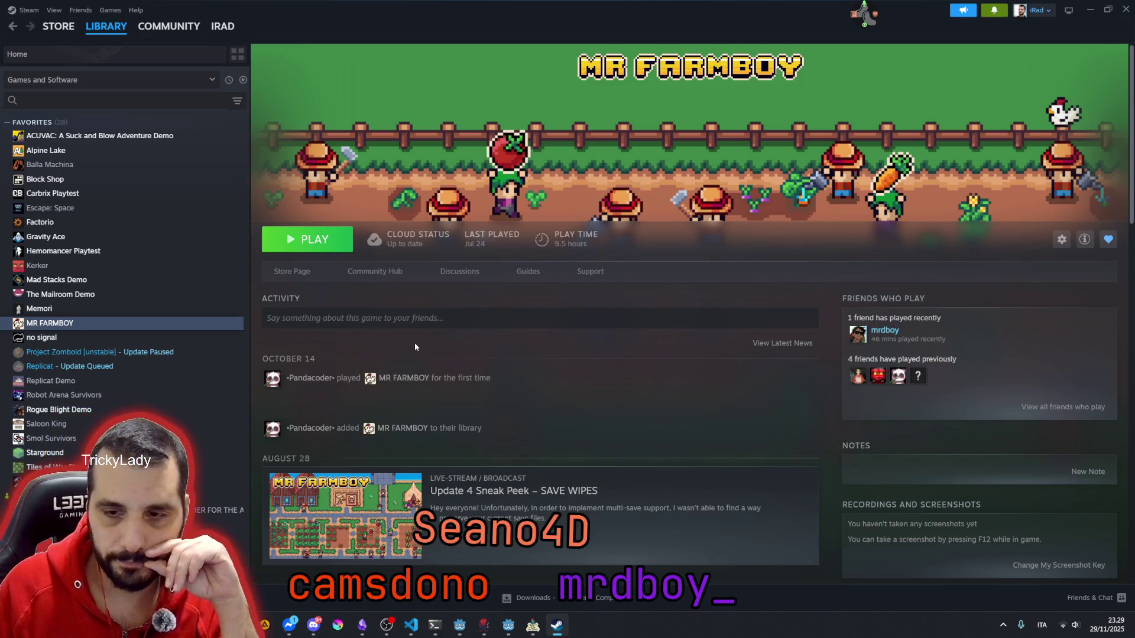
pyautogui.scroll(-3, 413, 342)
pyautogui.click(468, 332)
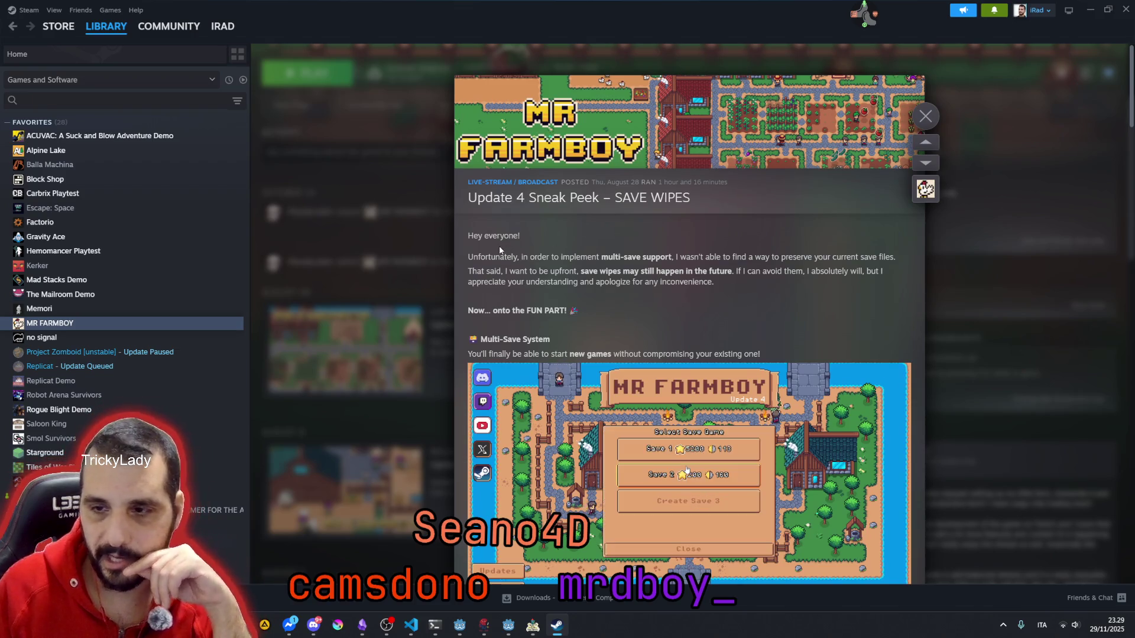
# Read the multi-save support and save-wipe notes about existing saves and new games
pyautogui.moveTo(520, 256); pyautogui.dragTo(874, 256)
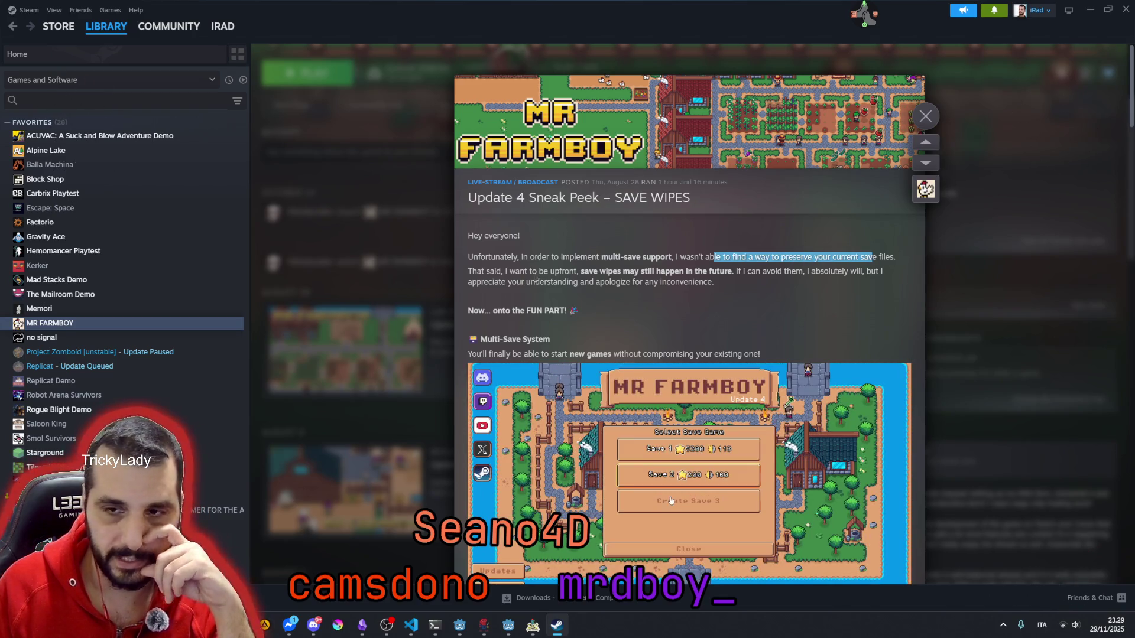
pyautogui.moveTo(505, 271)
pyautogui.mouseDown()
pyautogui.moveTo(862, 272)
pyautogui.moveTo(476, 274)
pyautogui.moveTo(880, 273)
pyautogui.moveTo(532, 283)
pyautogui.moveTo(717, 271)
pyautogui.moveTo(881, 284)
pyautogui.mouseUp()
pyautogui.click(753, 272)
pyautogui.click(650, 277)
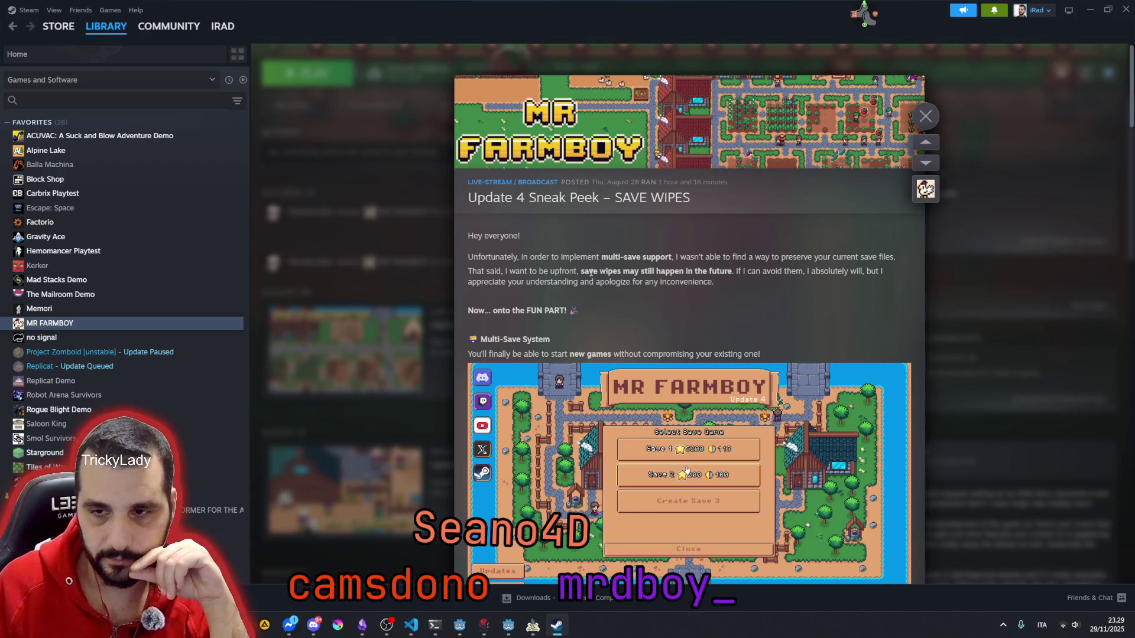
pyautogui.scroll(-3, 572, 241)
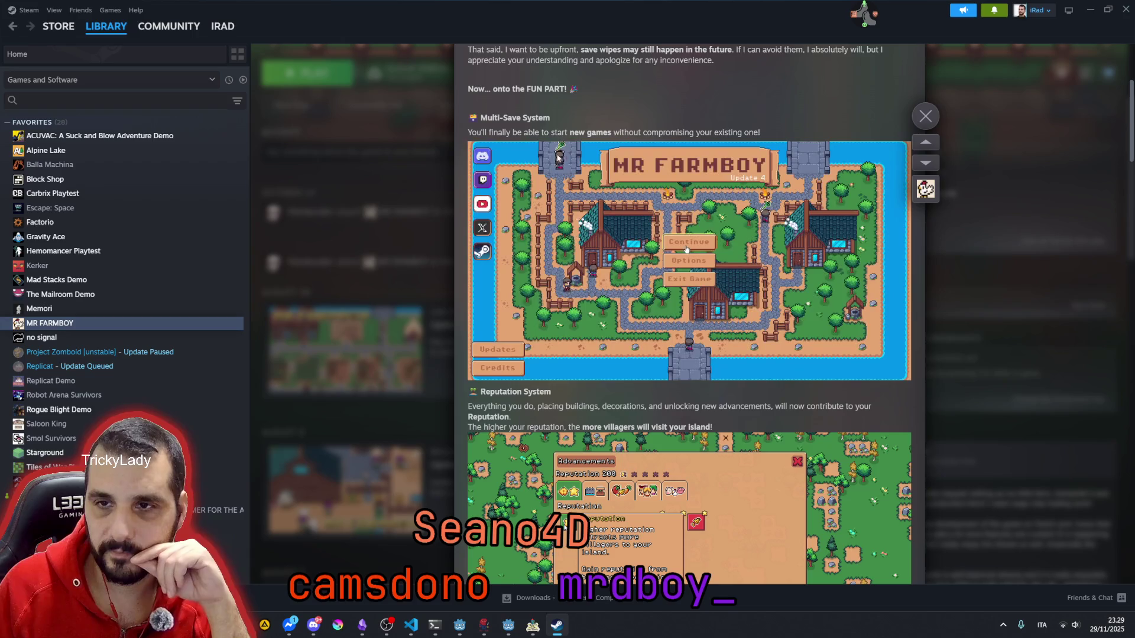
pyautogui.moveTo(542, 132)
pyautogui.mouseDown()
pyautogui.moveTo(614, 177)
pyautogui.moveTo(686, 248)
pyautogui.mouseUp()
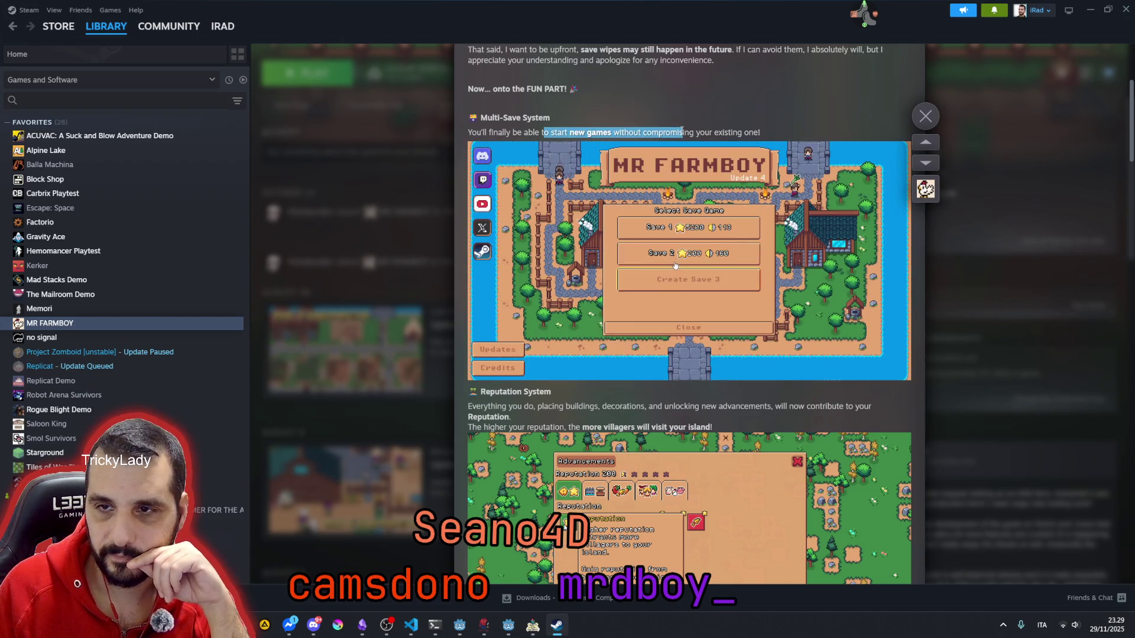
pyautogui.click(586, 122)
pyautogui.moveTo(613, 133); pyautogui.dragTo(743, 133)
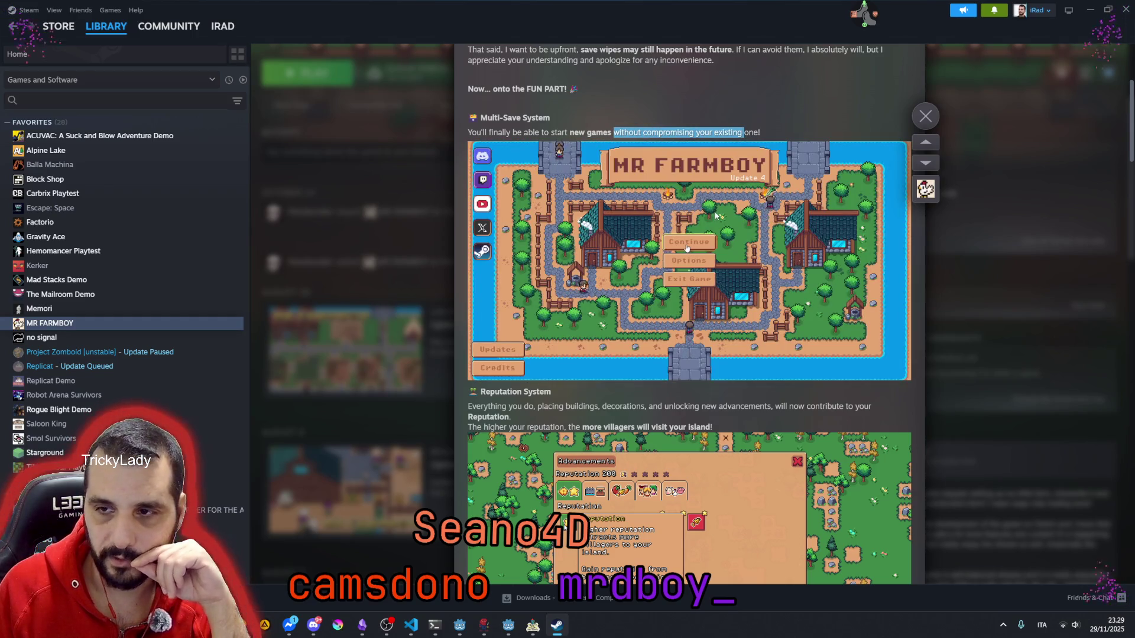
# Read the Reputation System, randomly placed resources and Smarter Warnings sections
pyautogui.scroll(-5, 680, 283)
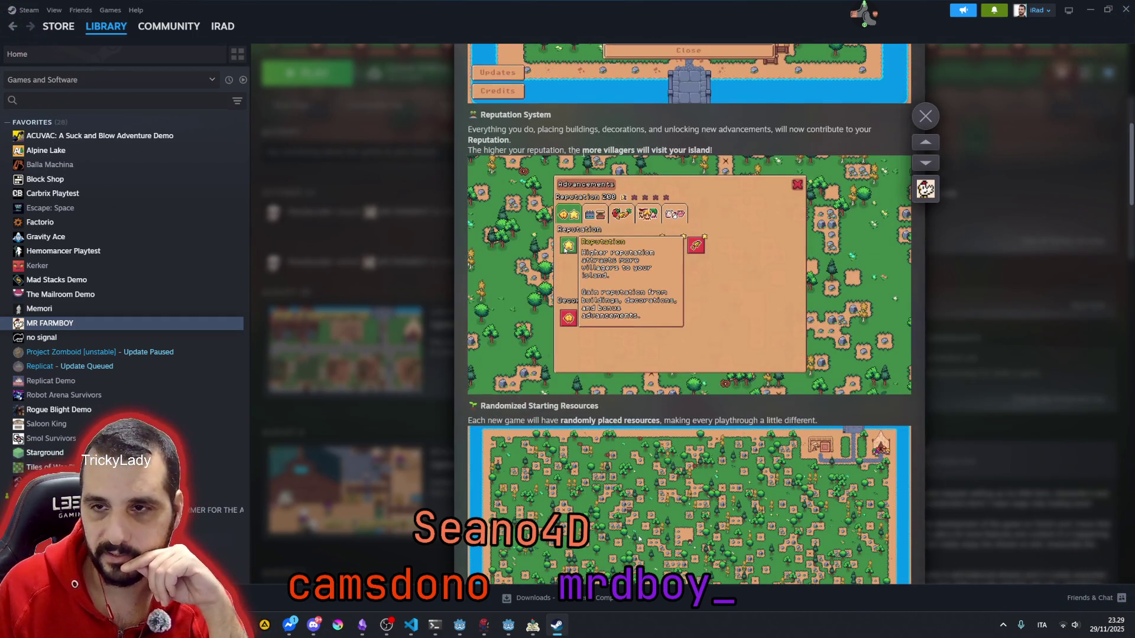
pyautogui.moveTo(476, 129)
pyautogui.mouseDown()
pyautogui.moveTo(788, 127)
pyautogui.moveTo(526, 129)
pyautogui.mouseUp()
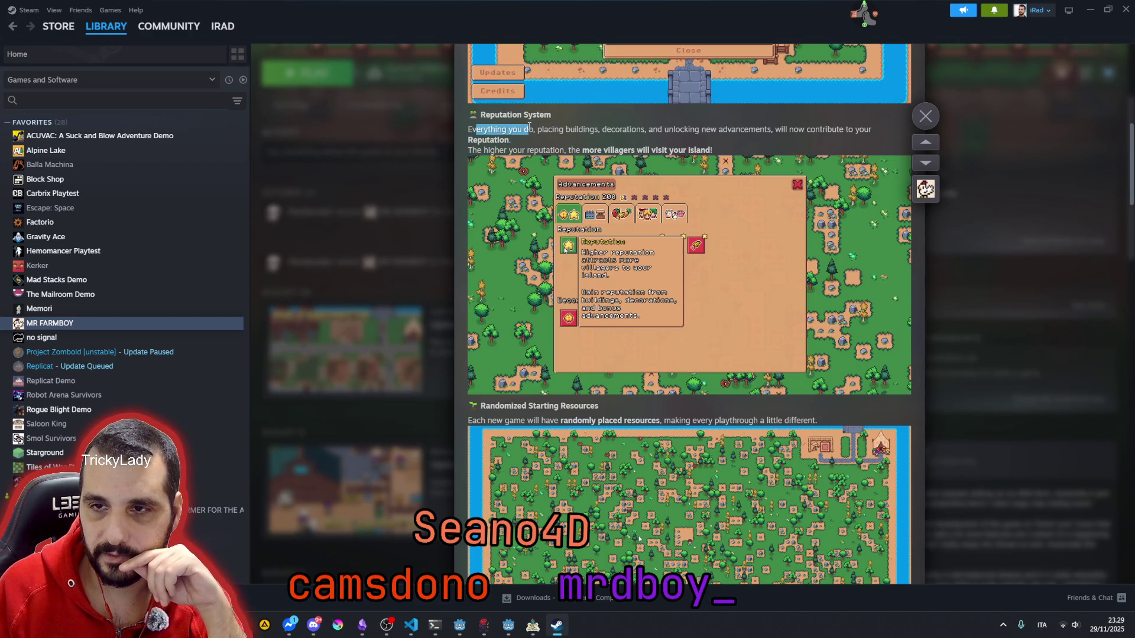
pyautogui.doubleClick(488, 140)
pyautogui.click(490, 142)
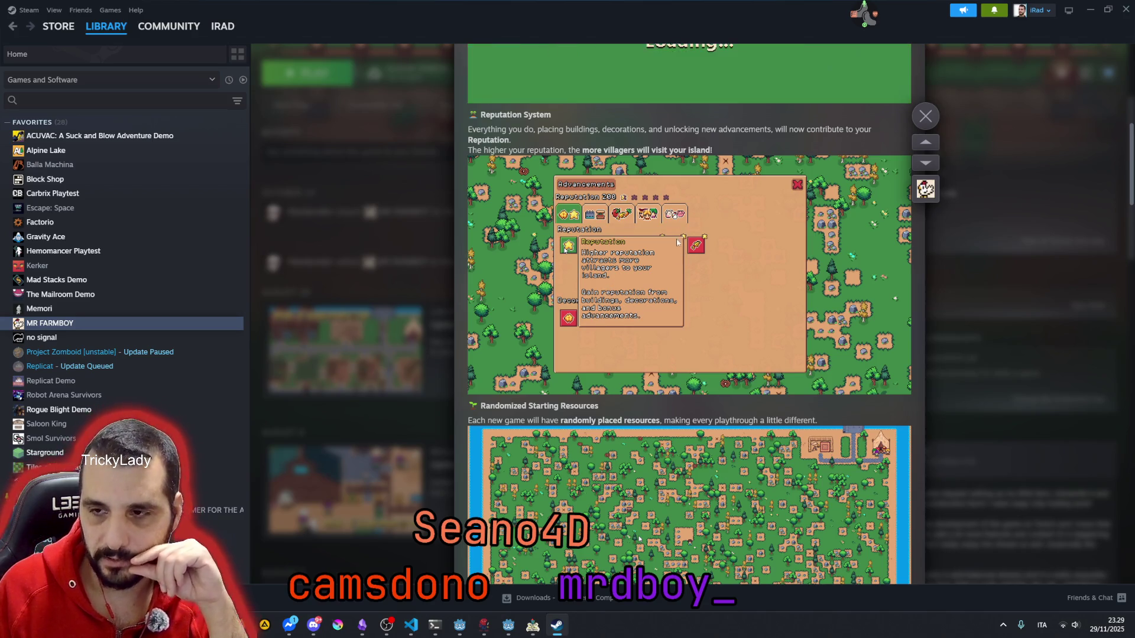
pyautogui.moveTo(504, 150)
pyautogui.mouseDown()
pyautogui.moveTo(712, 152)
pyautogui.moveTo(505, 151)
pyautogui.moveTo(590, 184)
pyautogui.mouseUp()
pyautogui.scroll(-4, 619, 280)
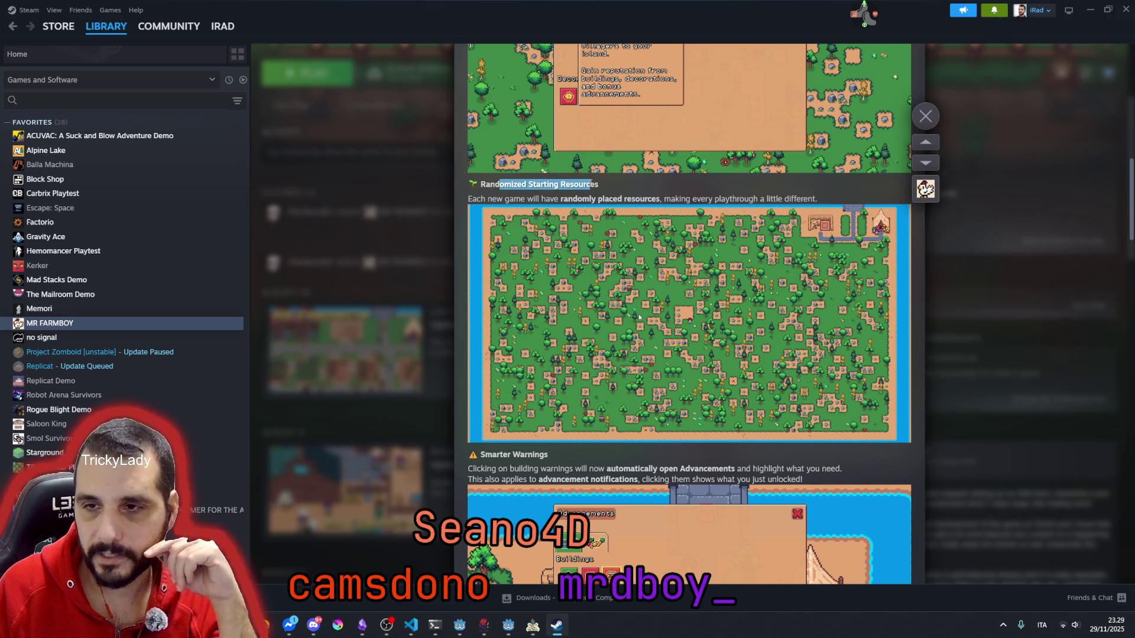
pyautogui.moveTo(482, 199); pyautogui.dragTo(810, 199)
pyautogui.scroll(-5, 728, 317)
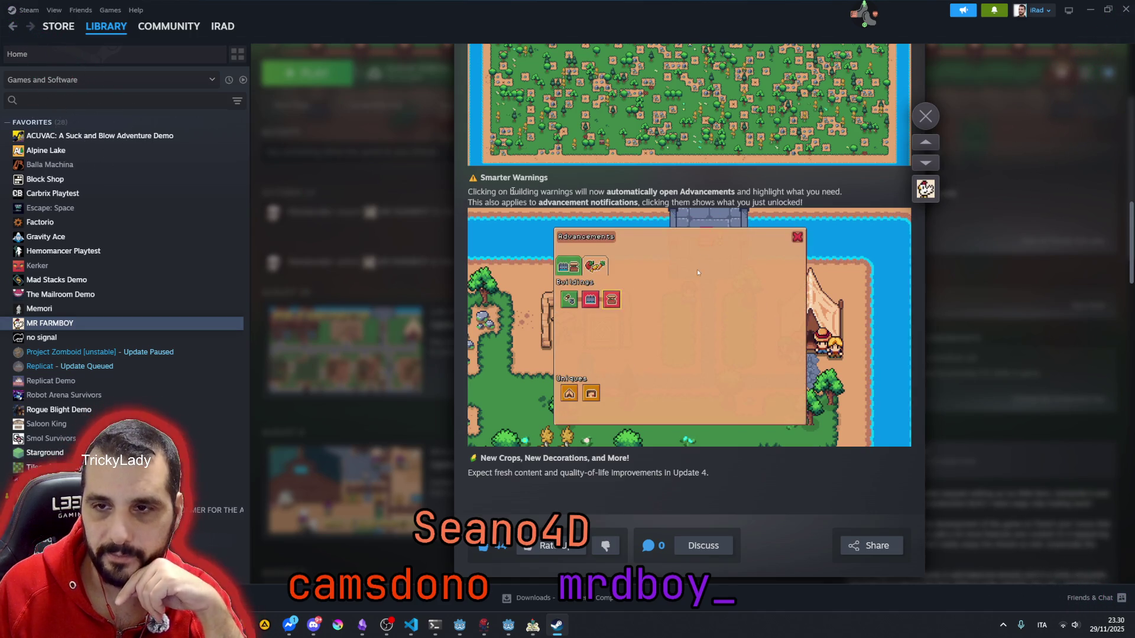
pyautogui.moveTo(509, 191); pyautogui.dragTo(619, 202)
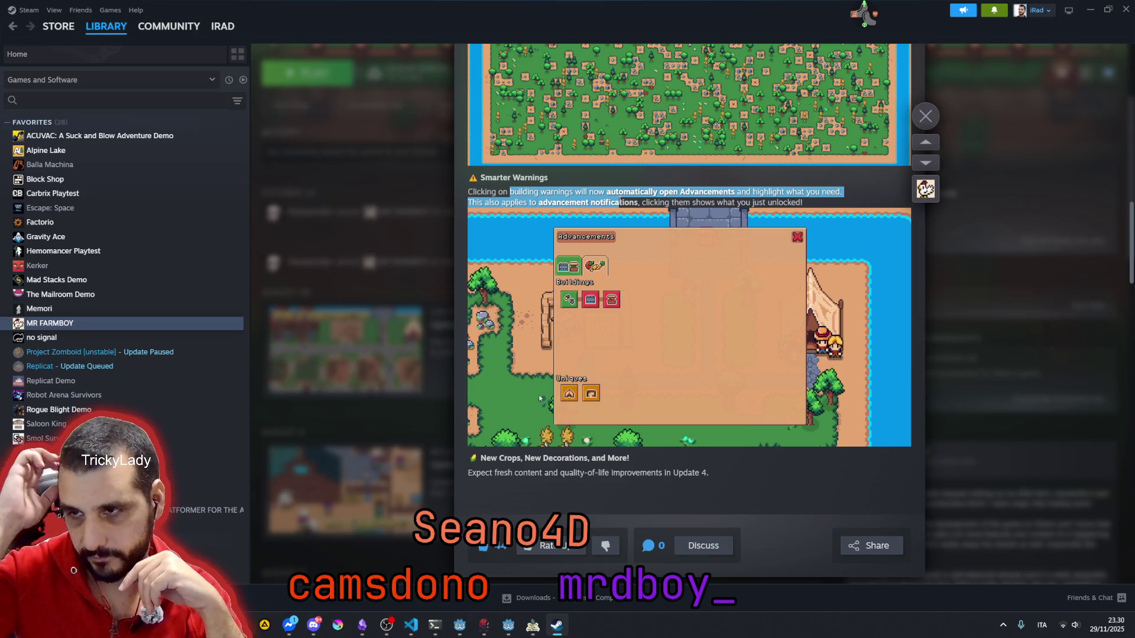
pyautogui.scroll(-5, 706, 248)
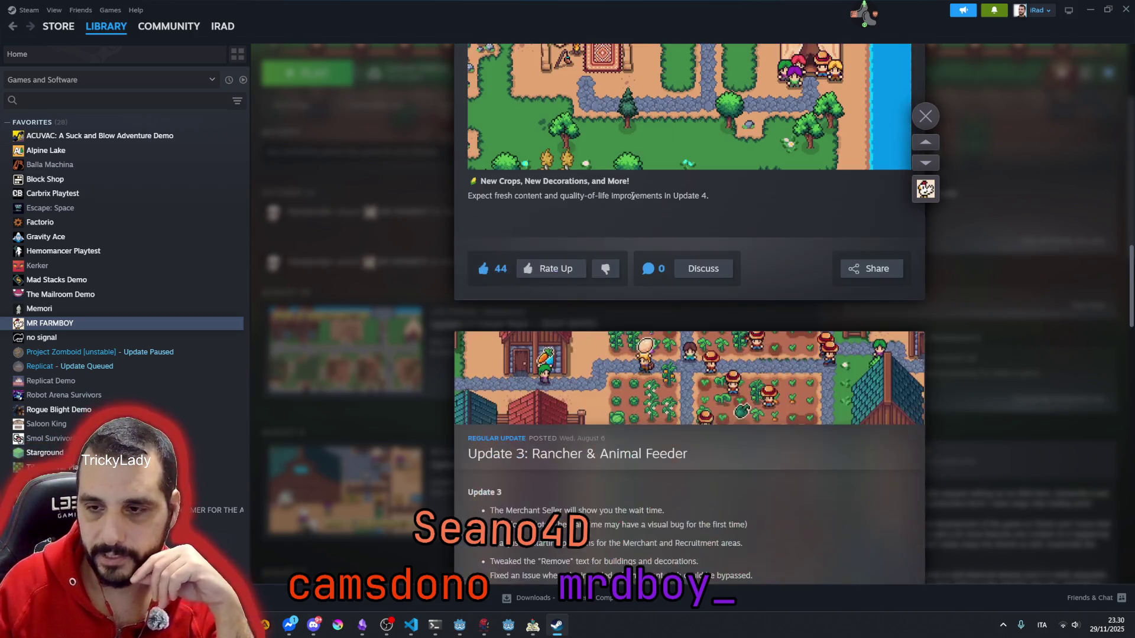
# Read the New Crops notes, scrolling back and forth through the Update 3 post
pyautogui.moveTo(512, 181); pyautogui.dragTo(629, 197)
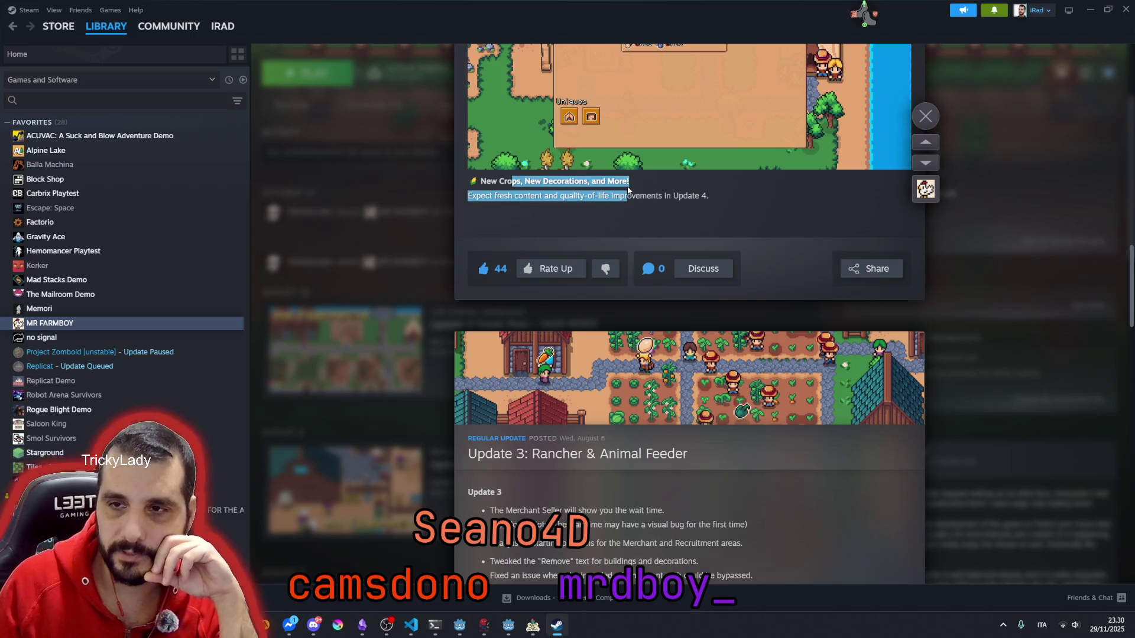
pyautogui.click(529, 199)
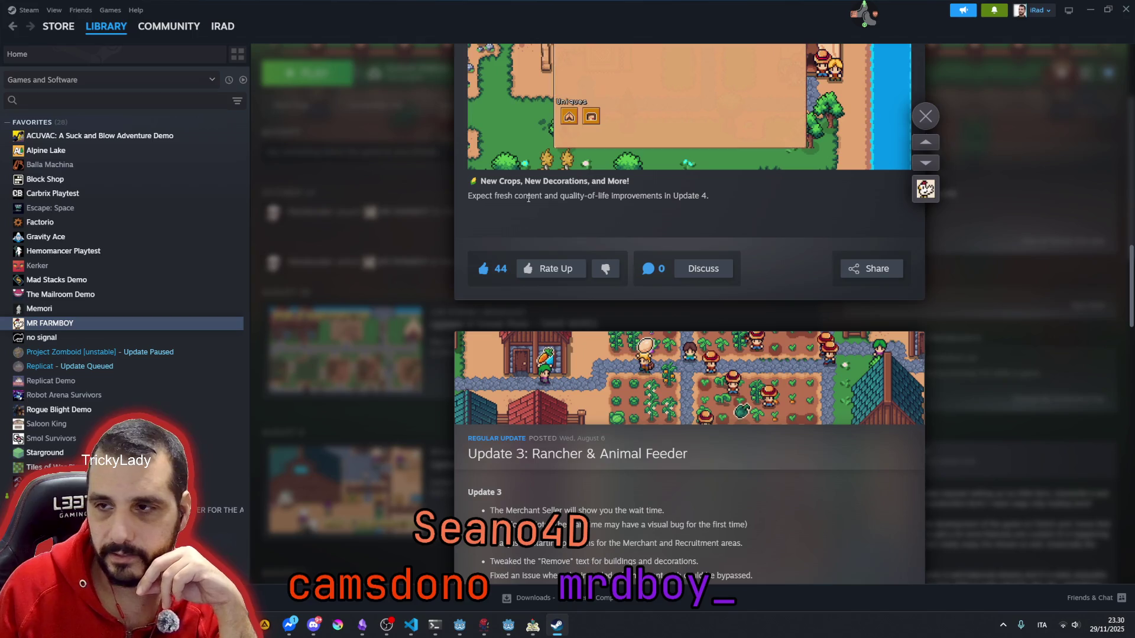
pyautogui.scroll(1, 528, 199)
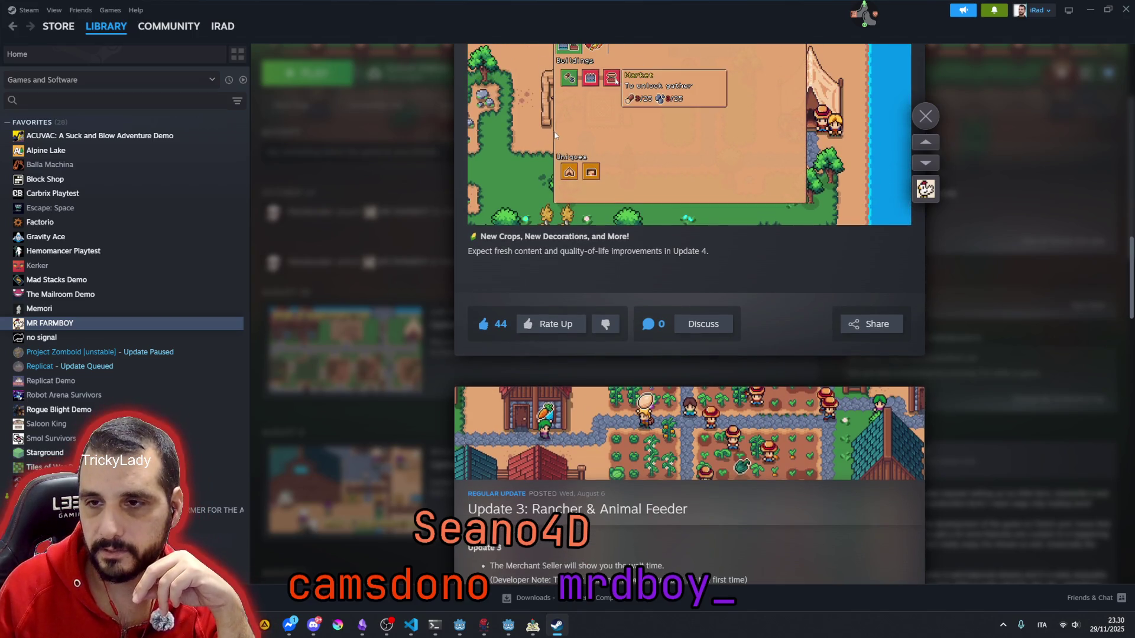
pyautogui.scroll(-9, 568, 270)
pyautogui.scroll(-6, 569, 268)
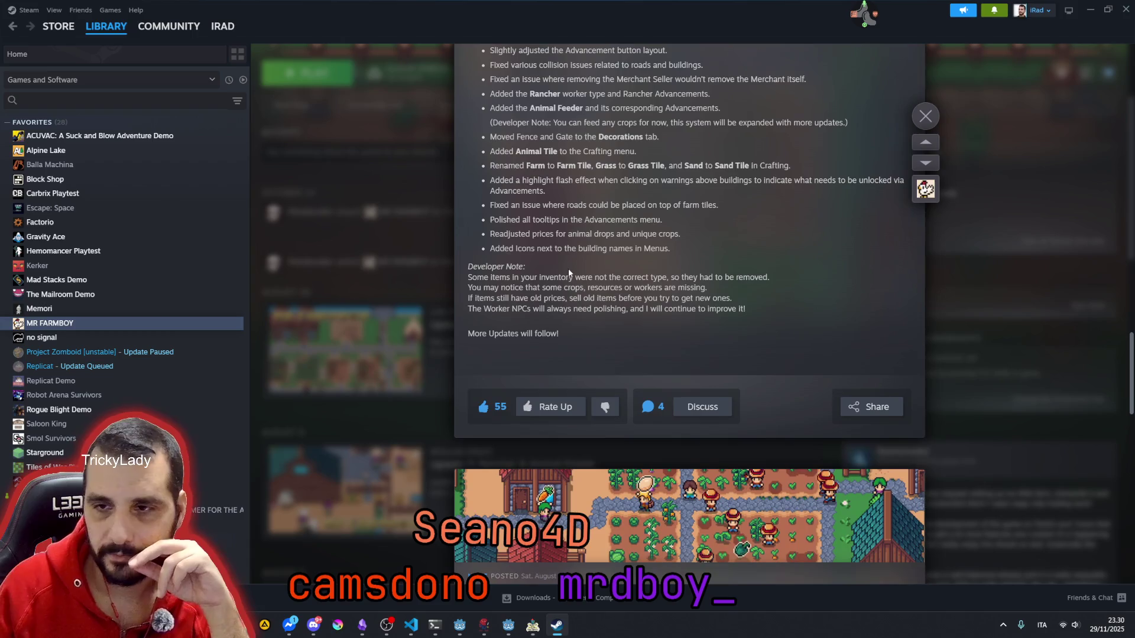
pyautogui.scroll(6, 599, 257)
pyautogui.scroll(3, 600, 258)
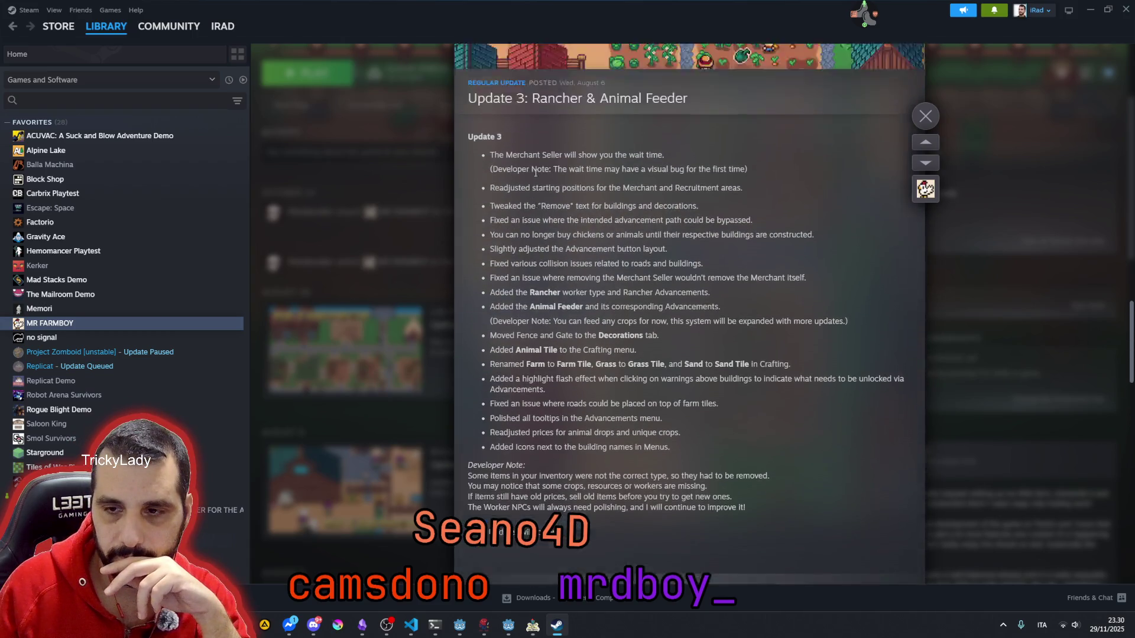
# Read the Merchant Seller and wait-time notes, then scroll on to the next post
pyautogui.moveTo(518, 232); pyautogui.dragTo(635, 245)
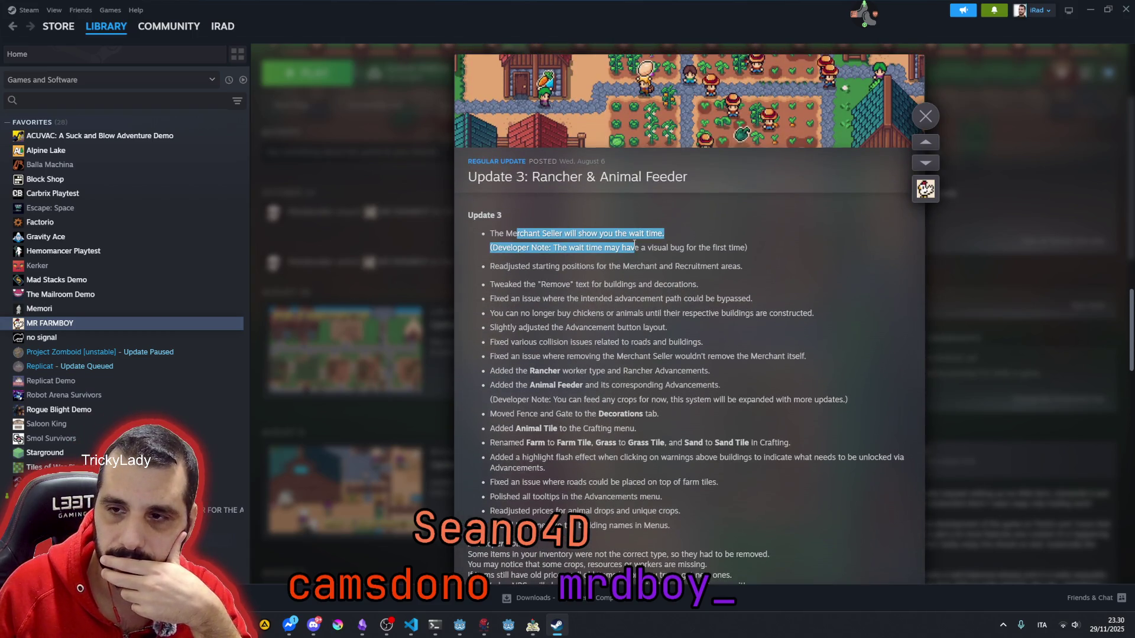
pyautogui.click(606, 232)
pyautogui.moveTo(557, 246); pyautogui.dragTo(777, 250)
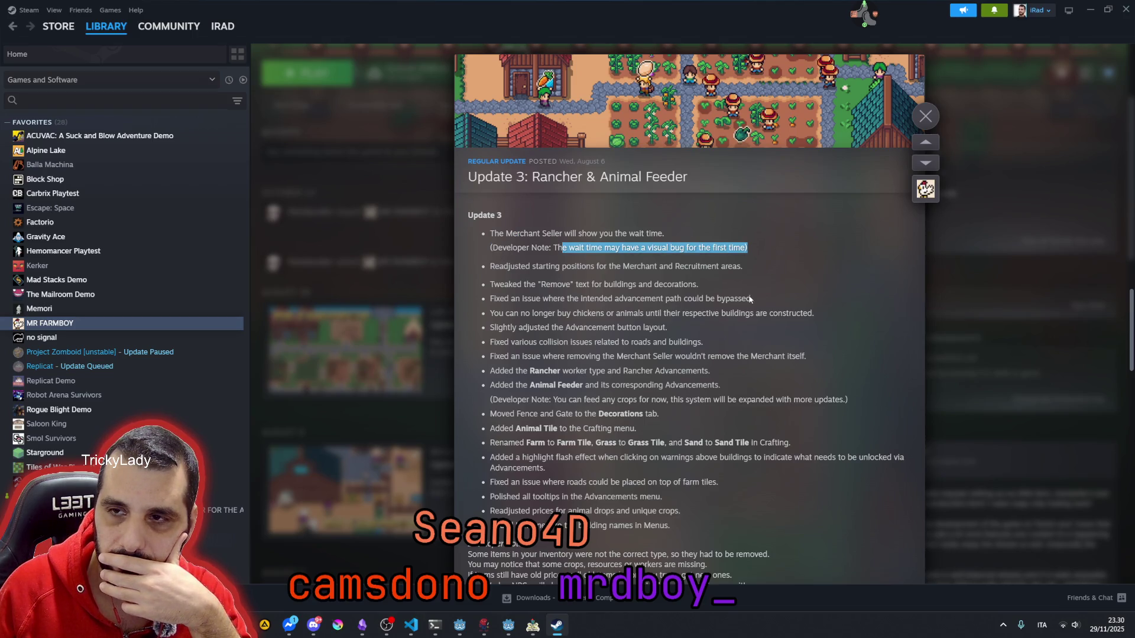
pyautogui.scroll(5, 751, 287)
pyautogui.scroll(-5, 746, 305)
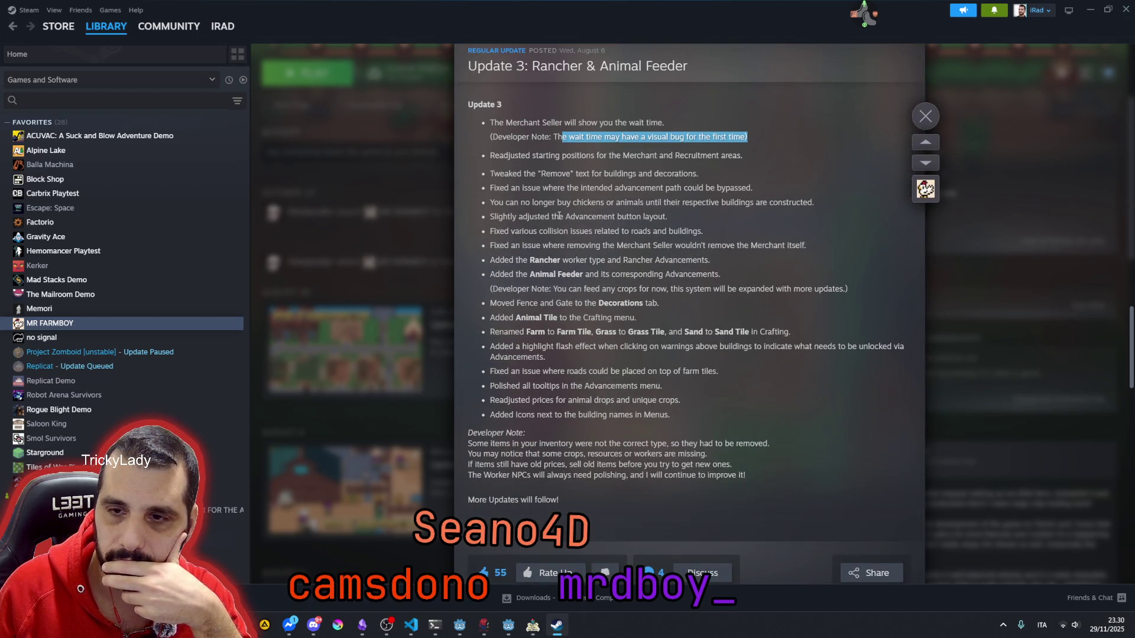
pyautogui.scroll(-4, 558, 216)
pyautogui.scroll(-3, 559, 215)
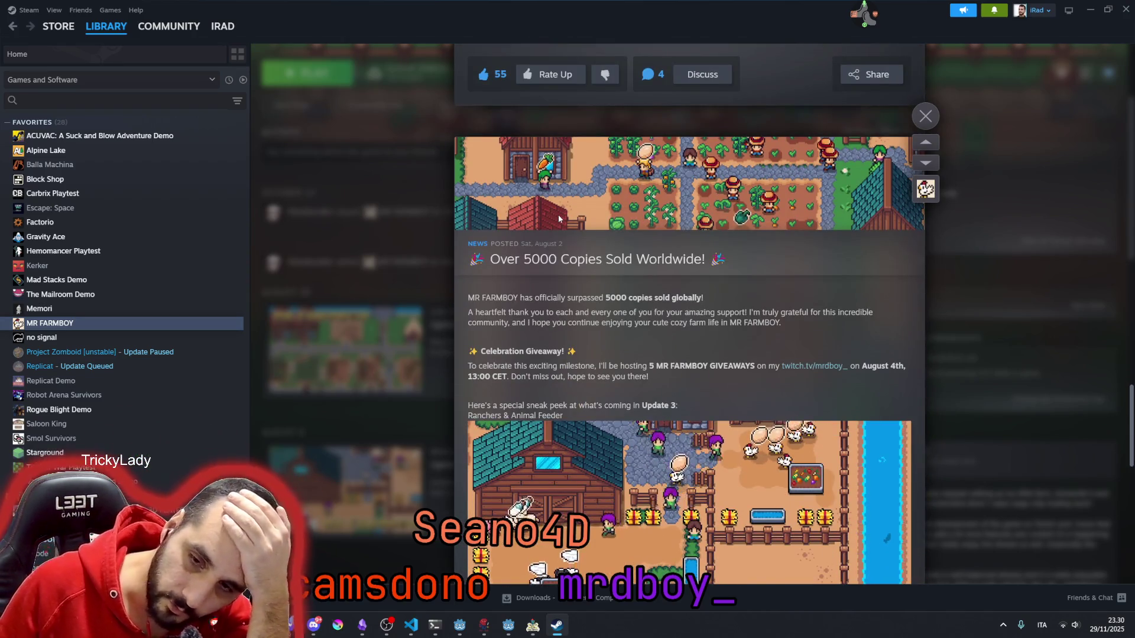
# Scroll through the remaining MR FARMBOY news posts, reading a line along the way
pyautogui.scroll(-2, 558, 217)
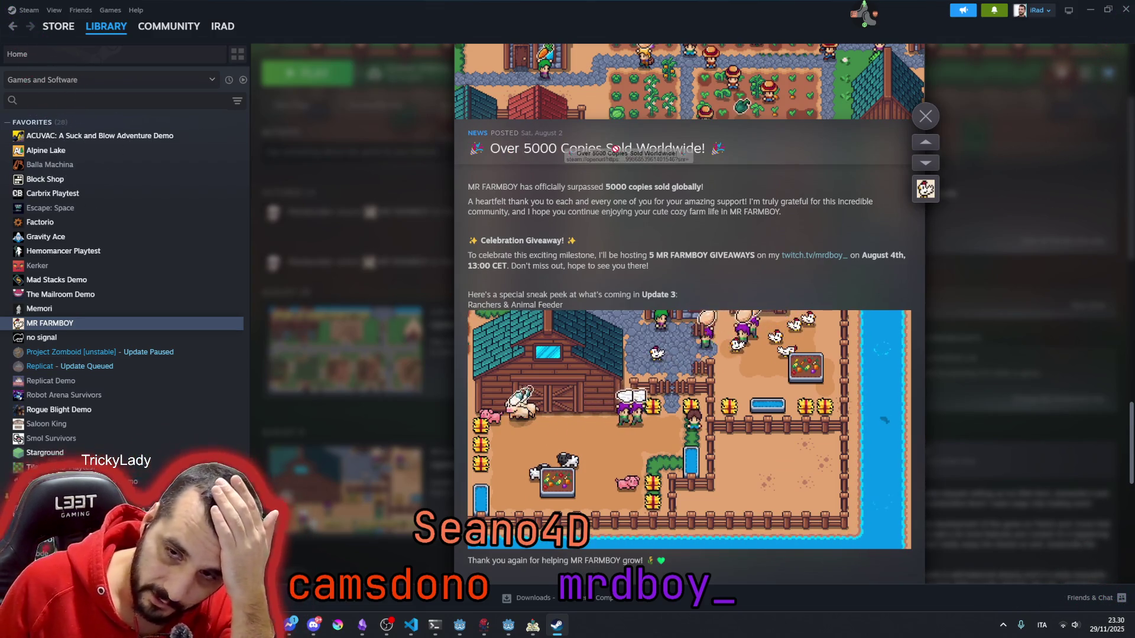
pyautogui.scroll(-3, 640, 211)
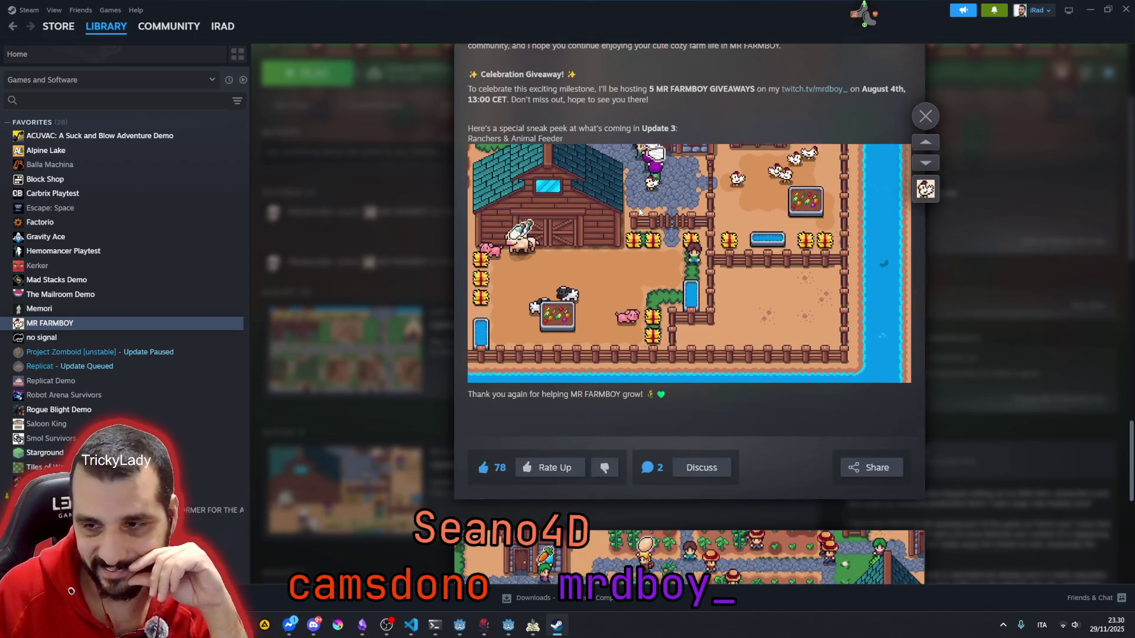
pyautogui.scroll(4, 639, 212)
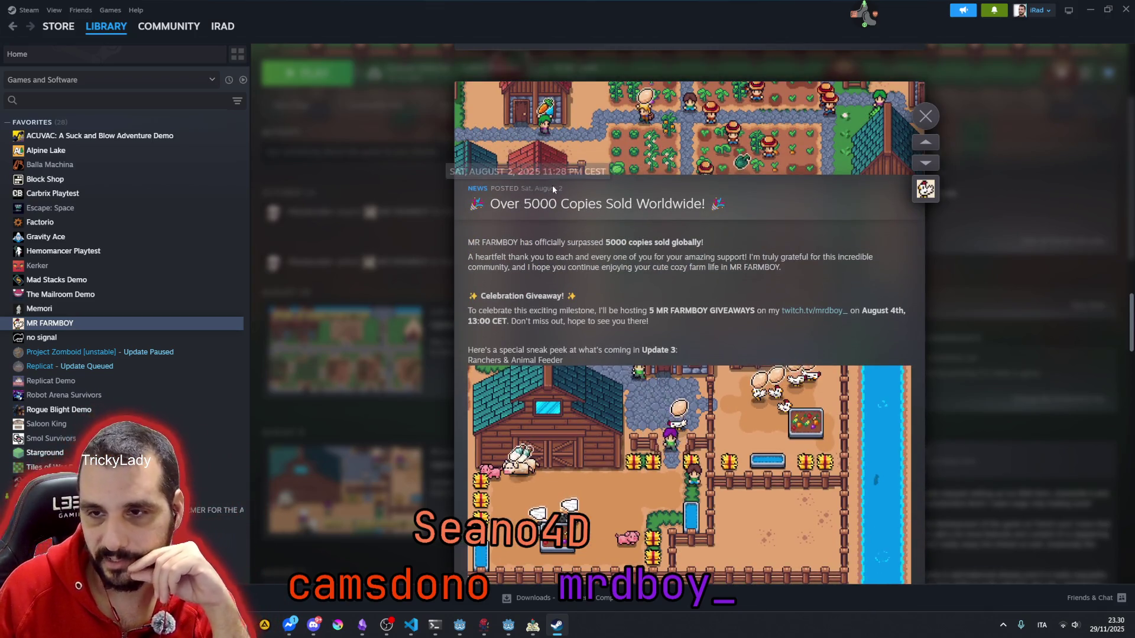
pyautogui.moveTo(553, 258); pyautogui.dragTo(640, 291)
pyautogui.click(646, 291)
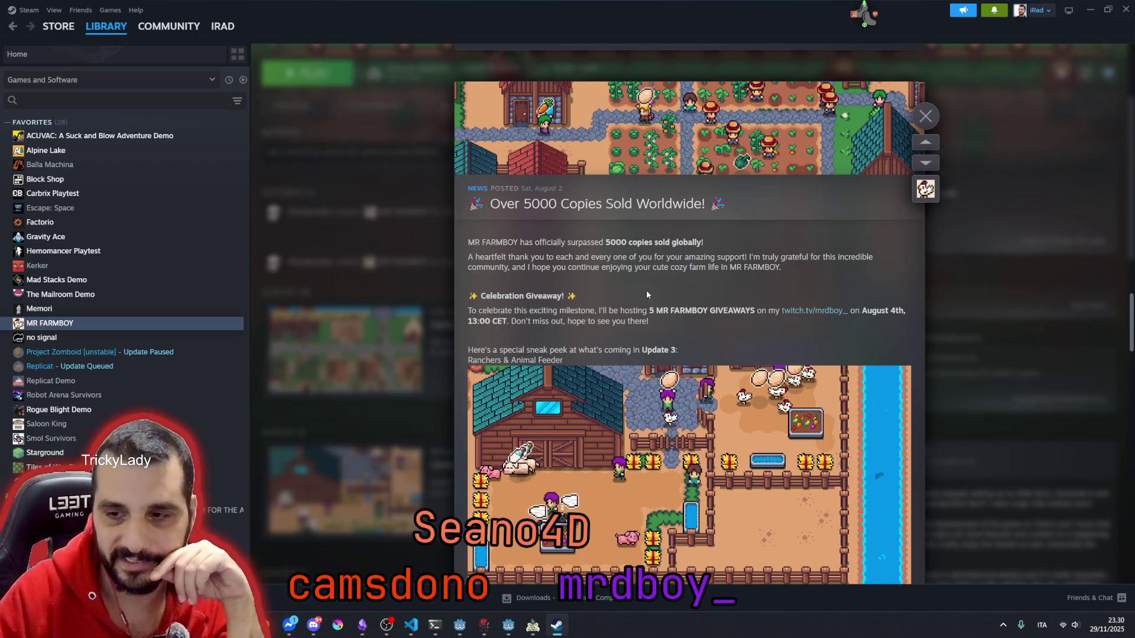
pyautogui.scroll(-20, 647, 289)
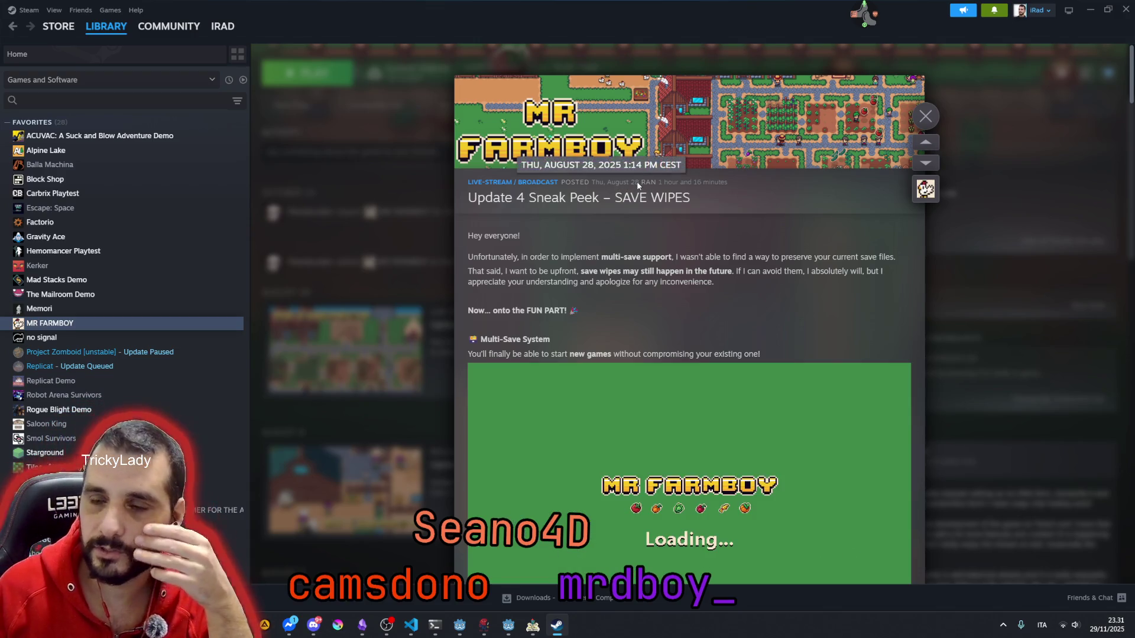
pyautogui.scroll(-15, 637, 185)
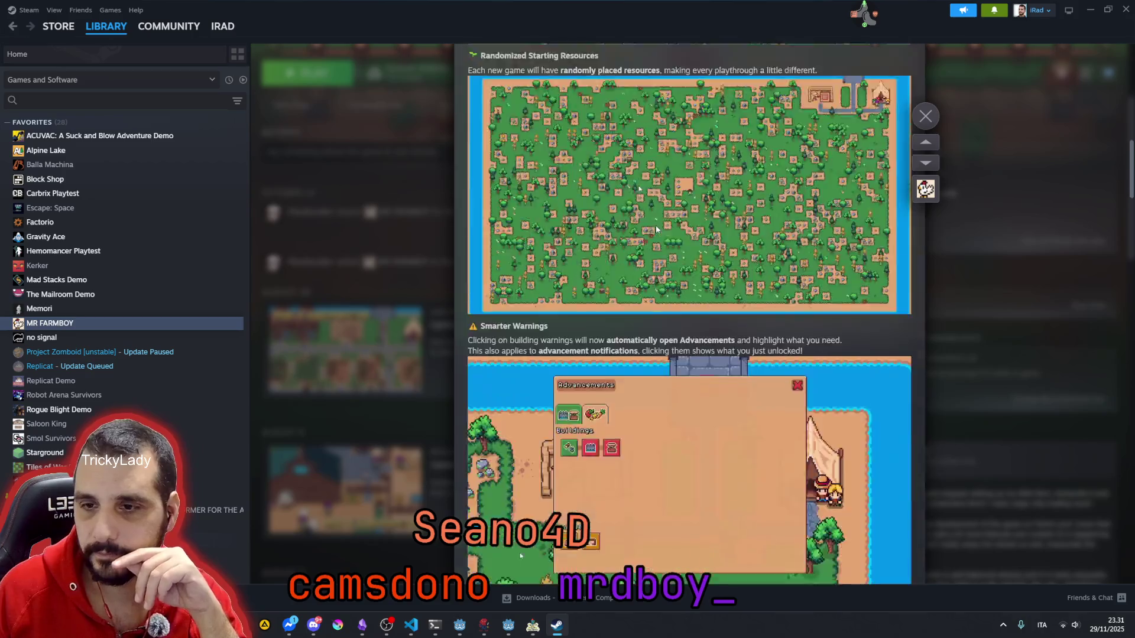
pyautogui.scroll(-4, 656, 228)
pyautogui.scroll(-2, 656, 228)
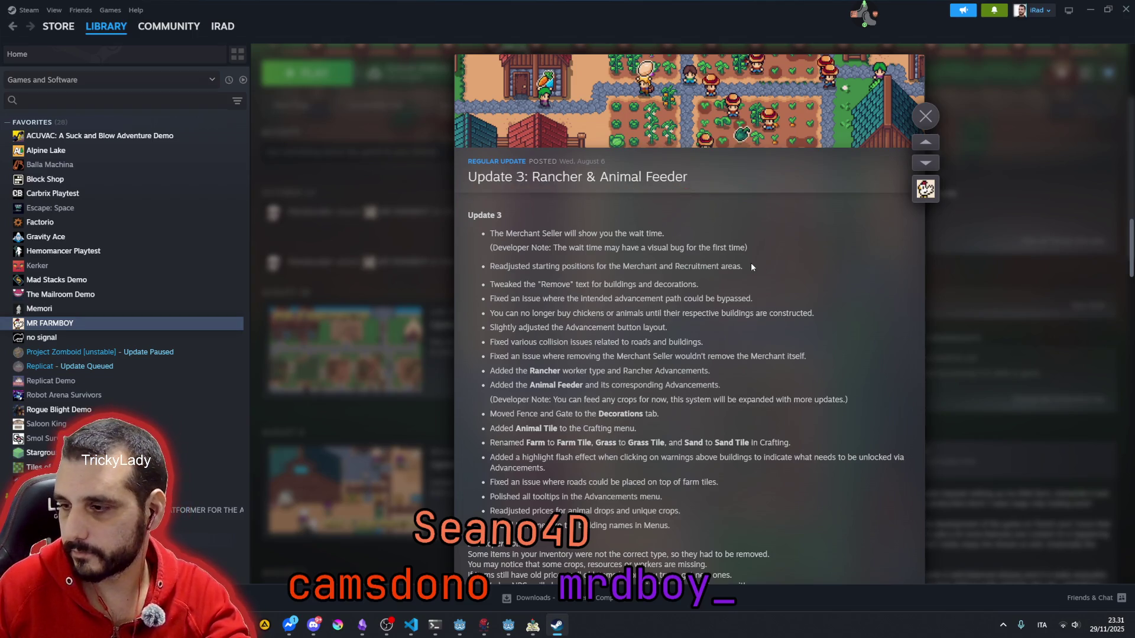
# Check a 2025 month overview in the taskbar calendar, then dismiss it and the news overlay
pyautogui.click(1103, 624)
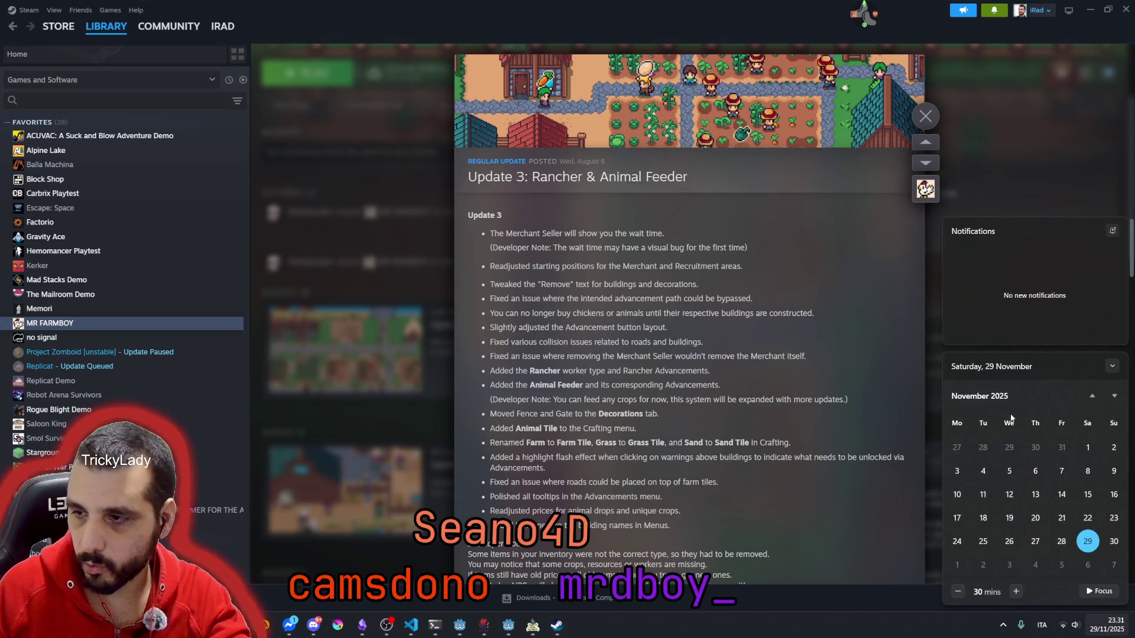
pyautogui.click(994, 395)
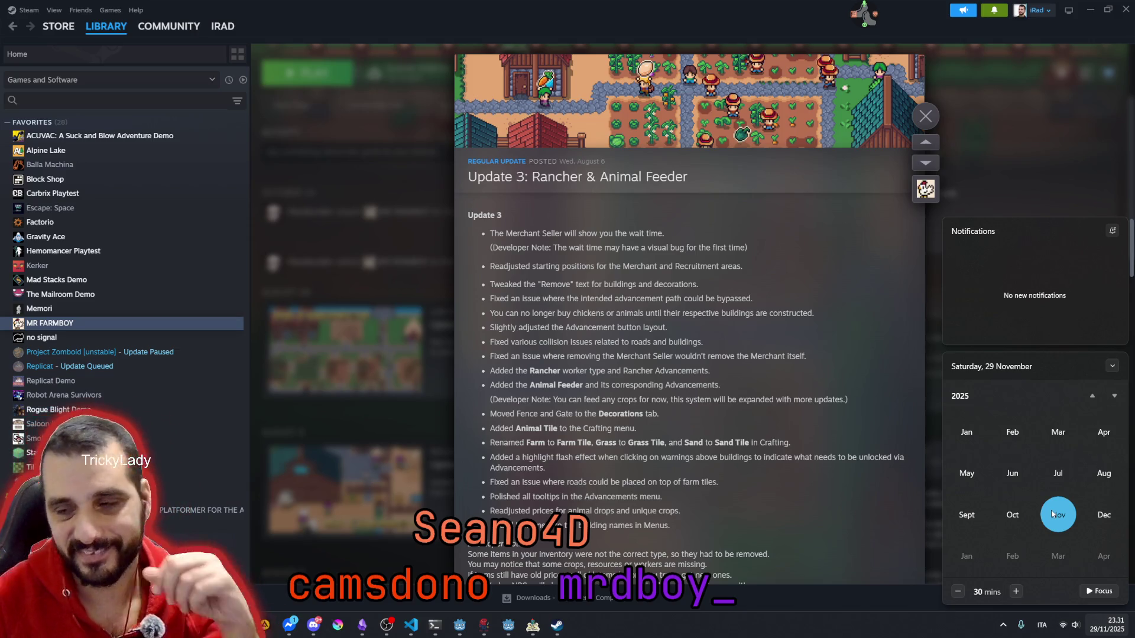
pyautogui.click(925, 117)
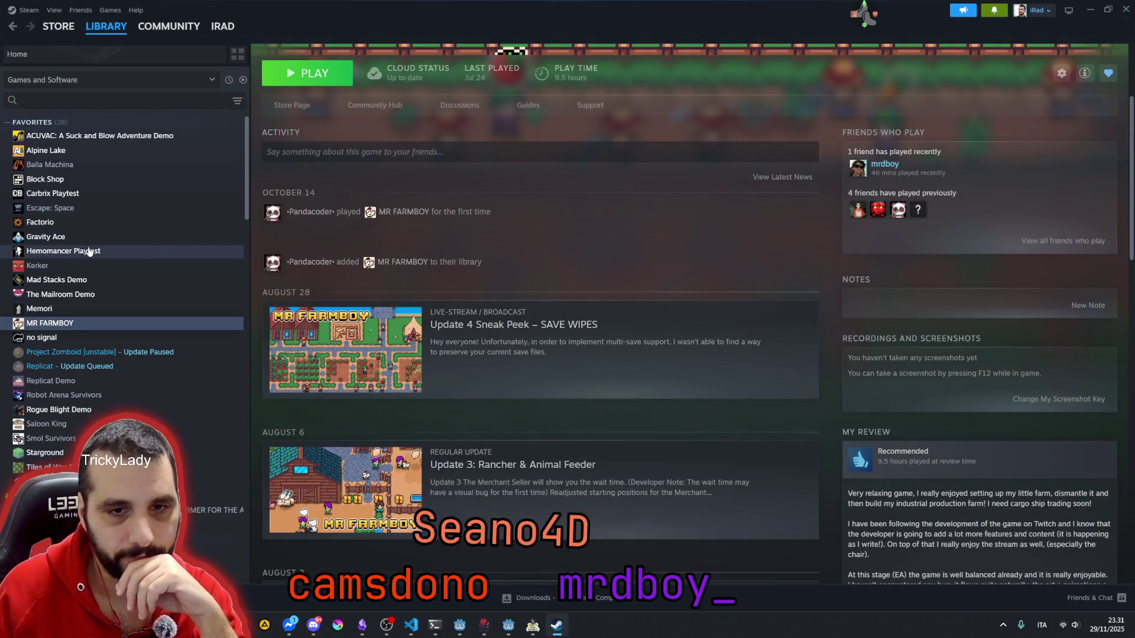
# Browse the Hemomancer Playtest, Memori and no signal library pages, ending on Replicat Demo
pyautogui.click(213, 251)
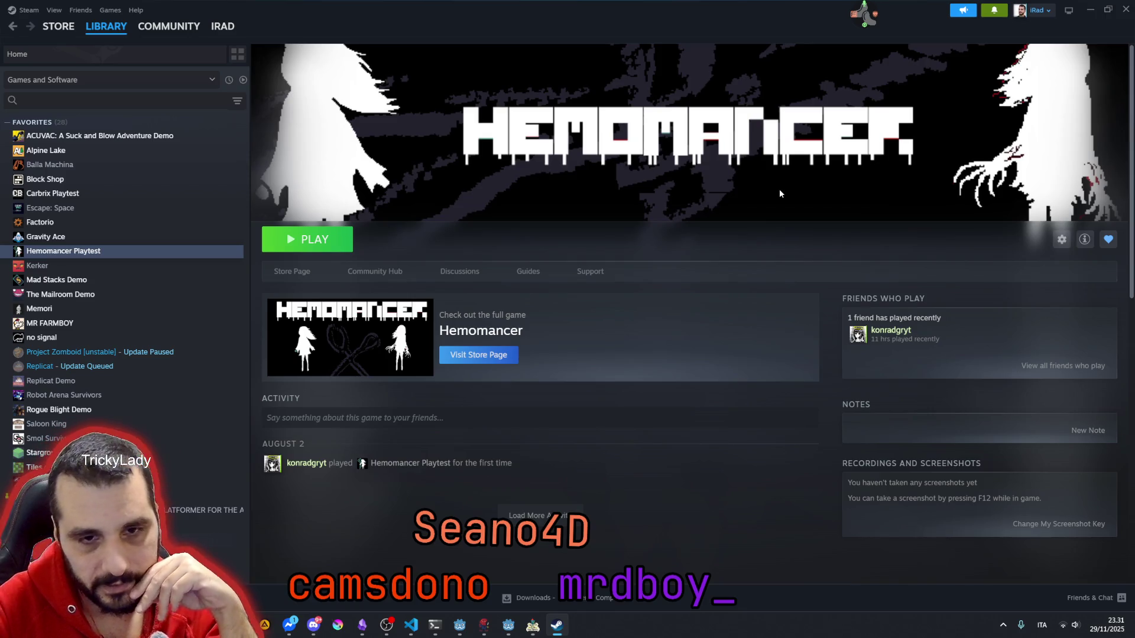
pyautogui.click(64, 311)
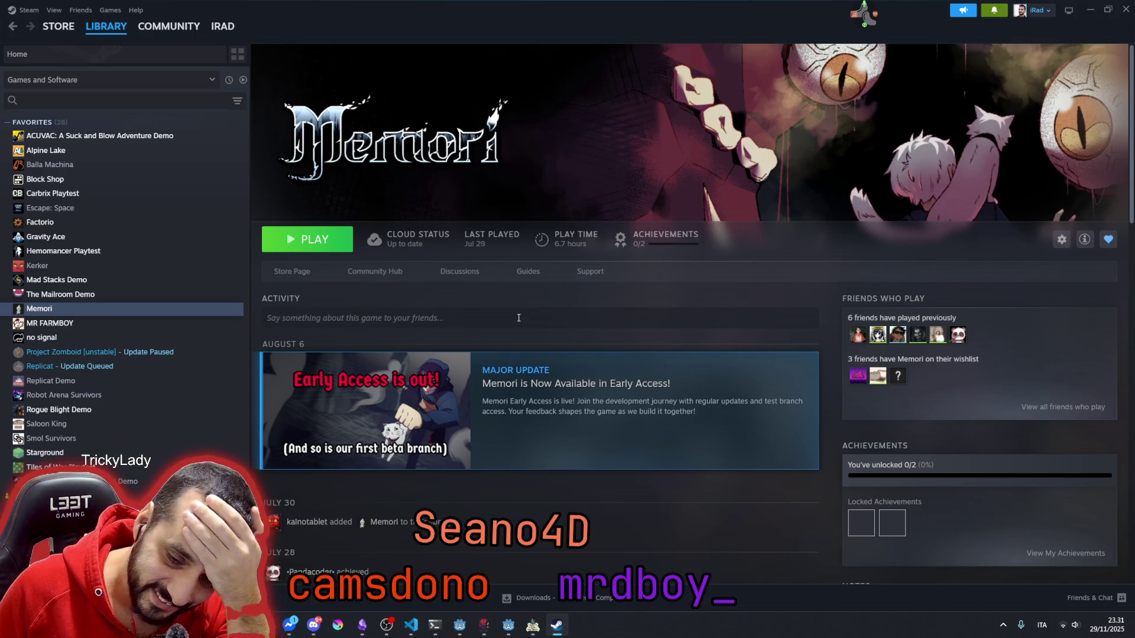
pyautogui.scroll(-3, 475, 311)
pyautogui.click(63, 335)
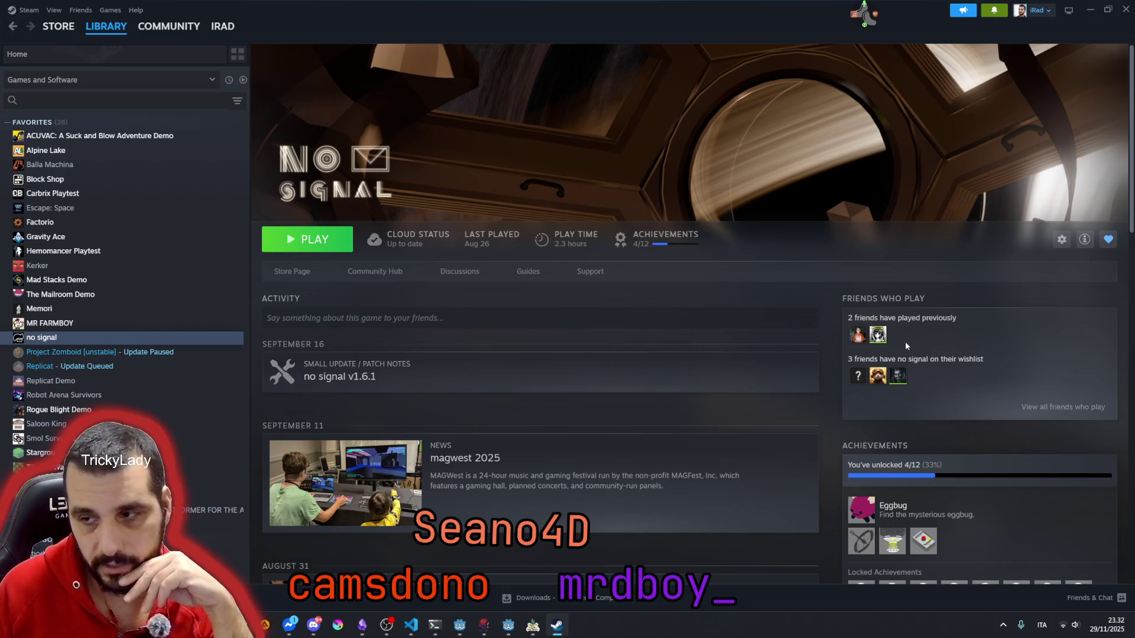
pyautogui.scroll(-5, 780, 342)
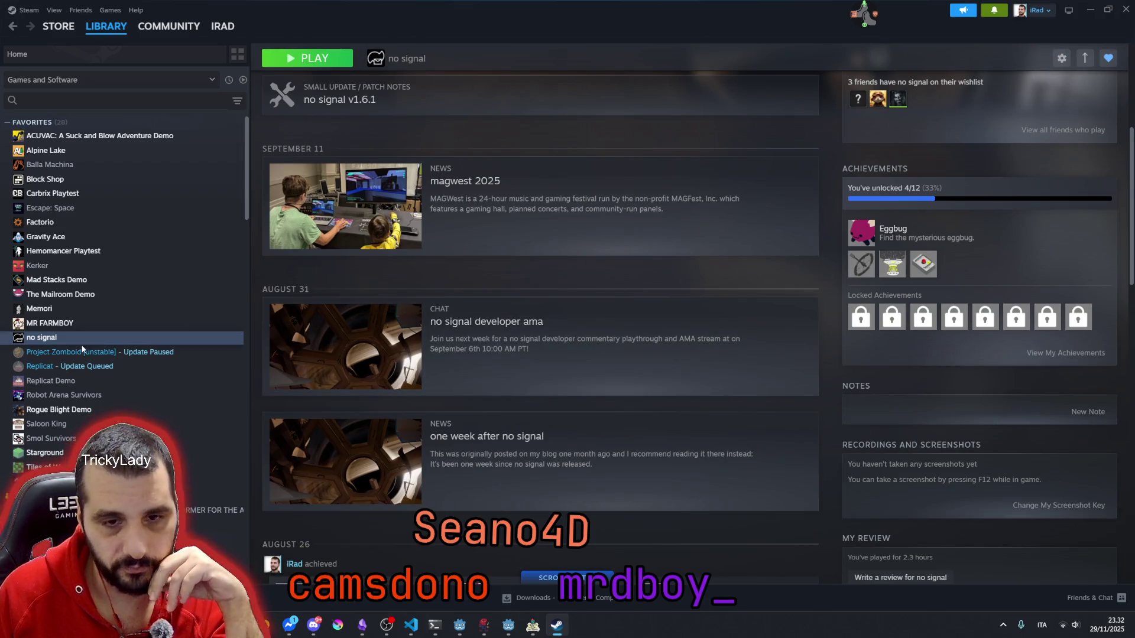
pyautogui.click(110, 379)
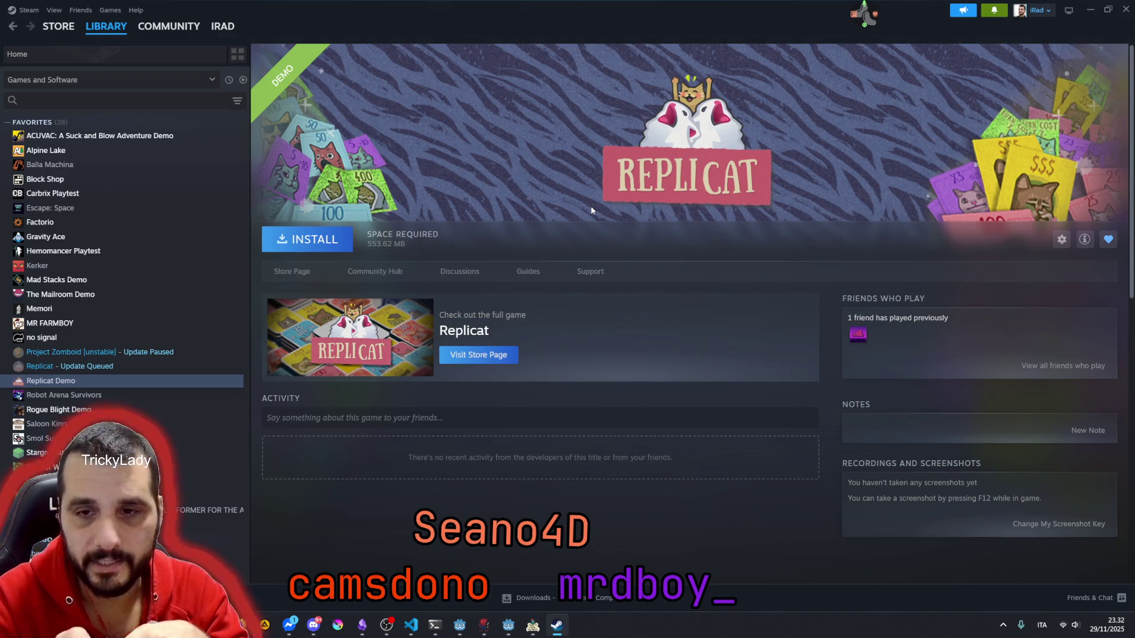
pyautogui.scroll(-10, 72, 392)
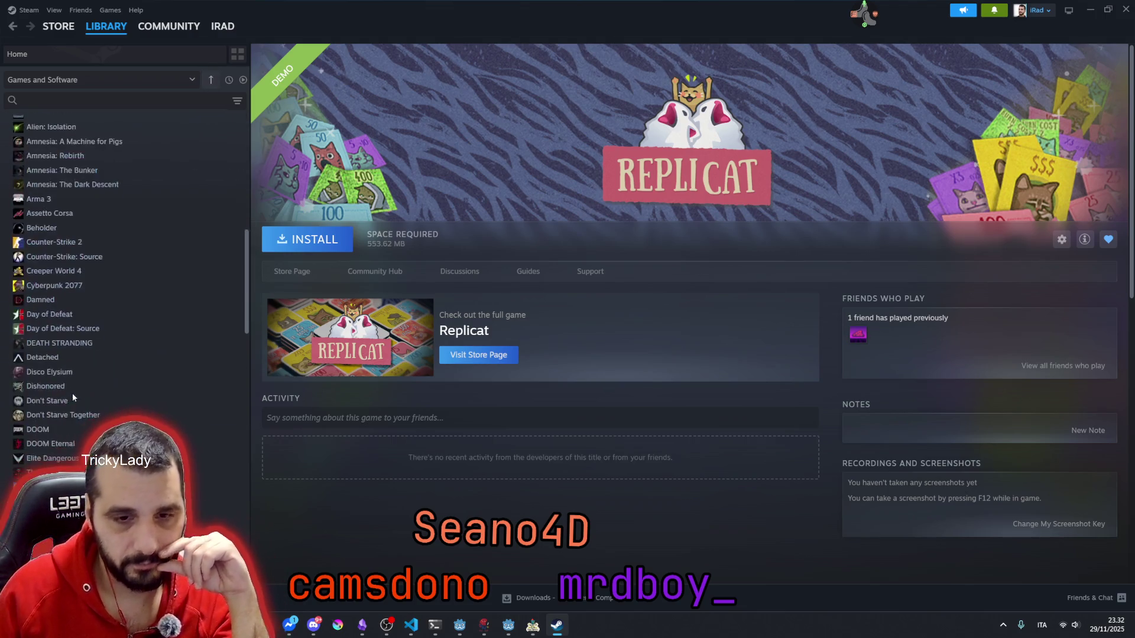
pyautogui.scroll(-8, 84, 424)
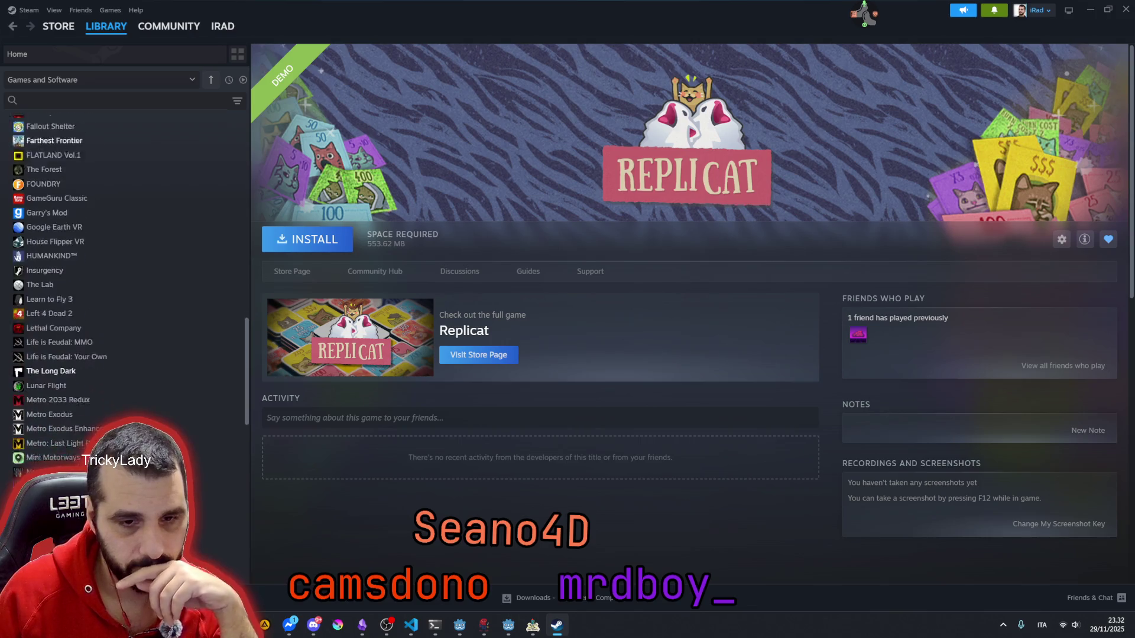
pyautogui.scroll(-3, 89, 433)
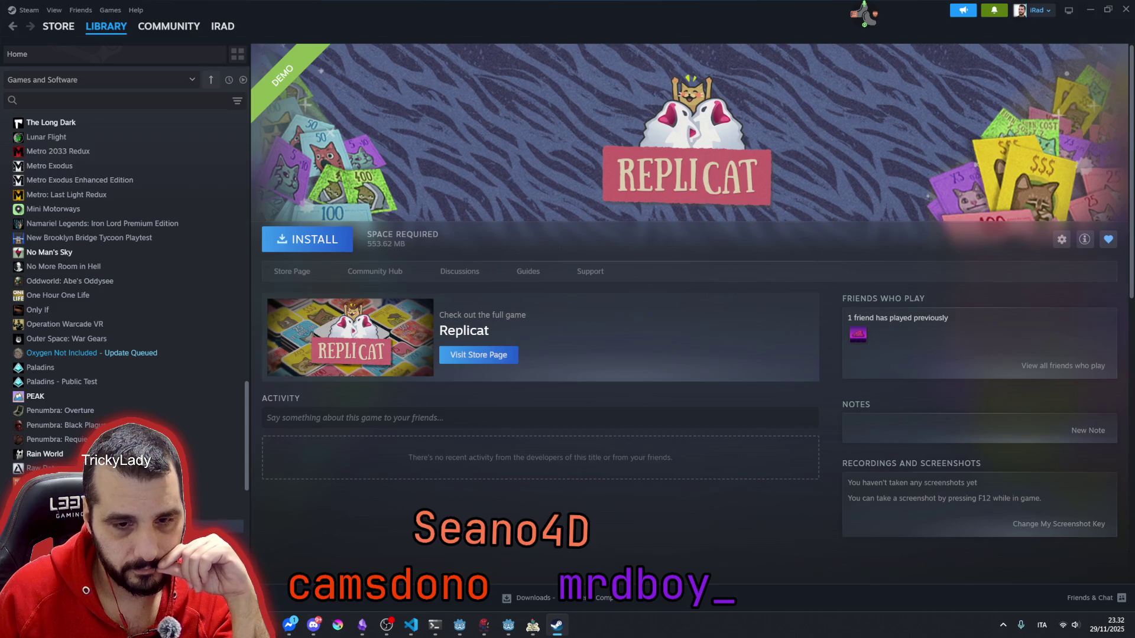
pyautogui.scroll(-2, 87, 407)
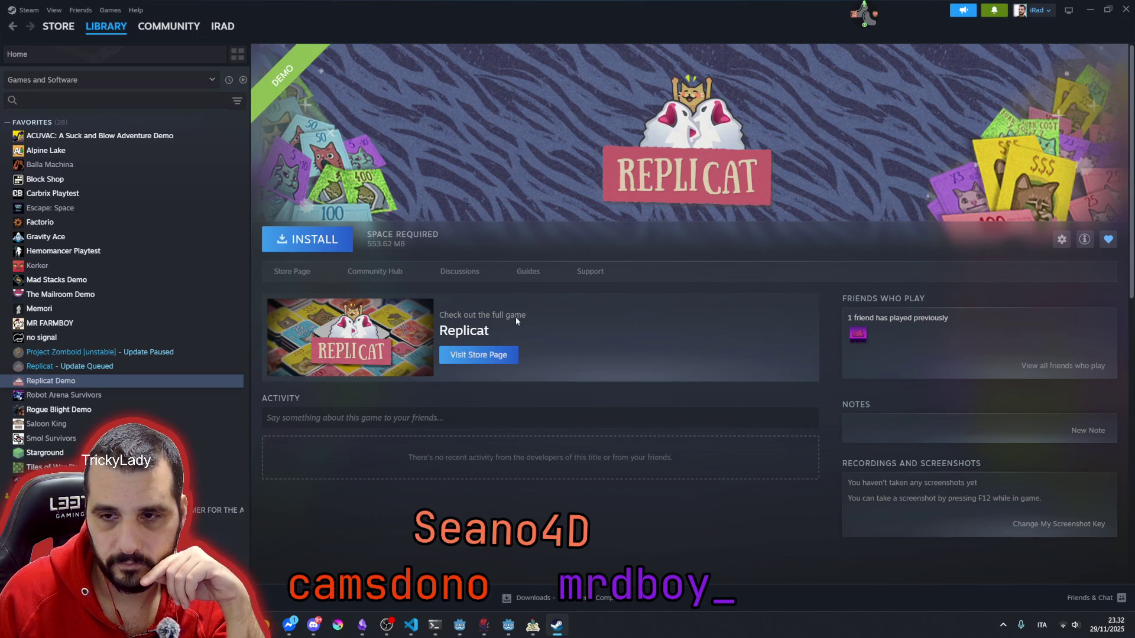
pyautogui.click(484, 355)
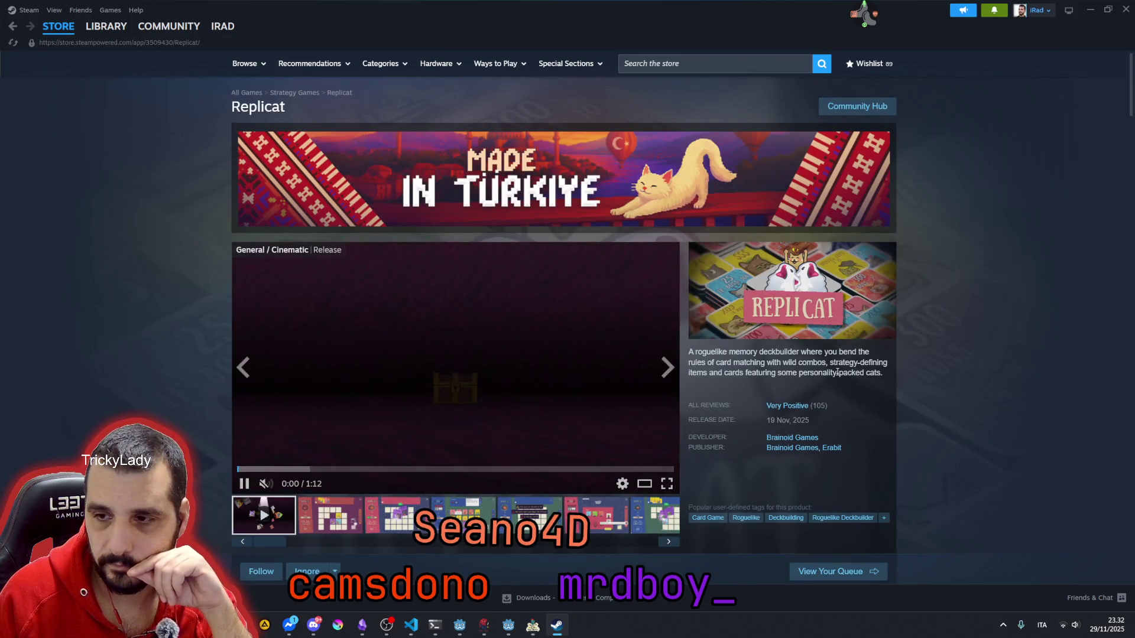
pyautogui.scroll(-5, 328, 434)
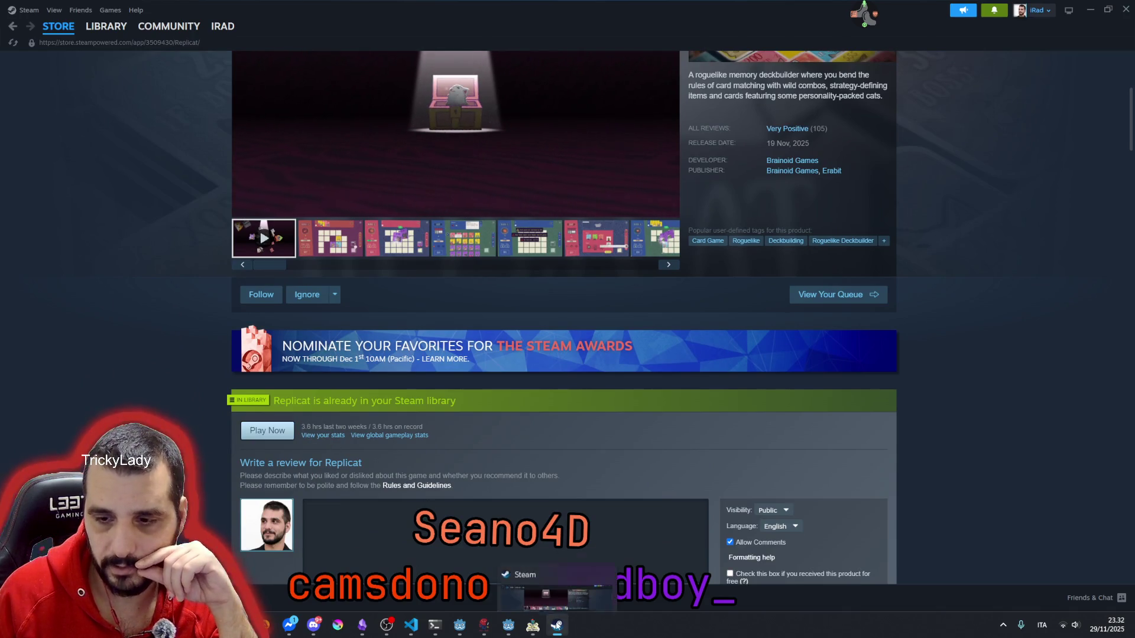
pyautogui.click(508, 625)
pyautogui.click(556, 625)
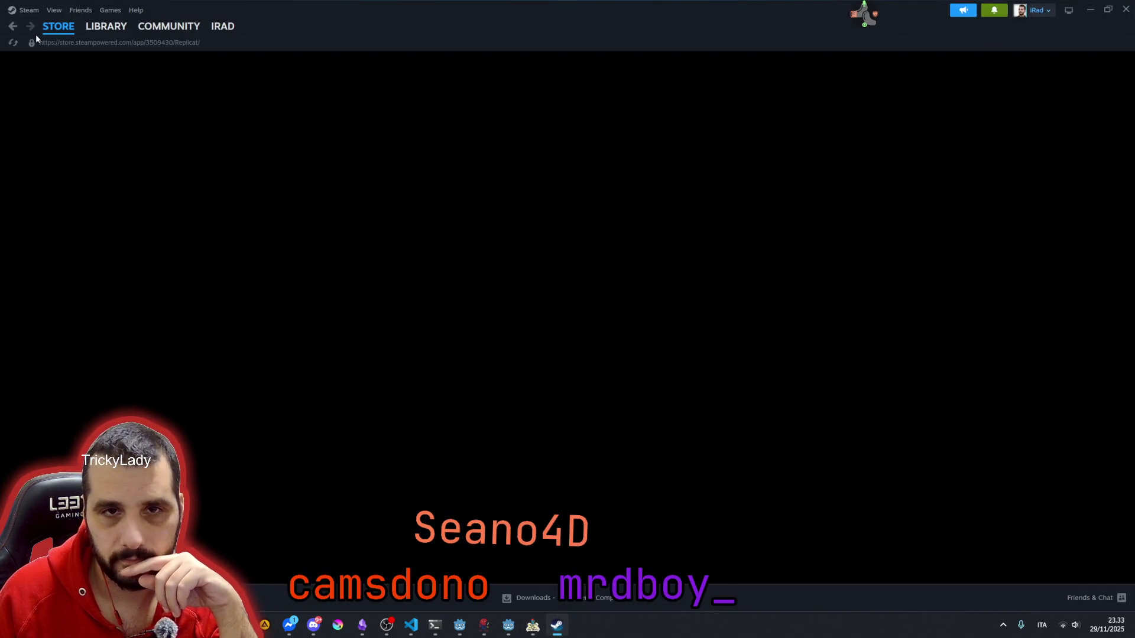
pyautogui.click(98, 29)
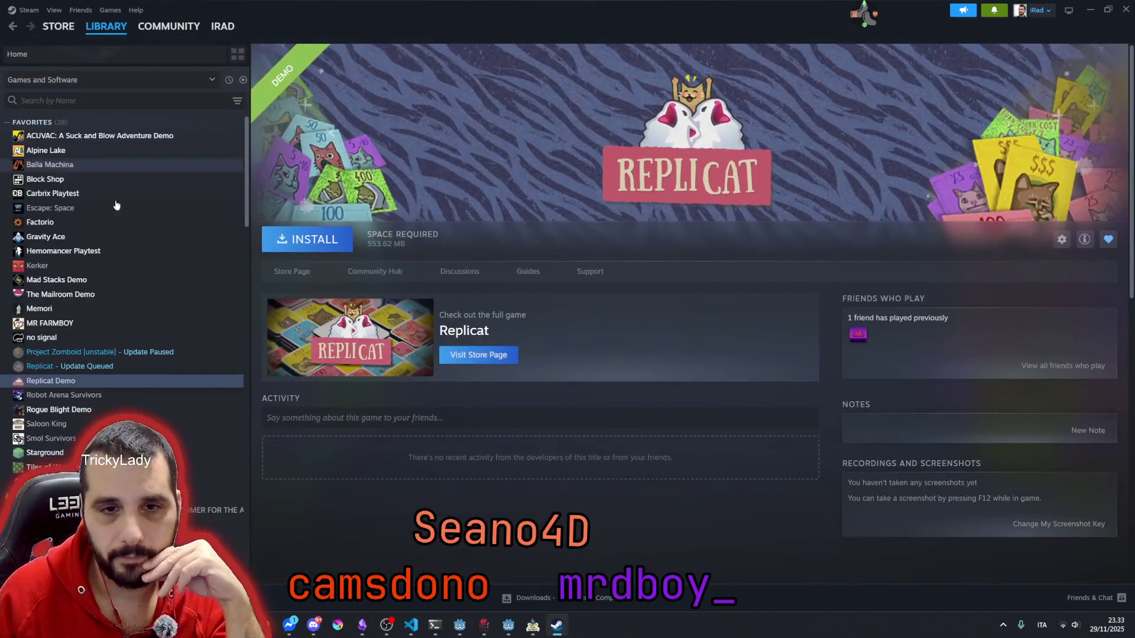
# Start removing Replicat Demo from the account, cancel it, and open the Replicat game page
pyautogui.click(91, 367)
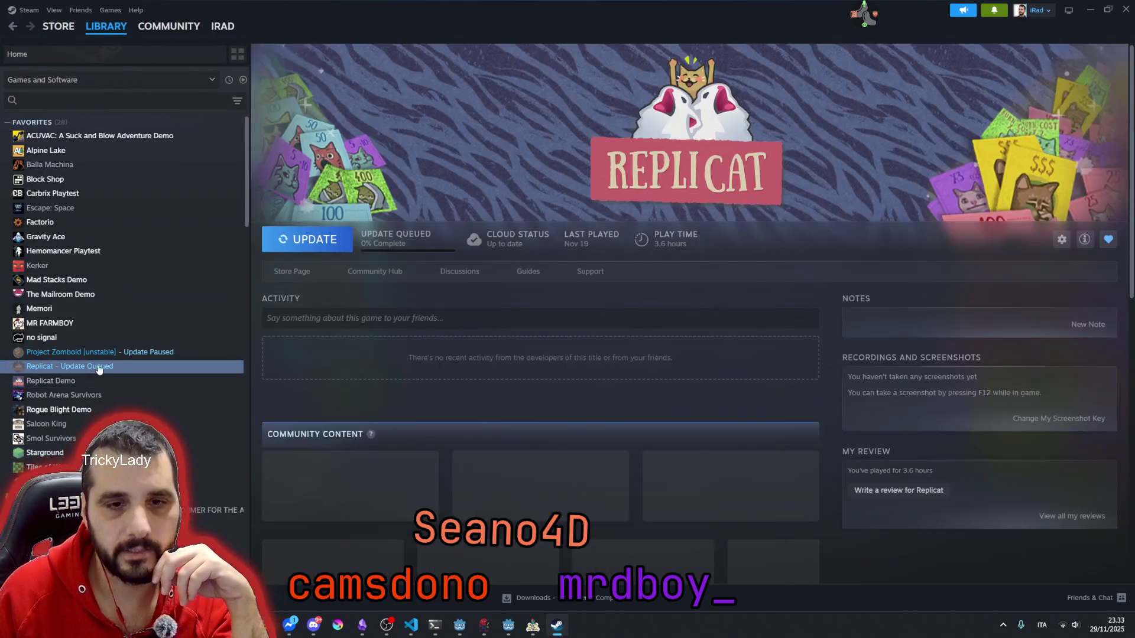
pyautogui.click(89, 382)
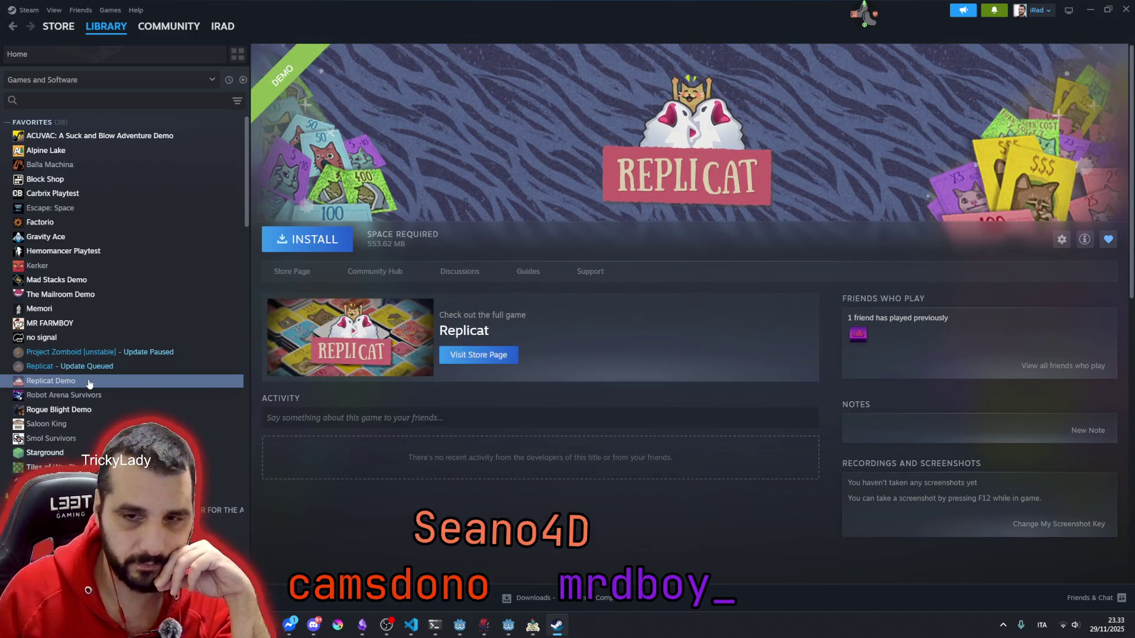
pyautogui.rightClick(93, 381)
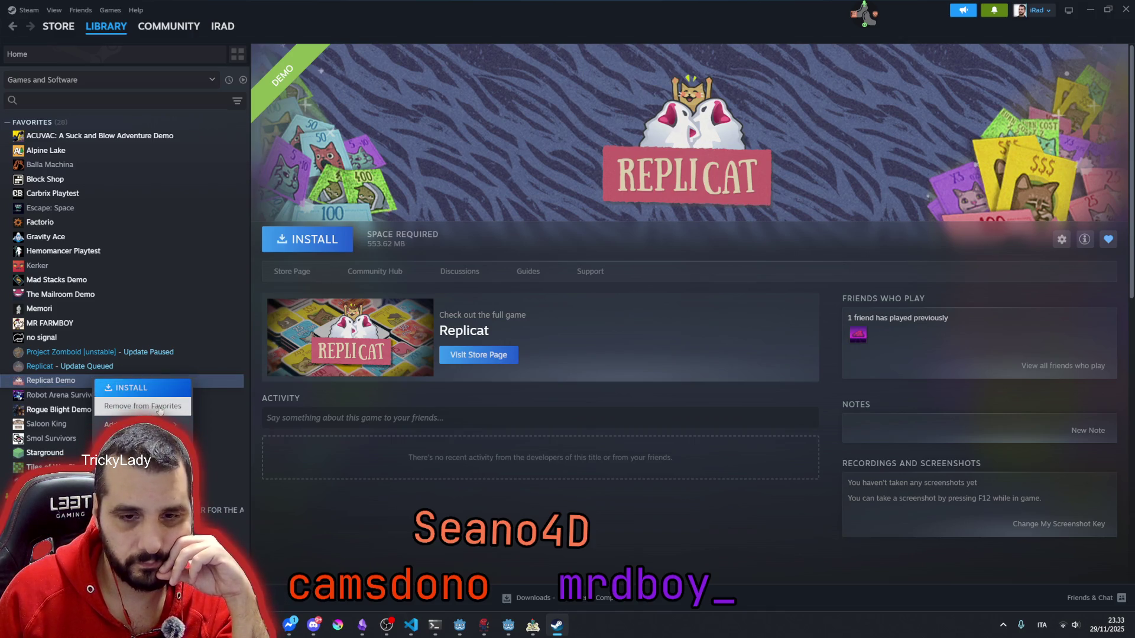
pyautogui.moveTo(142, 444)
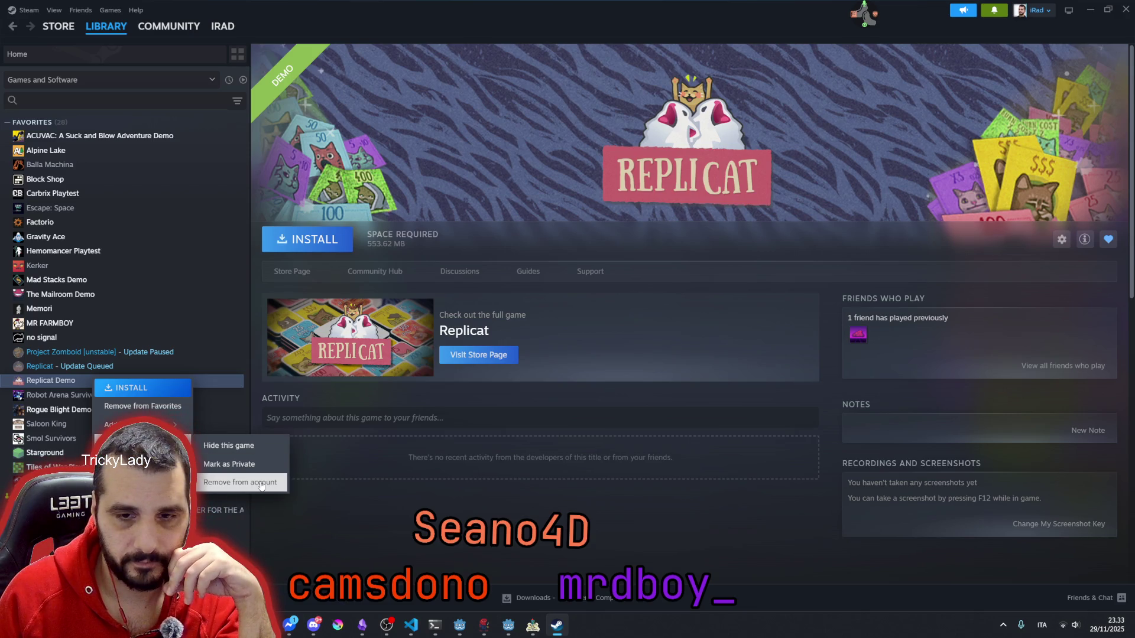
pyautogui.click(261, 484)
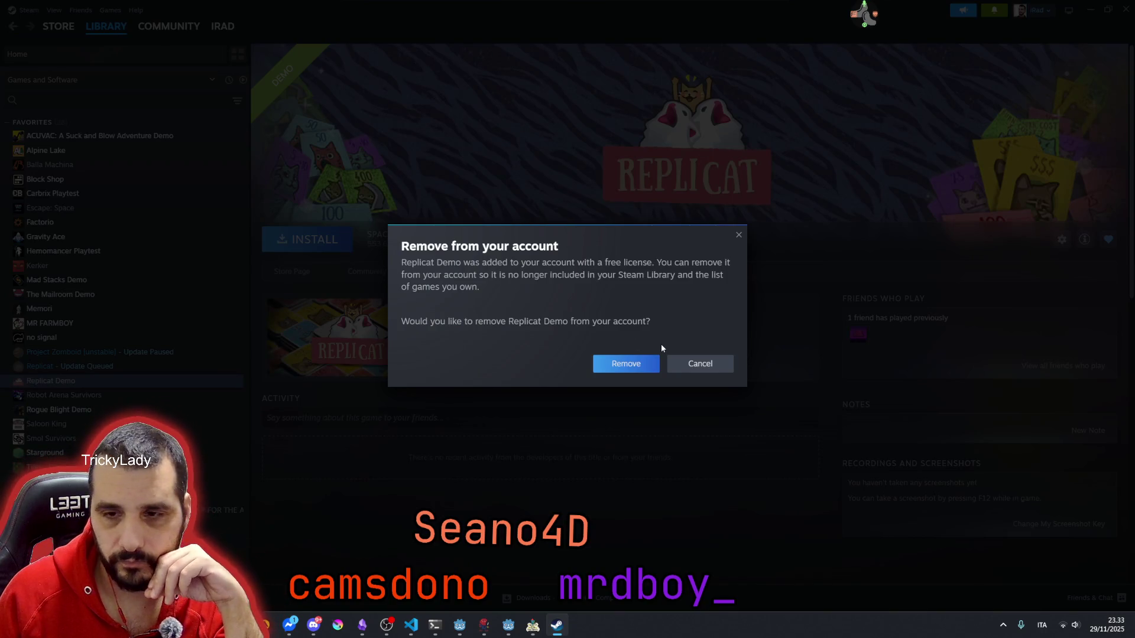
pyautogui.click(704, 363)
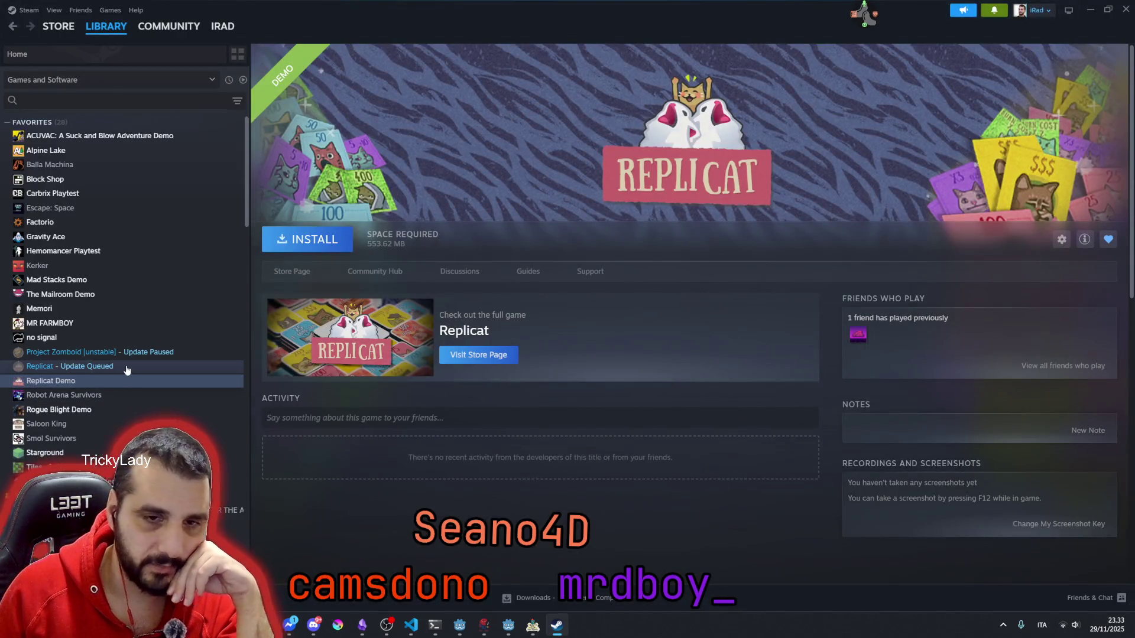
pyautogui.click(93, 367)
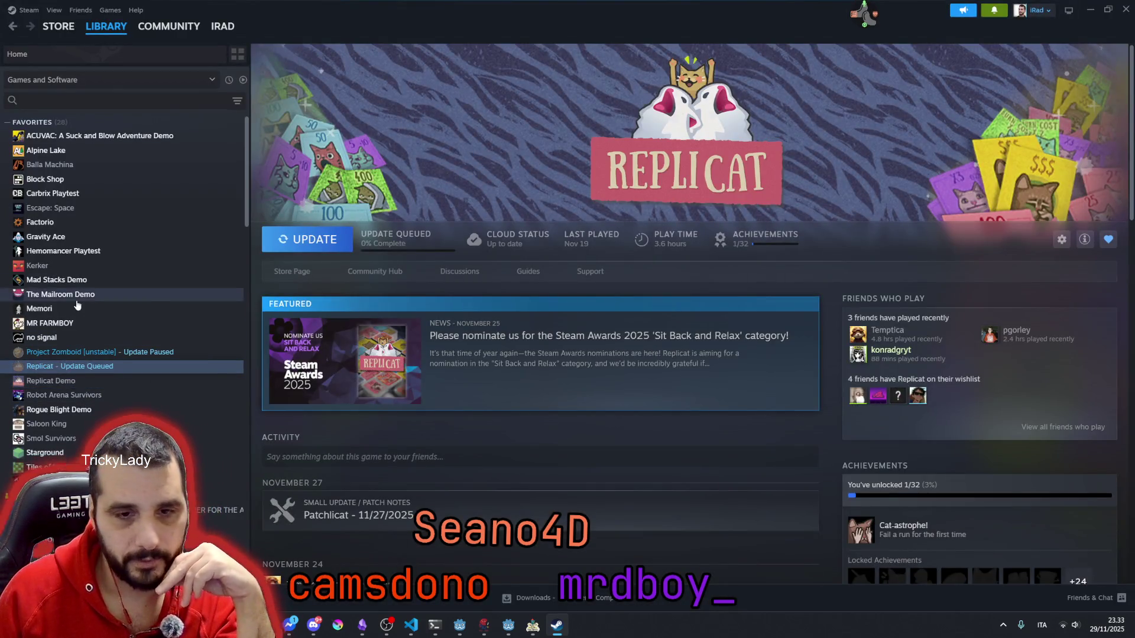
# Browse the Rogue Blight Demo, Smol Survivors and Starground library pages
pyautogui.scroll(-4, 118, 292)
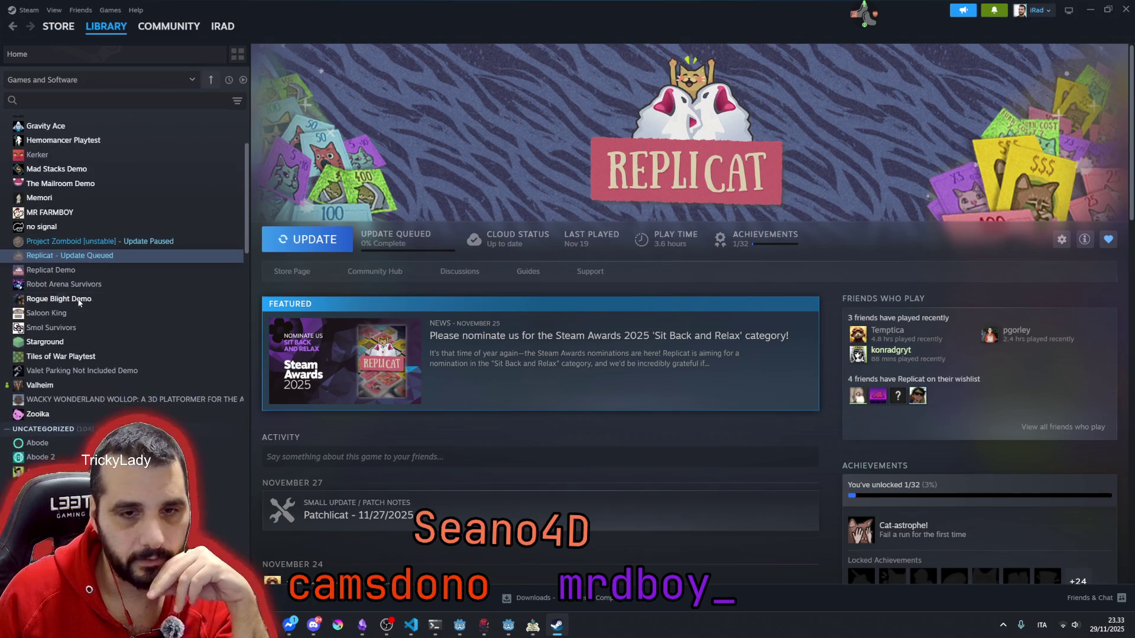
pyautogui.click(112, 300)
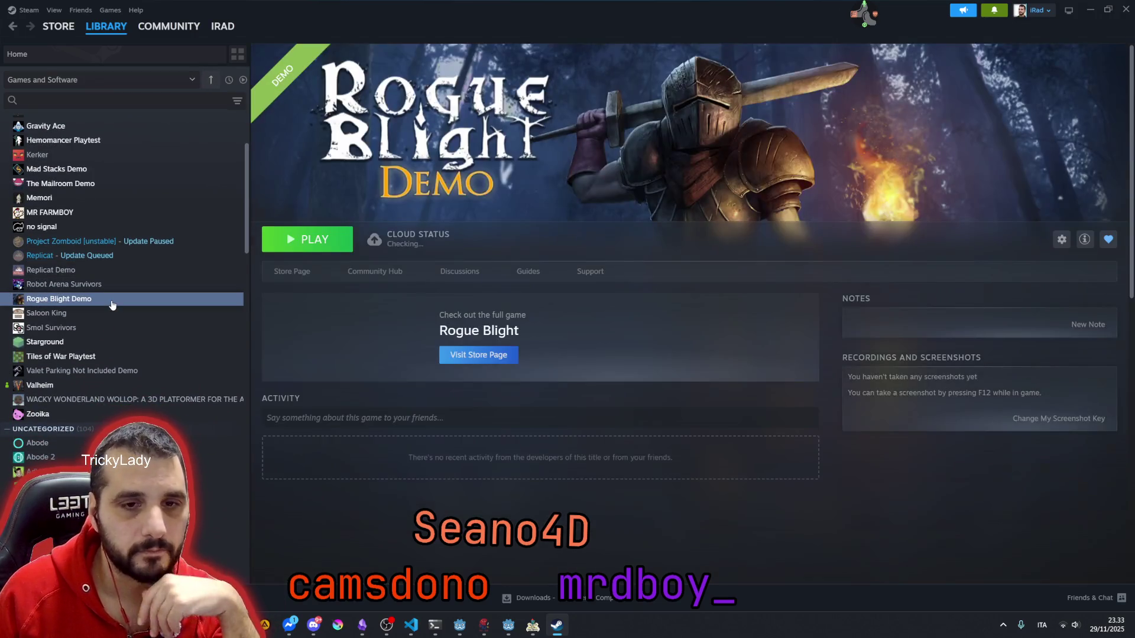
pyautogui.click(82, 332)
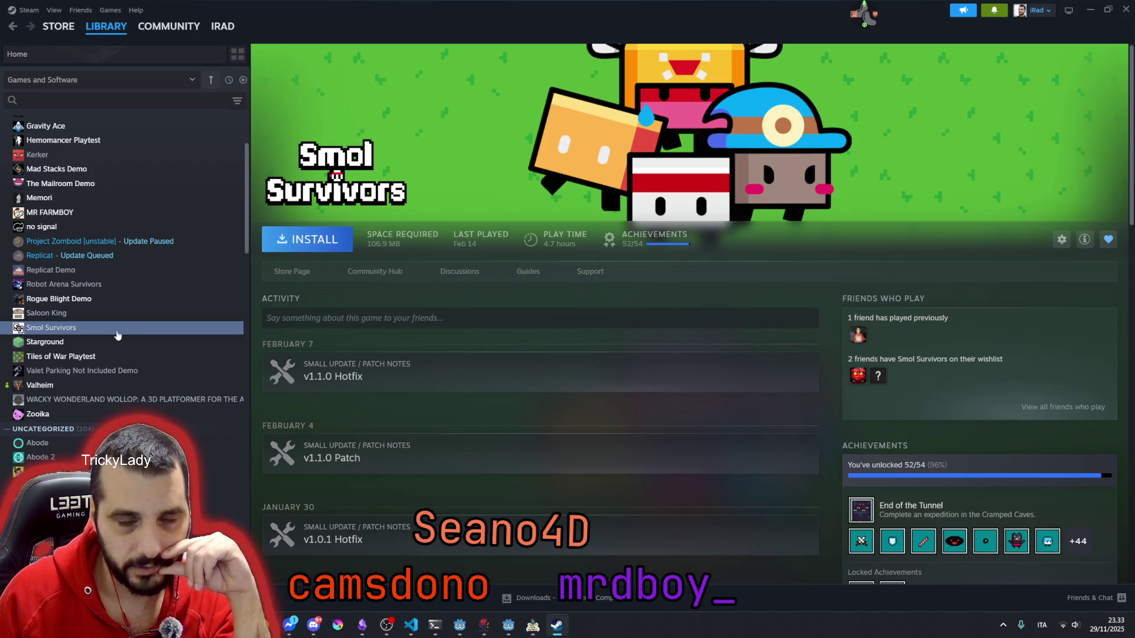
pyautogui.click(80, 343)
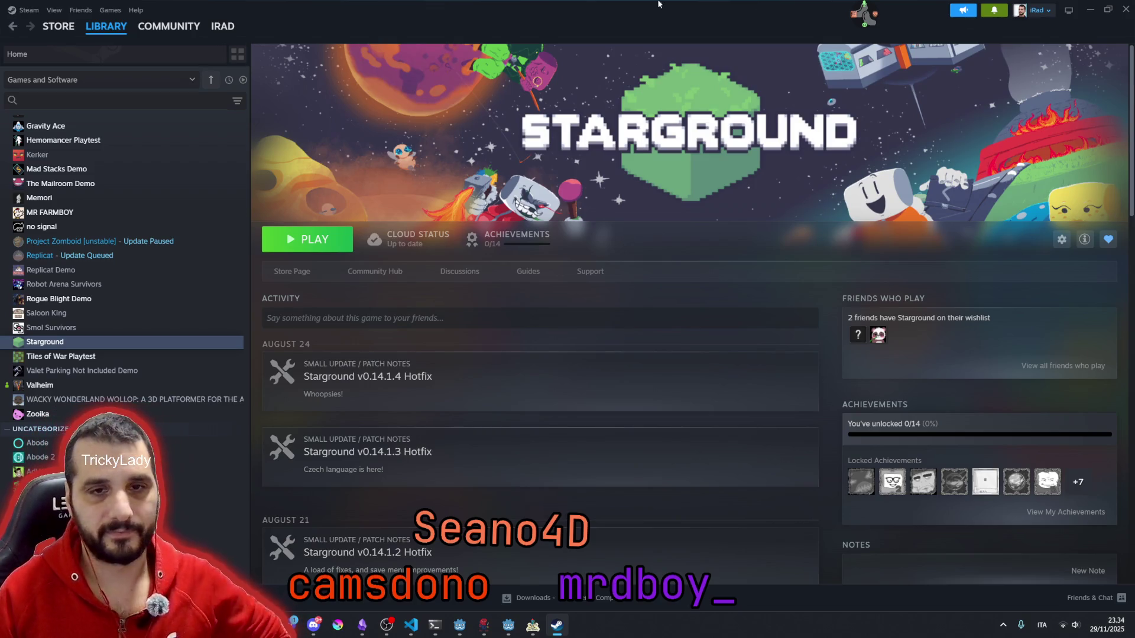
# Go to the Mad Stacks Demo entry and visit its store page
pyautogui.click(97, 169)
pyautogui.scroll(4, 112, 216)
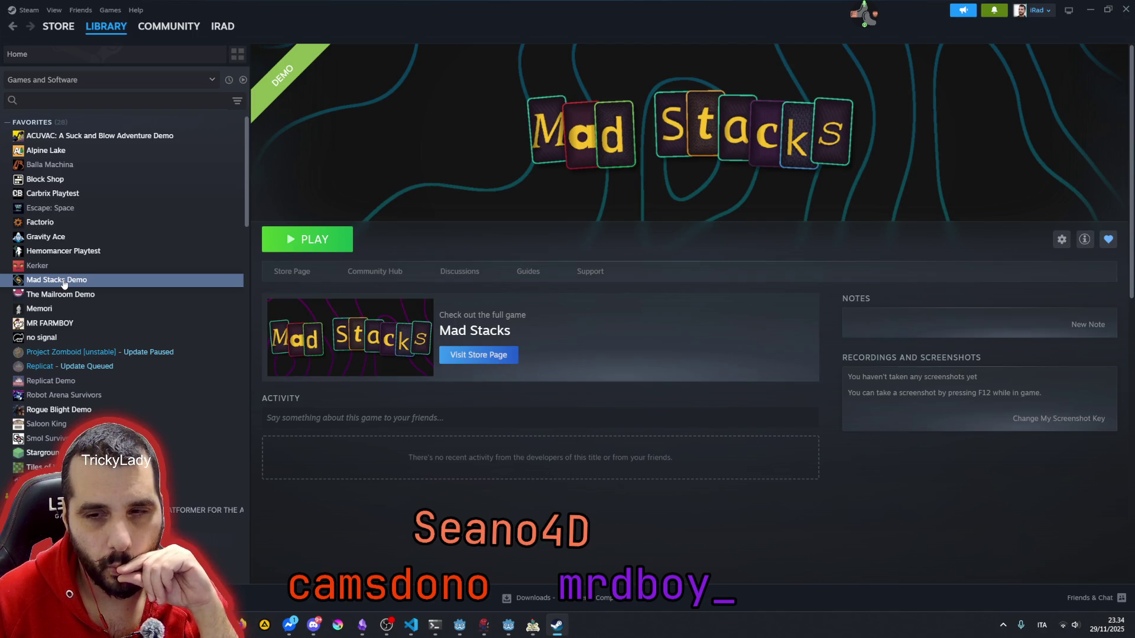
pyautogui.click(459, 353)
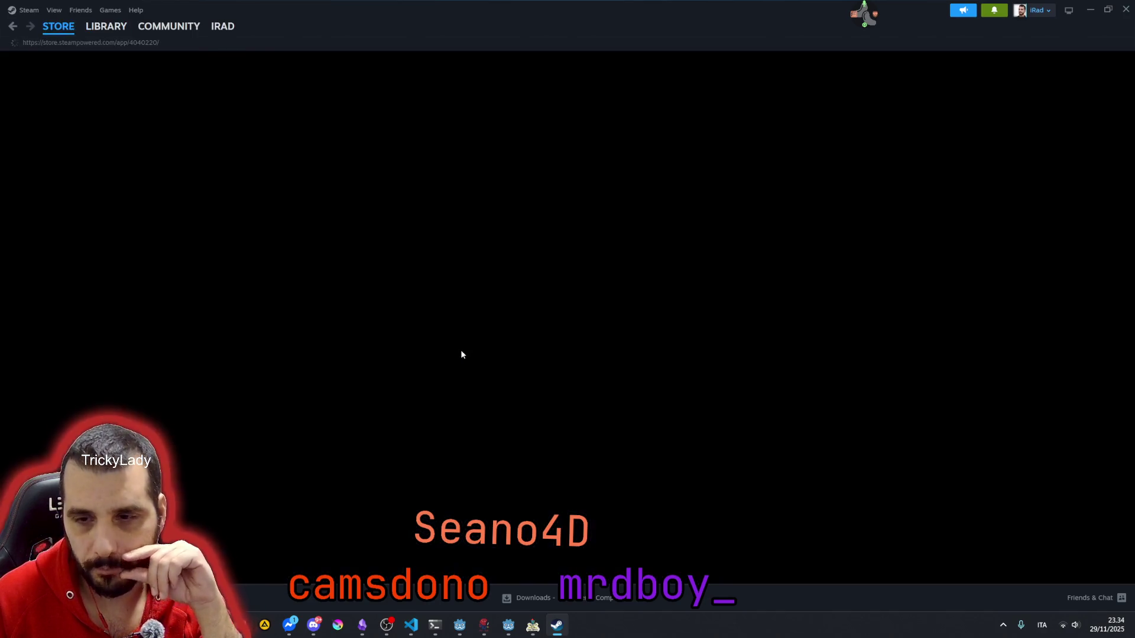
# Scroll the Mad Stacks store page and select the 'Buy Mad Stacks' heading text
pyautogui.scroll(-5, 201, 395)
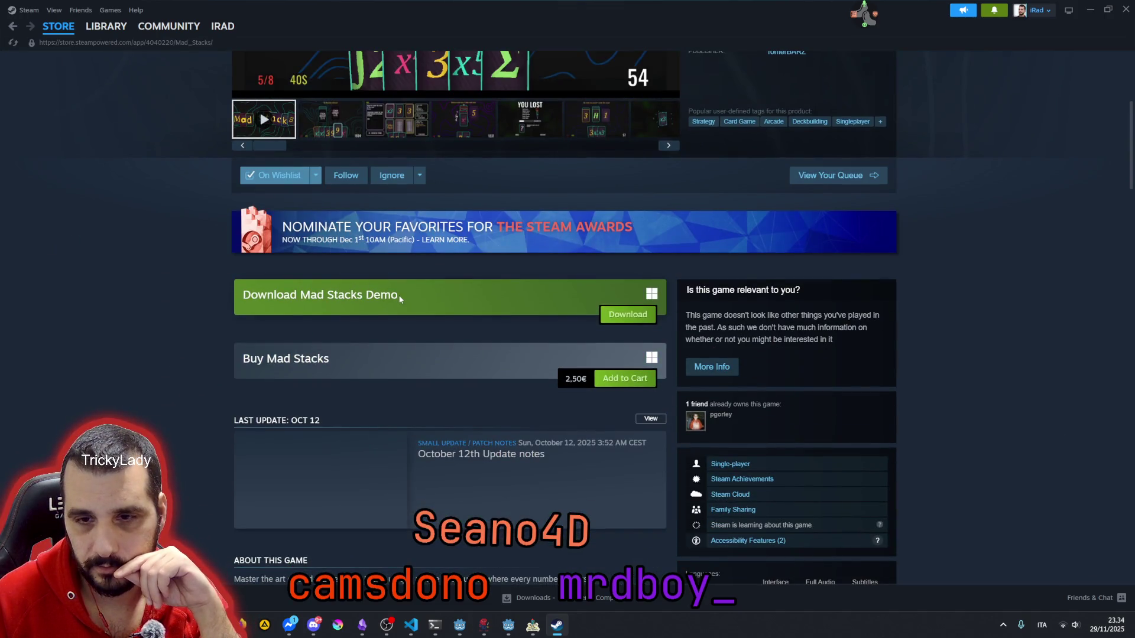
pyautogui.tripleClick(298, 365)
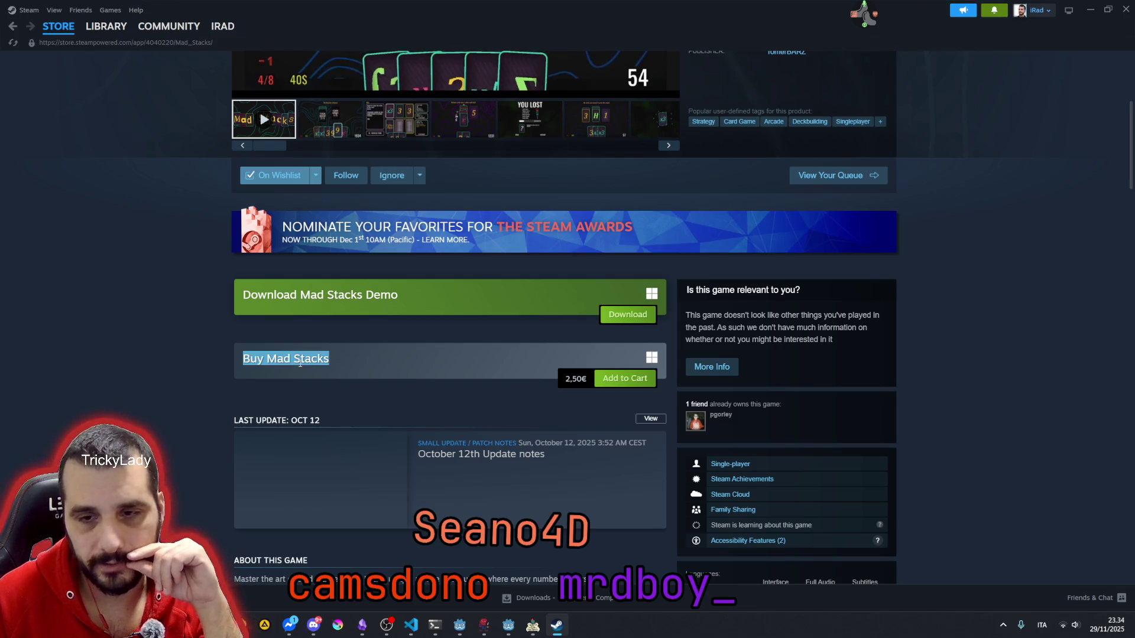
pyautogui.doubleClick(299, 363)
pyautogui.tripleClick(300, 362)
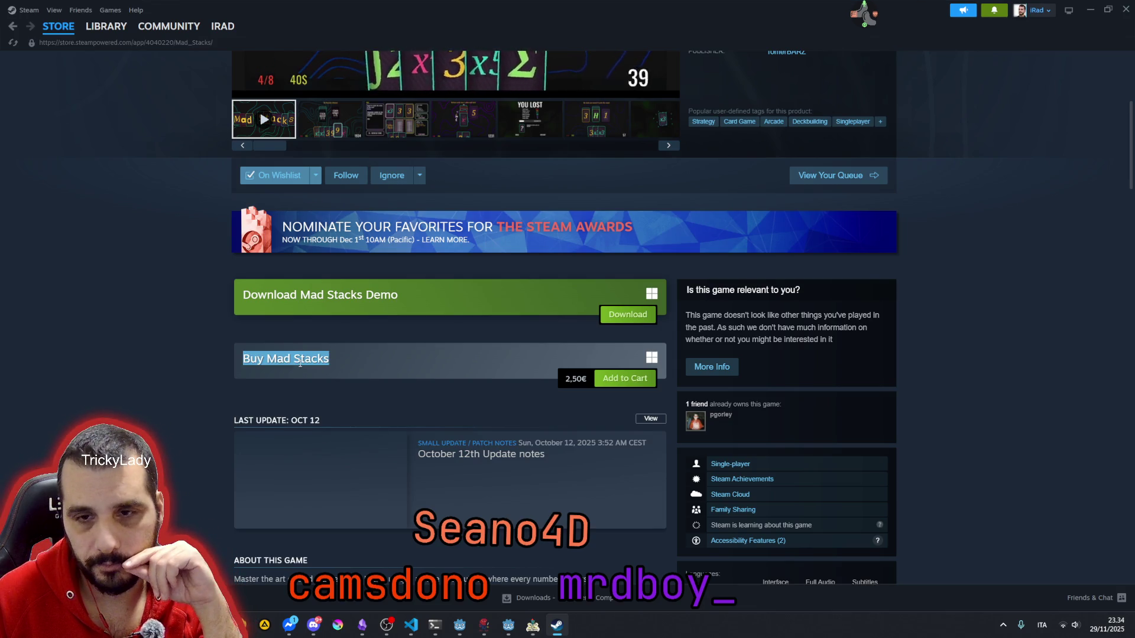
pyautogui.scroll(-3, 299, 370)
pyautogui.scroll(-1, 300, 368)
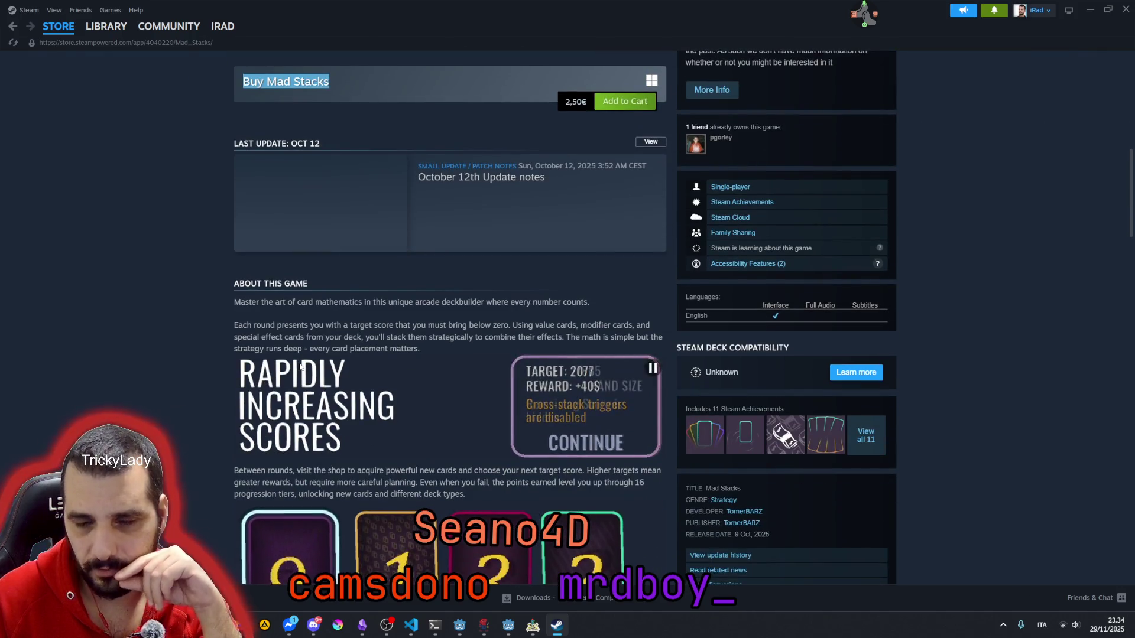
pyautogui.scroll(4, 448, 392)
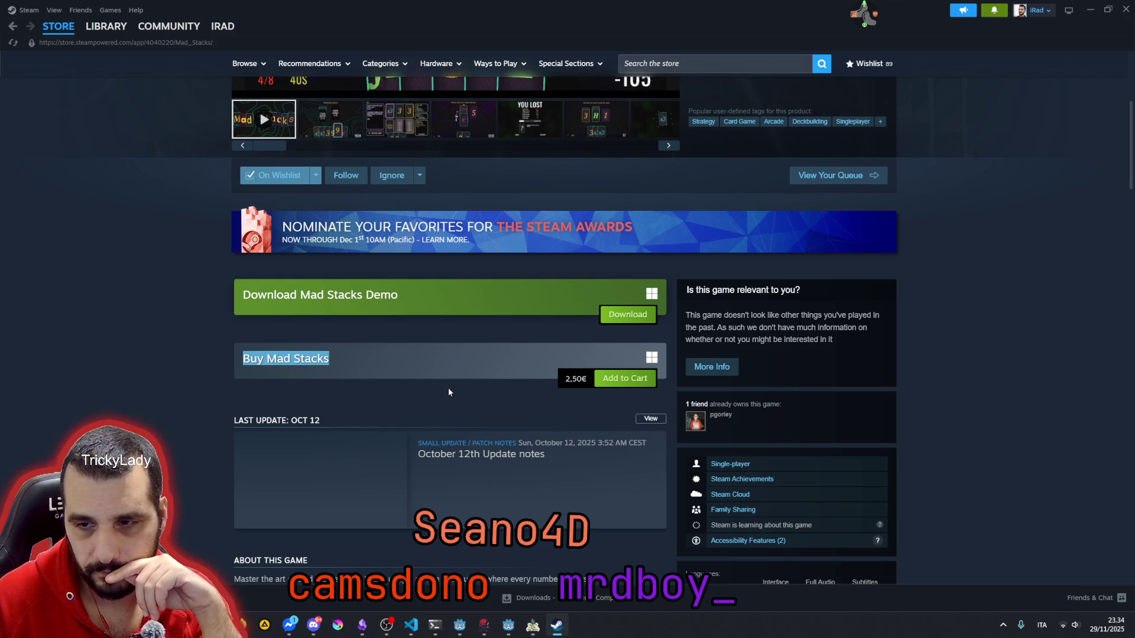
# Select the word 'Mad', scroll the page, return to Mad Stacks Demo, and minimize Steam
pyautogui.doubleClick(279, 358)
pyautogui.scroll(3, 316, 378)
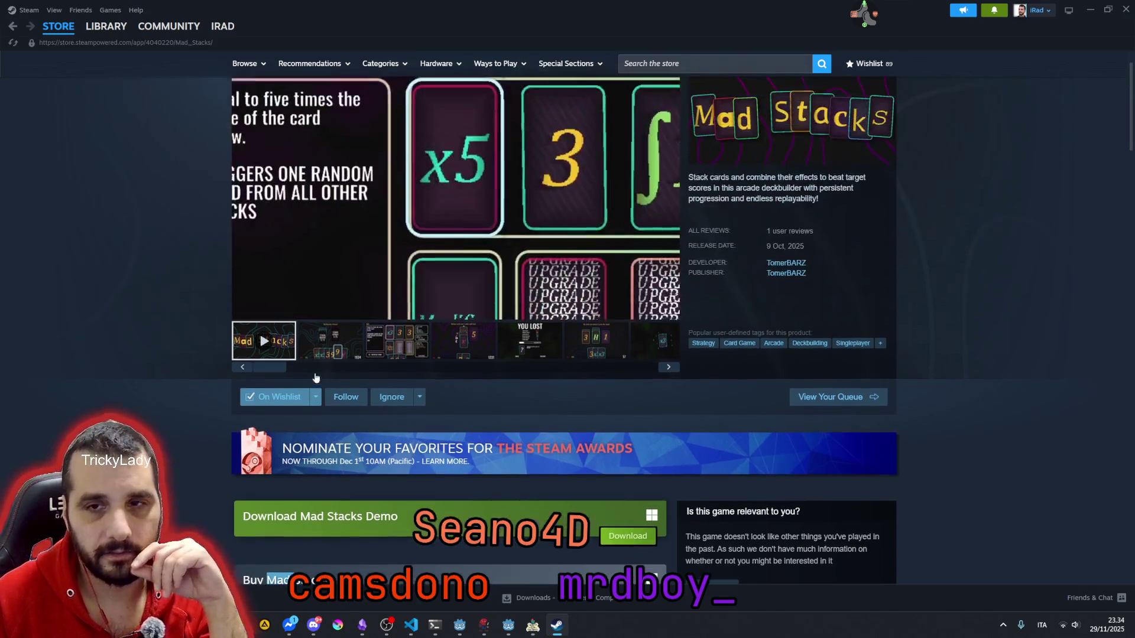
pyautogui.scroll(1, 315, 378)
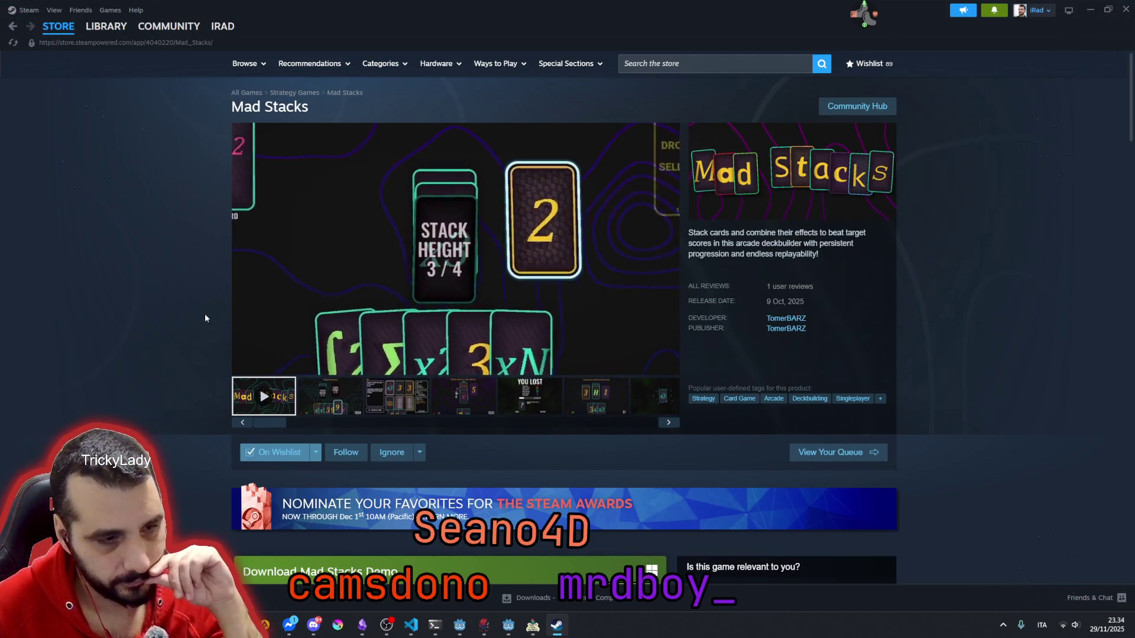
pyautogui.scroll(-4, 205, 318)
pyautogui.scroll(-2, 205, 318)
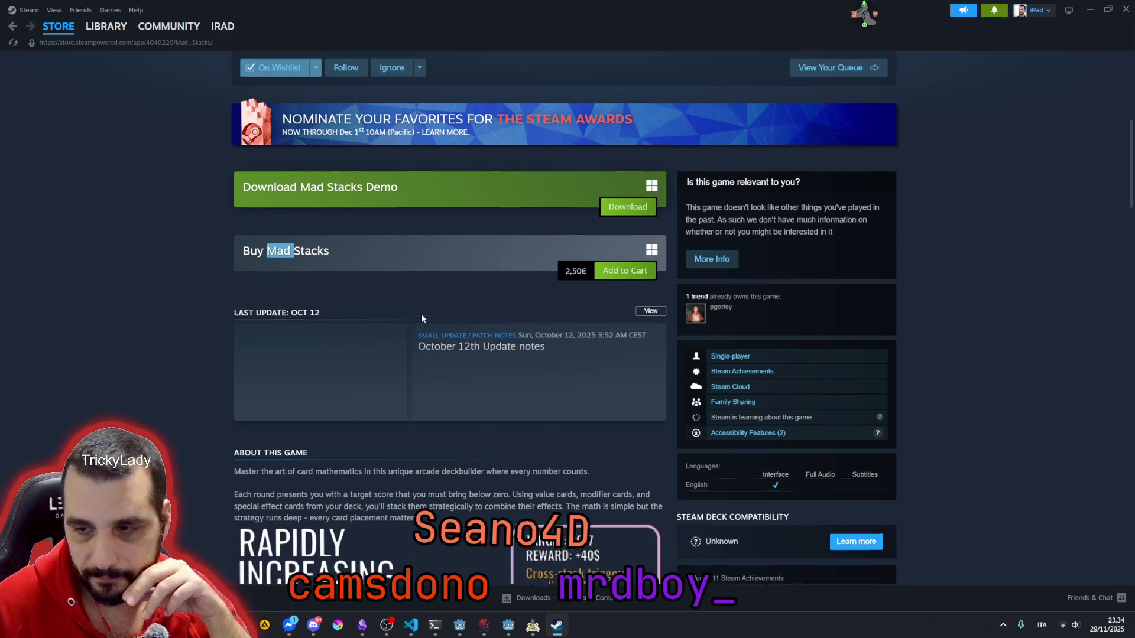
pyautogui.scroll(6, 421, 314)
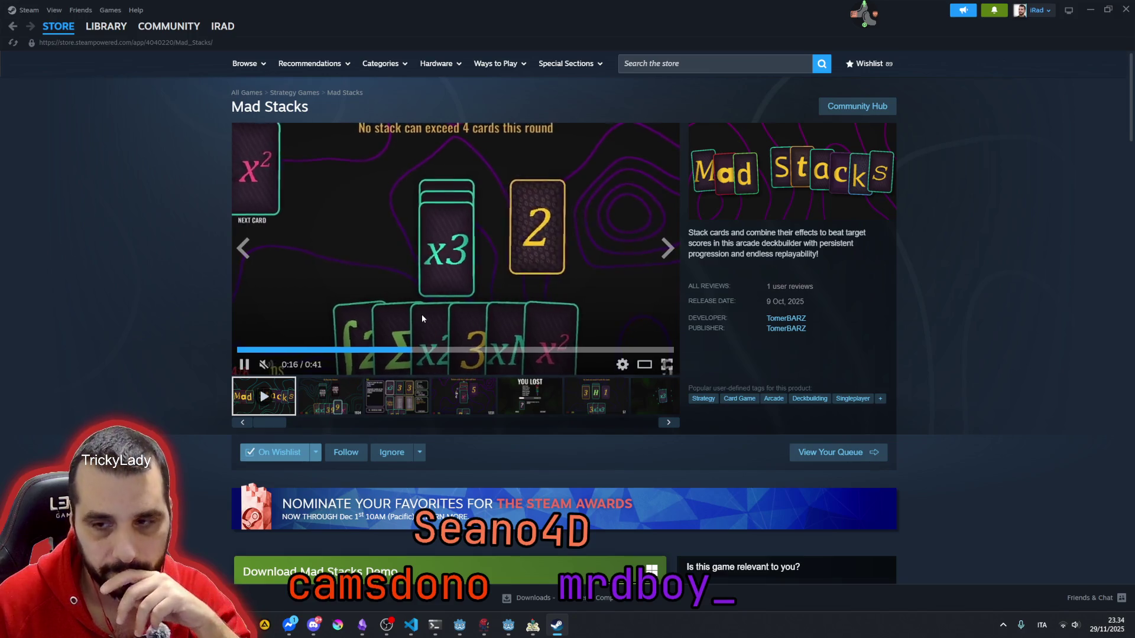
pyautogui.scroll(-4, 420, 314)
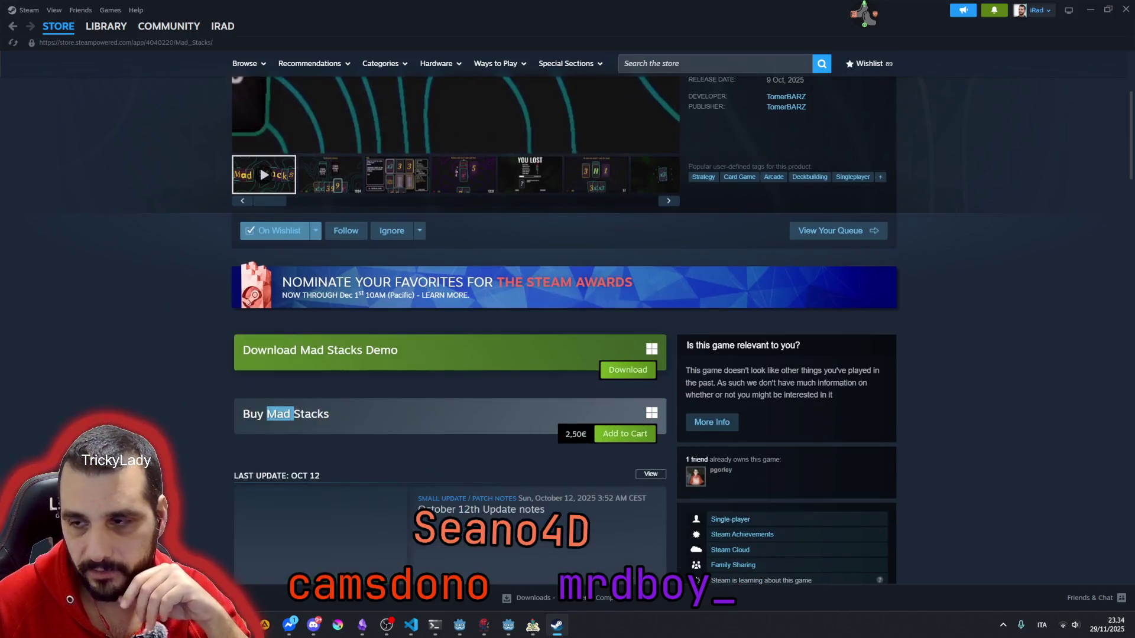
pyautogui.click(628, 369)
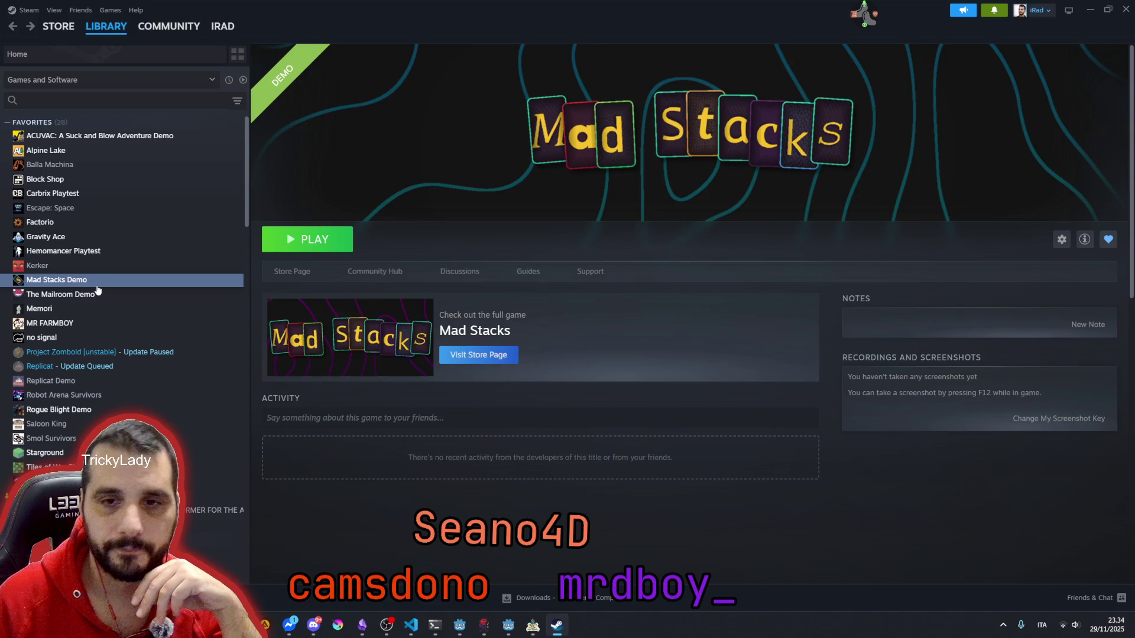
pyautogui.click(1090, 10)
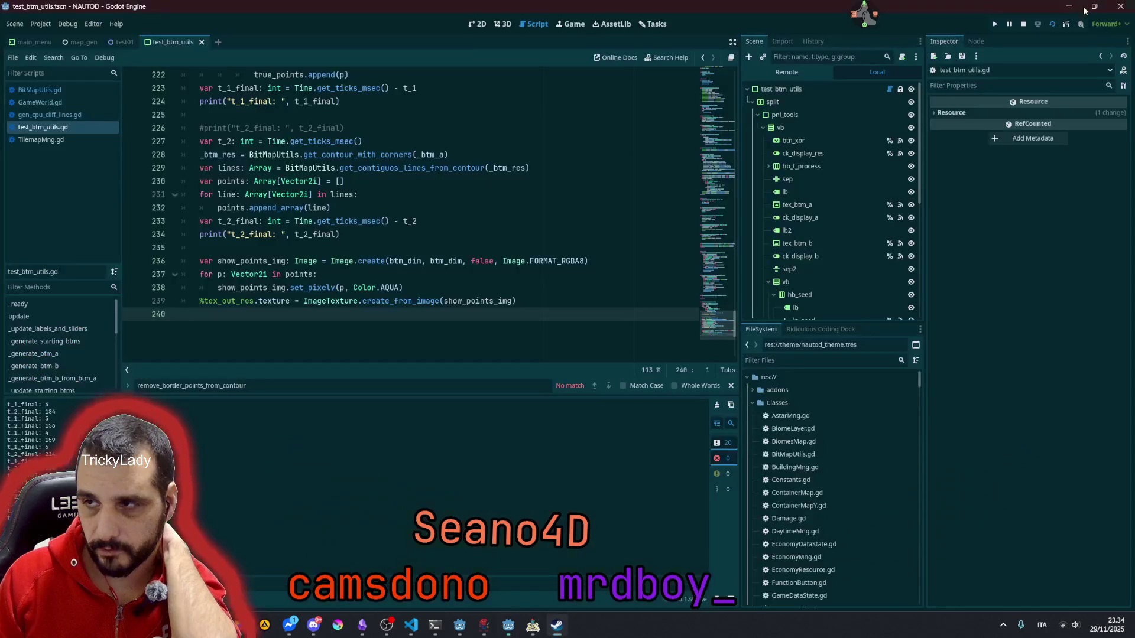
# Minimize the Godot editor and browser, then move and maximize the NAUTOD debug window
pyautogui.click(1069, 8)
pyautogui.click(1068, 9)
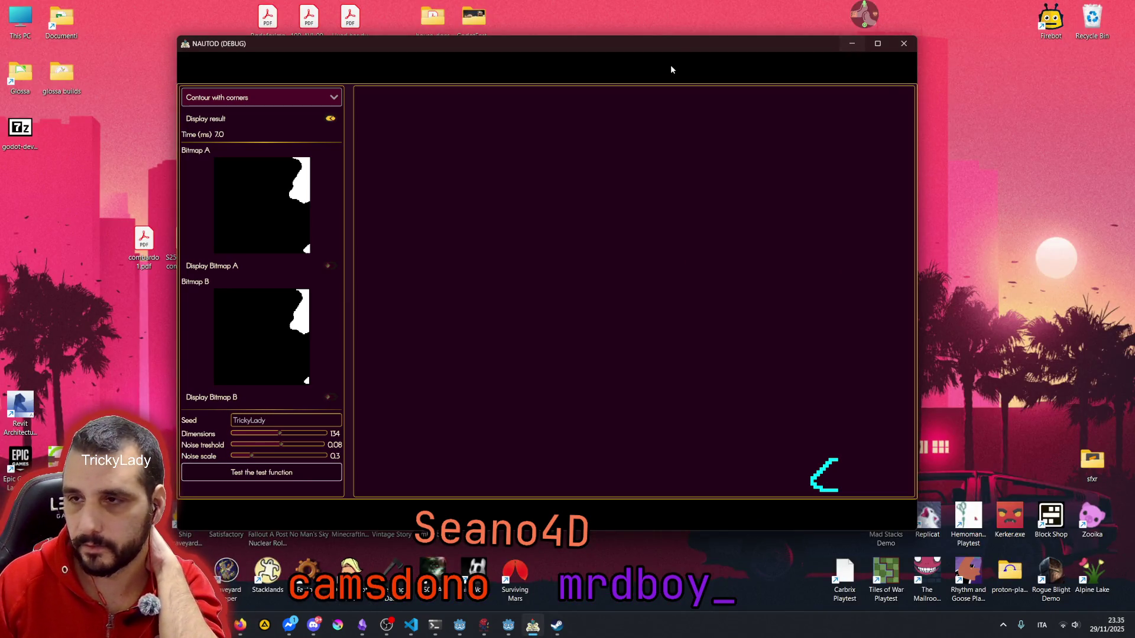
pyautogui.moveTo(678, 46); pyautogui.dragTo(587, 38)
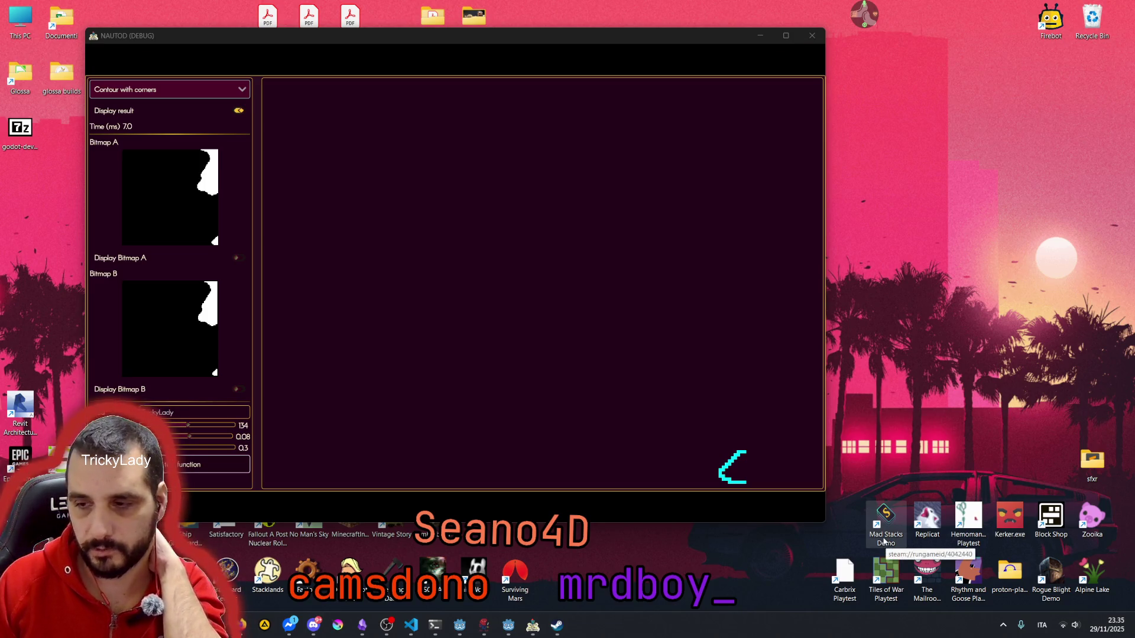
pyautogui.doubleClick(475, 30)
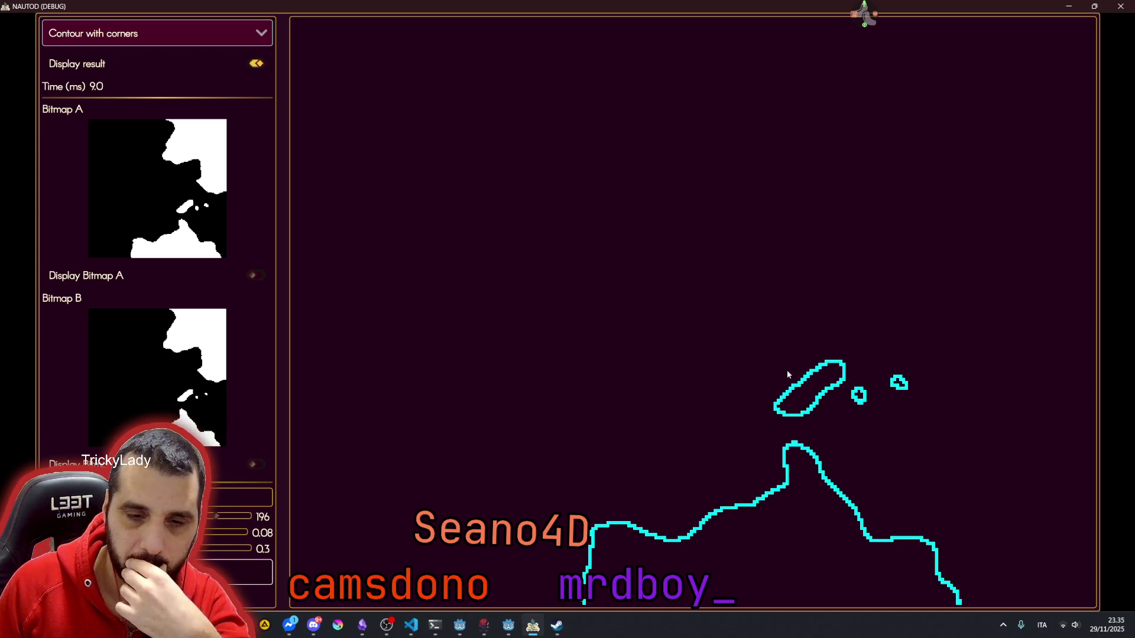
# Drag the Dimensions slider to 214 to redraw the cyan contours
pyautogui.moveTo(216, 517); pyautogui.dragTo(229, 516)
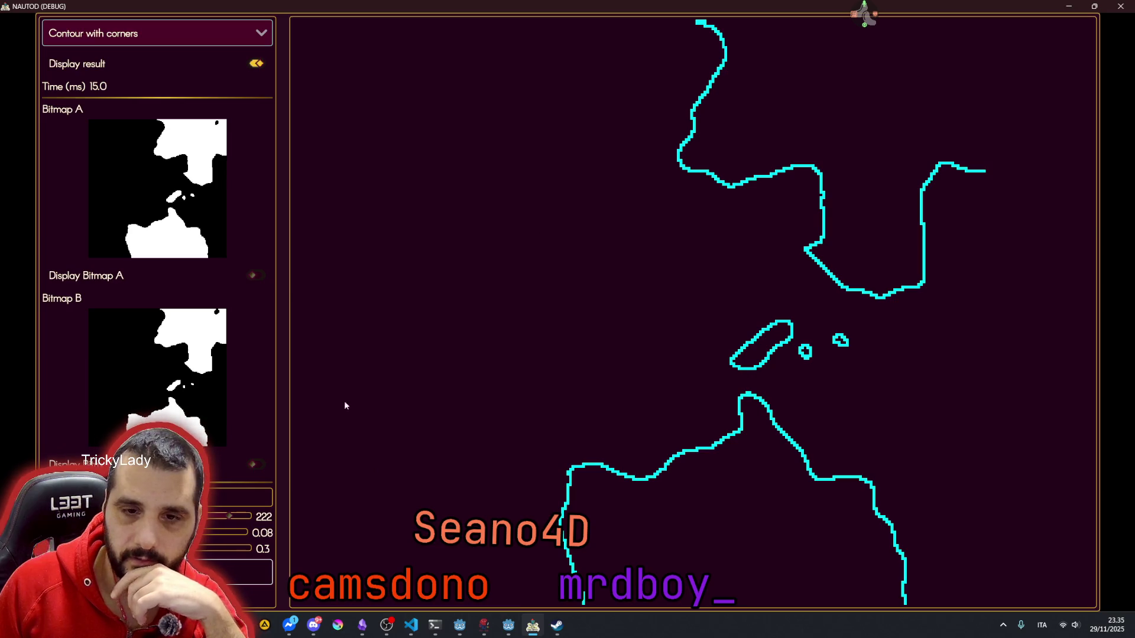
pyautogui.moveTo(228, 516); pyautogui.dragTo(224, 515)
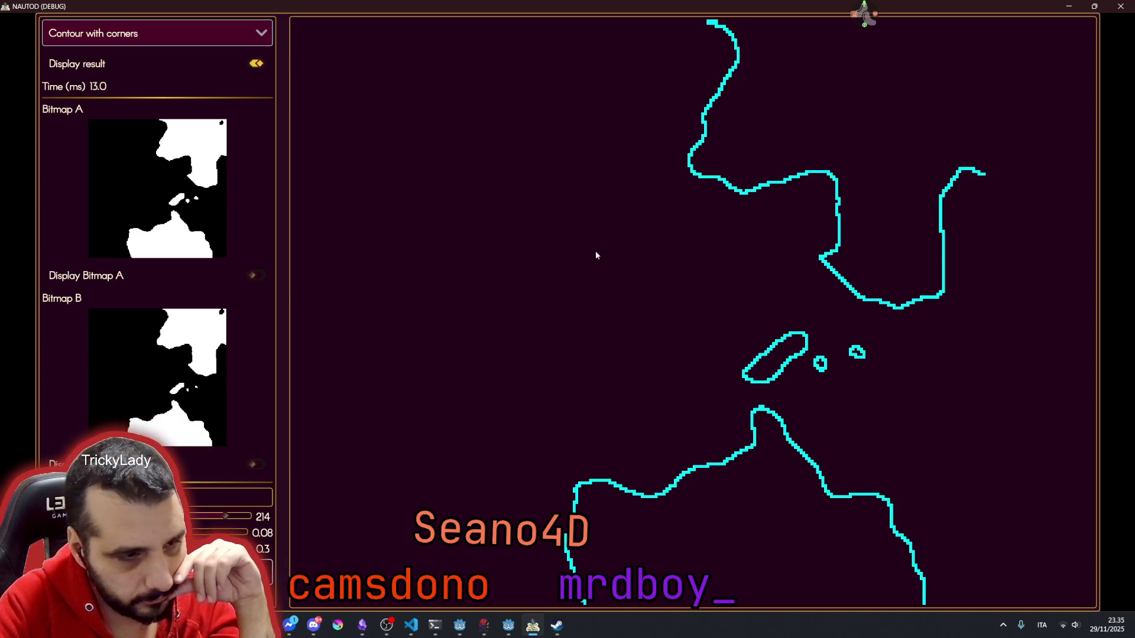
pyautogui.click(509, 625)
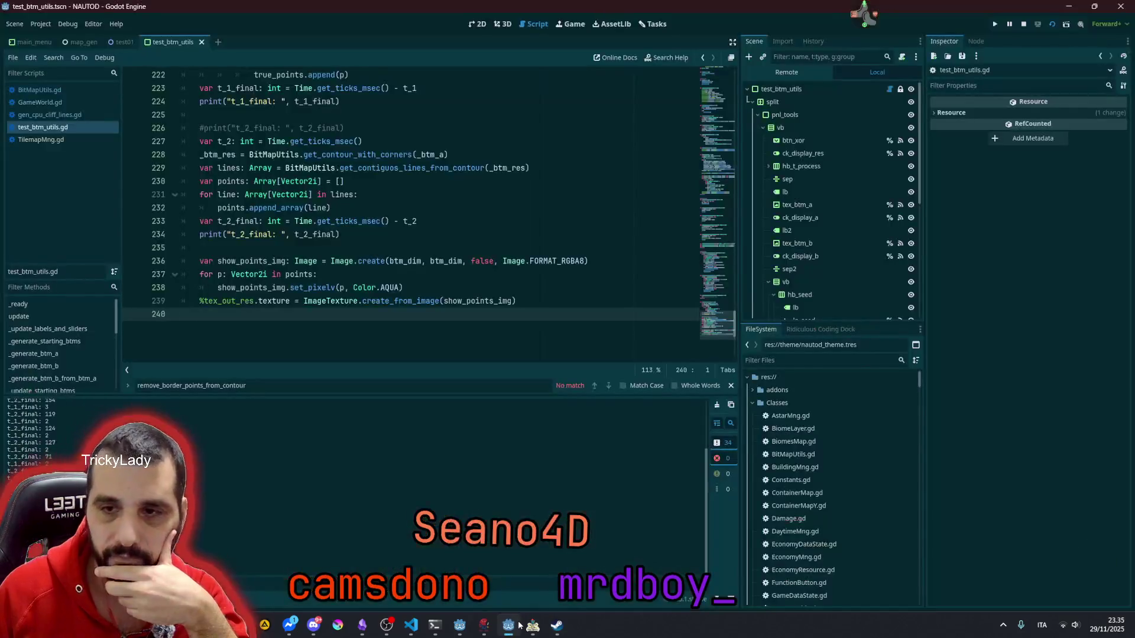
# Clear the Output log and jump to get_contiguos_lines_from_contour on line 200 of BitMapUtils.gd
pyautogui.click(716, 404)
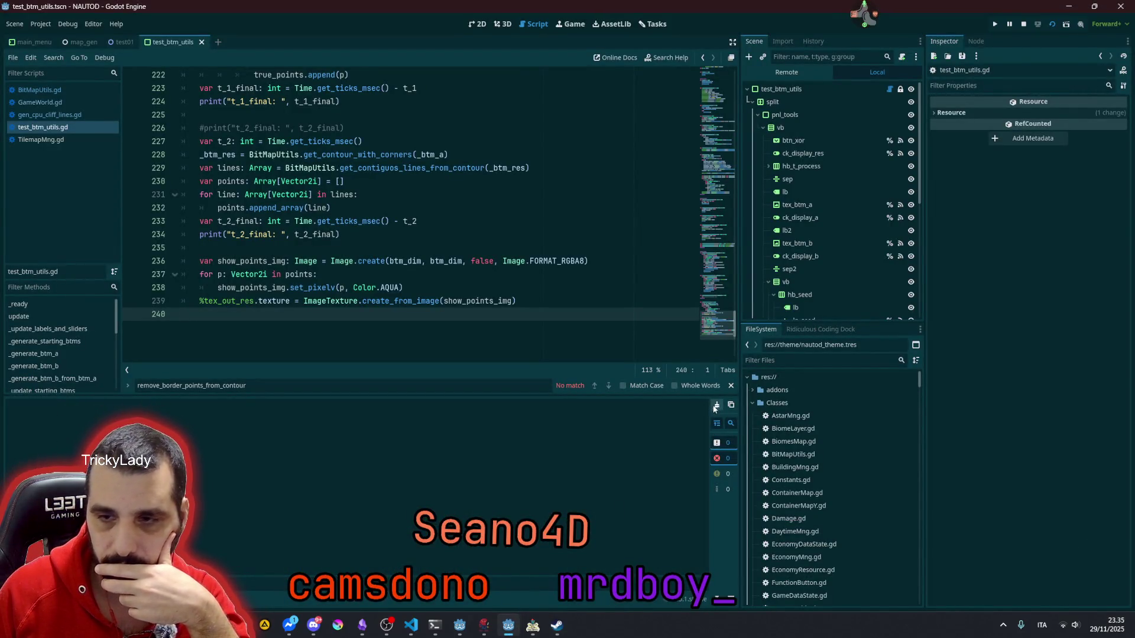
pyautogui.click(437, 208)
pyautogui.scroll(1, 390, 277)
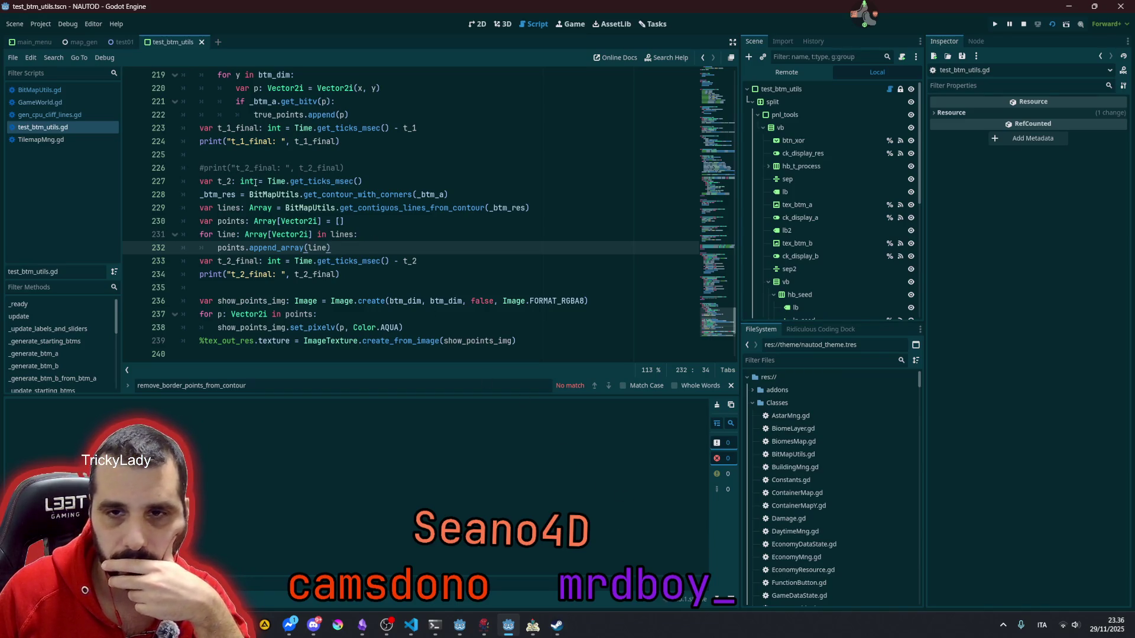
pyautogui.doubleClick(382, 208)
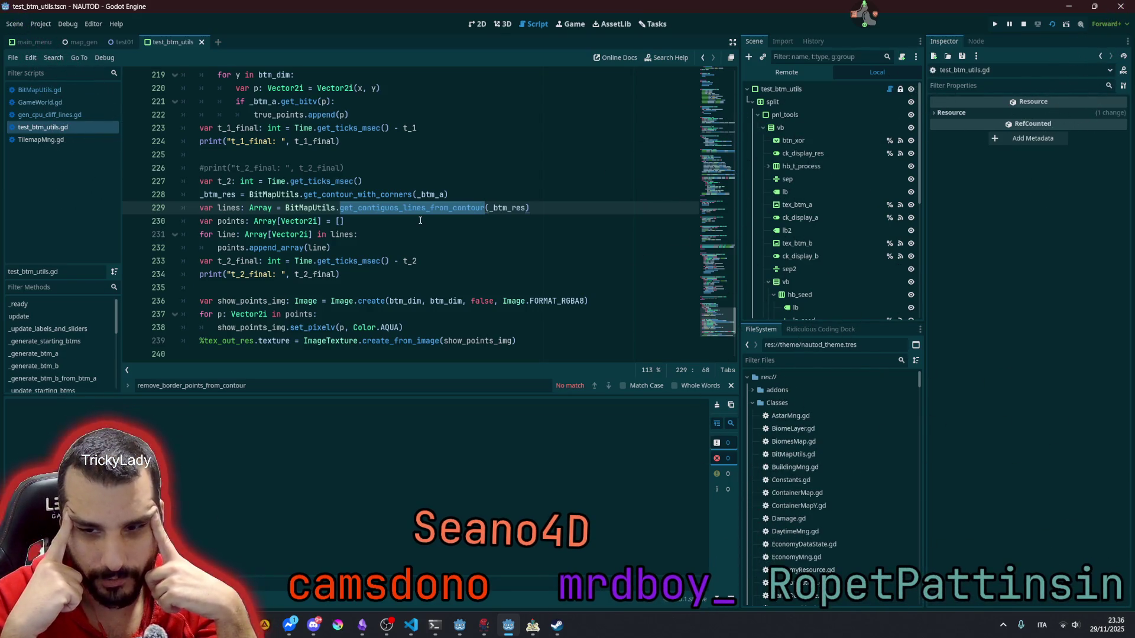
pyautogui.keyDown('ctrl'); pyautogui.click(425, 208); pyautogui.keyUp('ctrl')
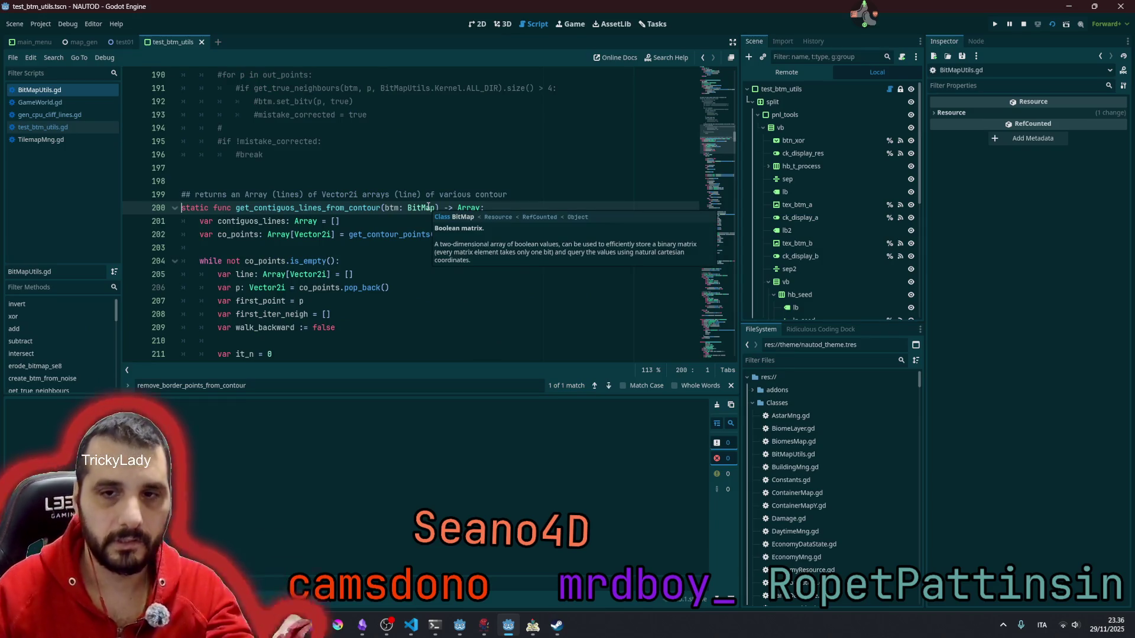
# Highlight uses of co_points, contiguos_lines, line and first_iter_neigh through the function
pyautogui.doubleClick(246, 232)
pyautogui.doubleClick(248, 221)
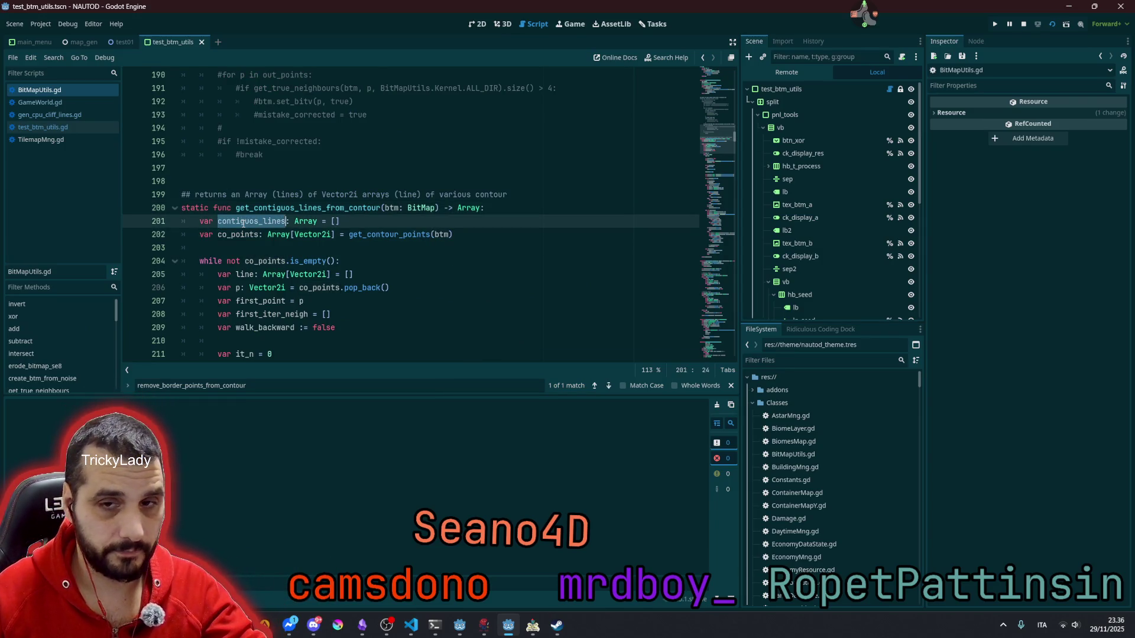
pyautogui.scroll(-2, 251, 200)
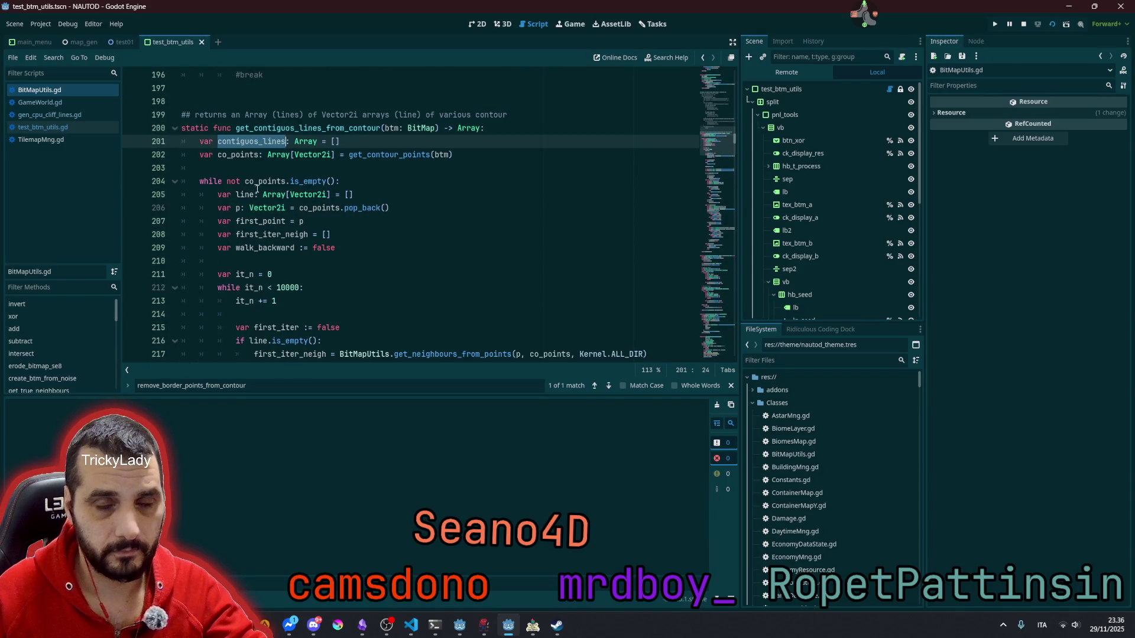
pyautogui.doubleClick(245, 182)
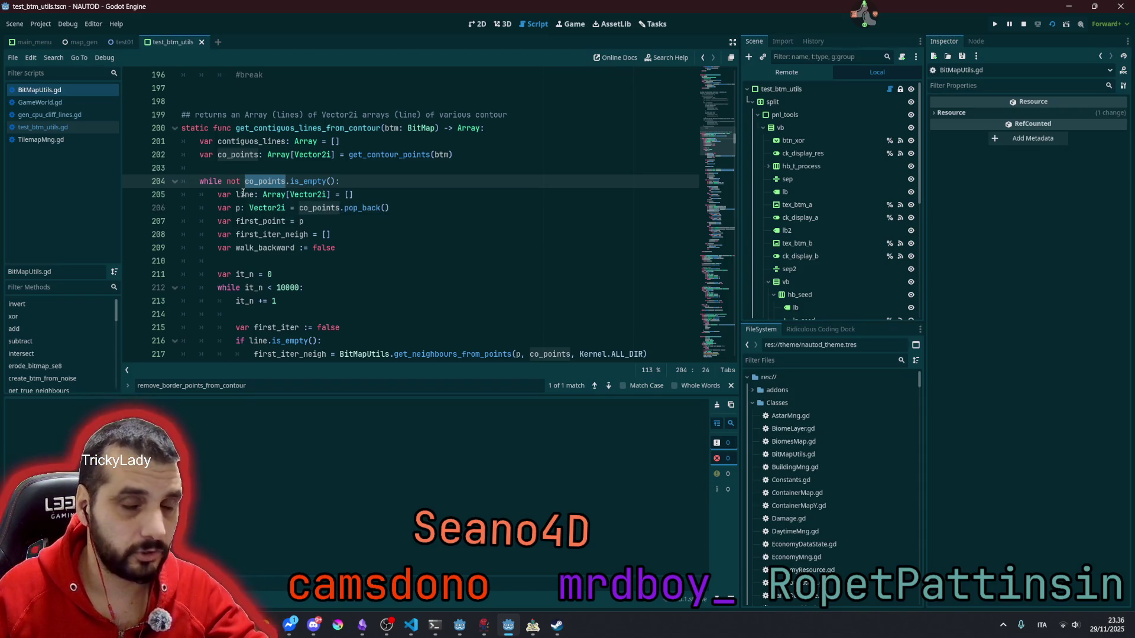
pyautogui.doubleClick(243, 194)
pyautogui.scroll(-2, 279, 235)
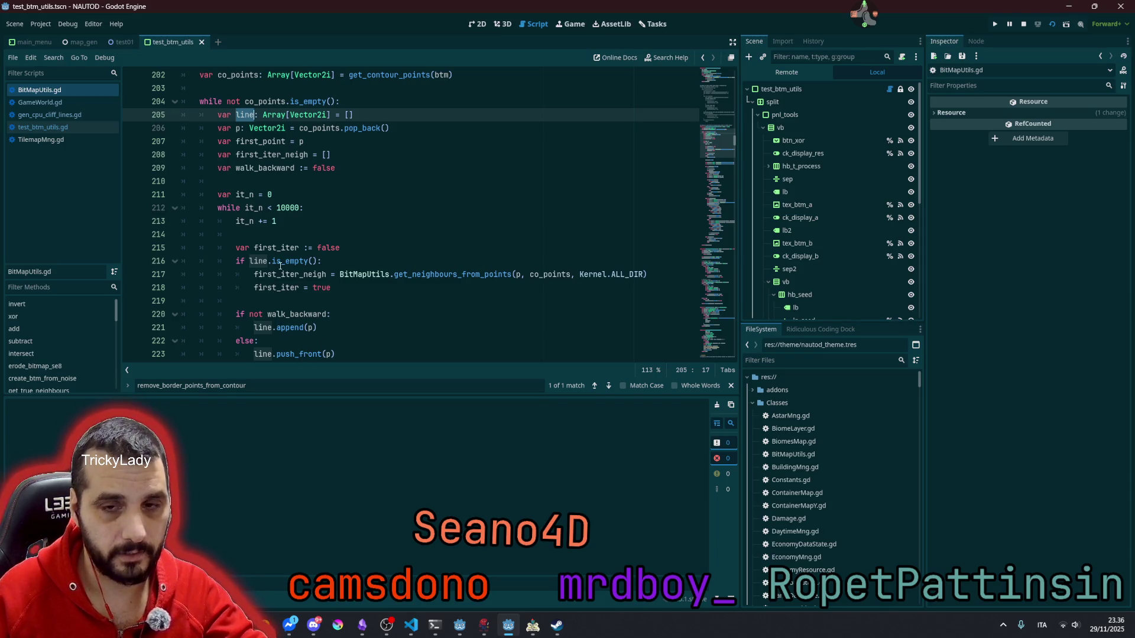
pyautogui.click(262, 274)
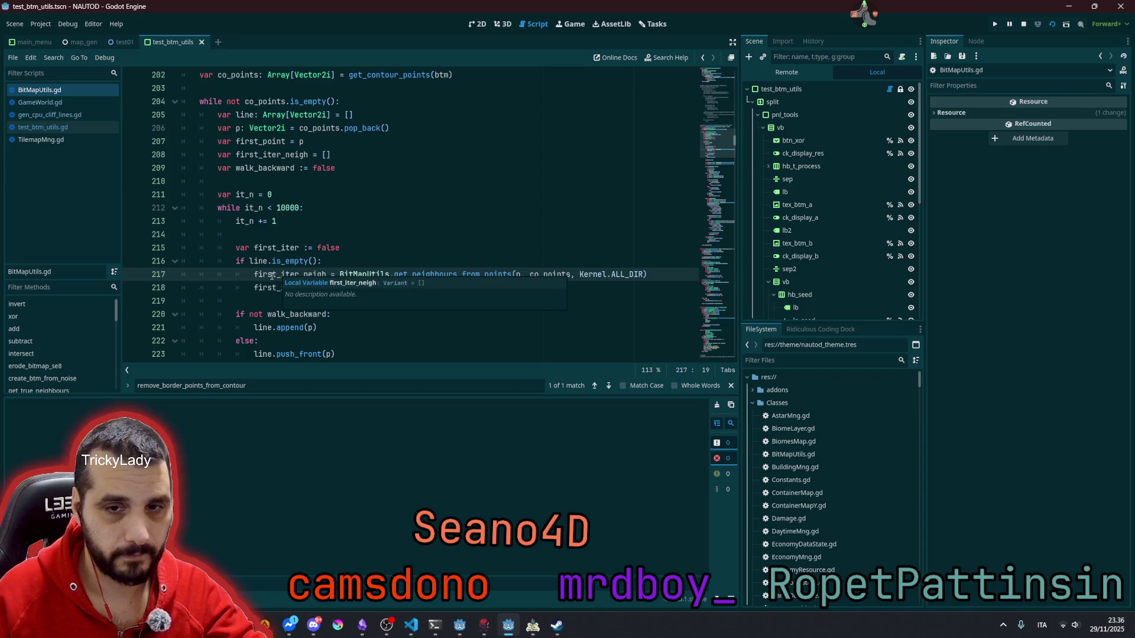
pyautogui.scroll(-1, 270, 277)
pyautogui.doubleClick(263, 287)
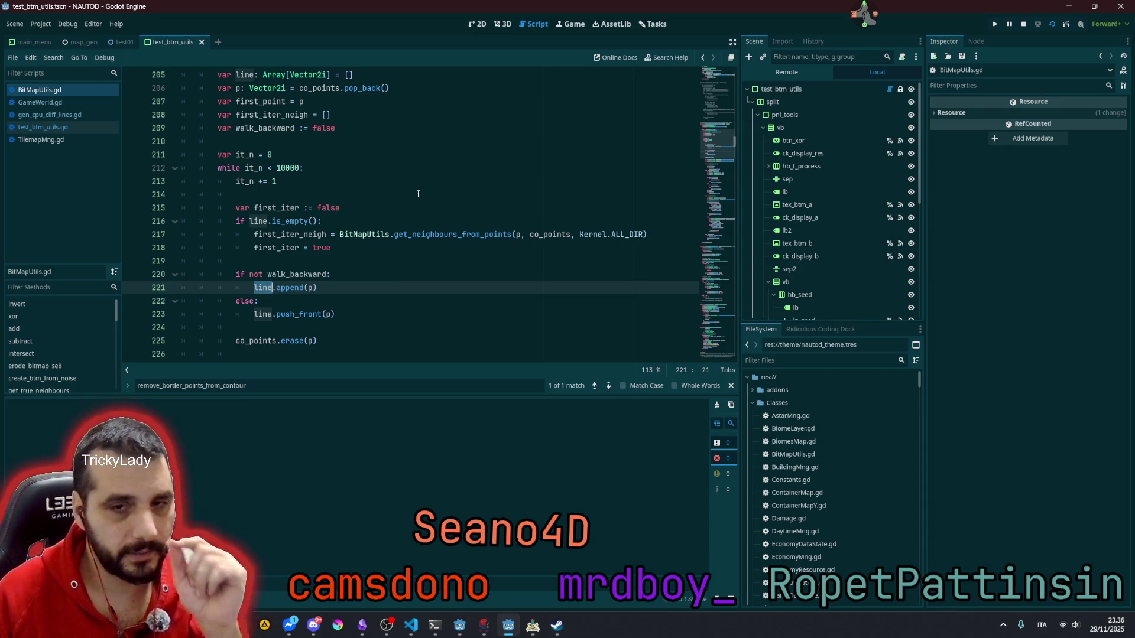
pyautogui.scroll(-6, 280, 254)
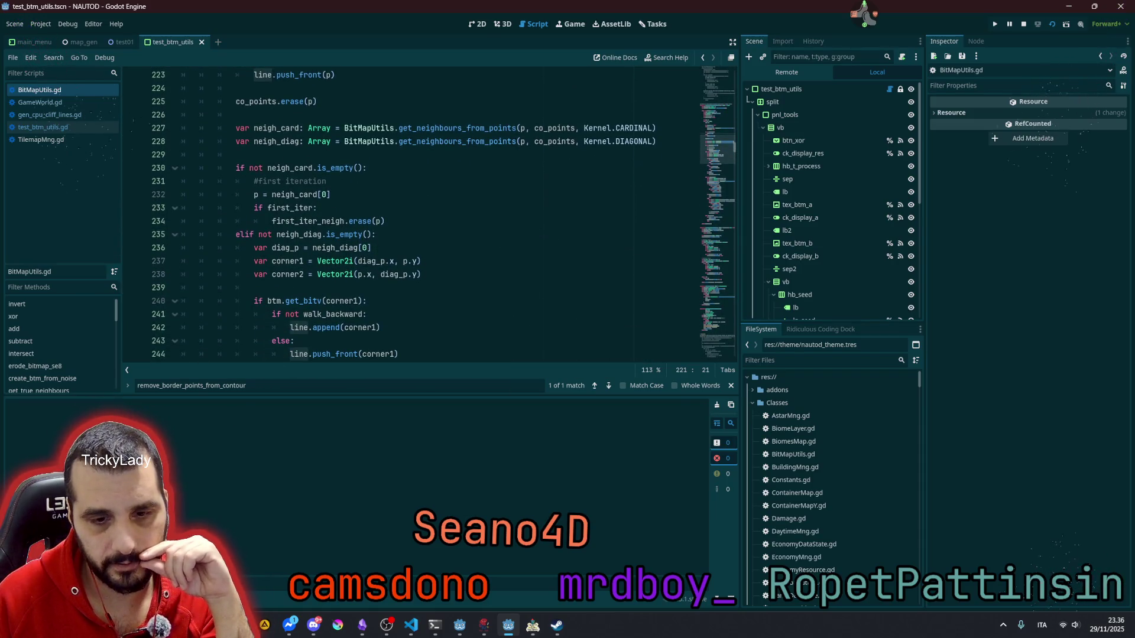
# Hide the Output panel with Ctrl+J and review the while loop, first_point and co_points
pyautogui.hotkey('ctrl', 'j')
pyautogui.scroll(1, 383, 268)
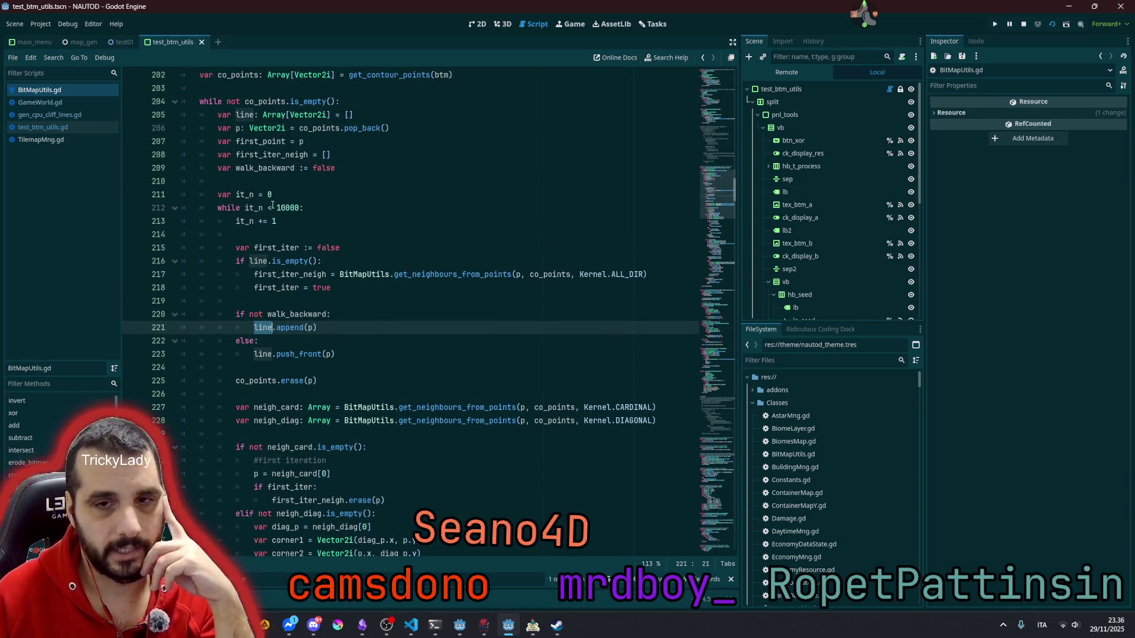
pyautogui.doubleClick(239, 208)
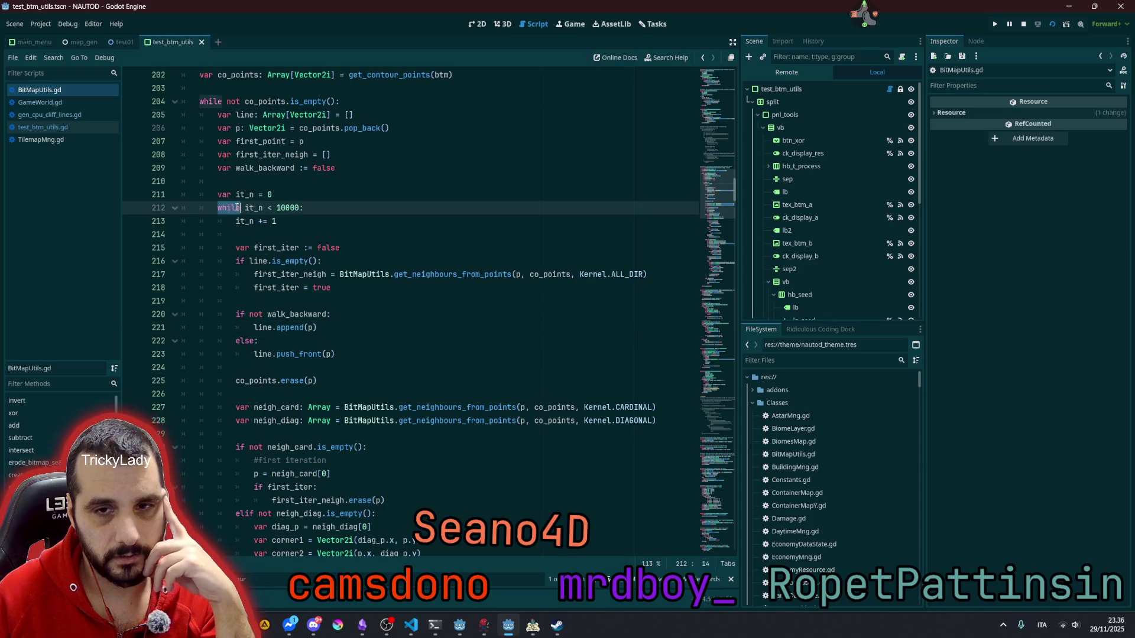
pyautogui.doubleClick(259, 261)
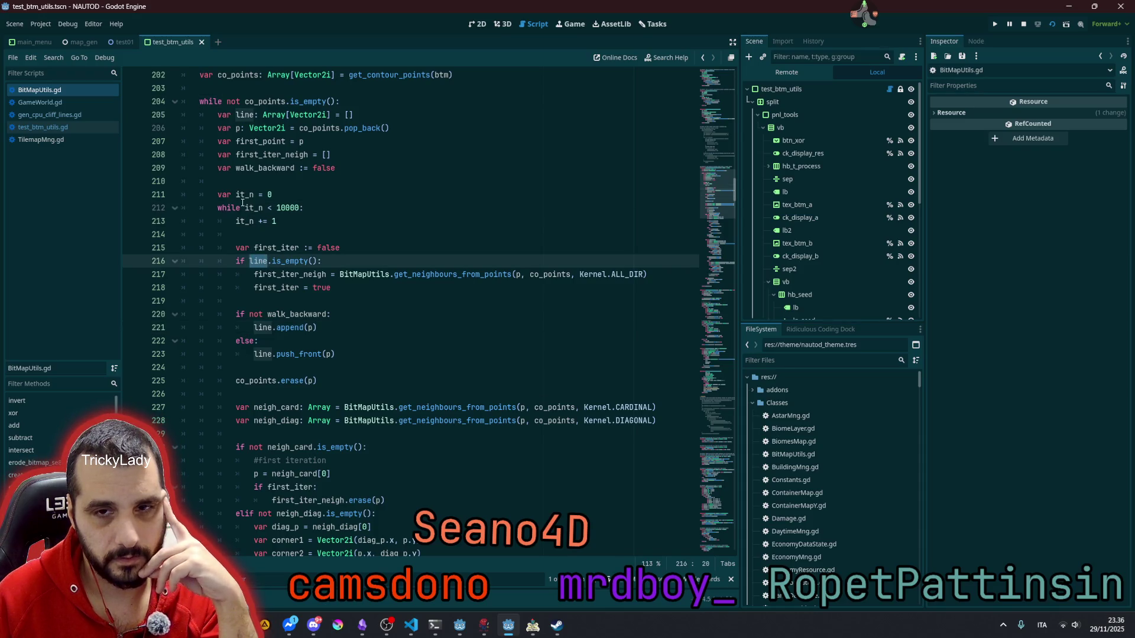
pyautogui.doubleClick(255, 142)
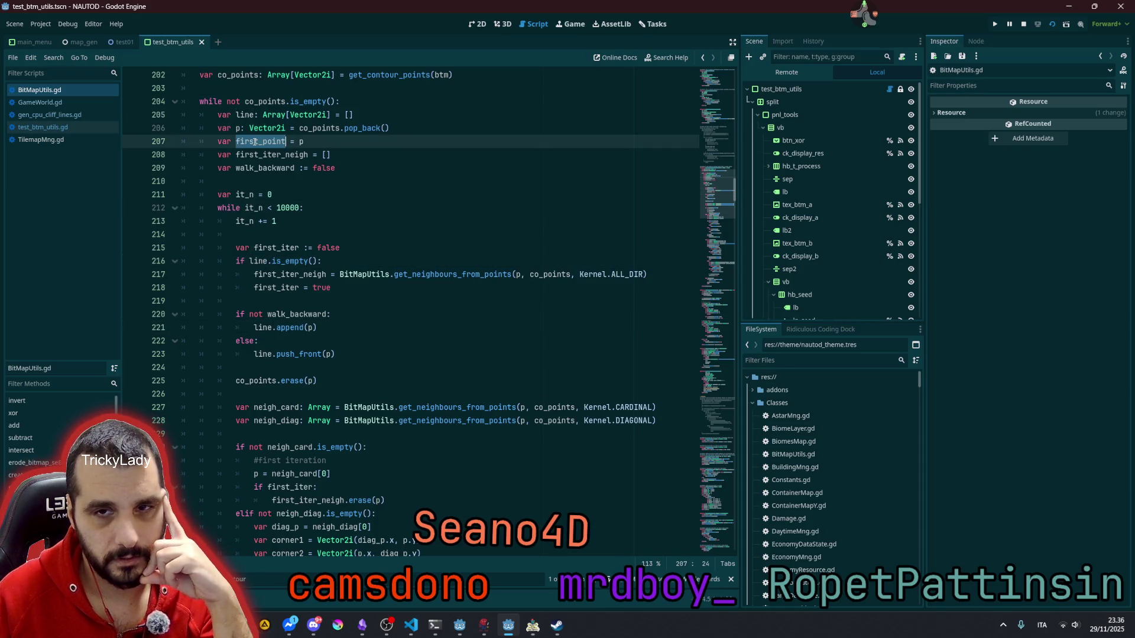
pyautogui.doubleClick(262, 101)
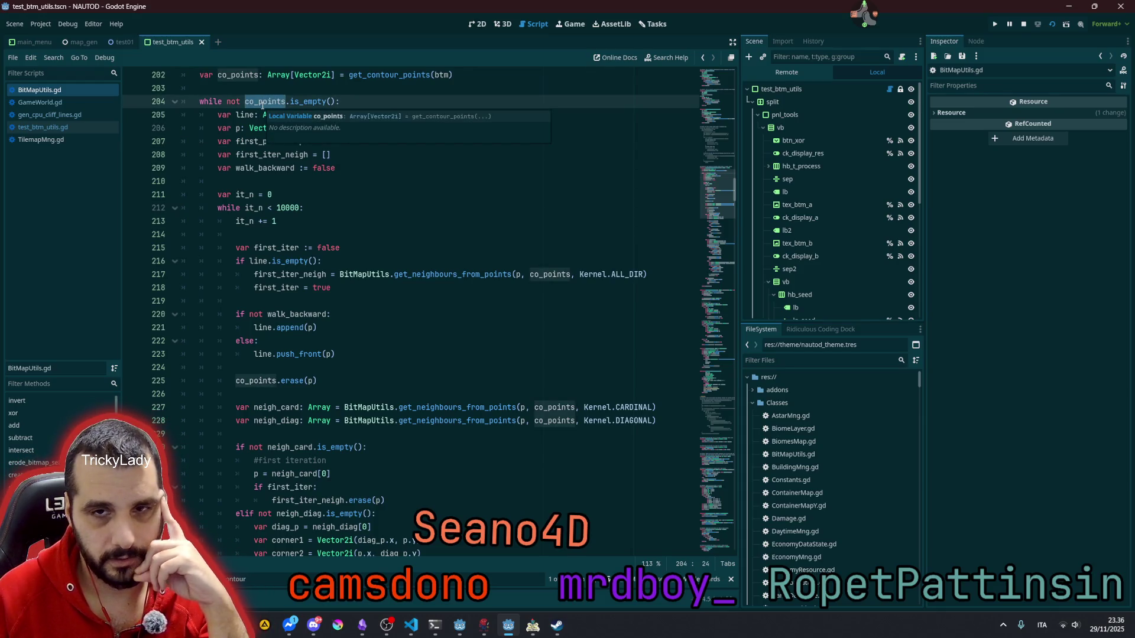
pyautogui.click(245, 115)
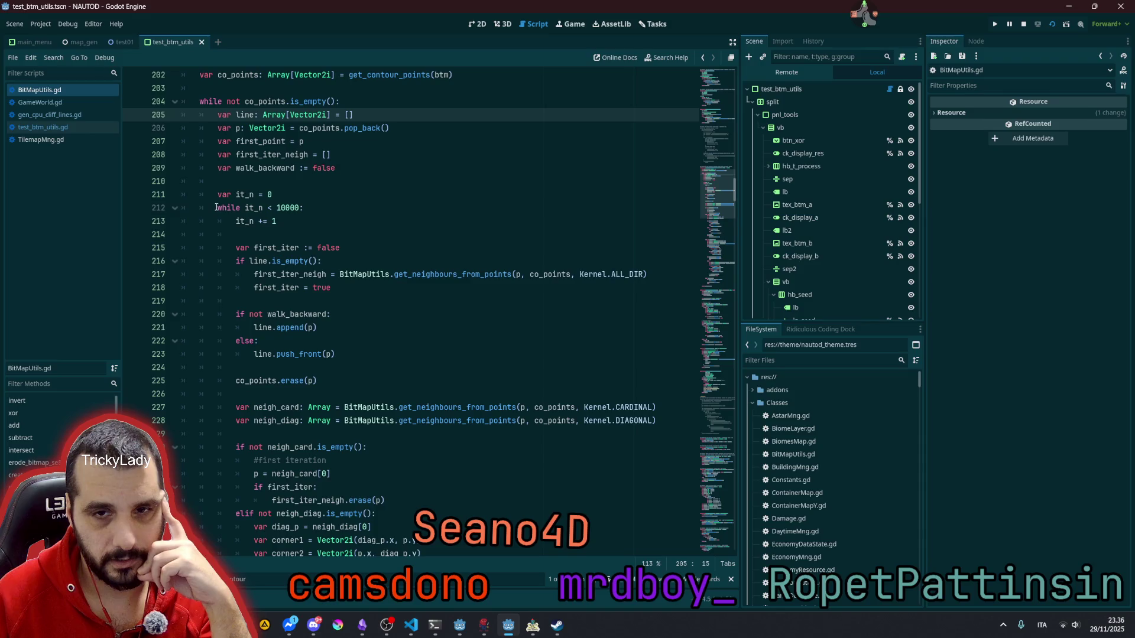
pyautogui.click(175, 208)
pyautogui.click(175, 208)
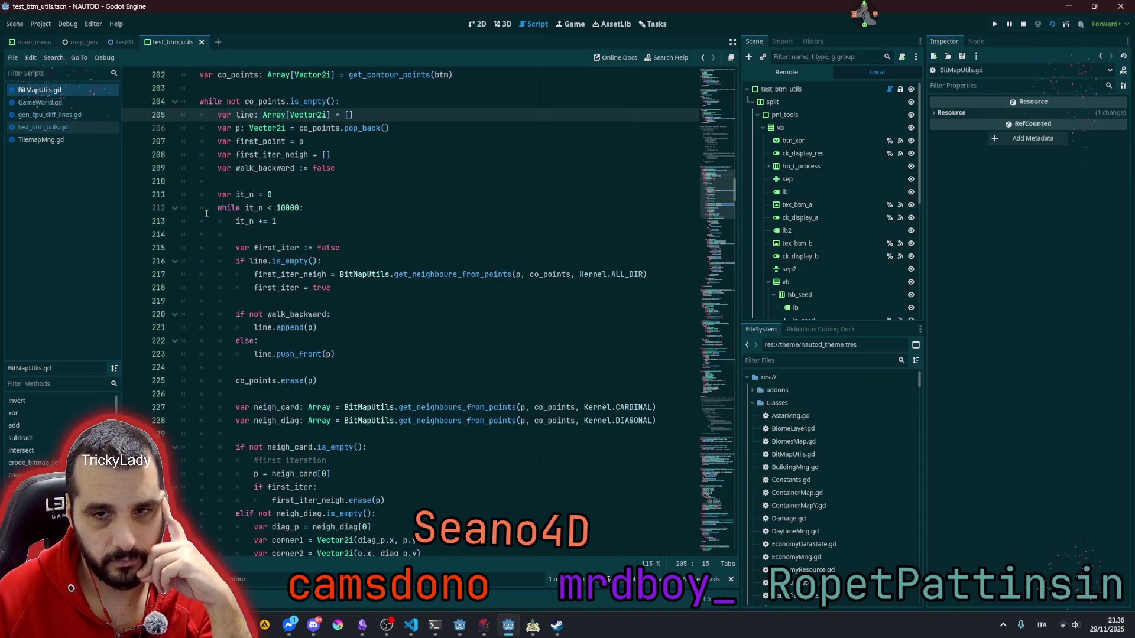
pyautogui.scroll(-10, 203, 212)
pyautogui.scroll(-5, 278, 221)
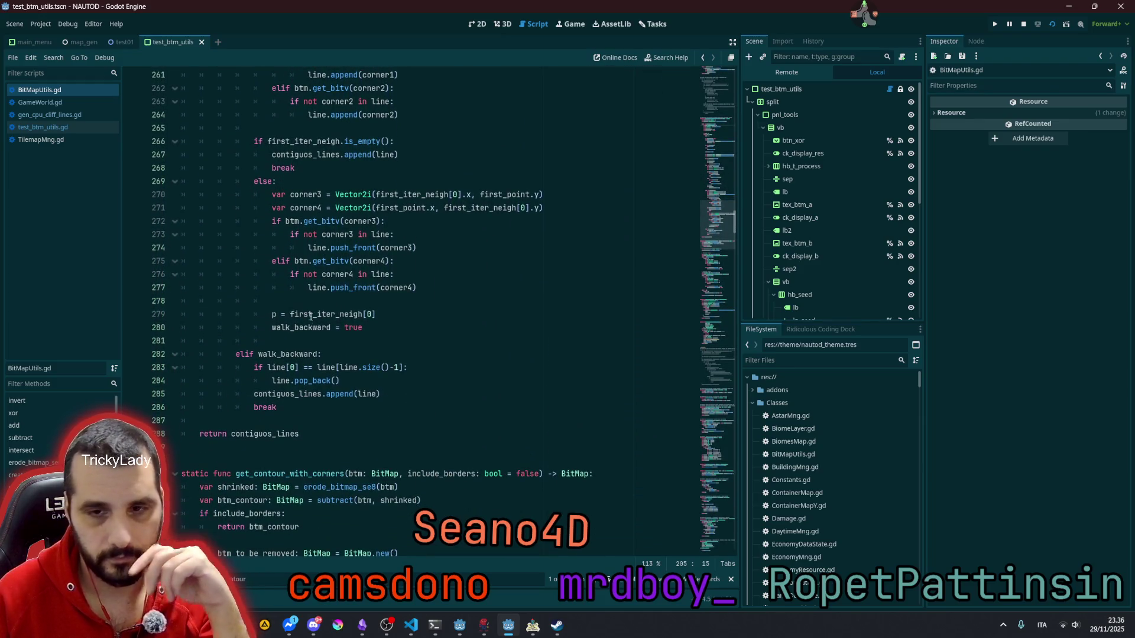
pyautogui.doubleClick(285, 393)
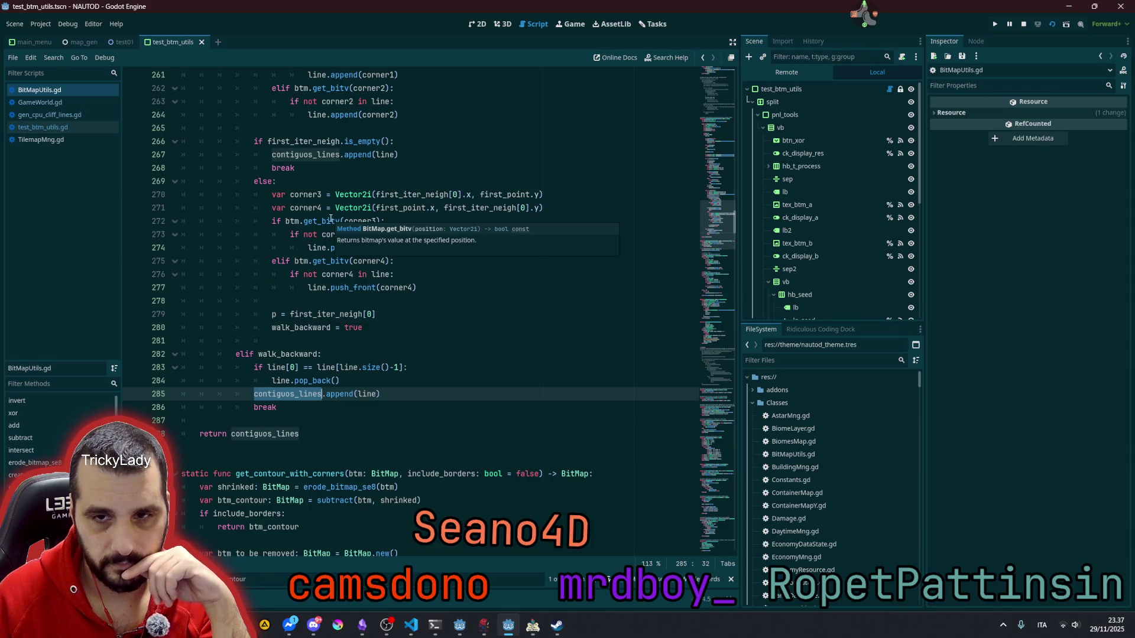
pyautogui.click(350, 209)
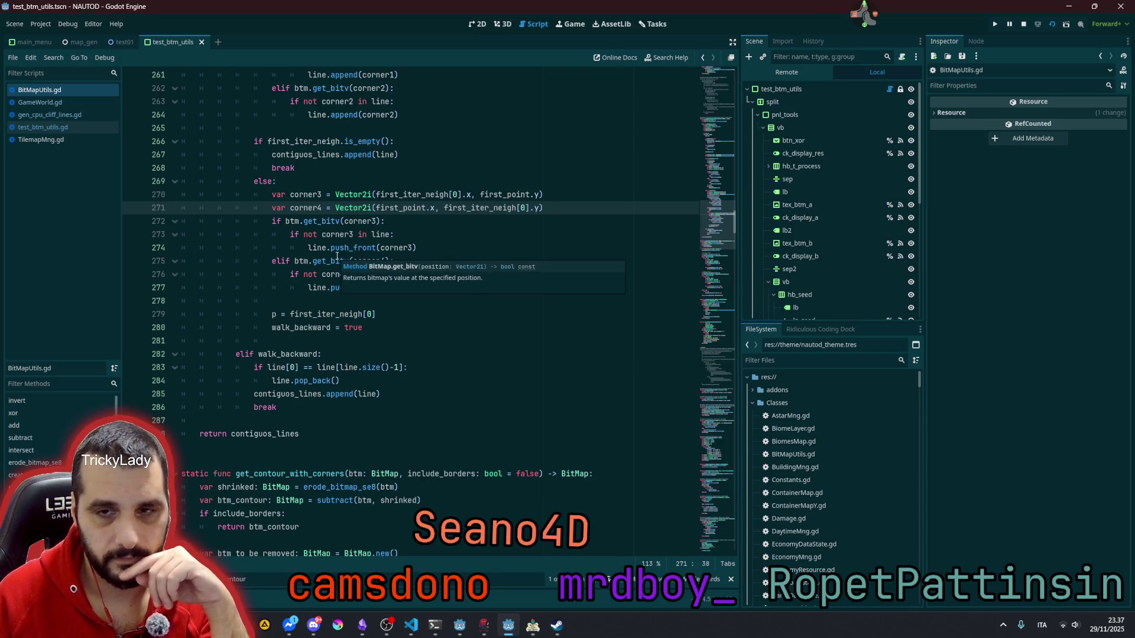
pyautogui.scroll(10, 337, 255)
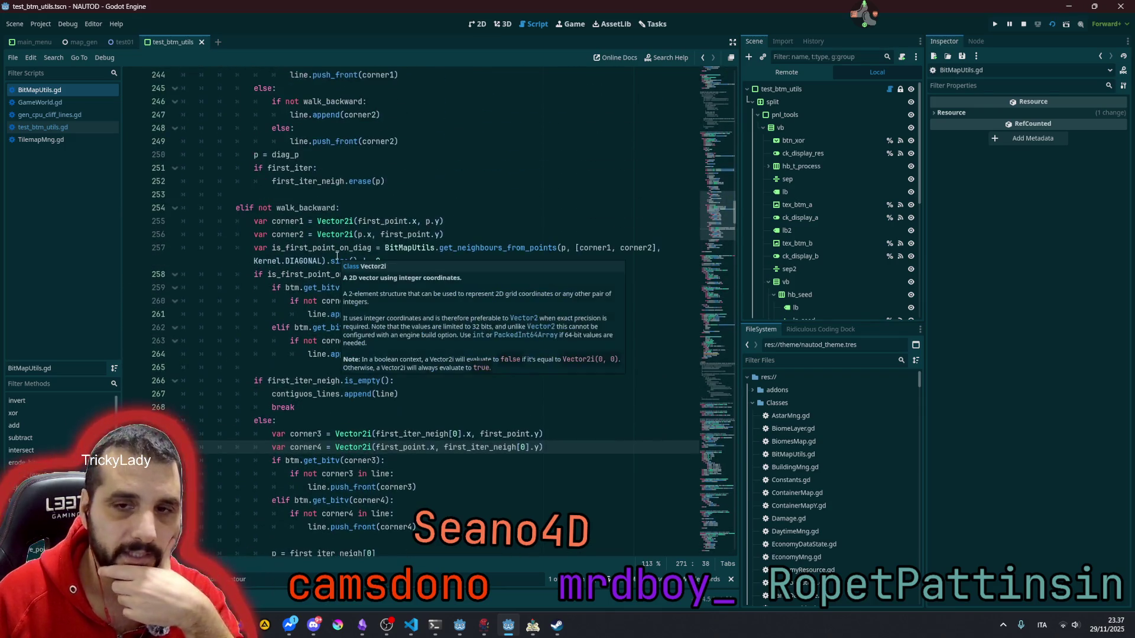
pyautogui.scroll(5, 325, 253)
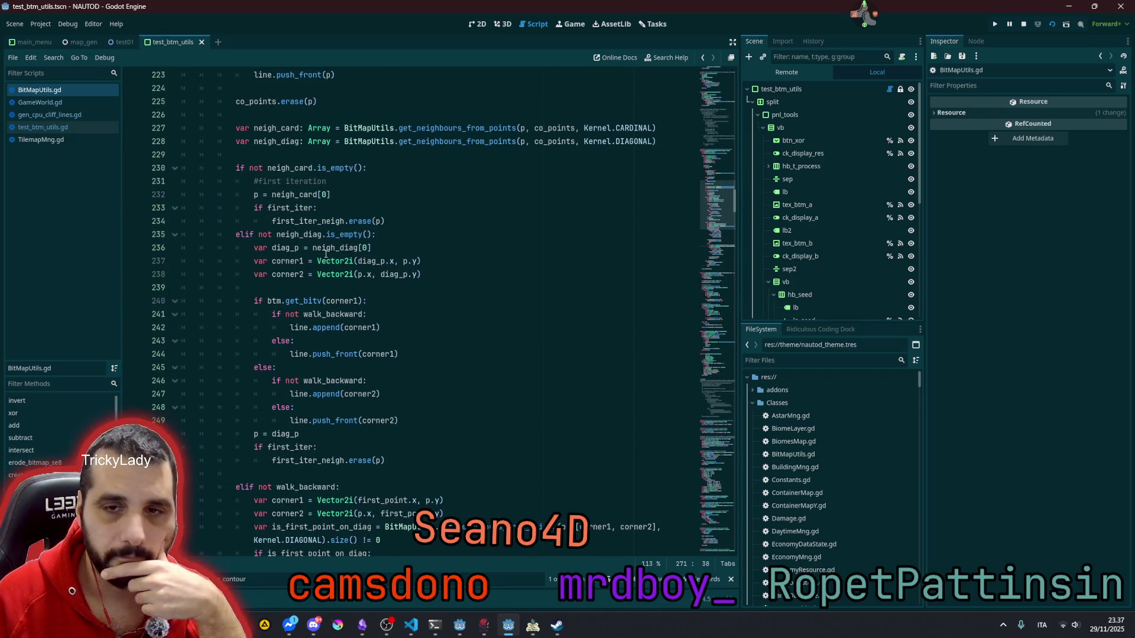
pyautogui.scroll(4, 324, 249)
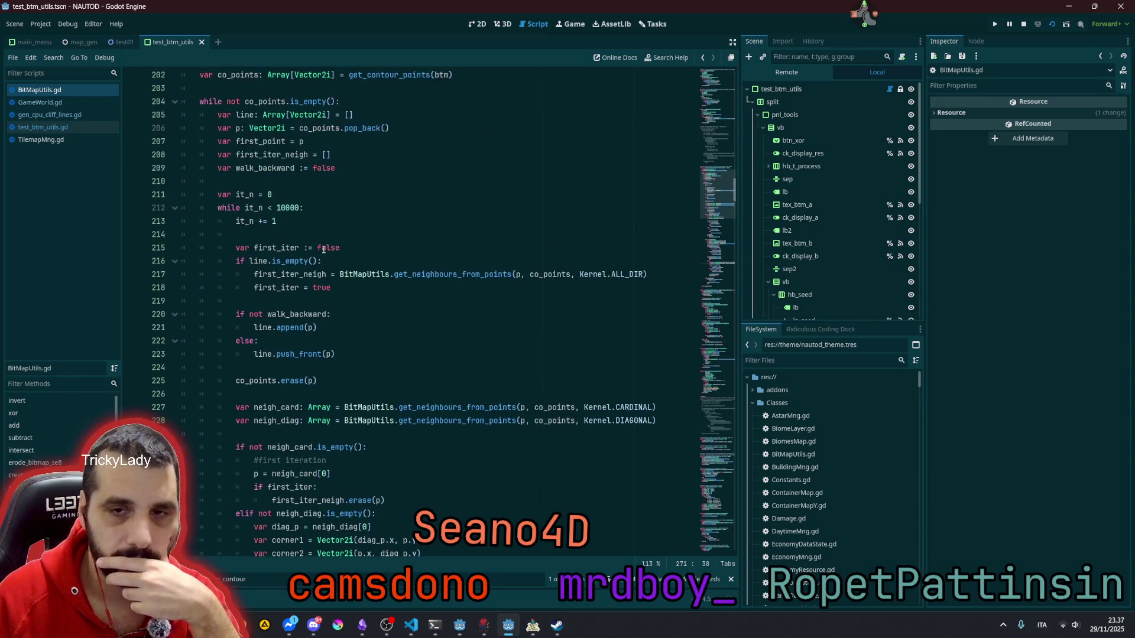
pyautogui.doubleClick(262, 247)
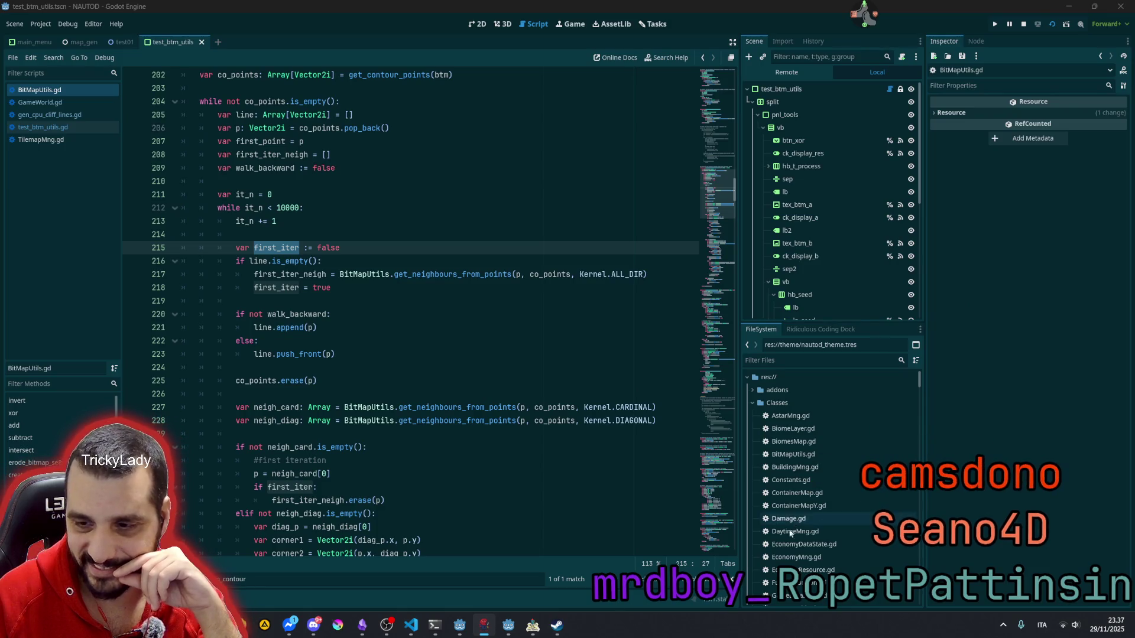
pyautogui.click(360, 277)
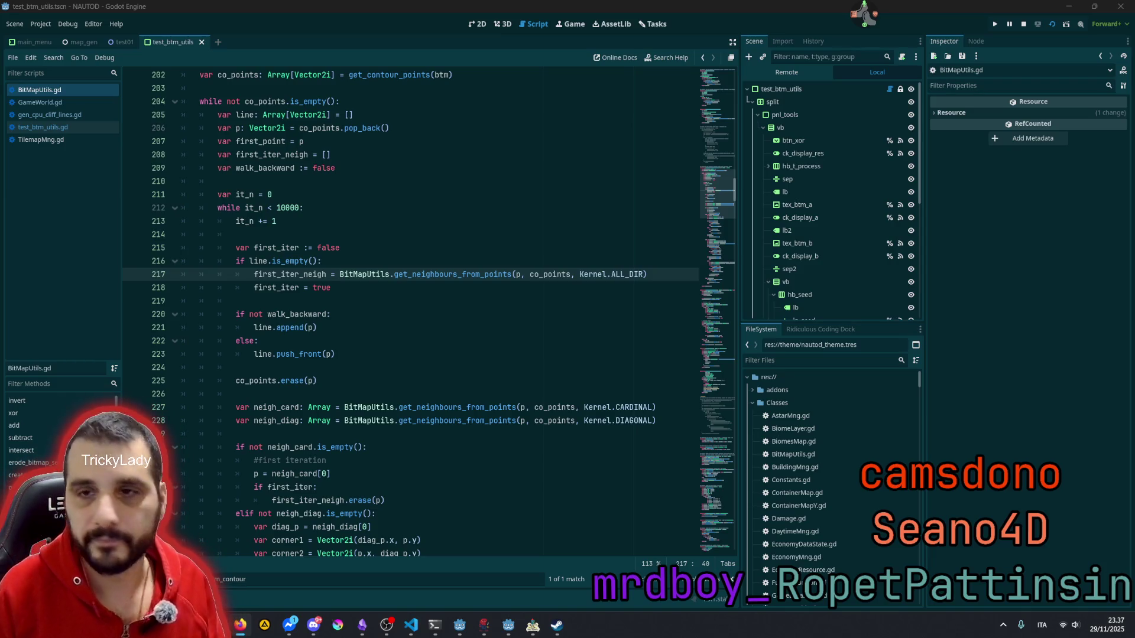
pyautogui.click(864, 15)
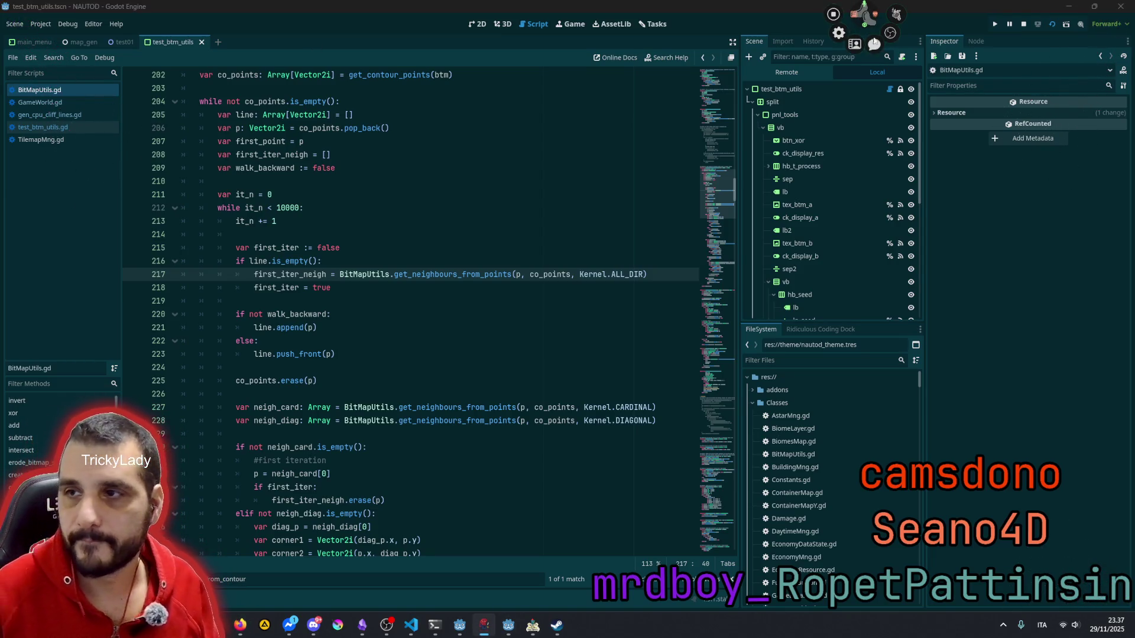
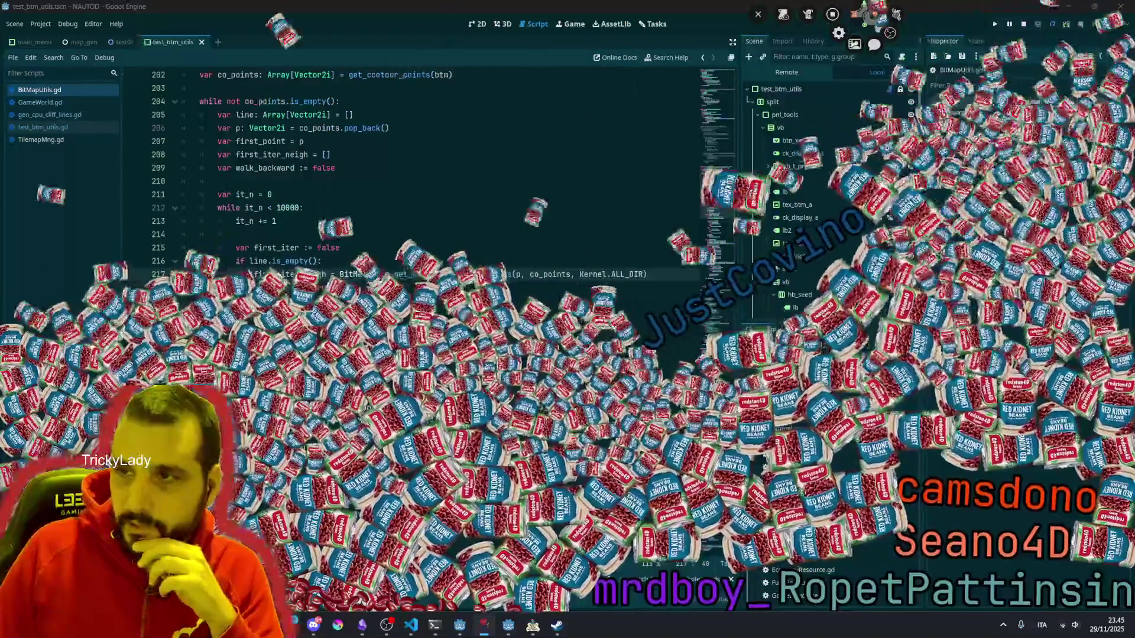
# In the Twitch user manager, replace the 'sean' filter with 'who' and open the developer's profile
pyautogui.hotkey('alt', 'Tab')
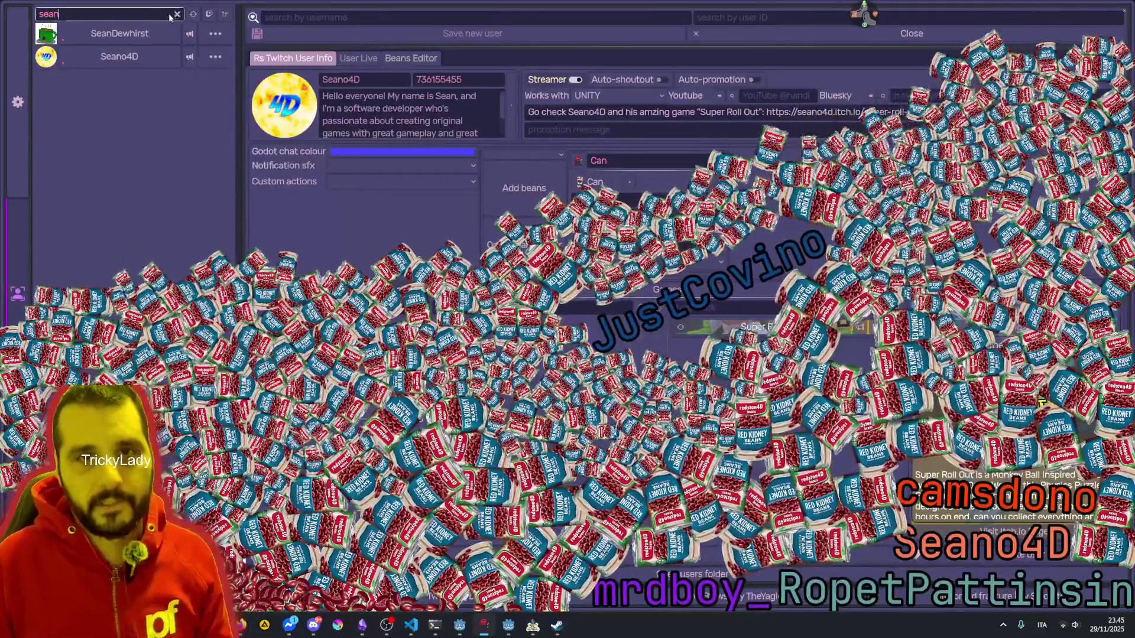
pyautogui.click(175, 15)
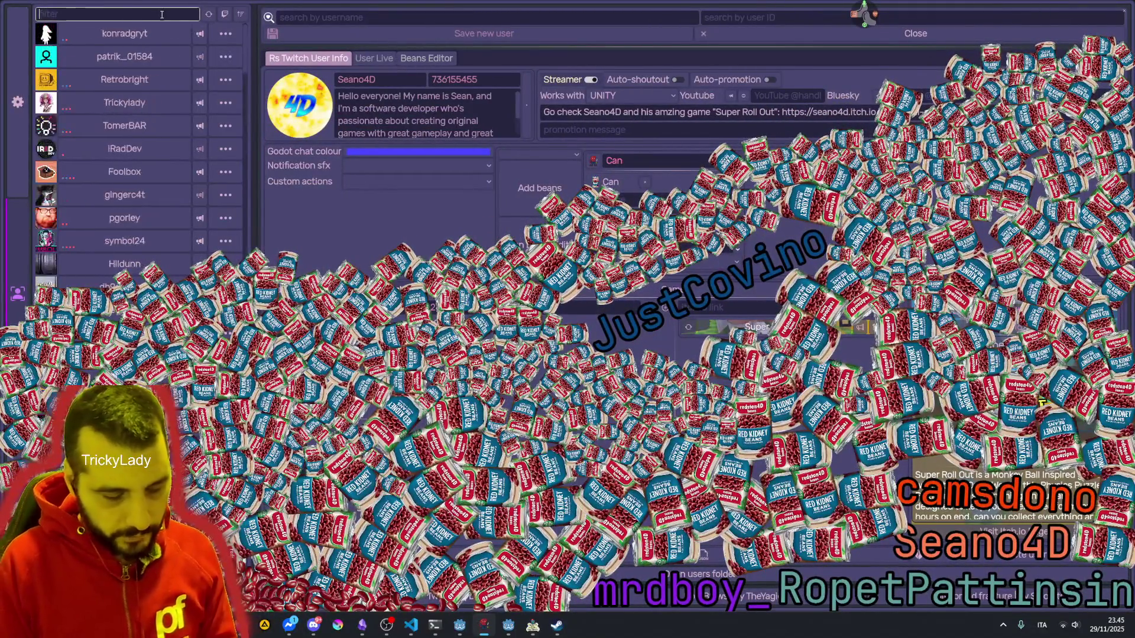
pyautogui.write('who')
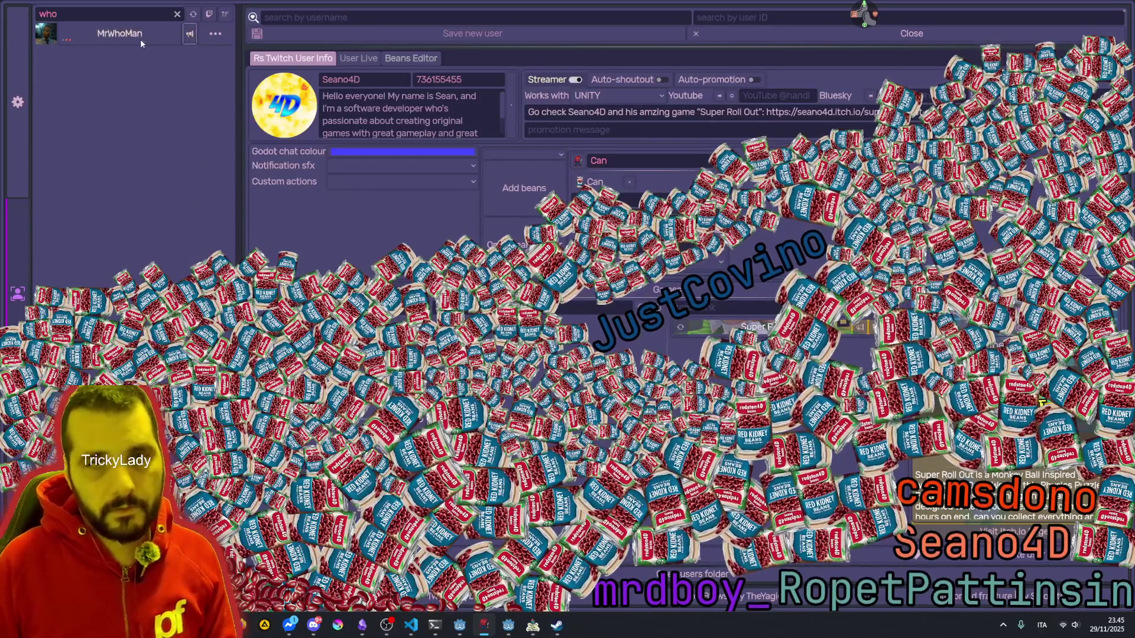
pyautogui.click(142, 41)
pyautogui.moveTo(874, 21)
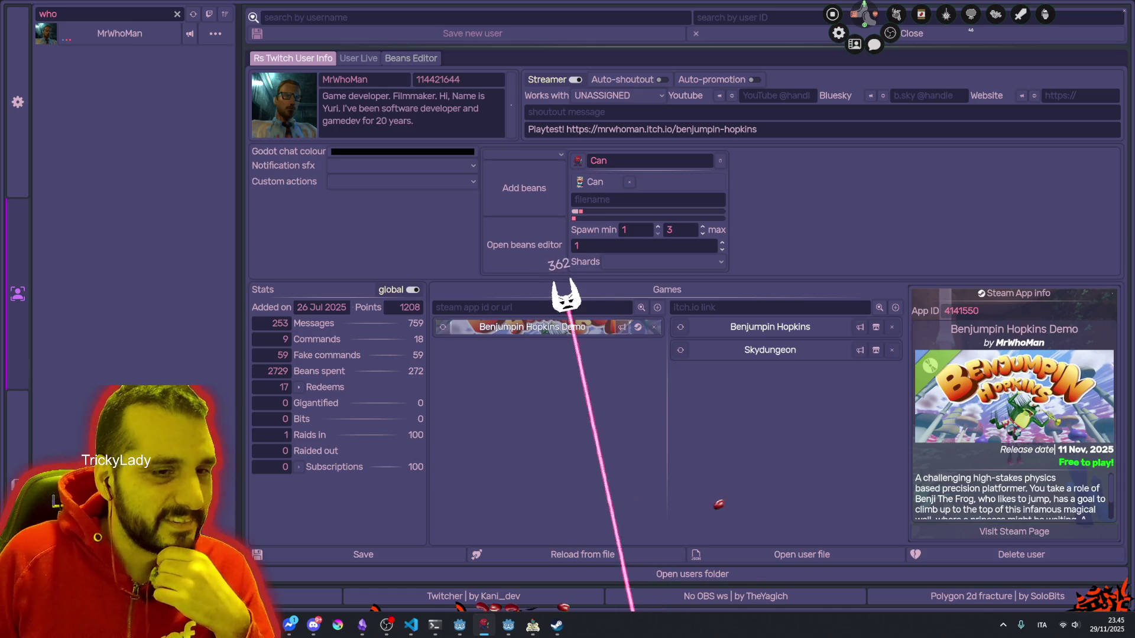
# Hide and reopen the user manager, then open the developer's demo on the Steam store
pyautogui.click(1125, 11)
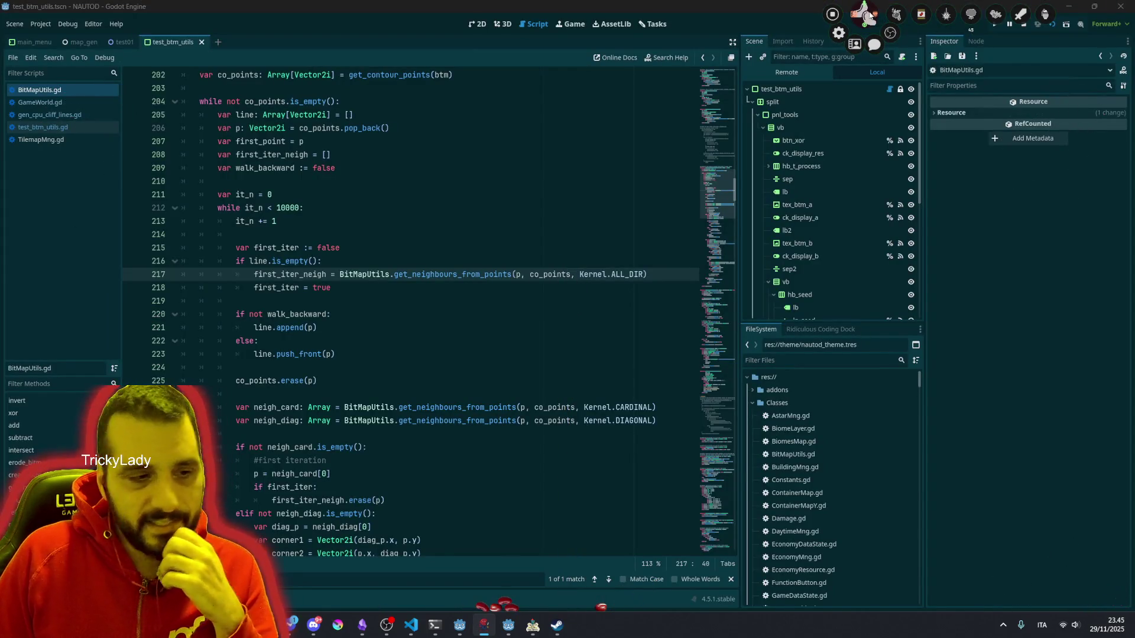
pyautogui.click(855, 47)
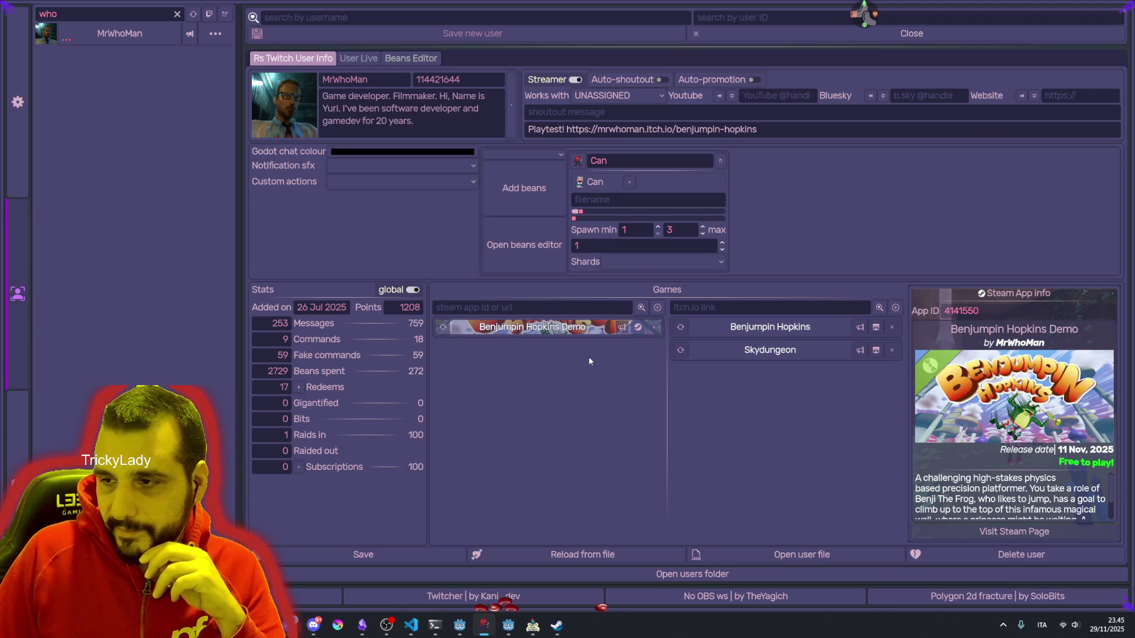
pyautogui.click(637, 327)
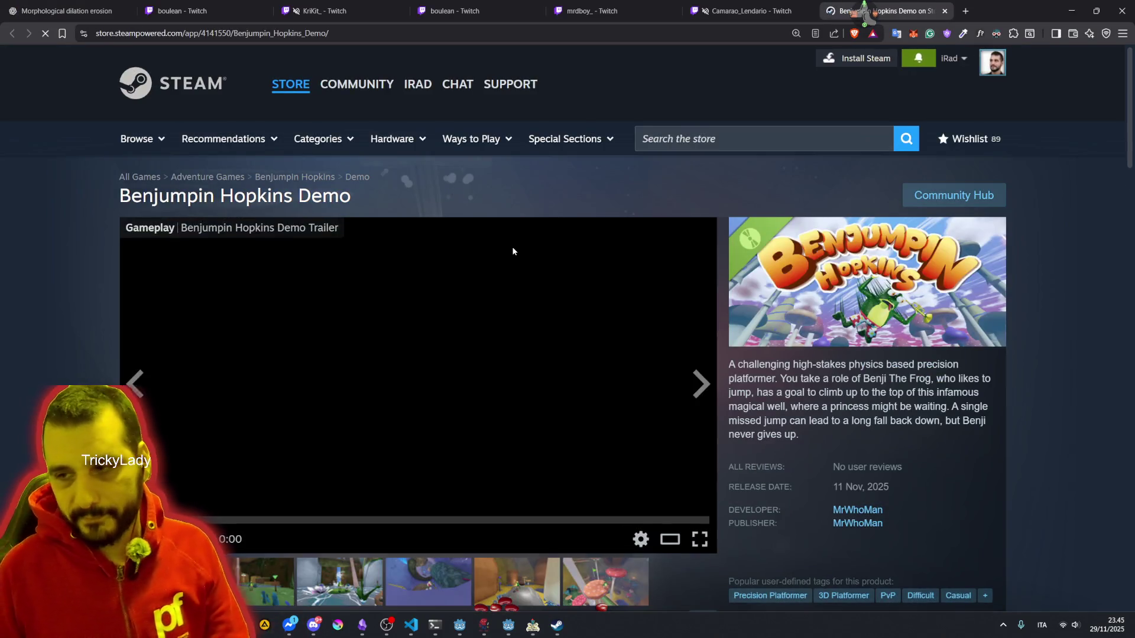
# Add the Benjumpin Hopkins Demo to the Steam library and dismiss the confirmation
pyautogui.scroll(-8, 513, 247)
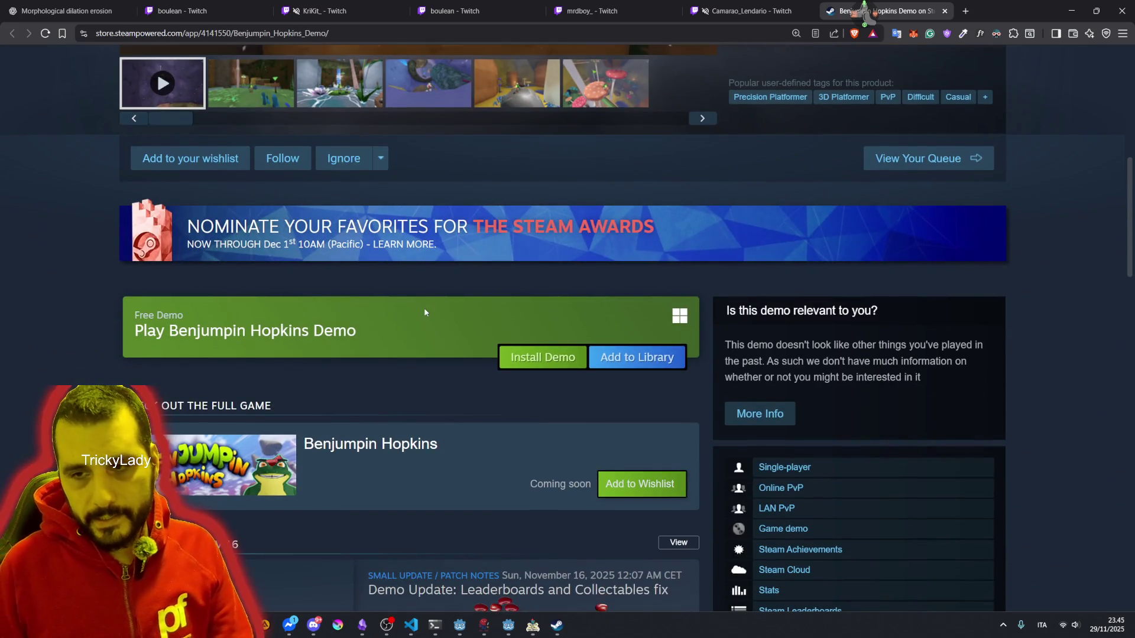
pyautogui.moveTo(213, 329); pyautogui.dragTo(320, 331)
pyautogui.doubleClick(295, 331)
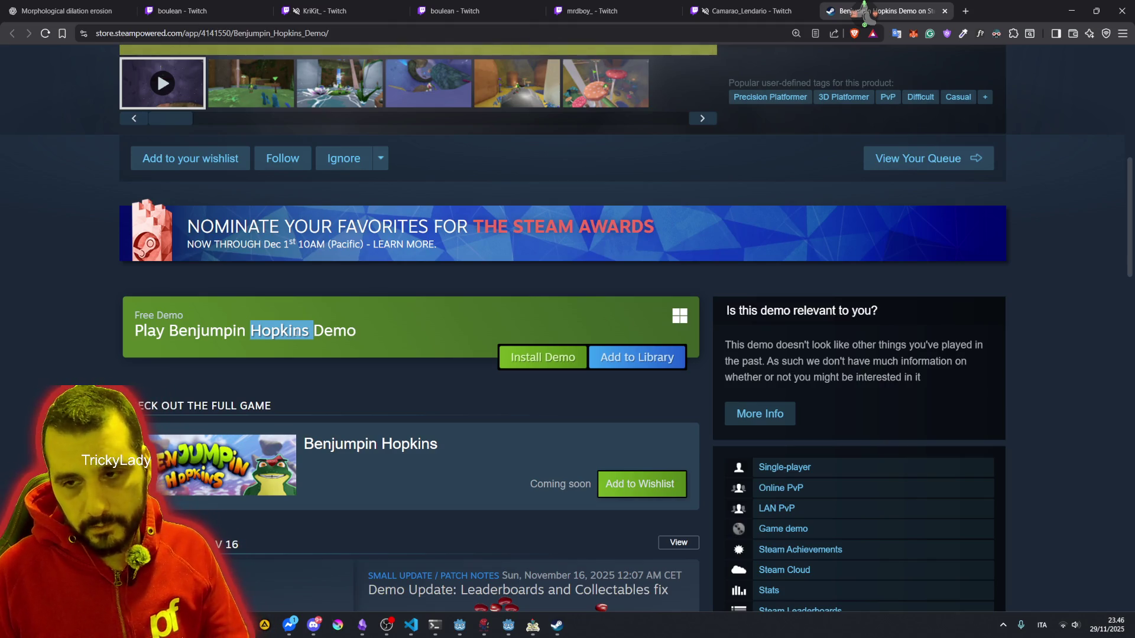
pyautogui.click(661, 358)
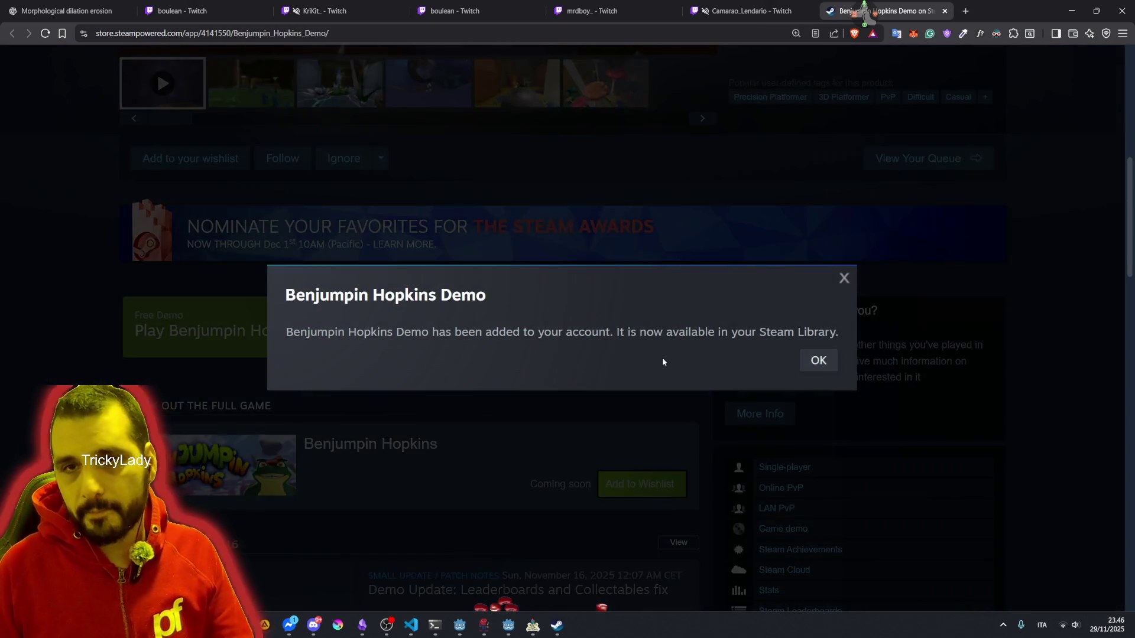
pyautogui.click(818, 360)
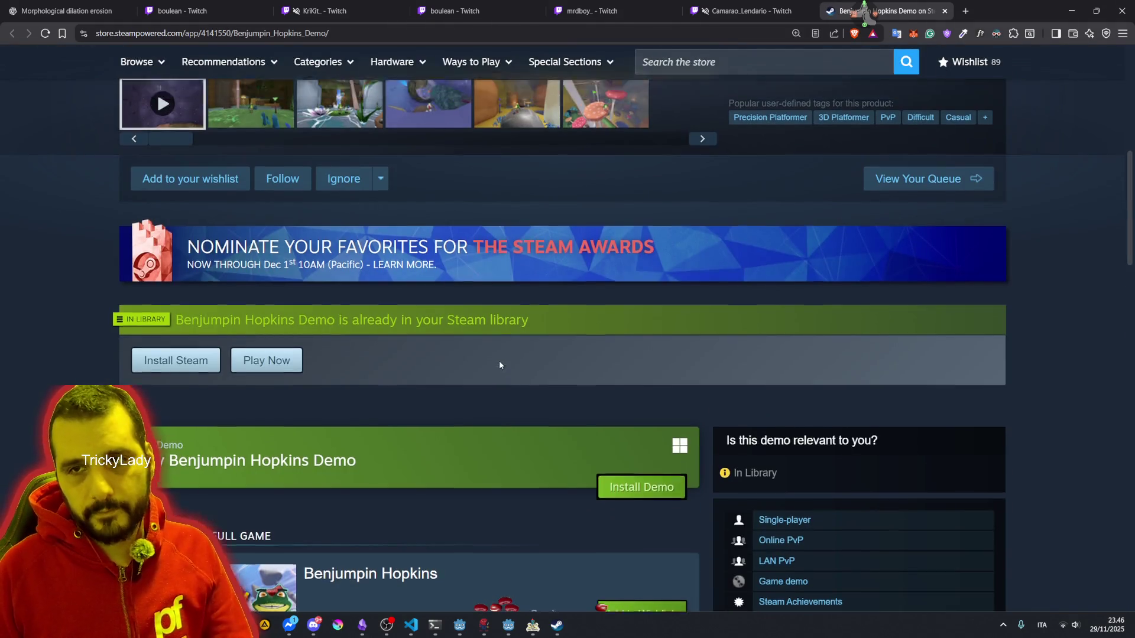
pyautogui.scroll(8, 499, 360)
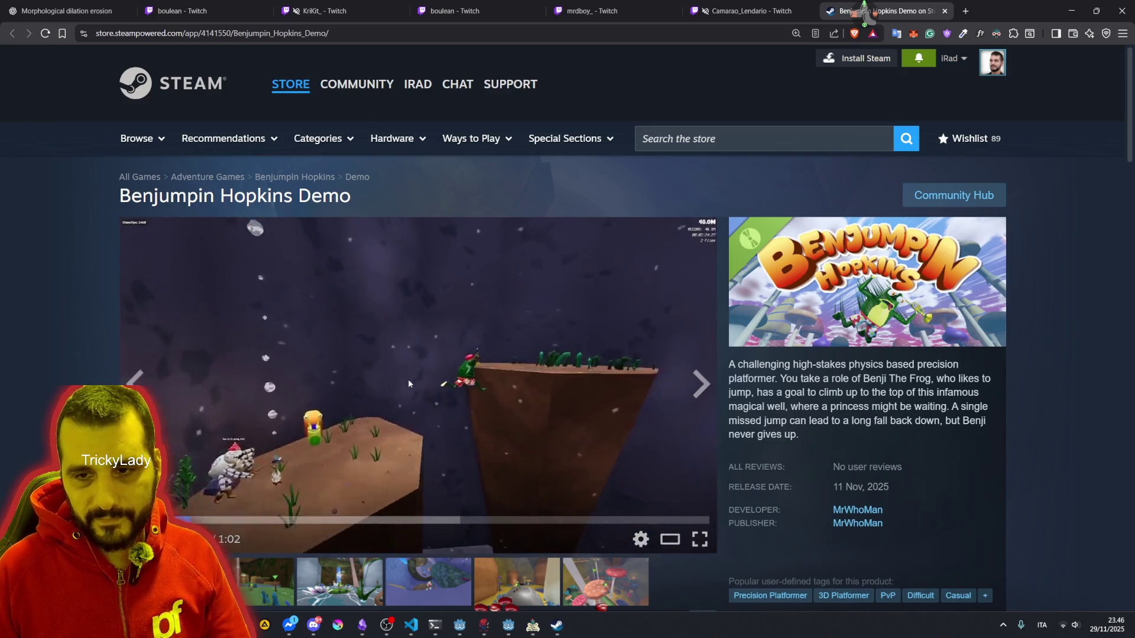
# Watch the trailer, close the Benjumpin Hopkins Demo store page, and switch to another streamer's Twitch channel
pyautogui.scroll(-1, 404, 387)
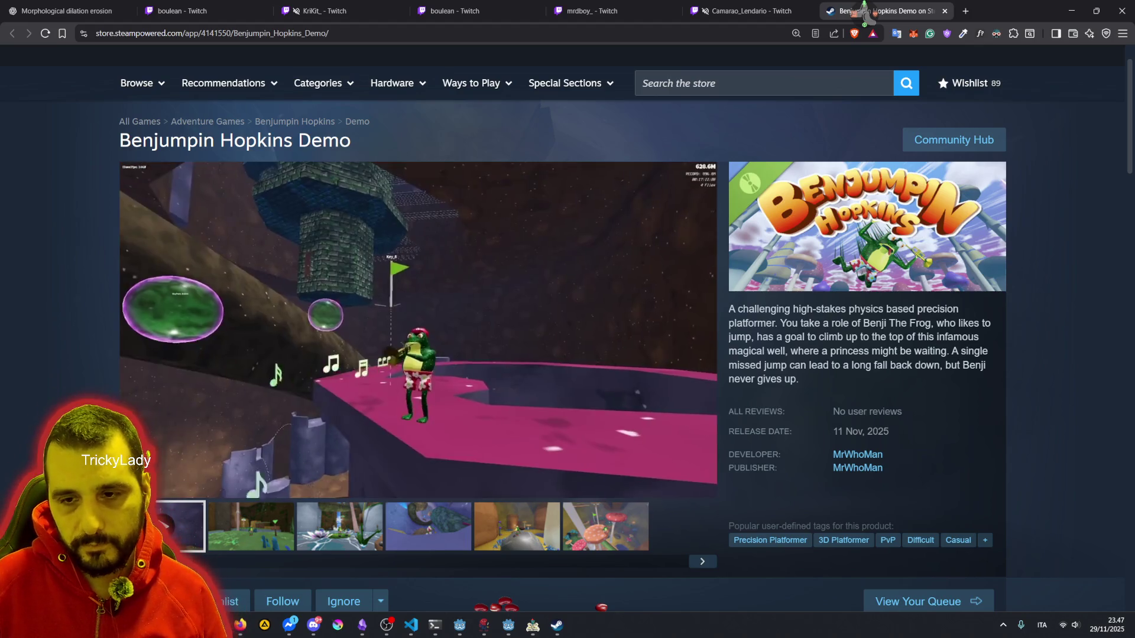
pyautogui.moveTo(578, 224)
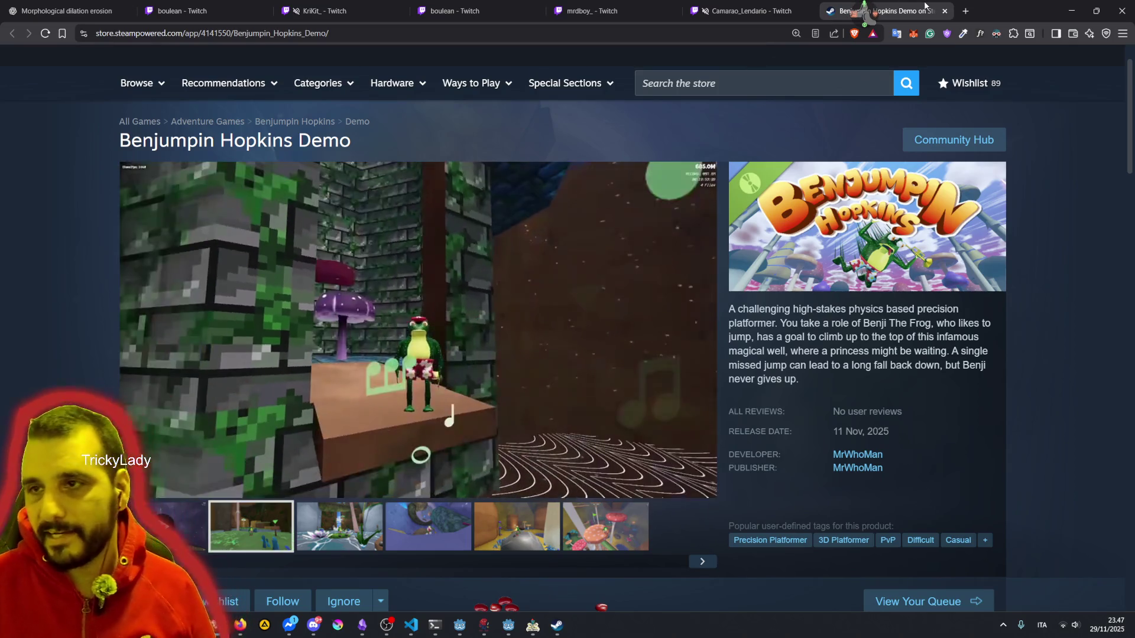
pyautogui.click(943, 10)
pyautogui.click(644, 10)
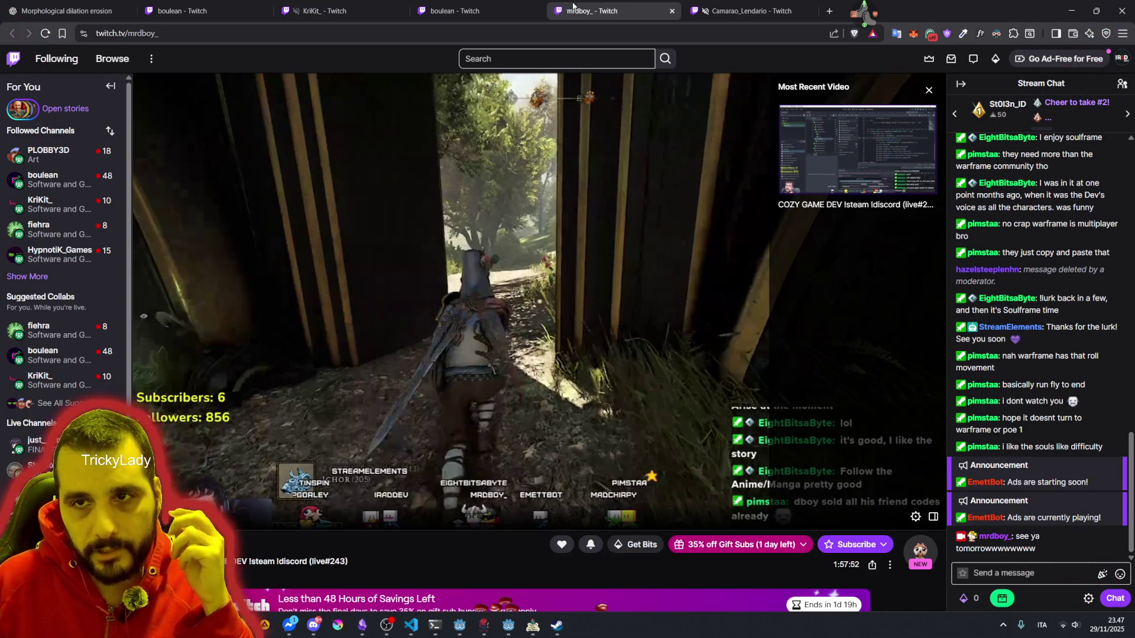
# Close the current streamer's Twitch tab and bring the NAUTOD (DEBUG) window forward
pyautogui.click(672, 10)
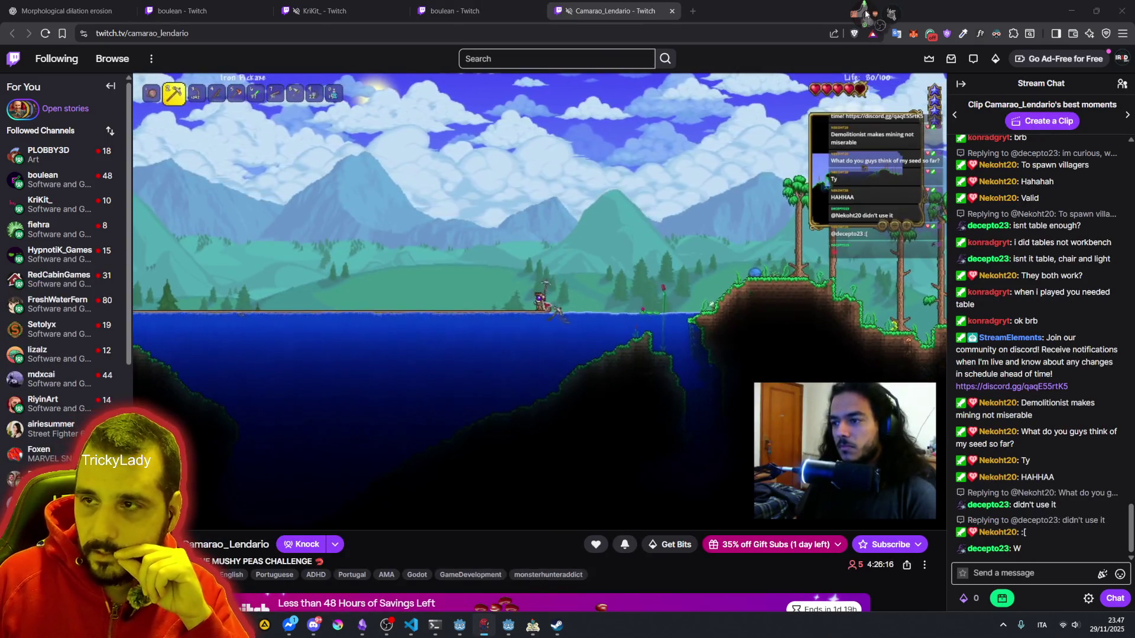
pyautogui.click(535, 629)
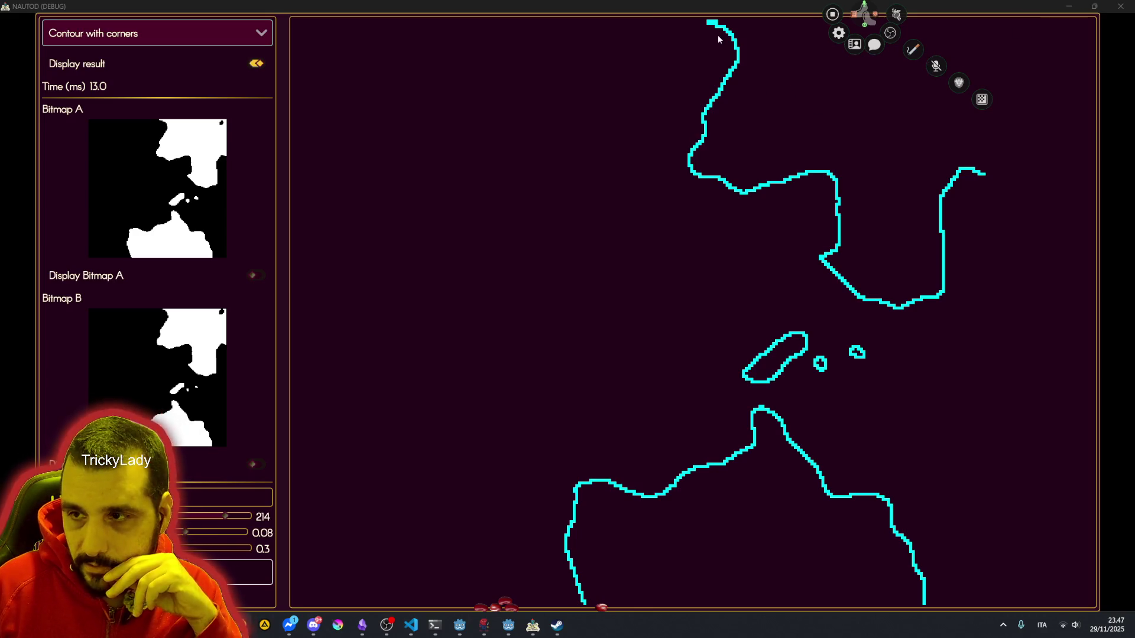
# Lower the NAUTOD slider from 214 to 190, then return to the Godot code editor
pyautogui.moveTo(225, 517); pyautogui.dragTo(216, 517)
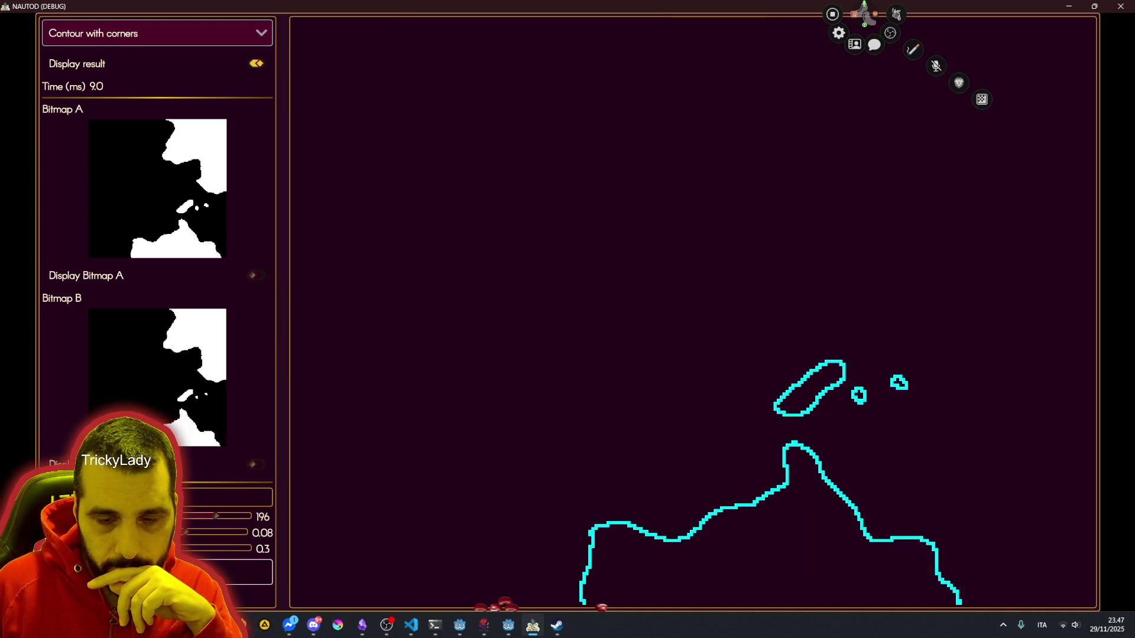
pyautogui.moveTo(214, 519); pyautogui.dragTo(213, 519)
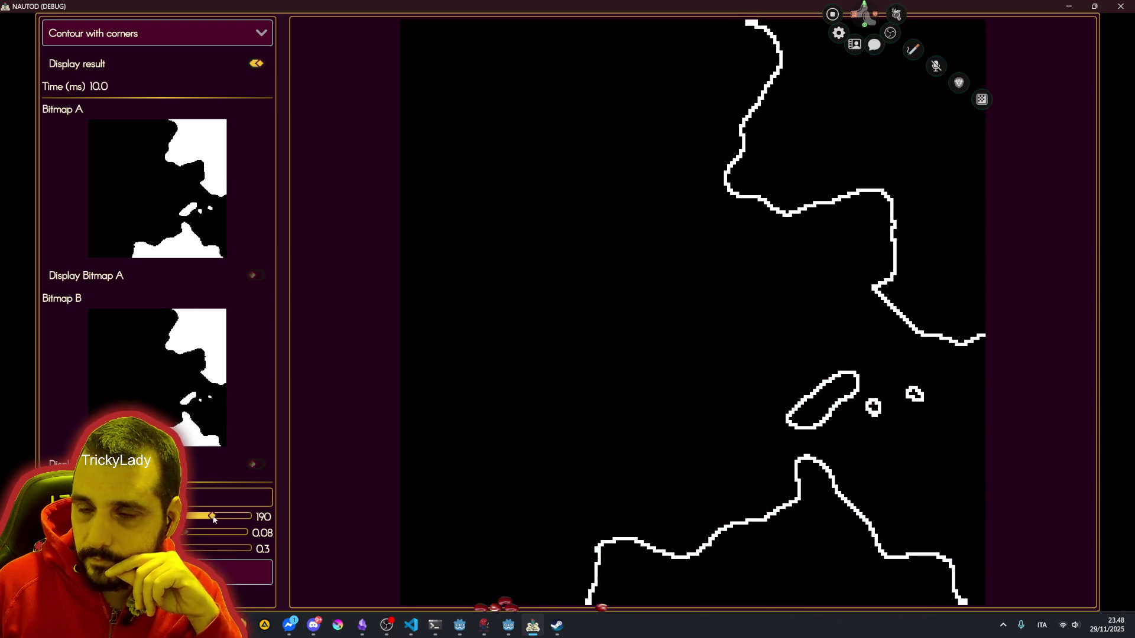
pyautogui.click(866, 18)
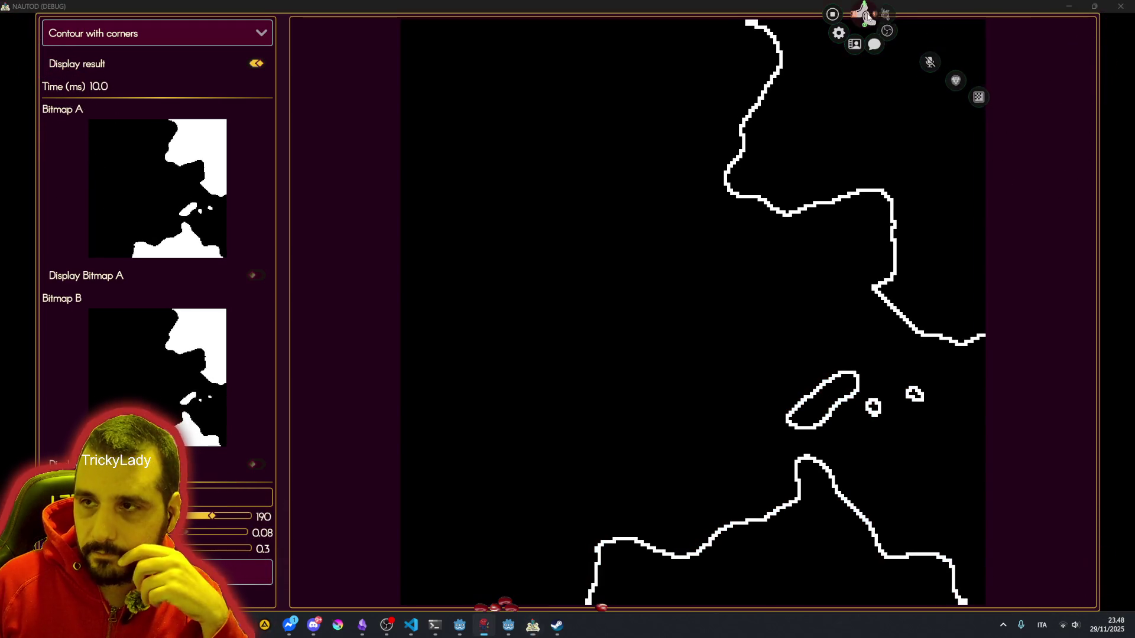
pyautogui.hotkey('alt', 'Tab')
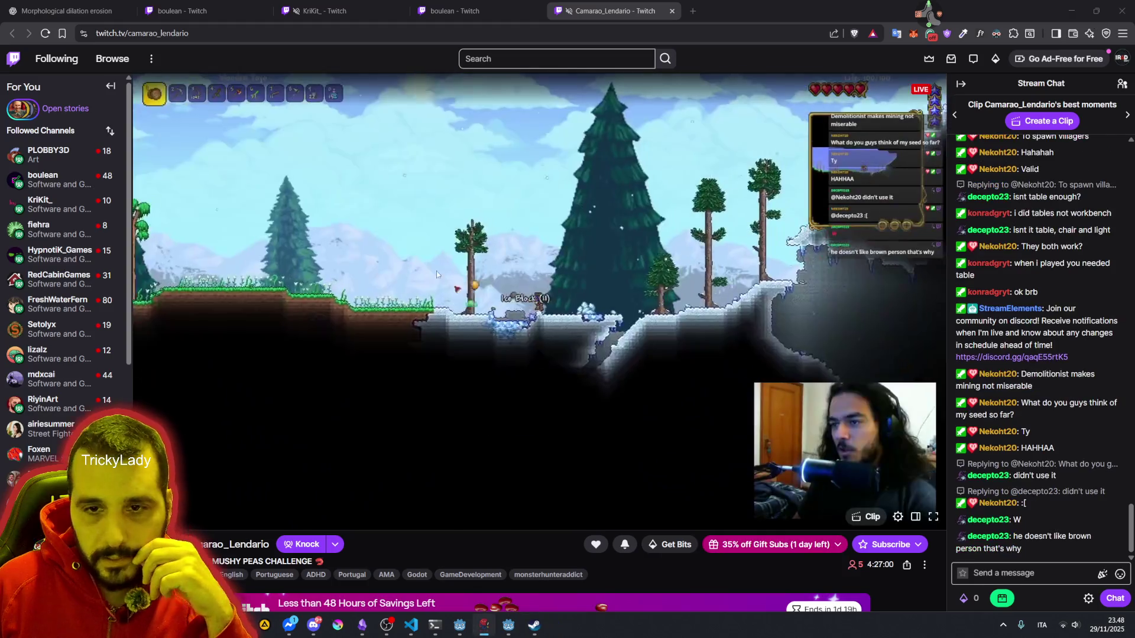
pyautogui.click(508, 625)
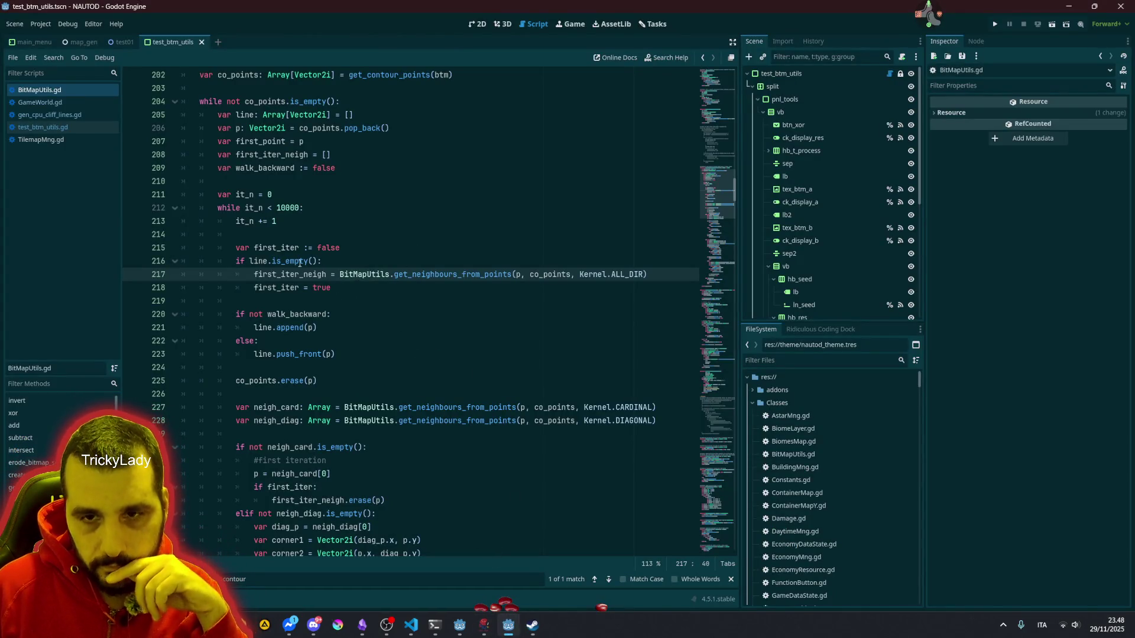
# Inspect CARDINAL, erase, neigh_card and neigh_diag around lines 225-228 of the contour loop
pyautogui.click(271, 184)
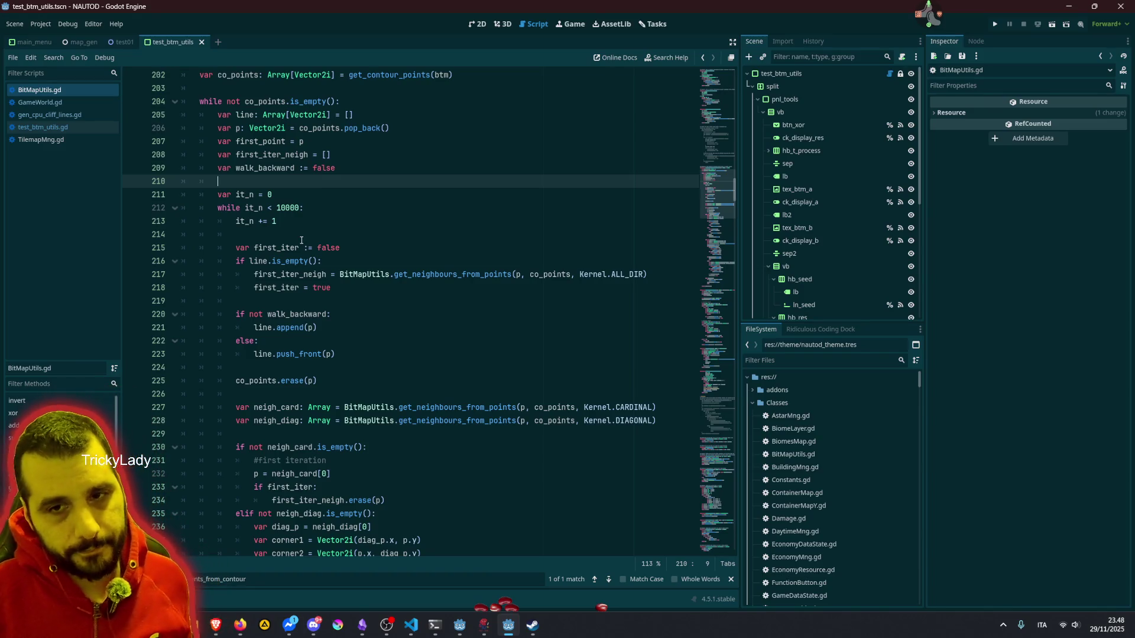
pyautogui.click(634, 407)
pyautogui.doubleClick(633, 407)
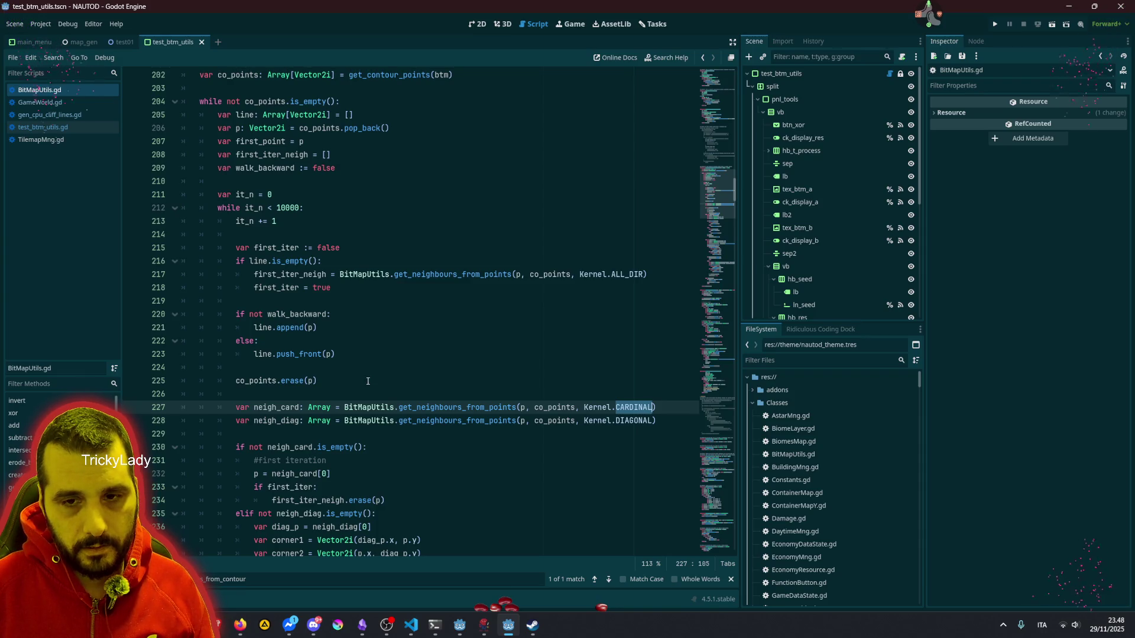
pyautogui.click(290, 381)
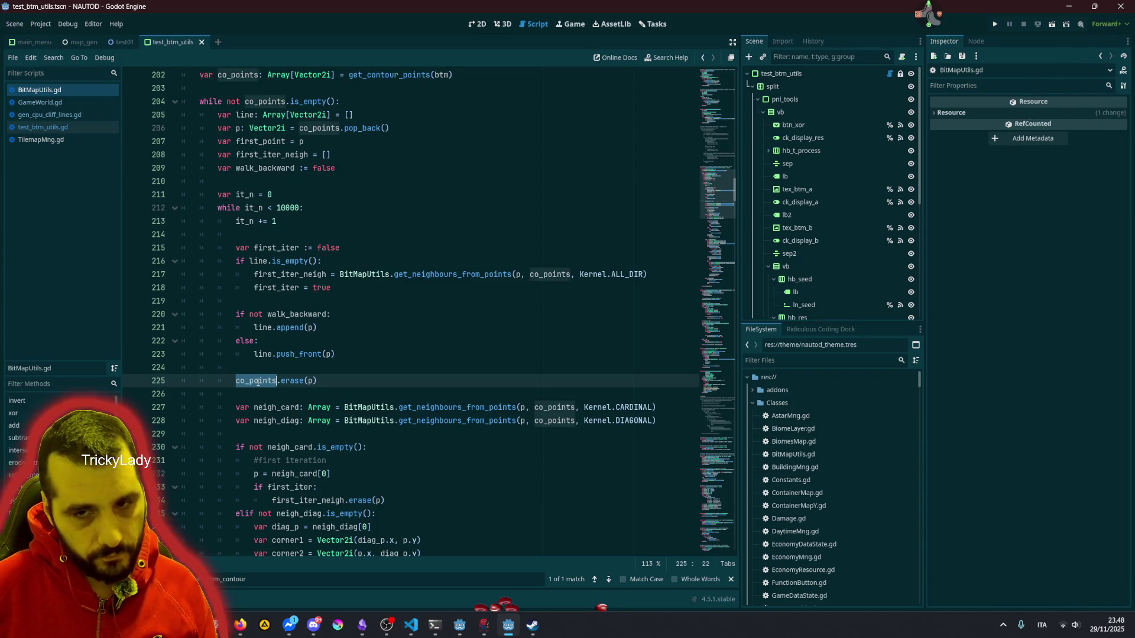
pyautogui.doubleClick(290, 380)
pyautogui.scroll(-2, 291, 380)
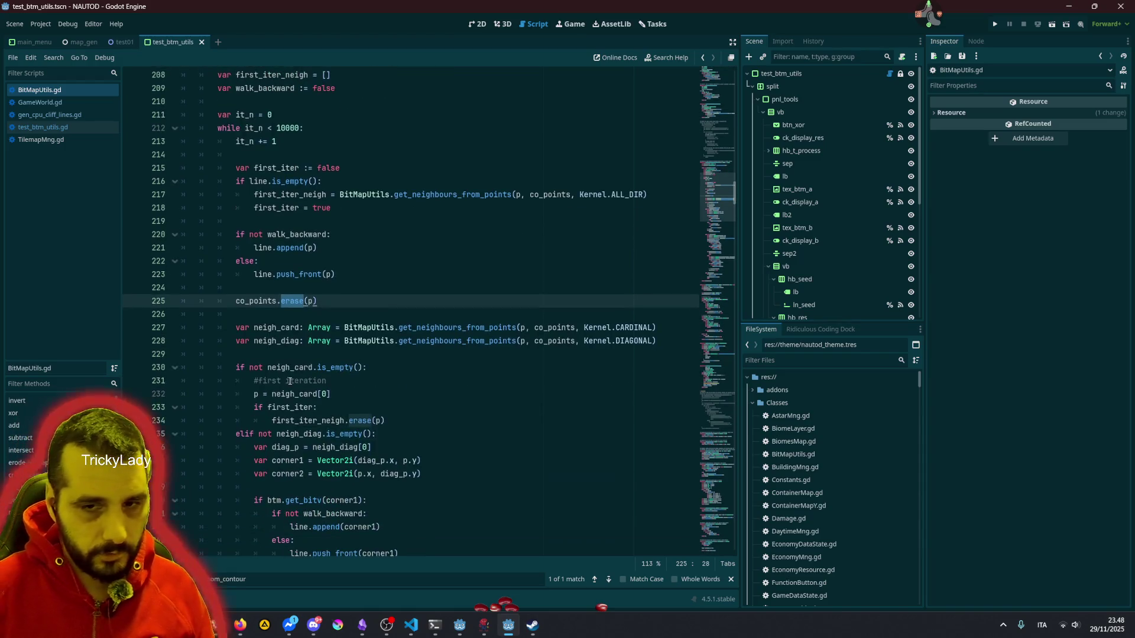
pyautogui.doubleClick(278, 328)
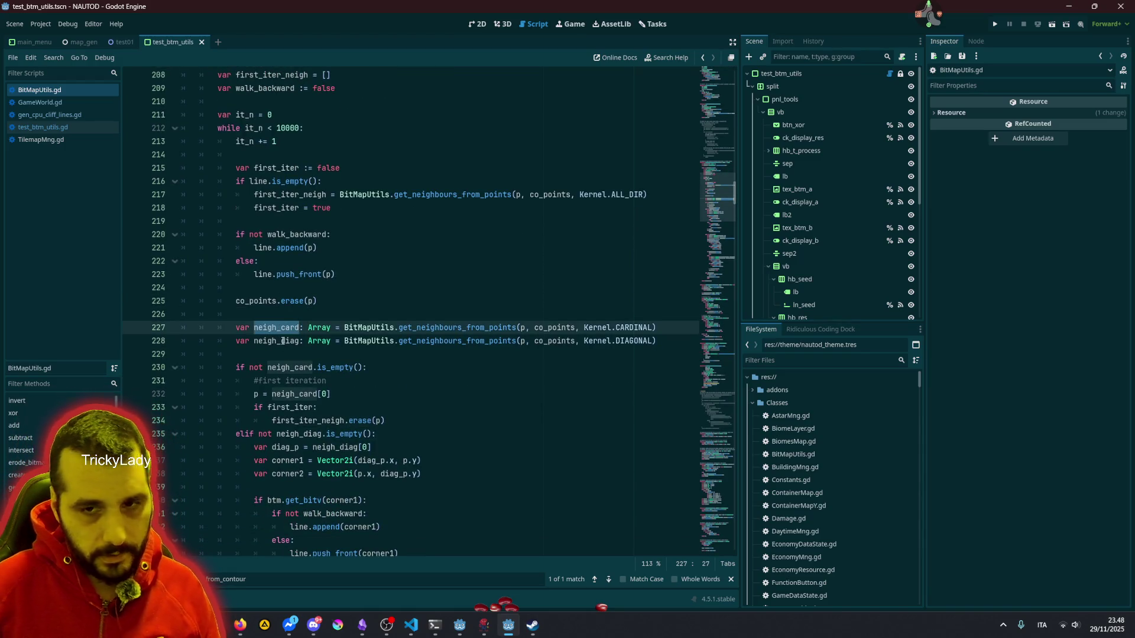
pyautogui.doubleClick(282, 341)
# Highlight neigh_card, neigh_diag, corner1, corner2 and diag_p in the diagonal-neighbour branch
pyautogui.scroll(-2, 330, 319)
pyautogui.doubleClick(290, 288)
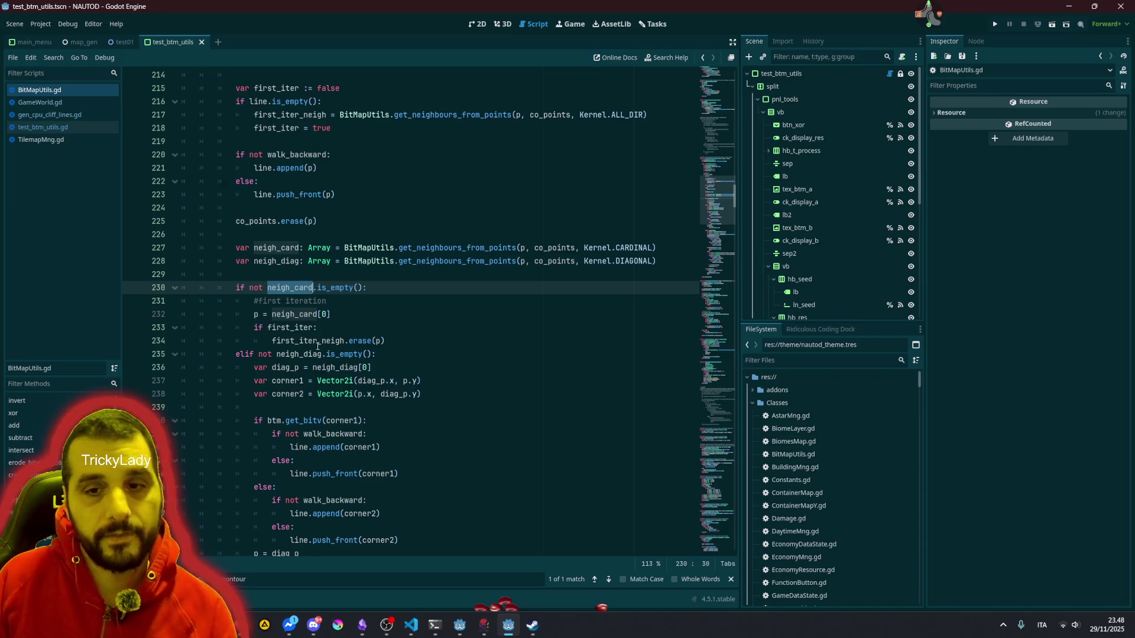
pyautogui.doubleClick(296, 354)
pyautogui.scroll(-1, 427, 366)
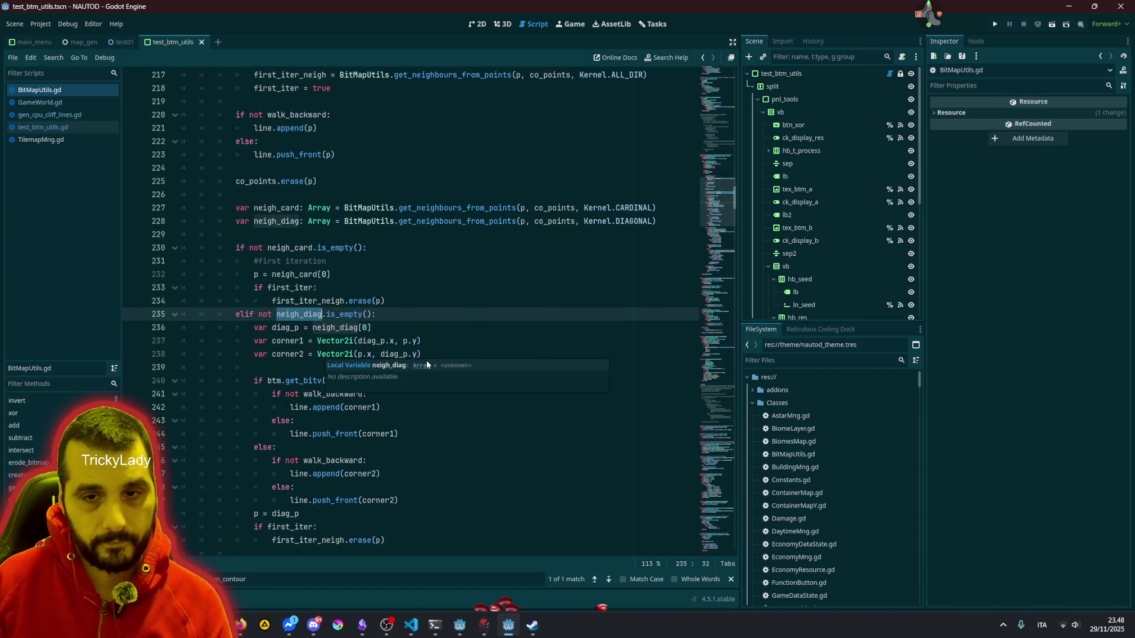
pyautogui.doubleClick(287, 341)
pyautogui.doubleClick(282, 354)
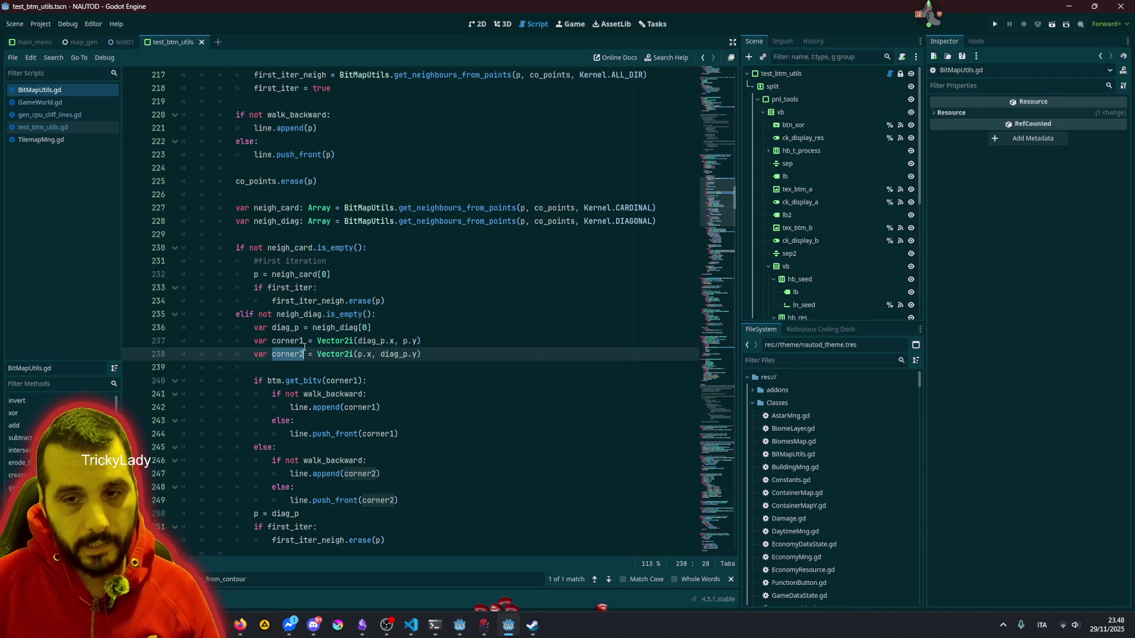
pyautogui.doubleClick(369, 341)
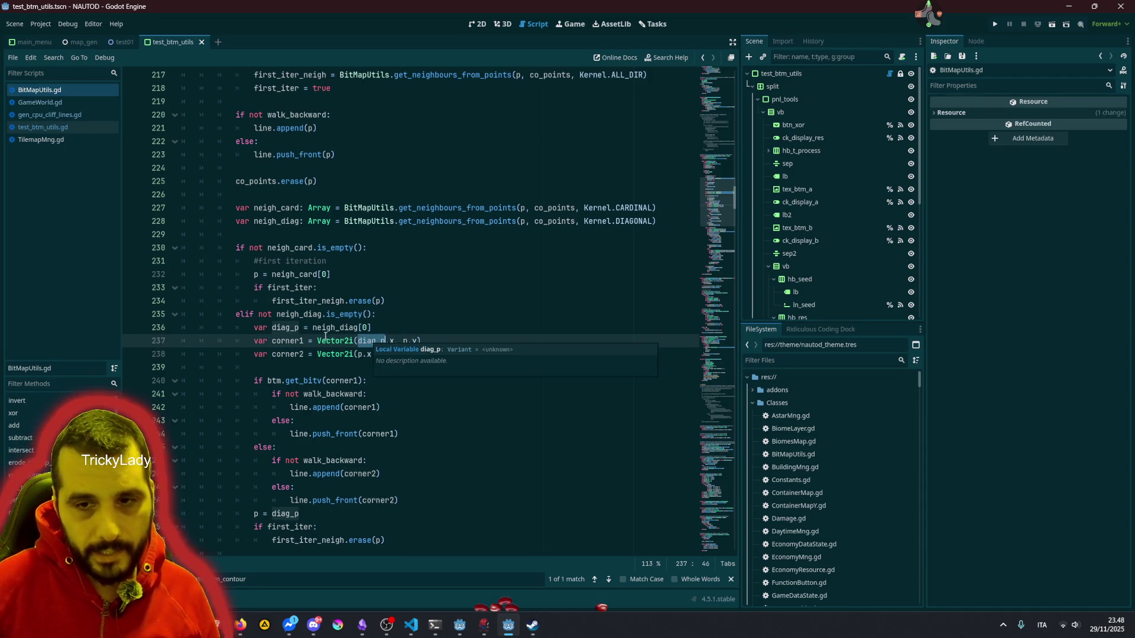
pyautogui.doubleClick(325, 328)
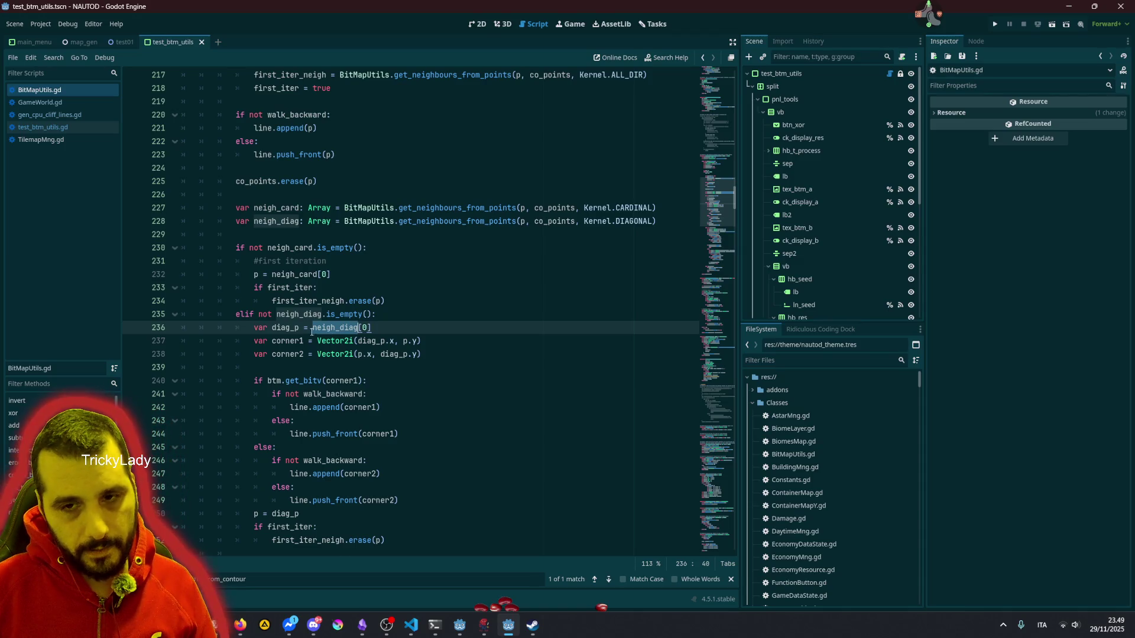
pyautogui.scroll(-1, 313, 332)
pyautogui.click(367, 301)
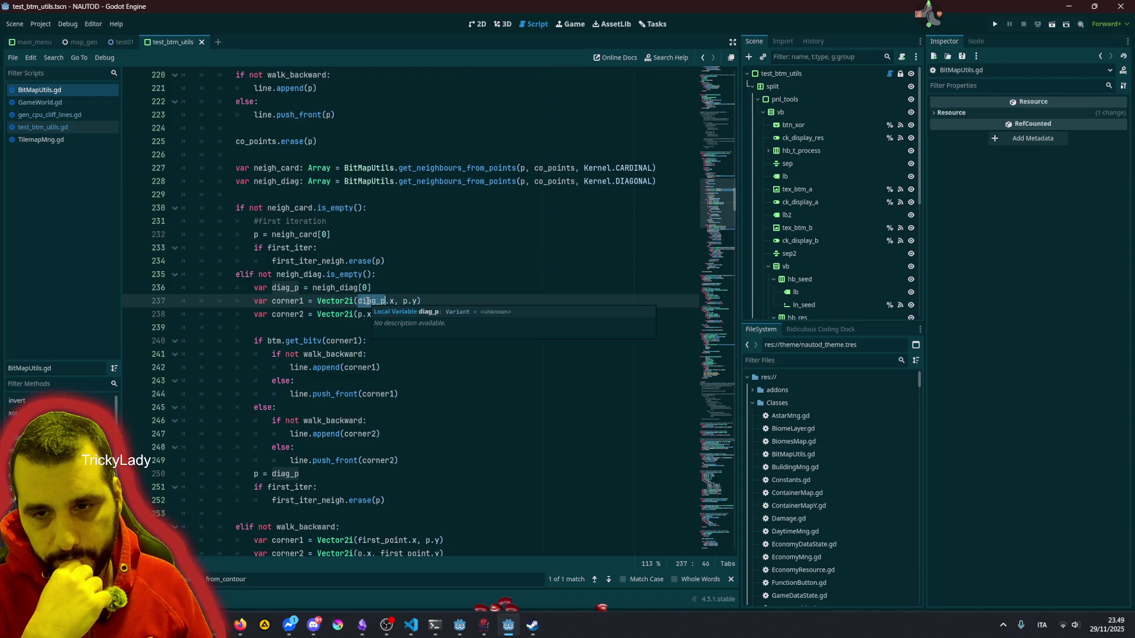
pyautogui.doubleClick(286, 315)
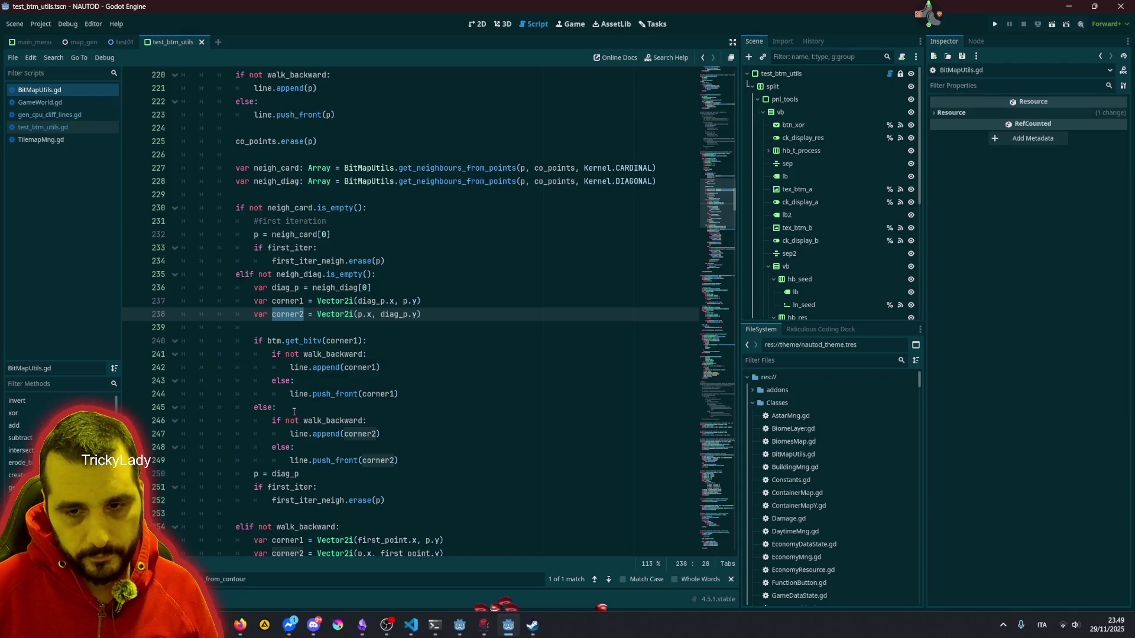
pyautogui.scroll(-2, 294, 412)
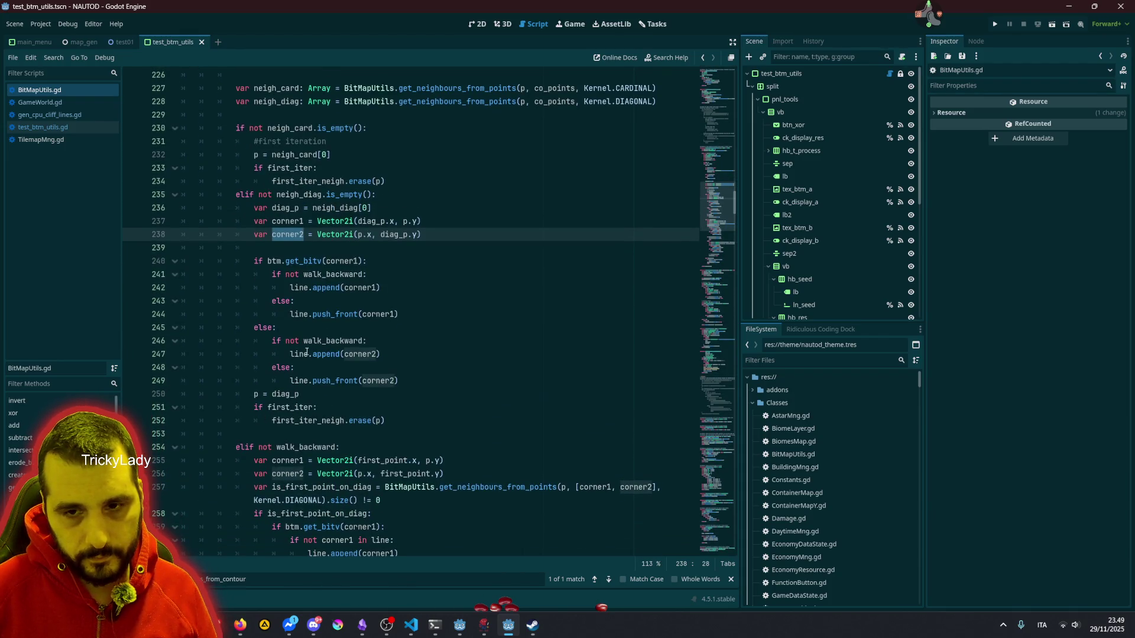
pyautogui.doubleClick(297, 409)
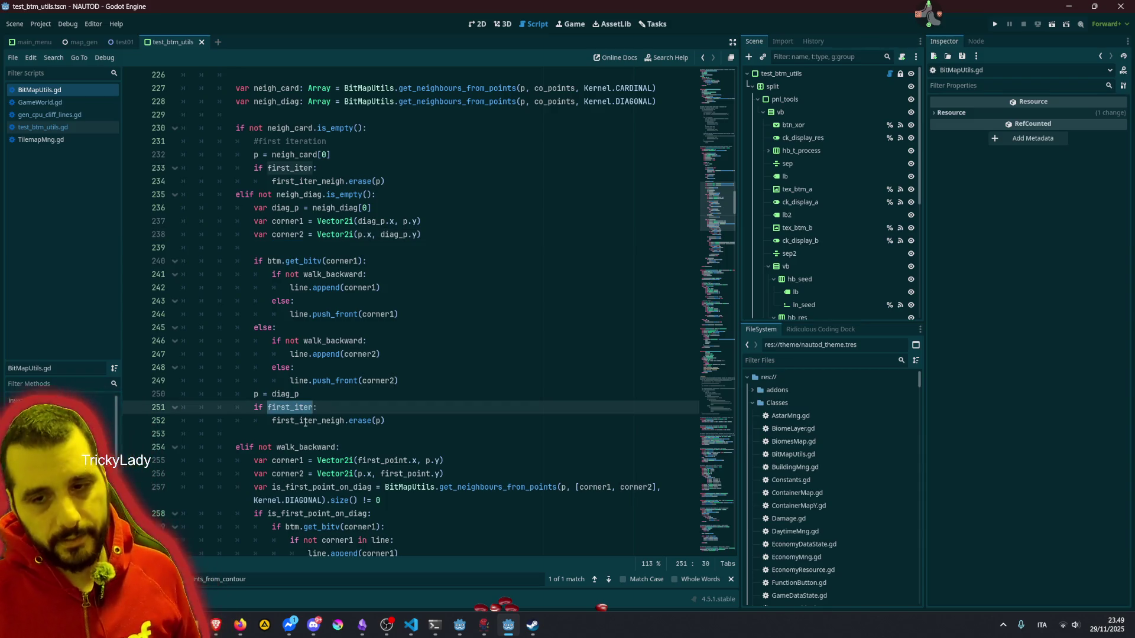
pyautogui.doubleClick(305, 420)
pyautogui.moveTo(305, 423)
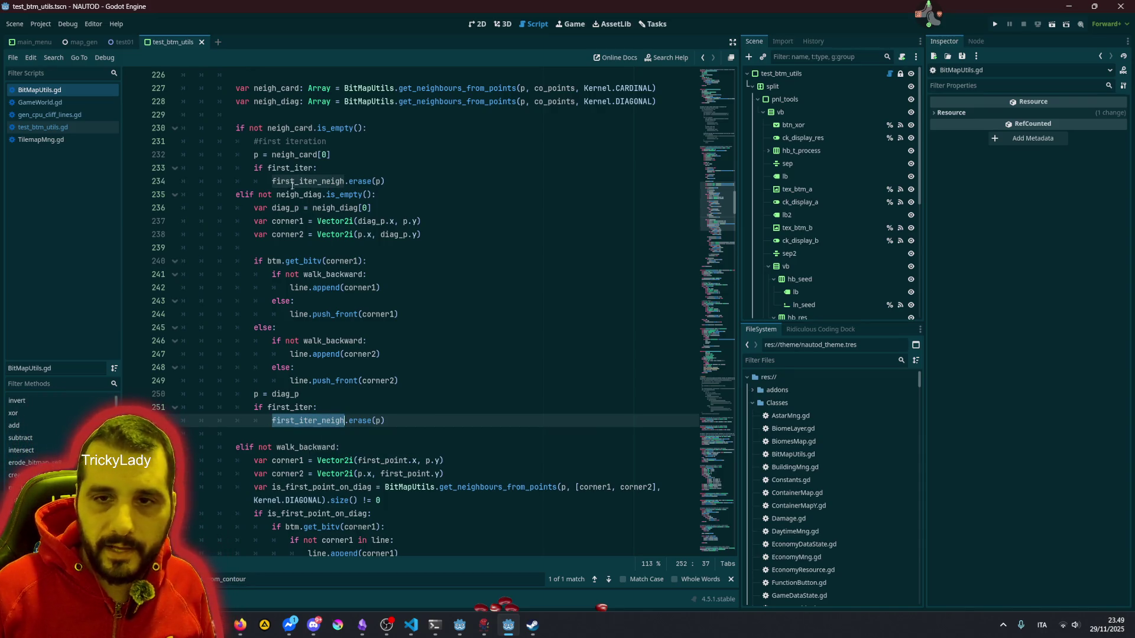
pyautogui.moveTo(291, 177)
pyautogui.scroll(4, 291, 177)
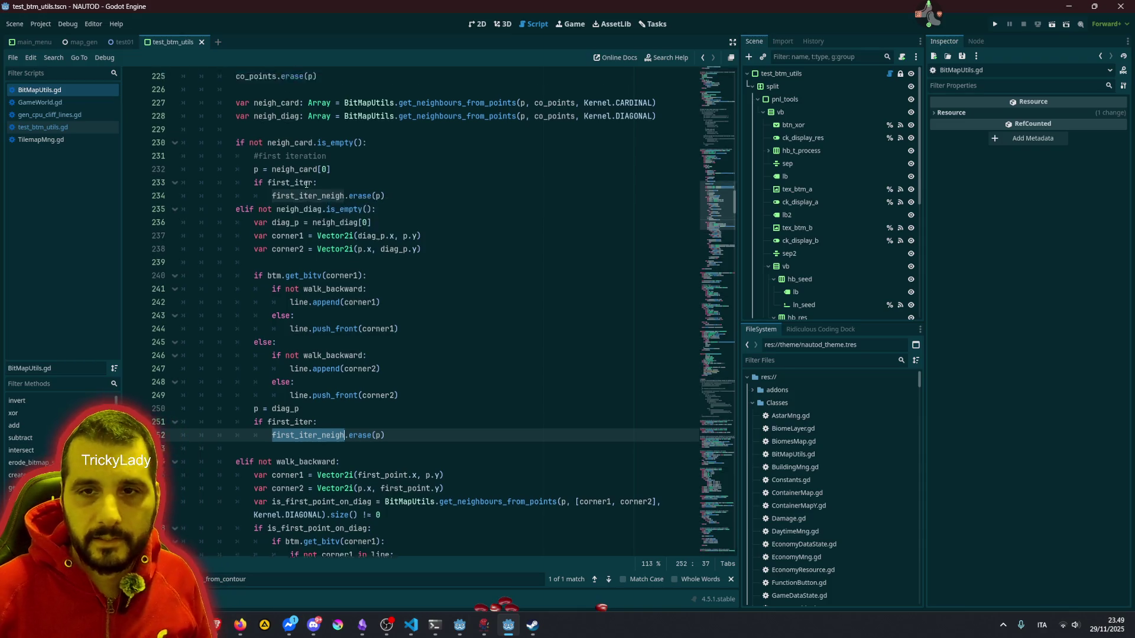
pyautogui.scroll(1, 323, 128)
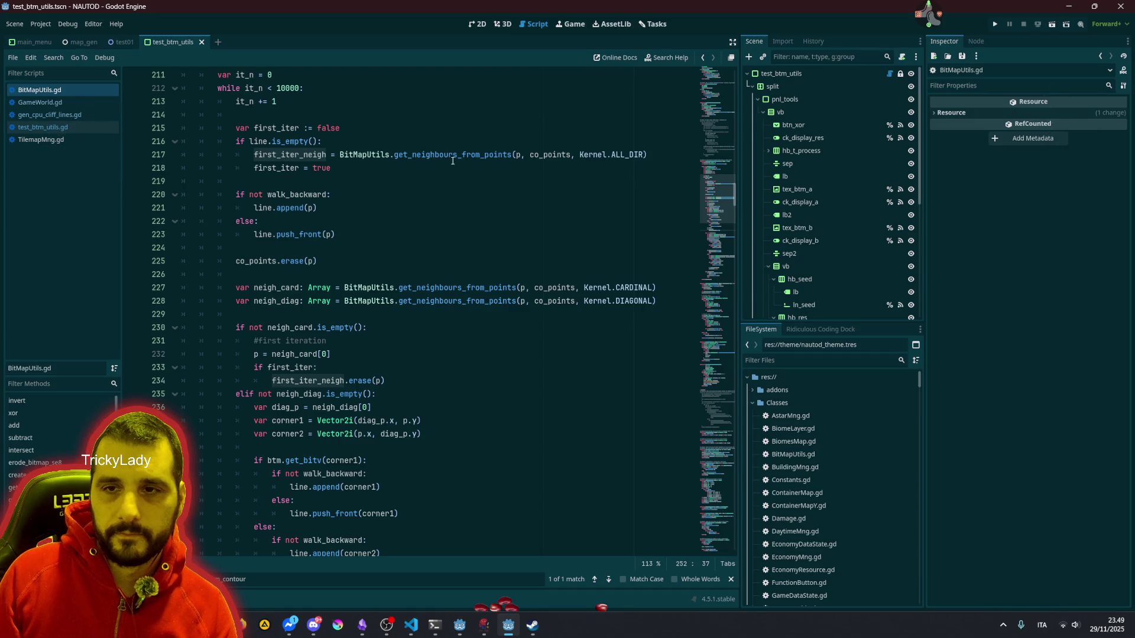
pyautogui.moveTo(455, 159)
pyautogui.scroll(-4, 401, 219)
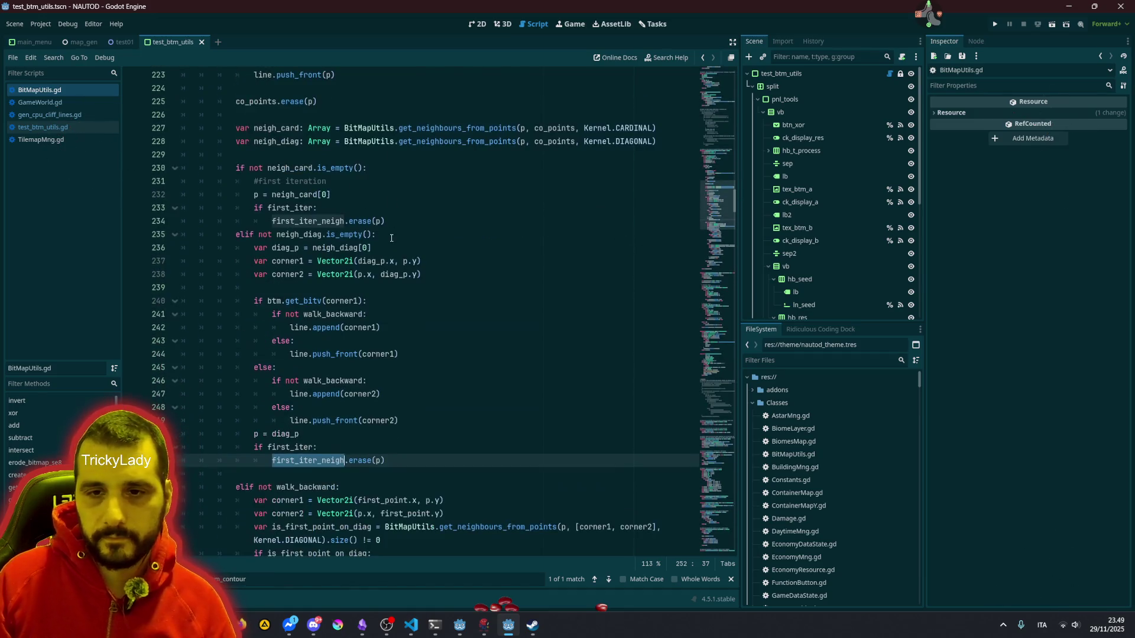
pyautogui.scroll(-3, 336, 324)
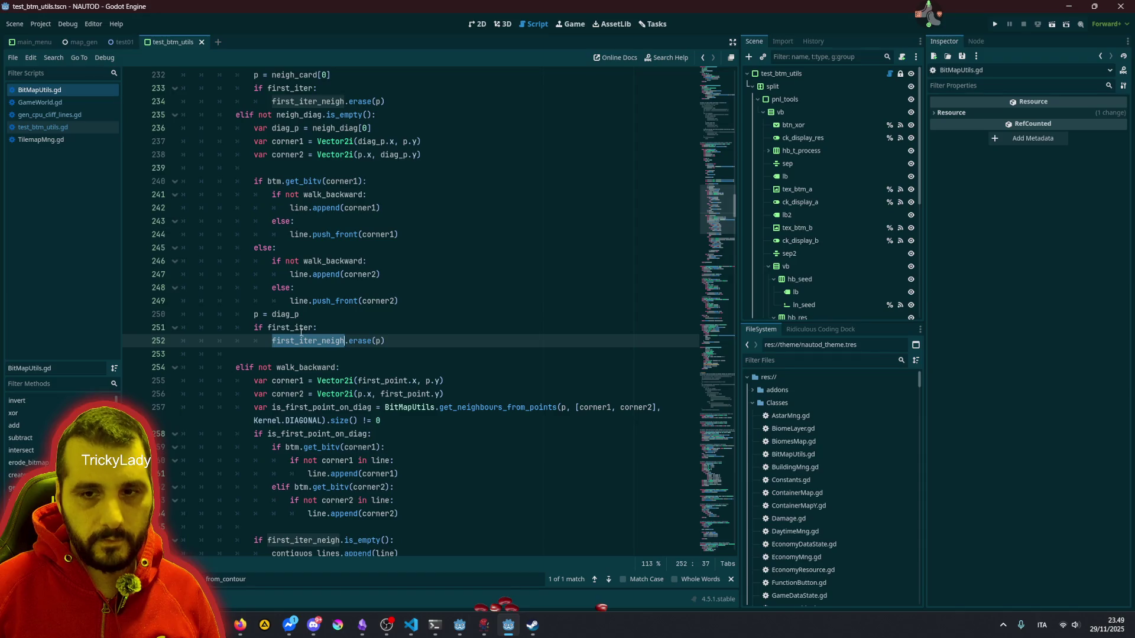
pyautogui.scroll(6, 321, 169)
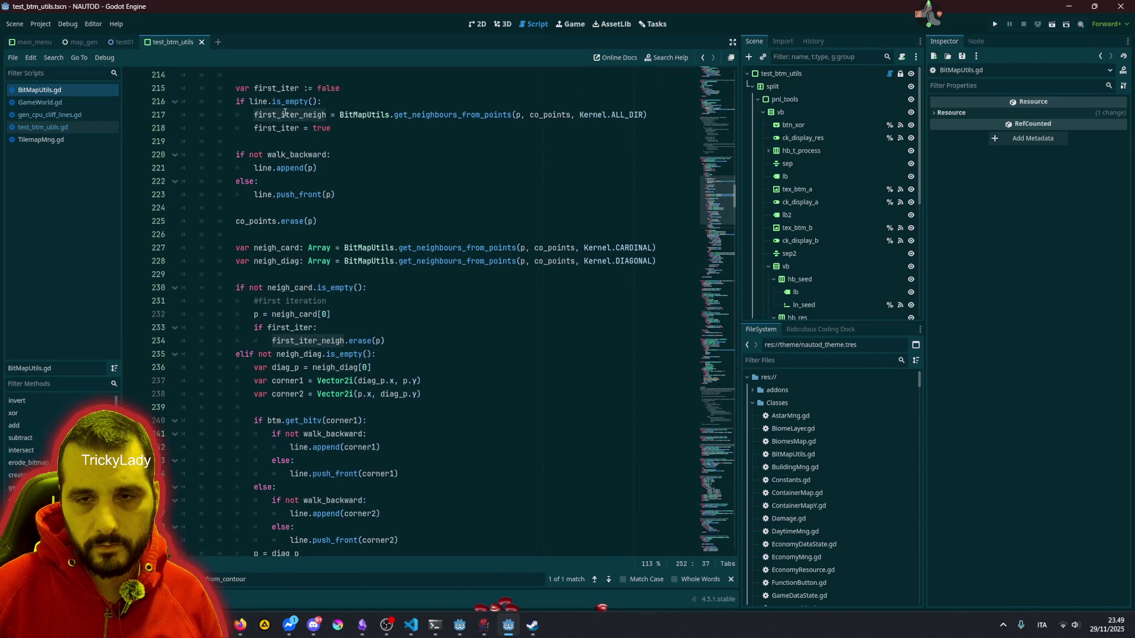
pyautogui.scroll(-12, 347, 231)
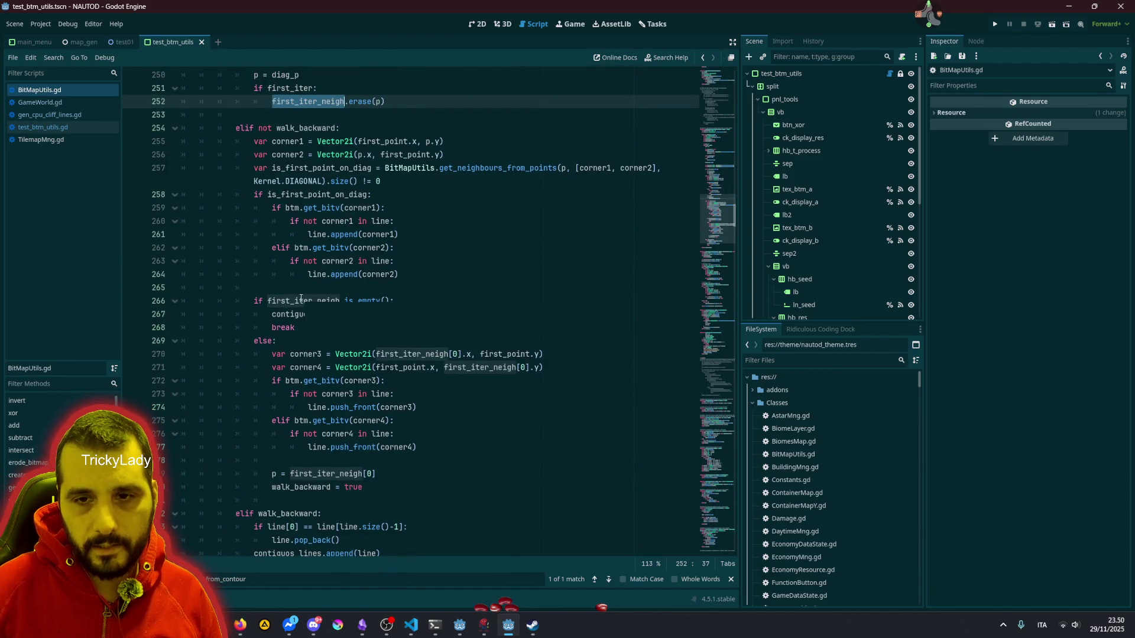
pyautogui.doubleClick(292, 314)
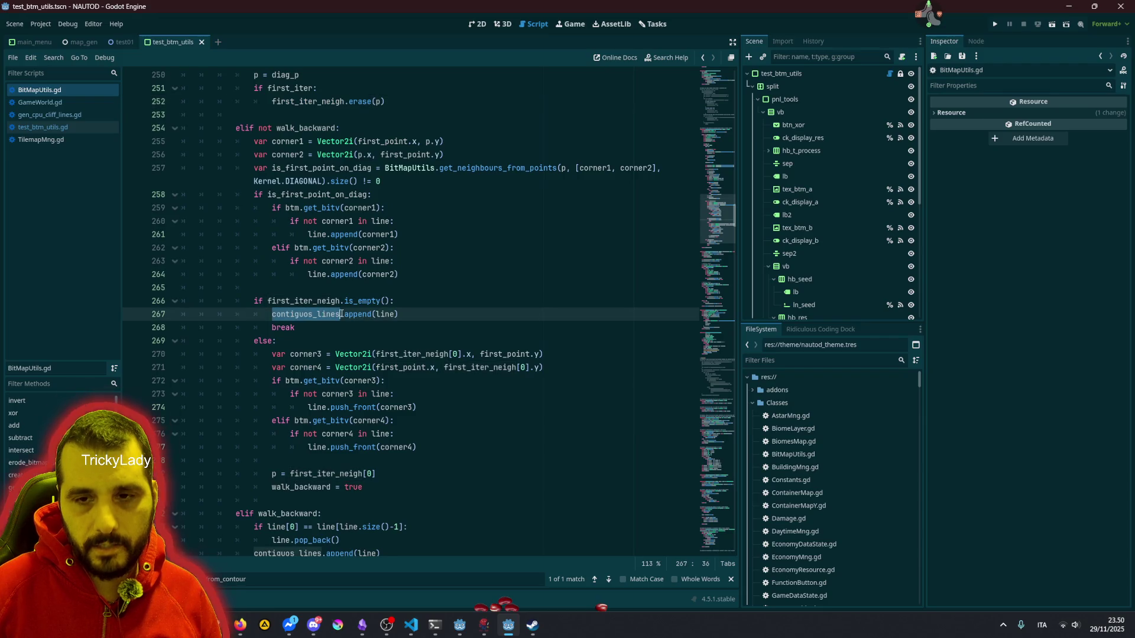
pyautogui.doubleClick(294, 327)
pyautogui.moveTo(317, 314)
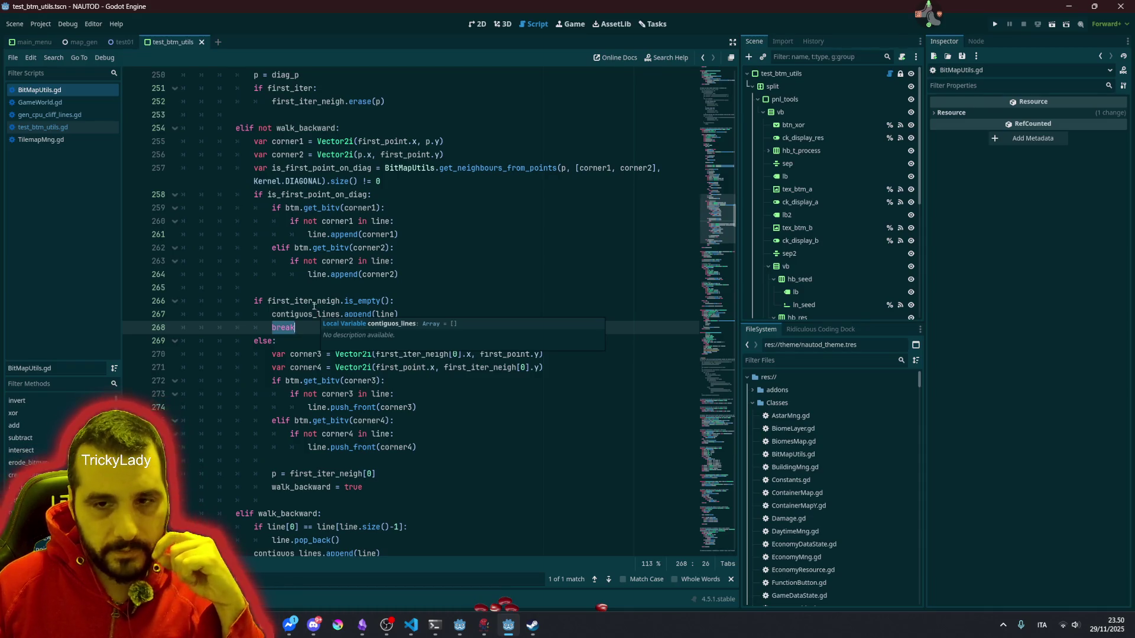
pyautogui.doubleClick(310, 300)
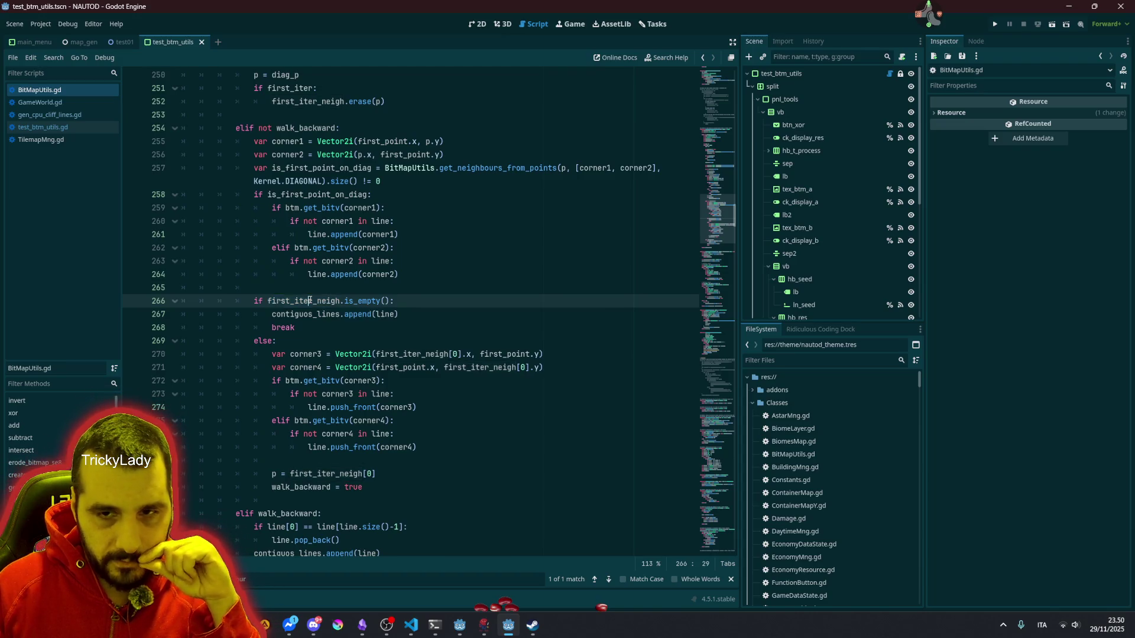
pyautogui.click(297, 303)
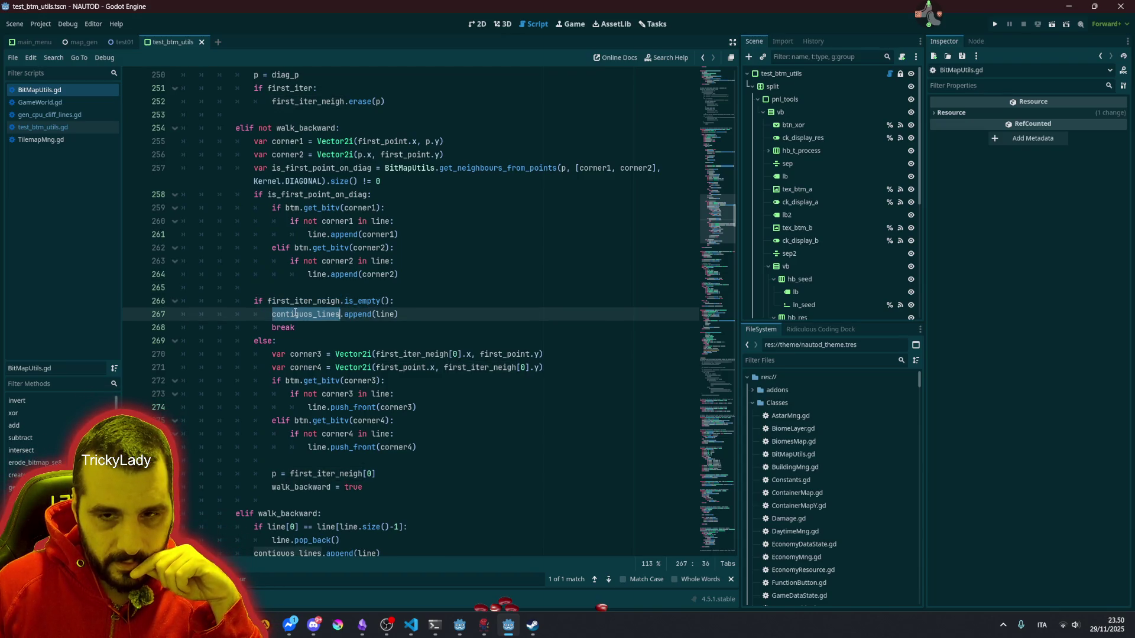
pyautogui.doubleClick(297, 302)
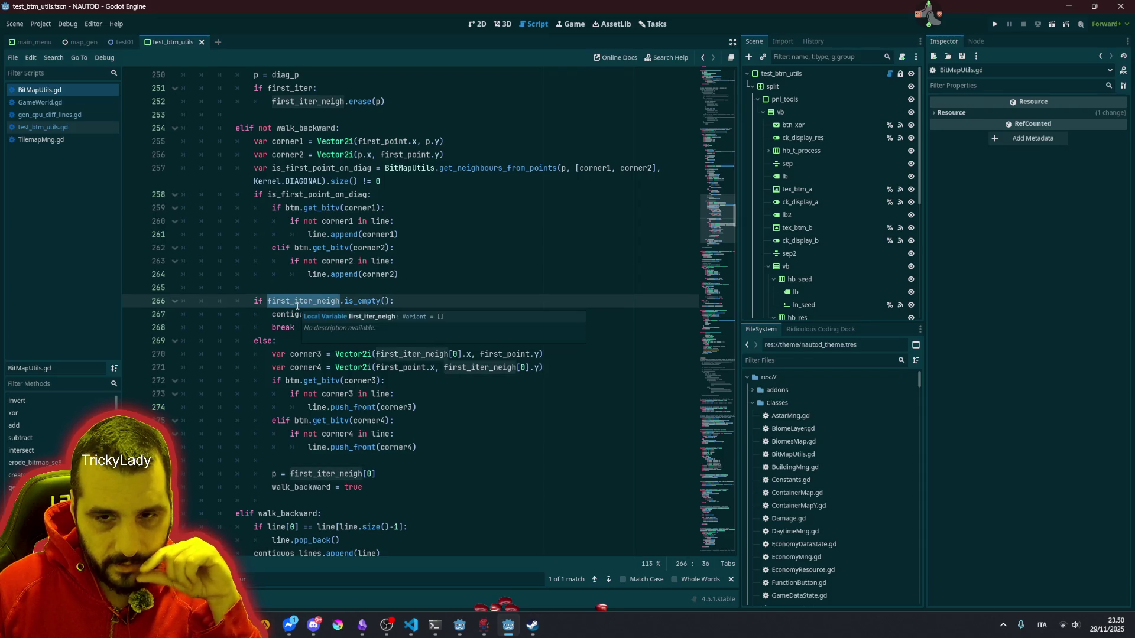
pyautogui.doubleClick(290, 314)
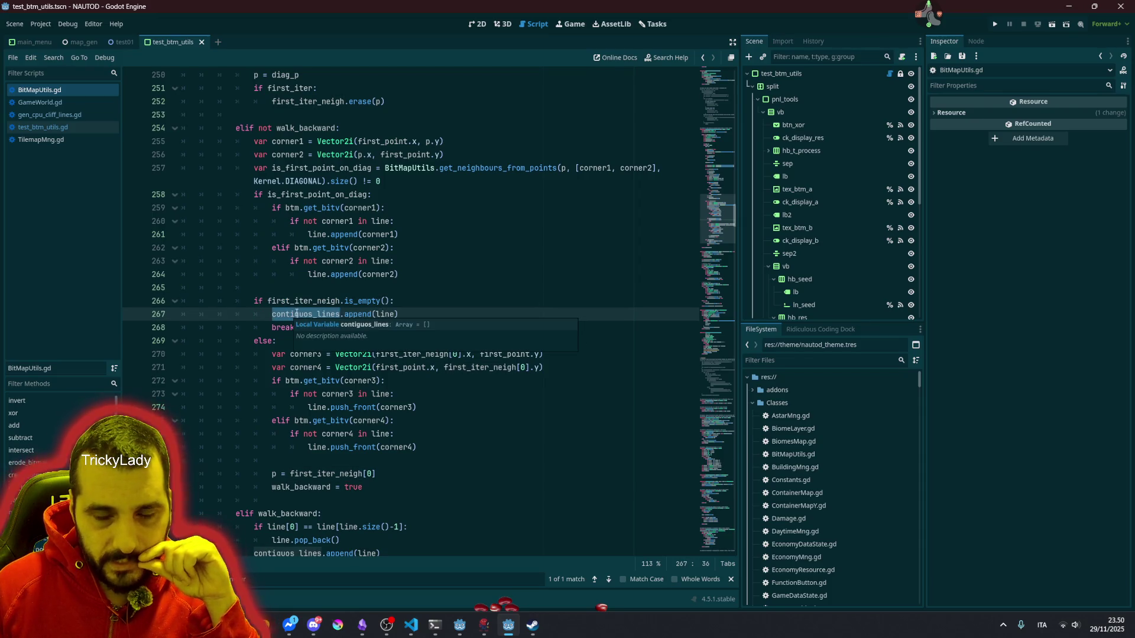
pyautogui.moveTo(301, 313)
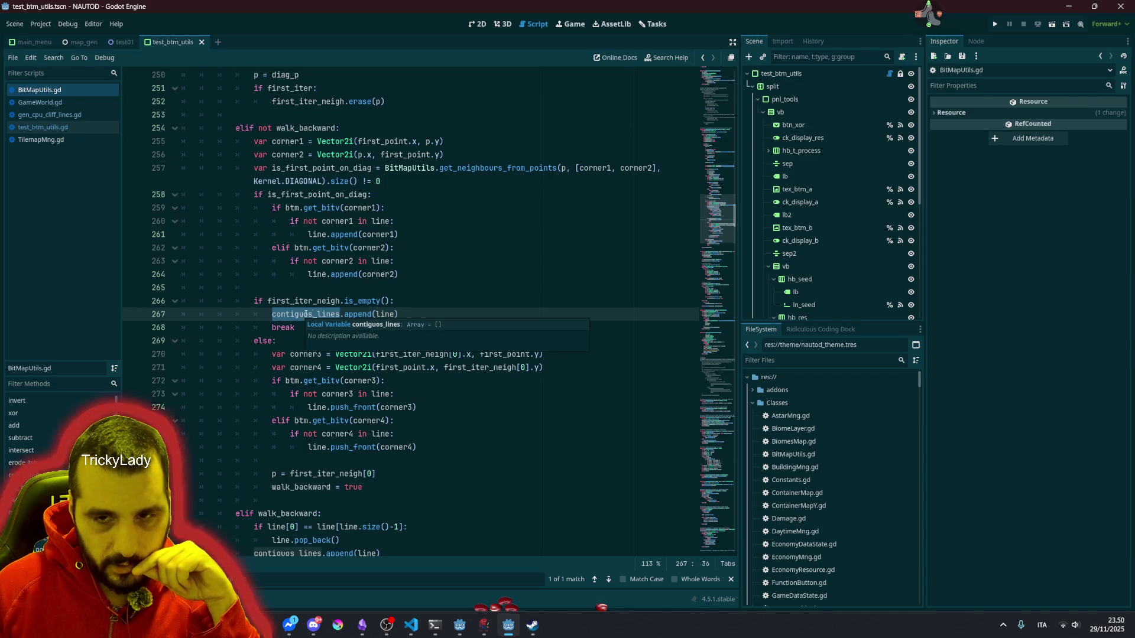
pyautogui.doubleClick(384, 314)
pyautogui.moveTo(383, 314)
pyautogui.scroll(-1, 355, 319)
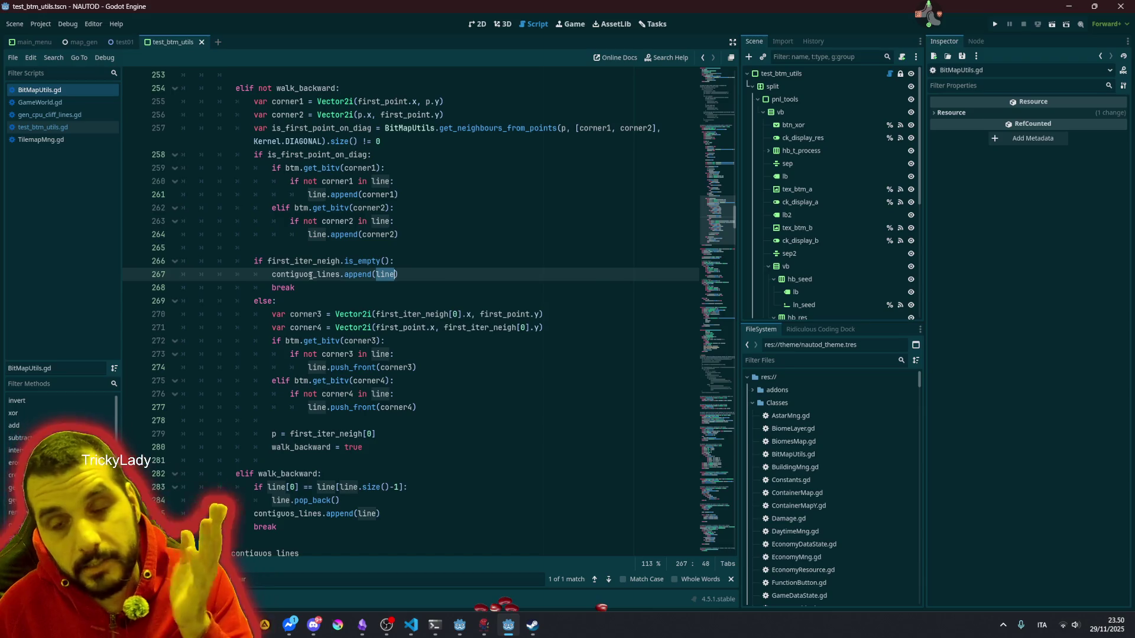
pyautogui.moveTo(311, 276)
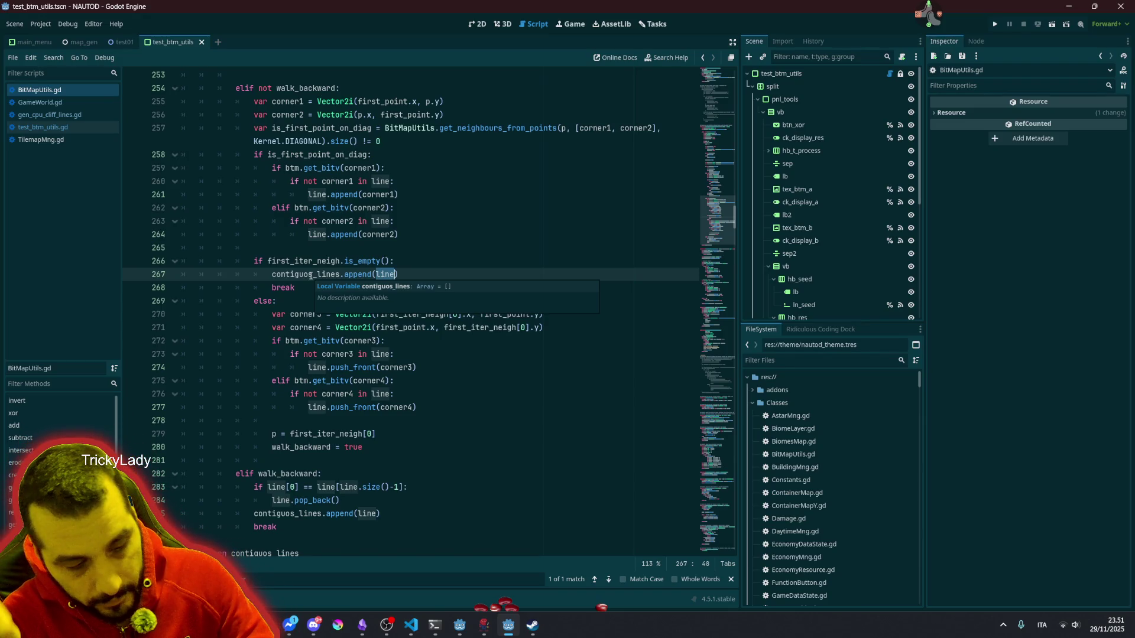
pyautogui.click(348, 141)
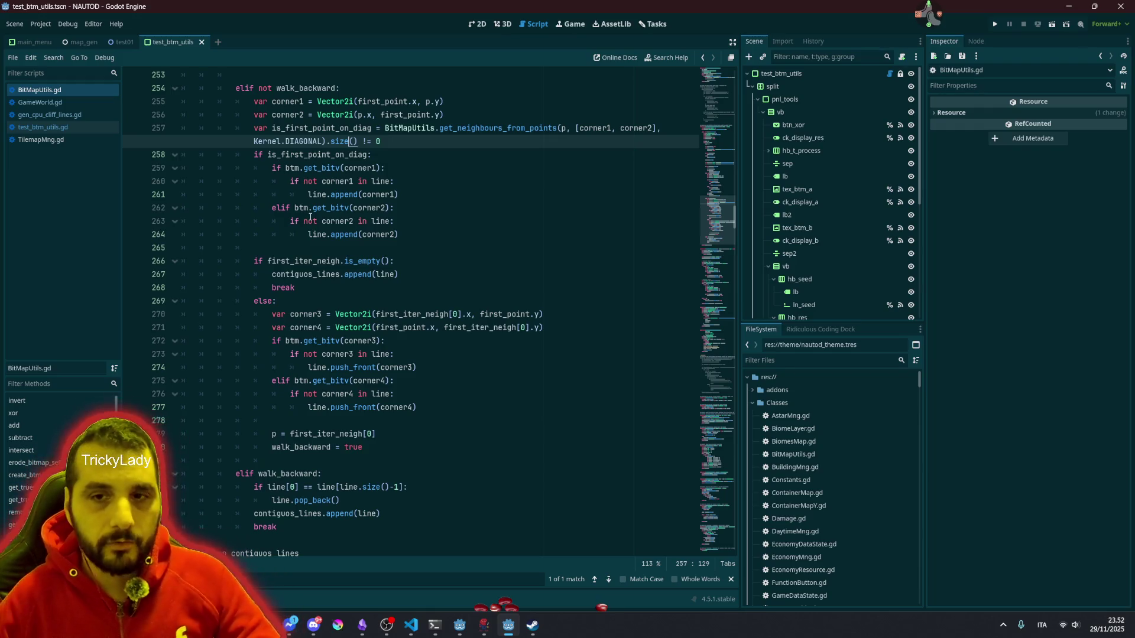
pyautogui.moveTo(302, 182); pyautogui.dragTo(363, 327)
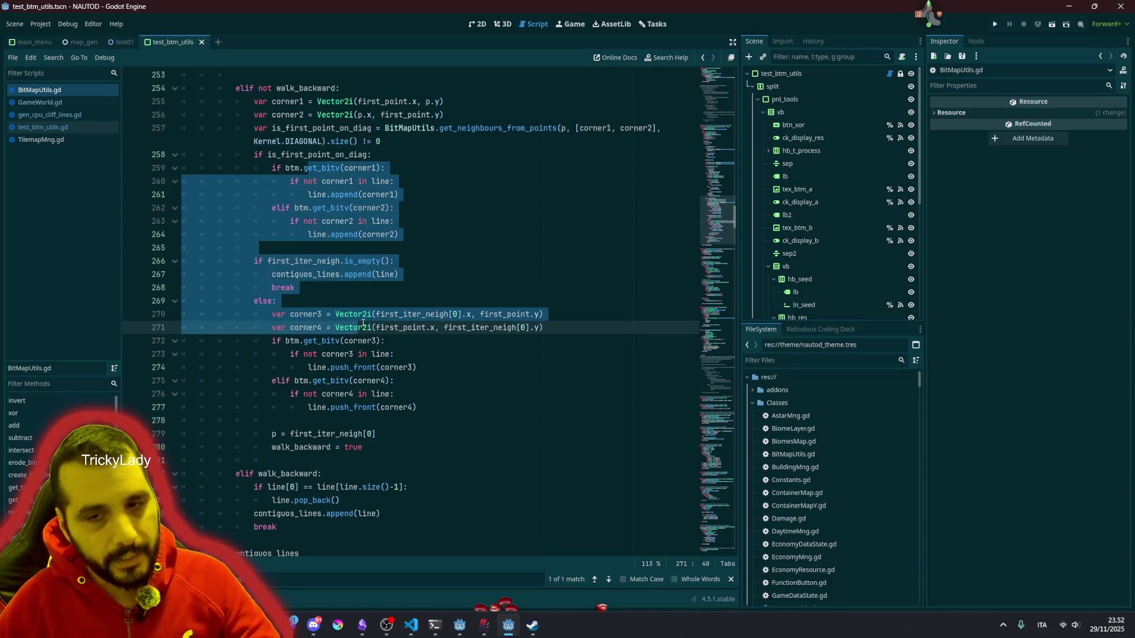